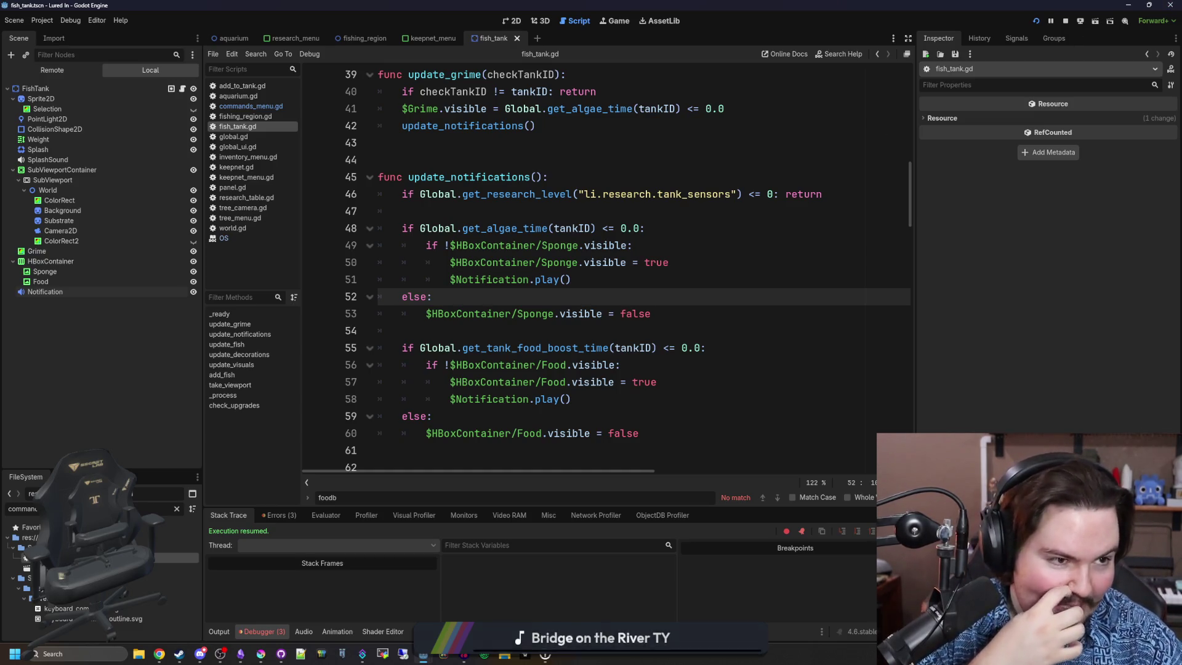
- Search '100f to c' in the browser to see 100 °F equals 37.7778 °C
key(super+2)
text(100f t)
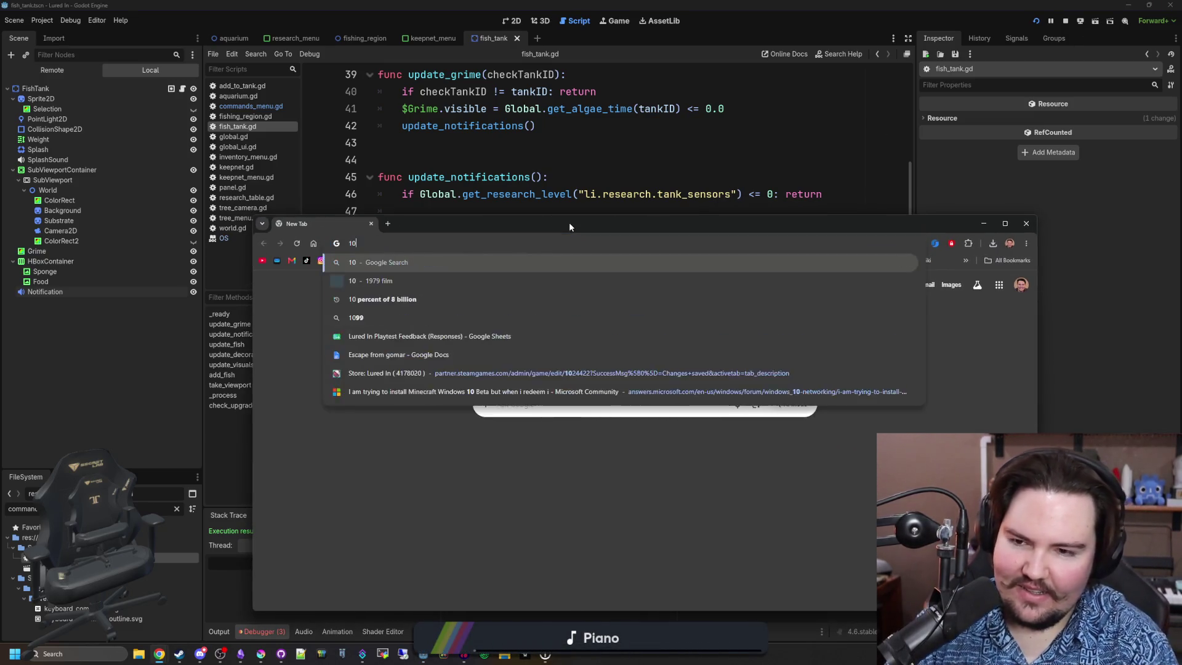
key(Return)
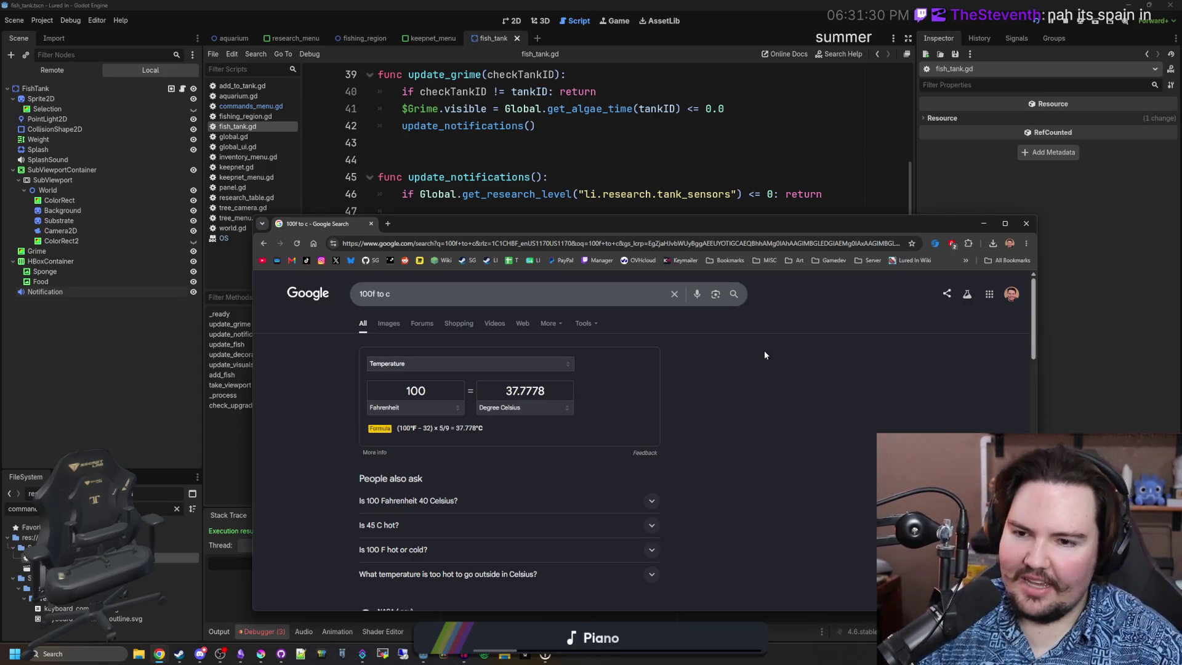
click(388, 224)
- Search 'us map' and preview the colourful eBay state map in image results
text(us map)
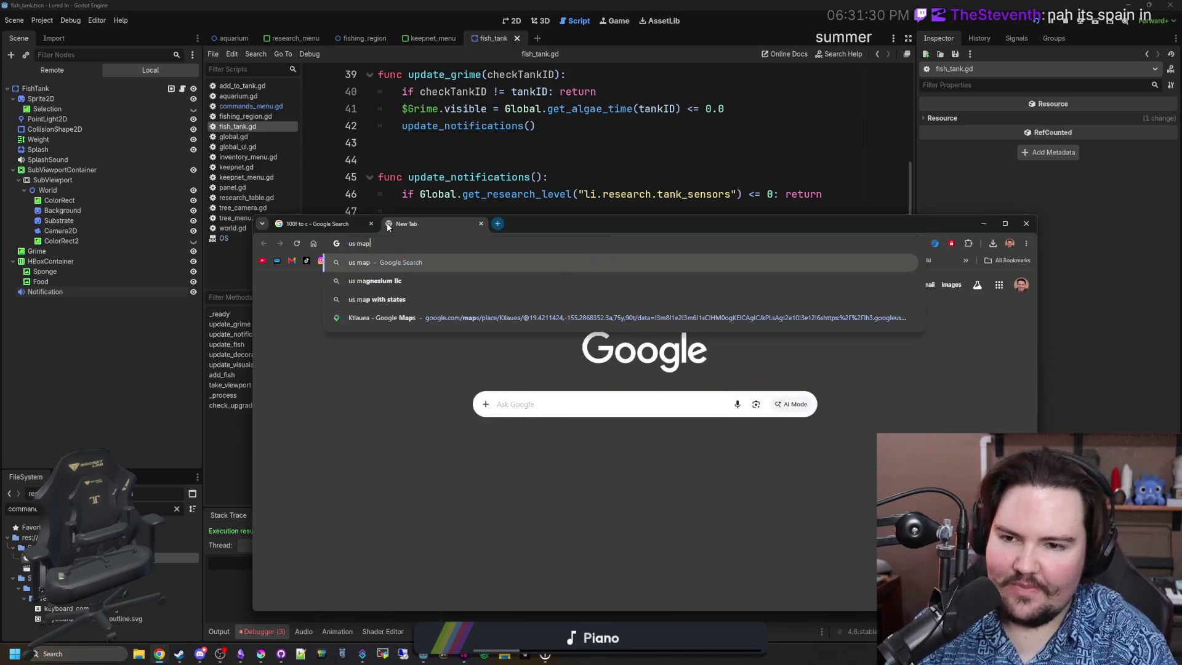
key(Return)
click(394, 326)
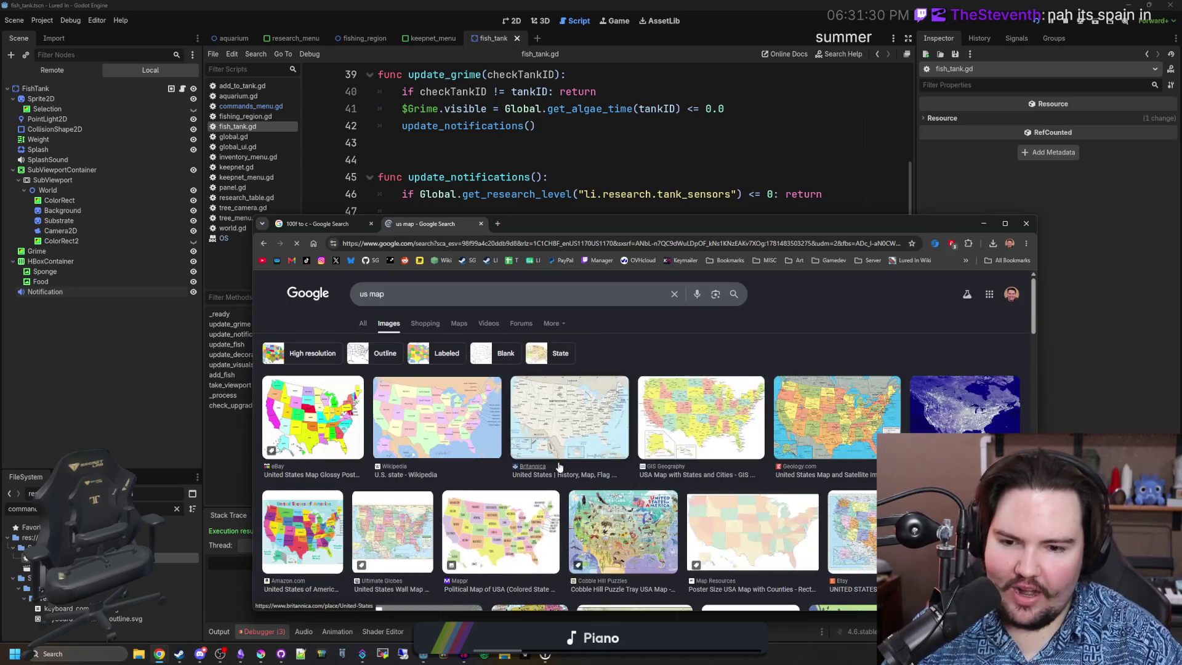
click(310, 417)
- Maximize the browser and copy the eBay map image to the clipboard
double_click(582, 225)
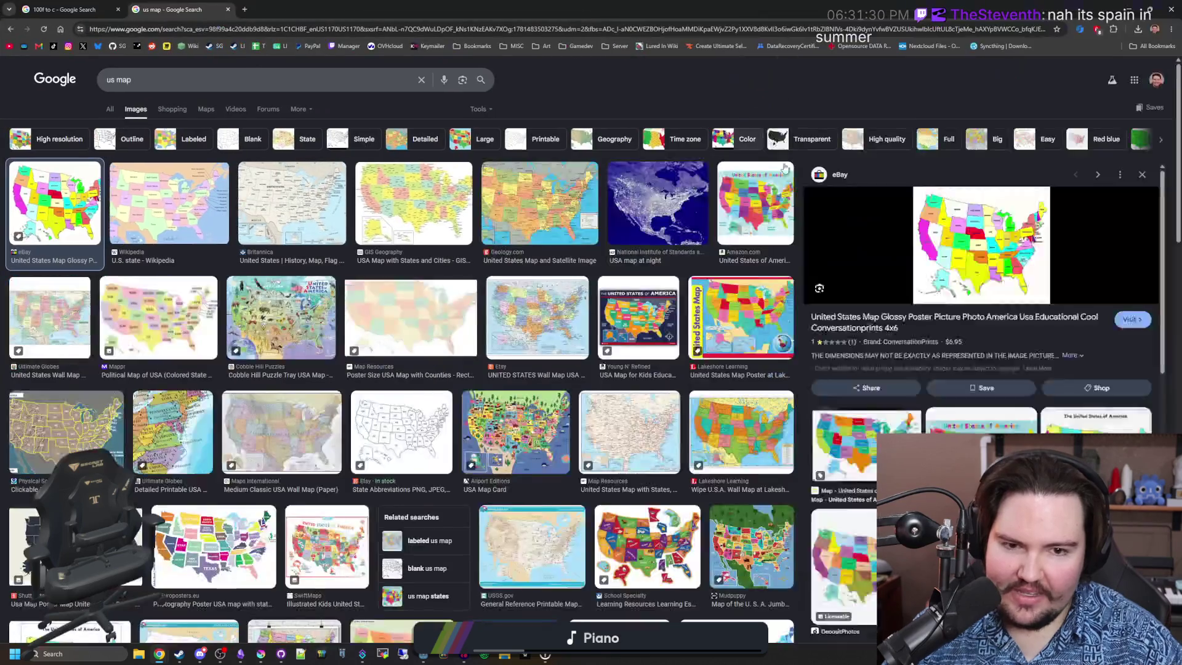
right_click(920, 284)
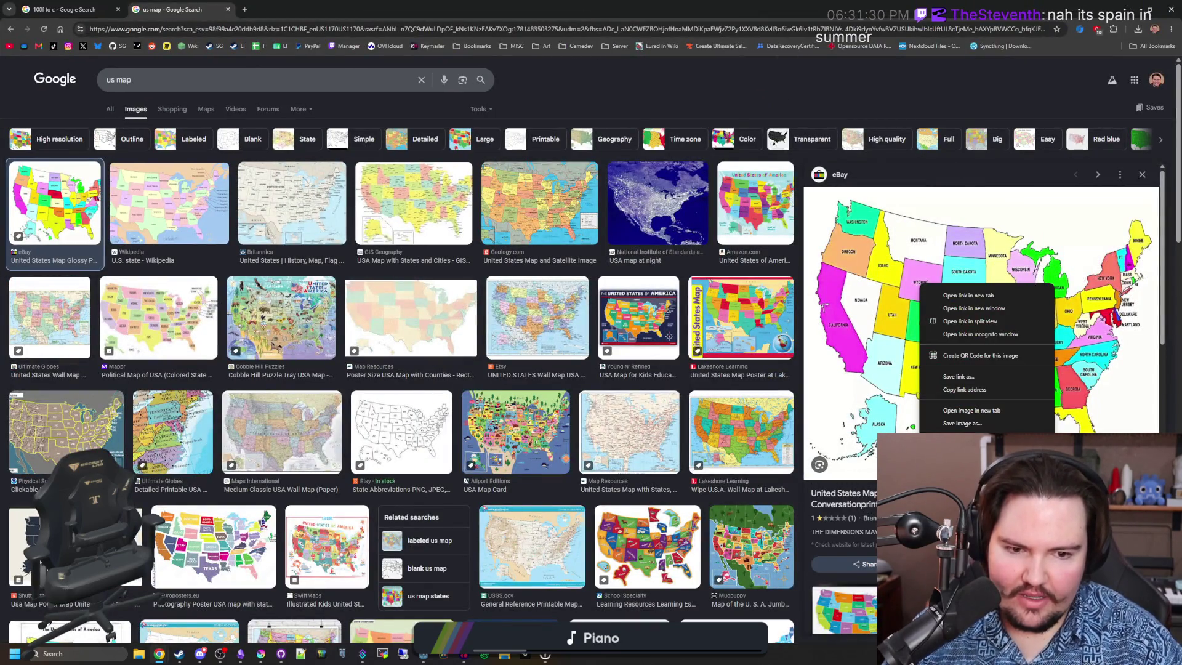
click(967, 436)
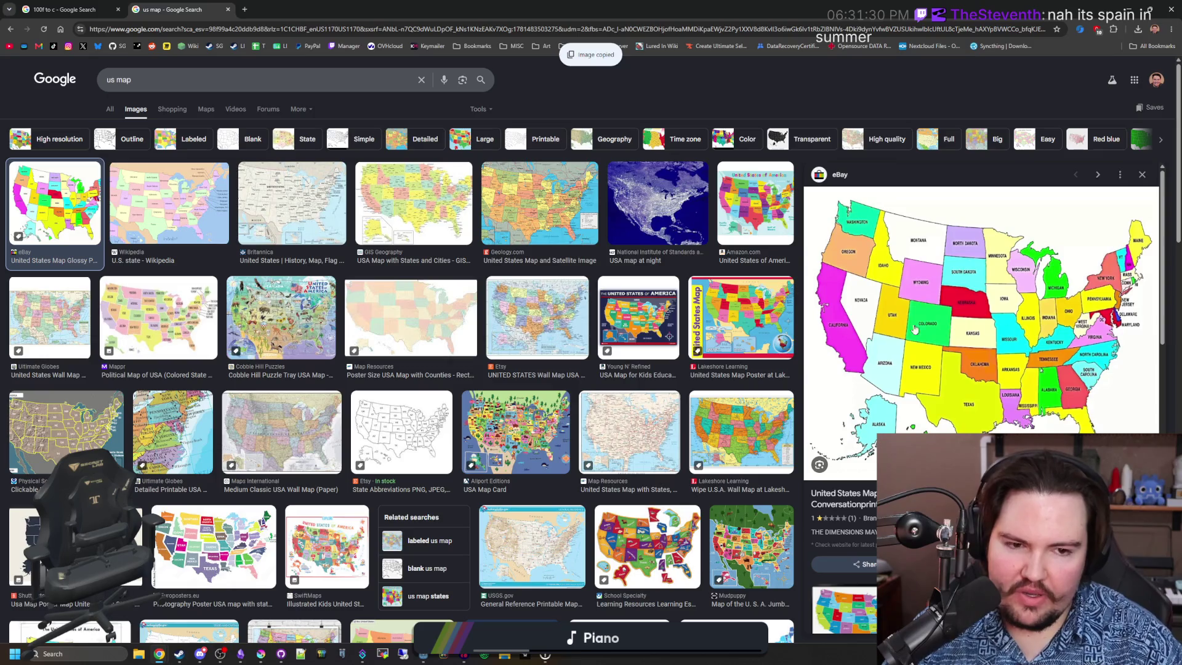
click(259, 653)
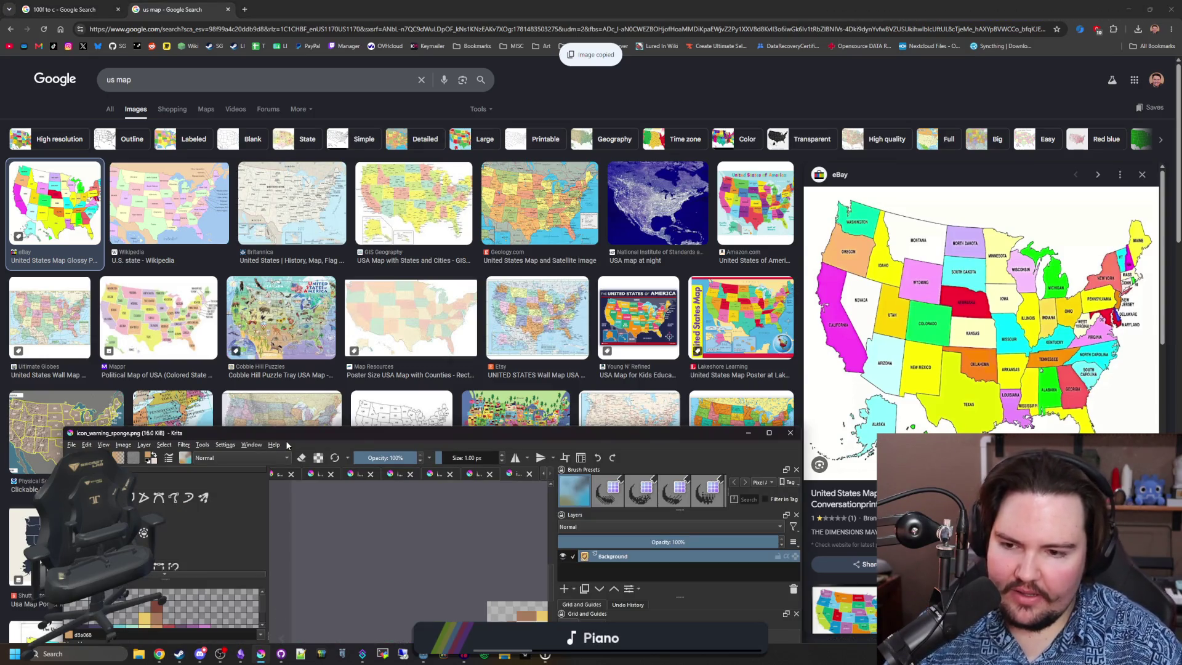
click(749, 434)
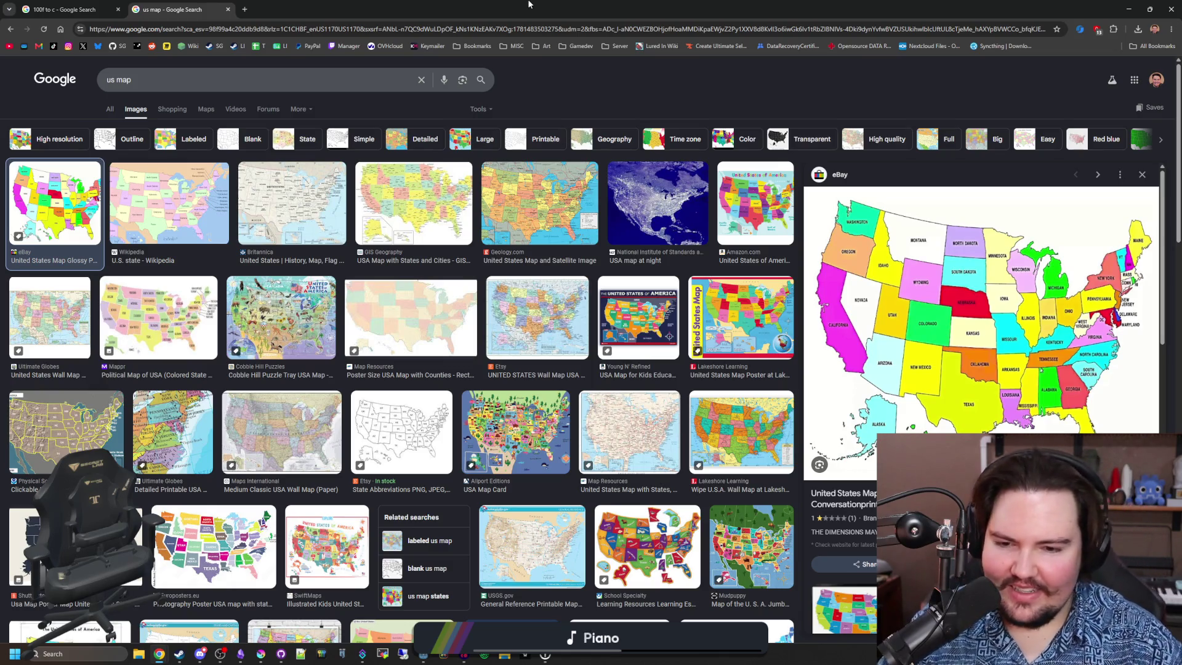
- Preview the School Specialty puzzle map, the eBay map, and finally the Allport Editions USA Map Card
click(666, 548)
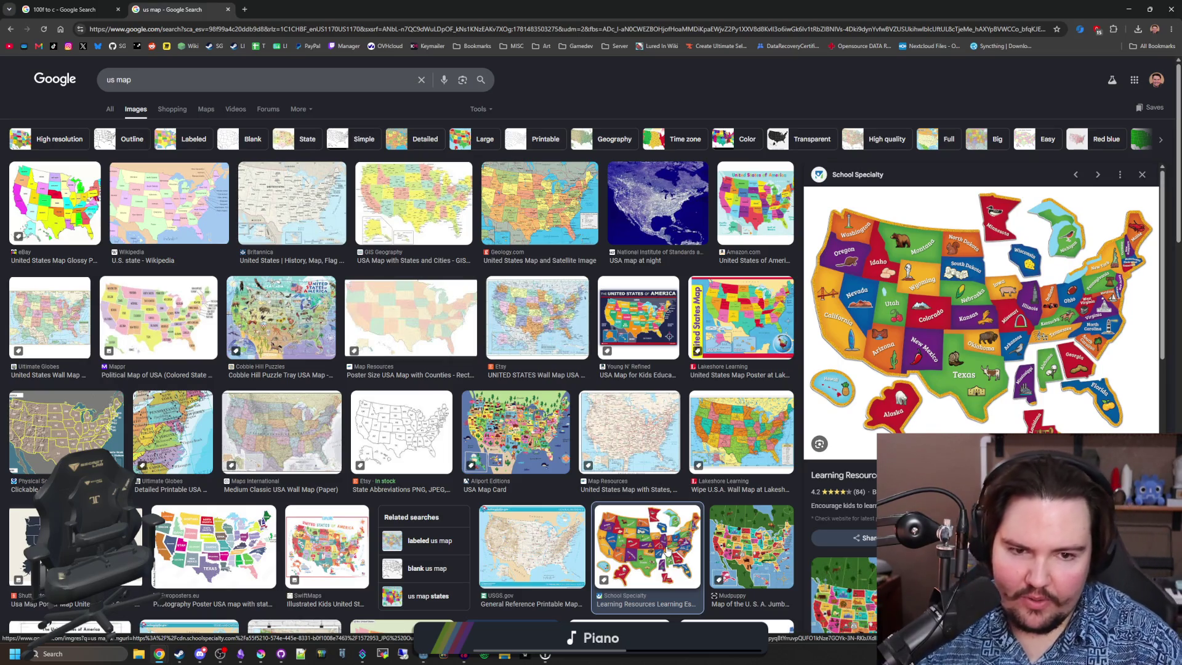
click(526, 449)
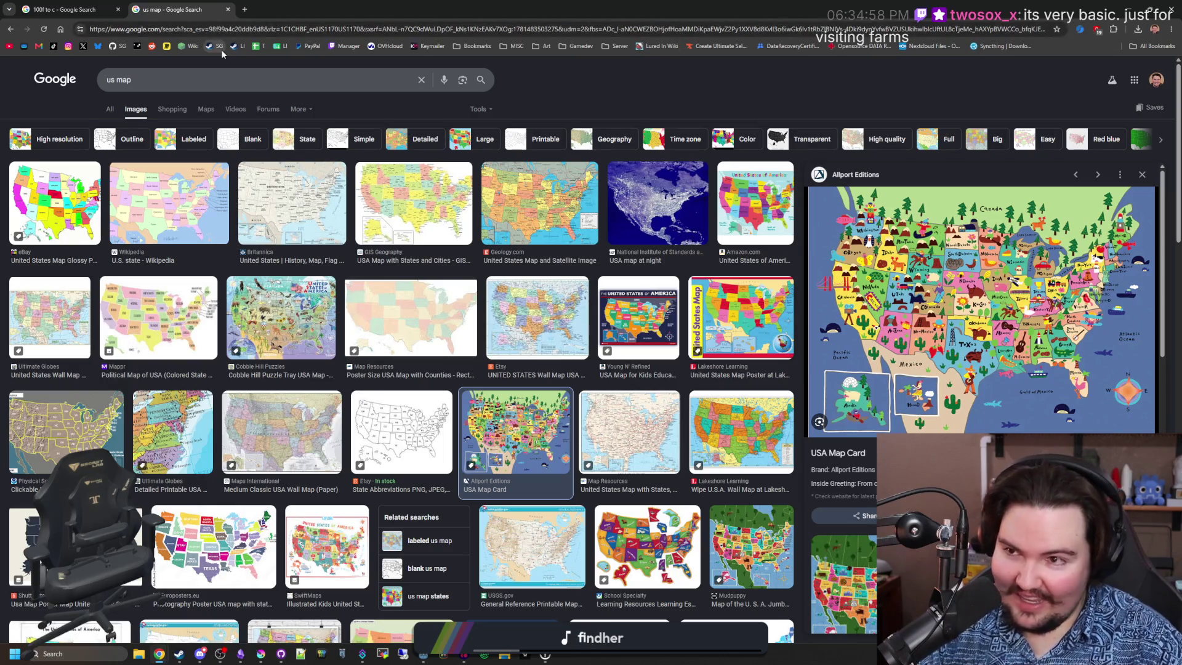
click(62, 210)
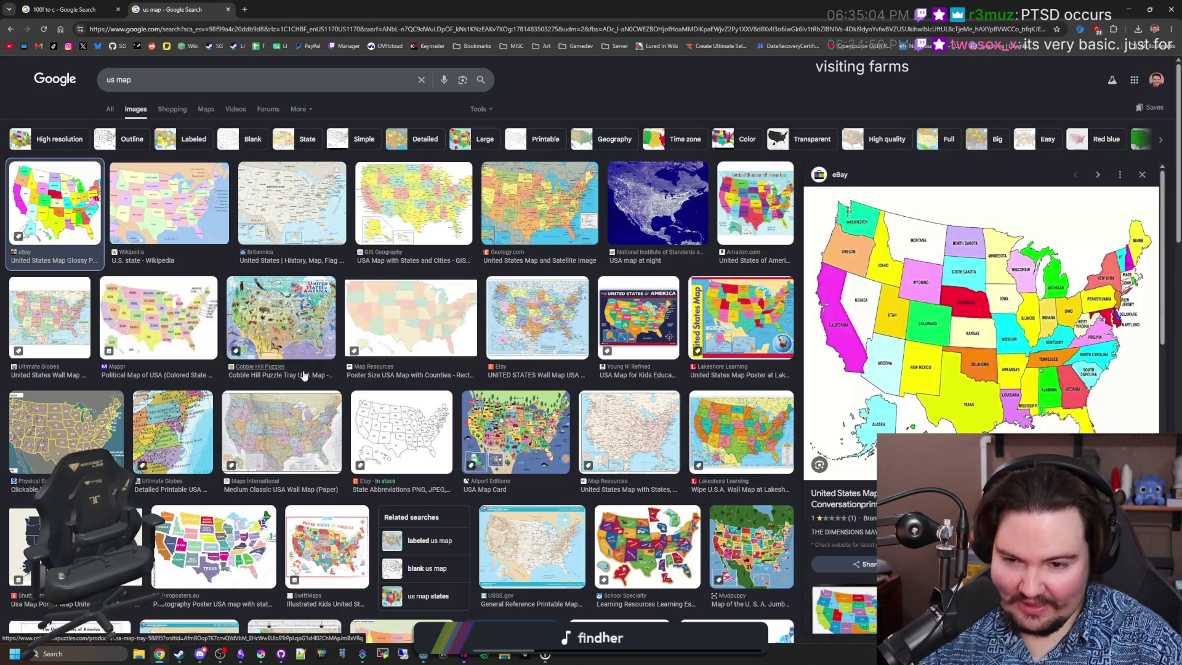
click(516, 431)
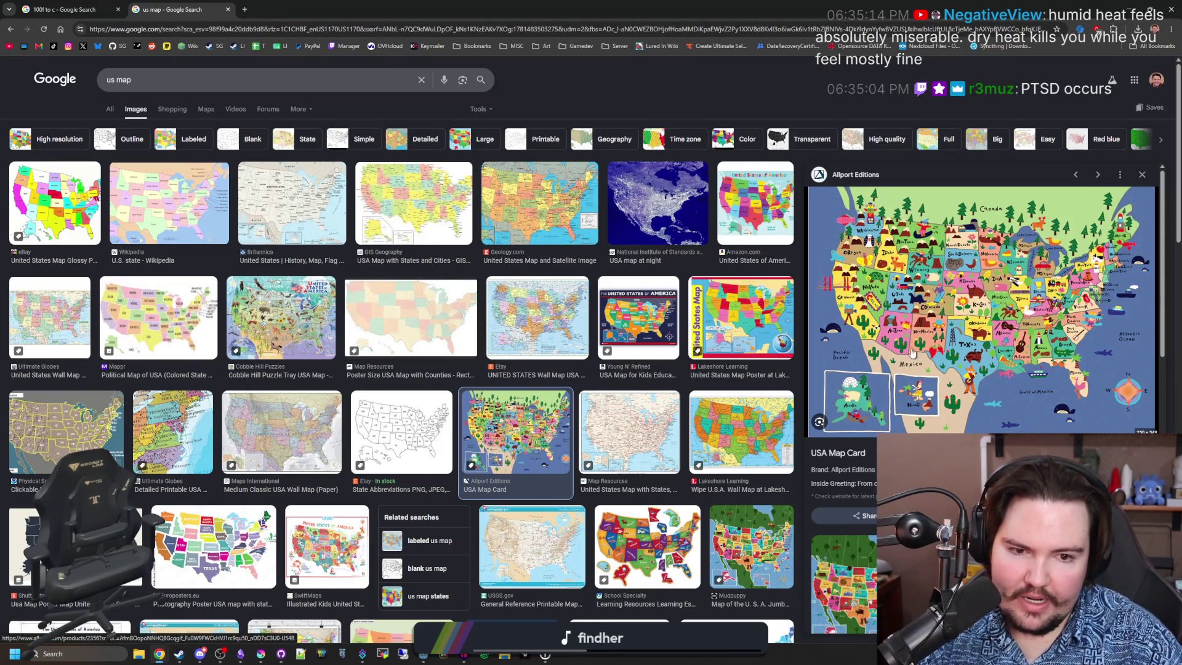
click(246, 9)
- Search 'rainfall in nevada' and compare the weather widget's temperature and 0% precipitation charts
text(rainfall)
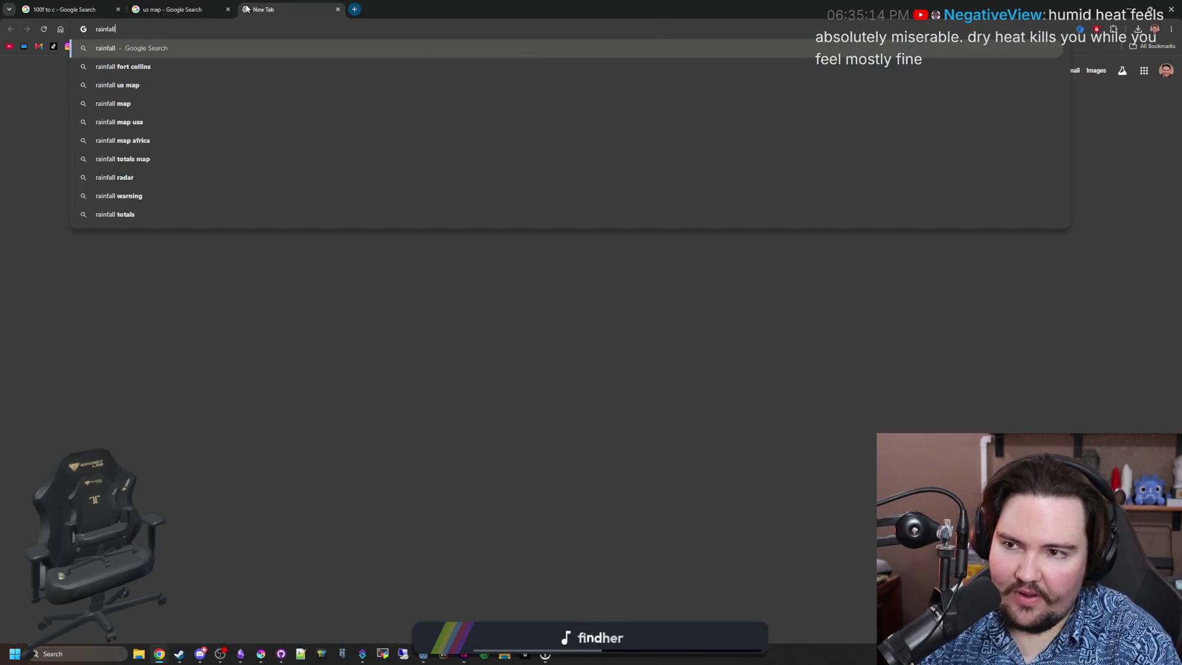
text( in nevada)
key(Return)
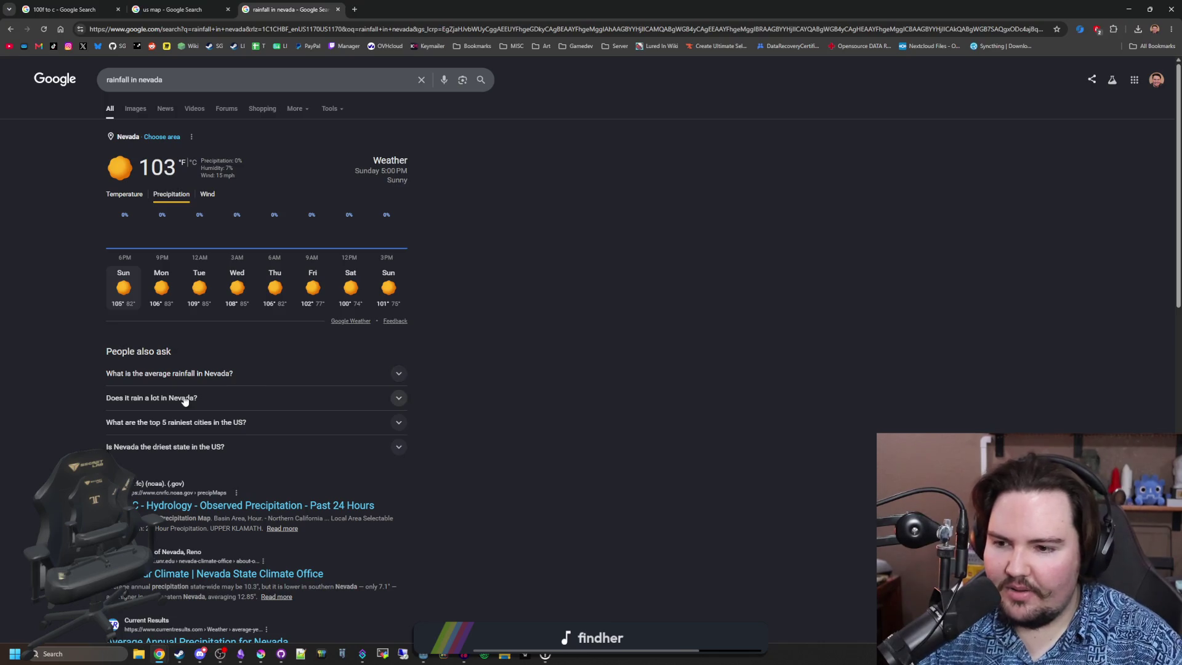
scroll(224, 369, down, 3)
scroll(224, 369, down, 7)
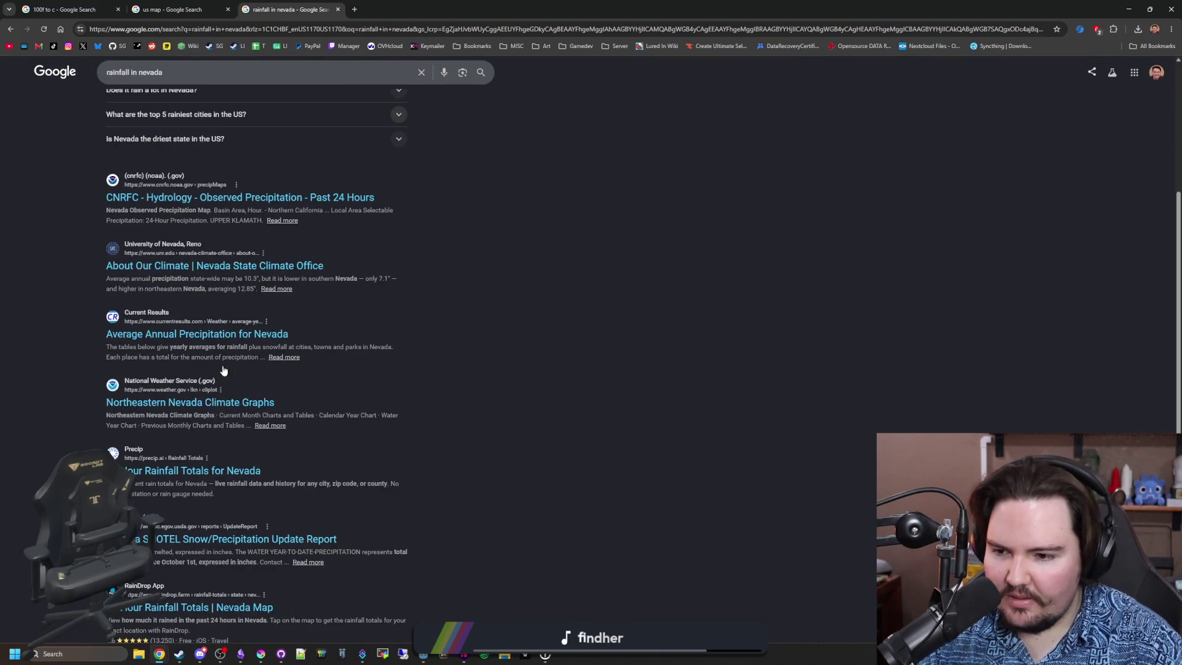
scroll(223, 370, up, 10)
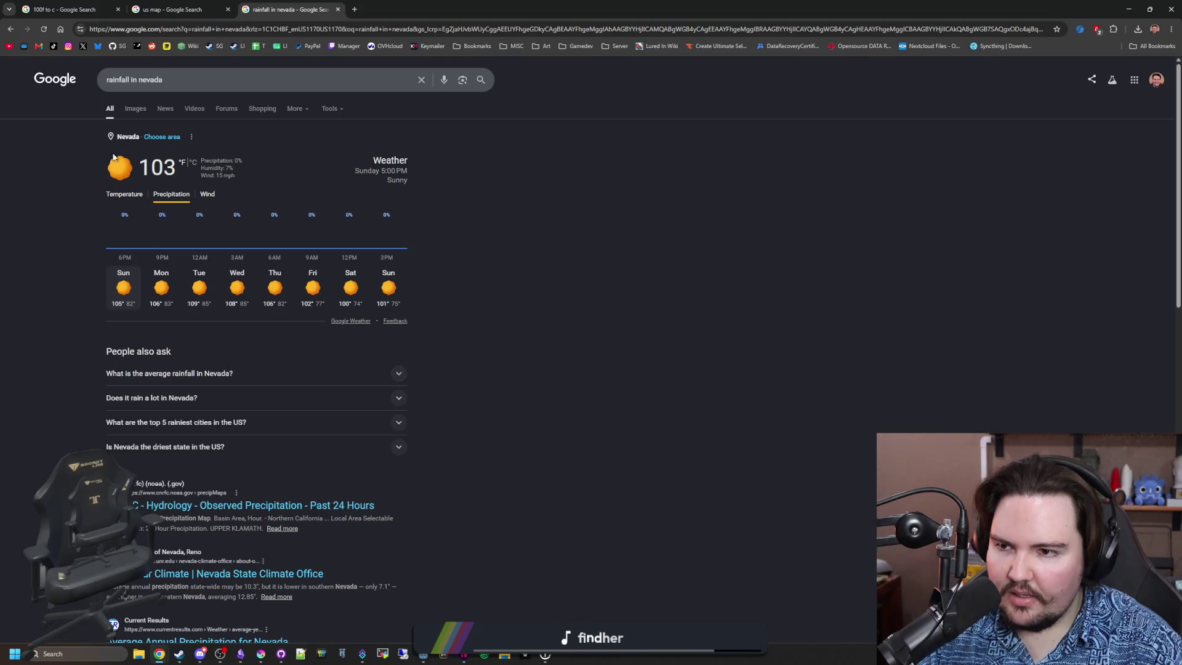
click(133, 198)
click(172, 197)
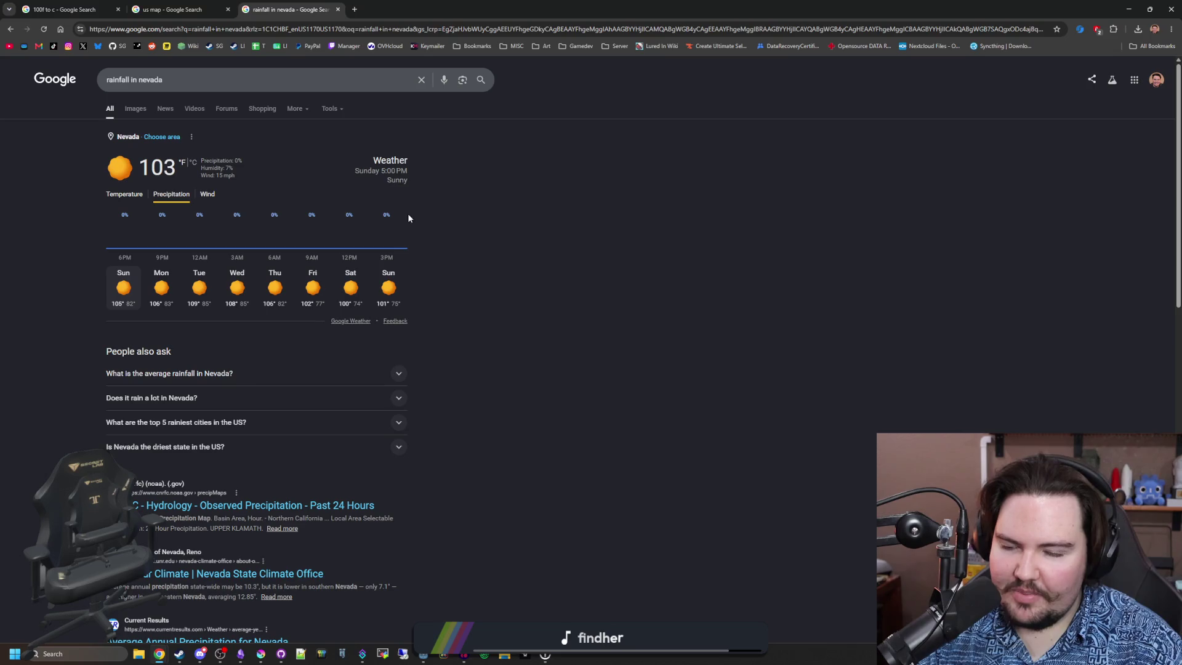
scroll(154, 240, down, 1)
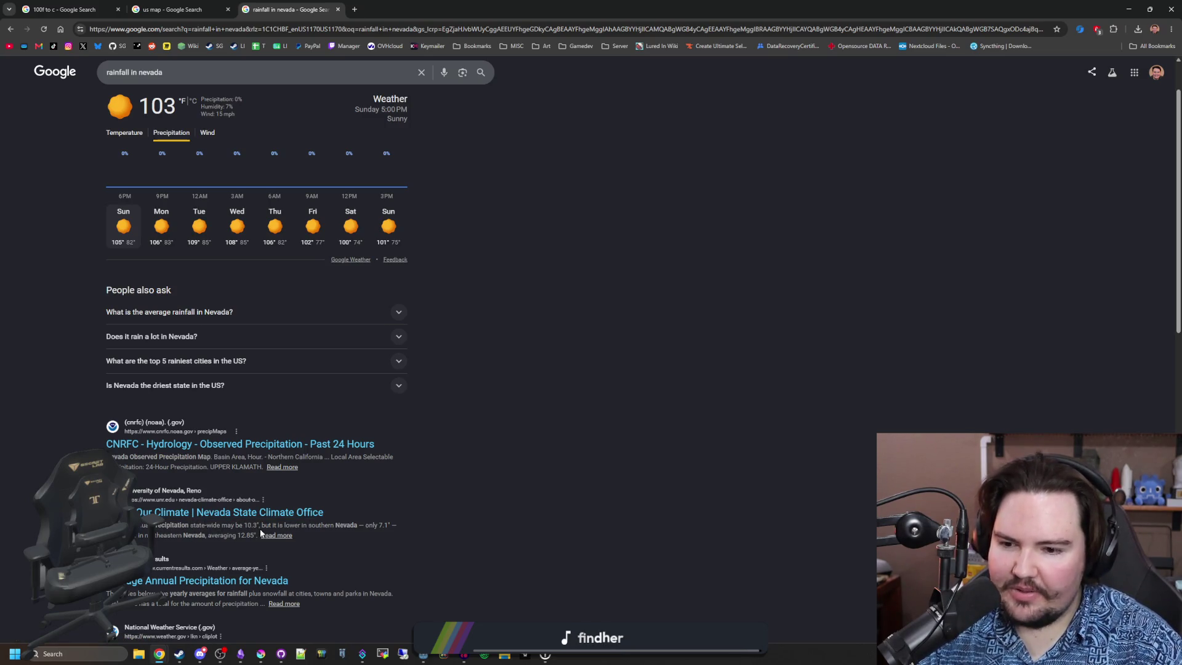
click(354, 10)
- Search 'washington statewide precip' in the new tab, then go back to the Nevada rainfall results
text(washington )
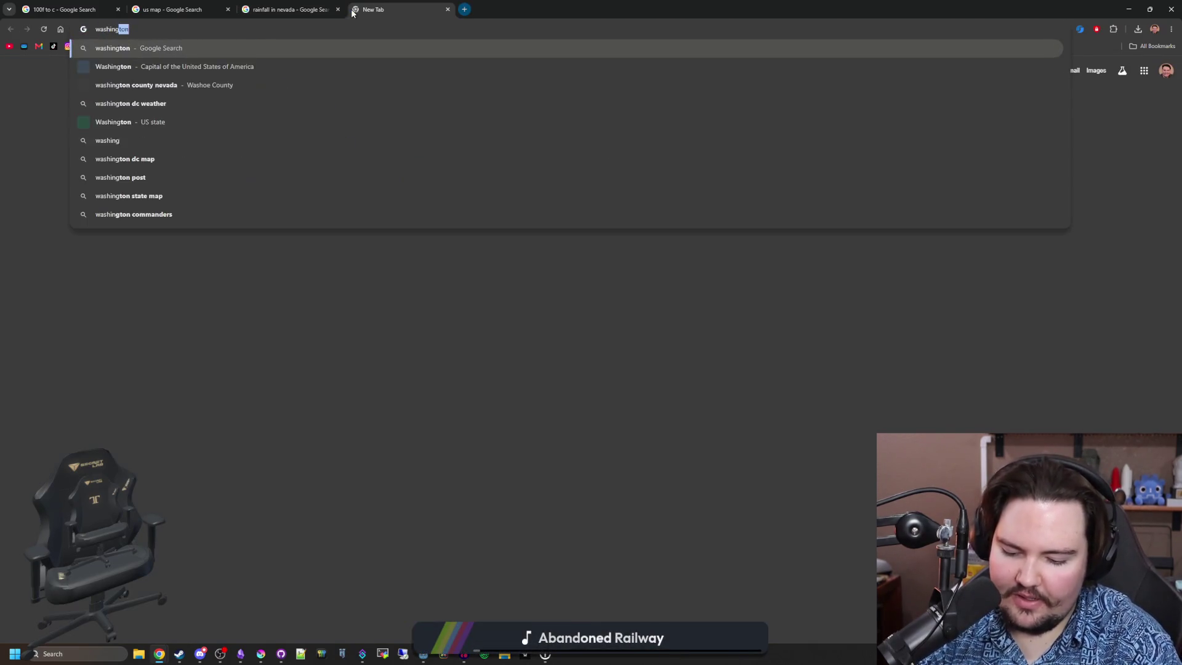
text(statewide precip)
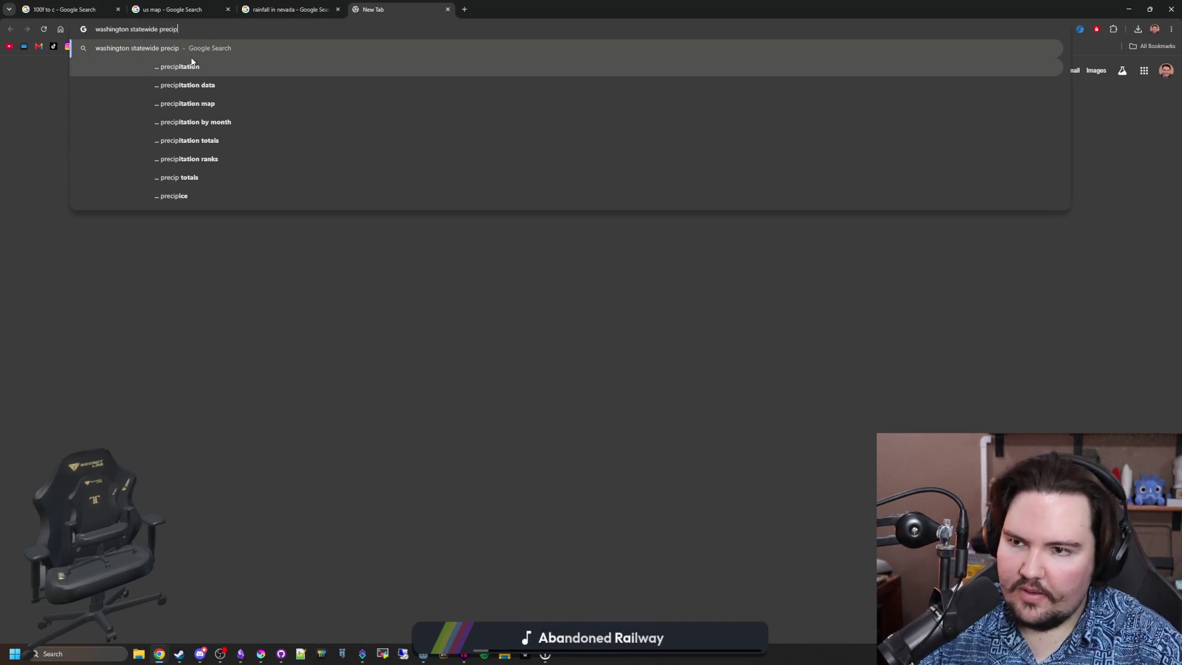
click(187, 65)
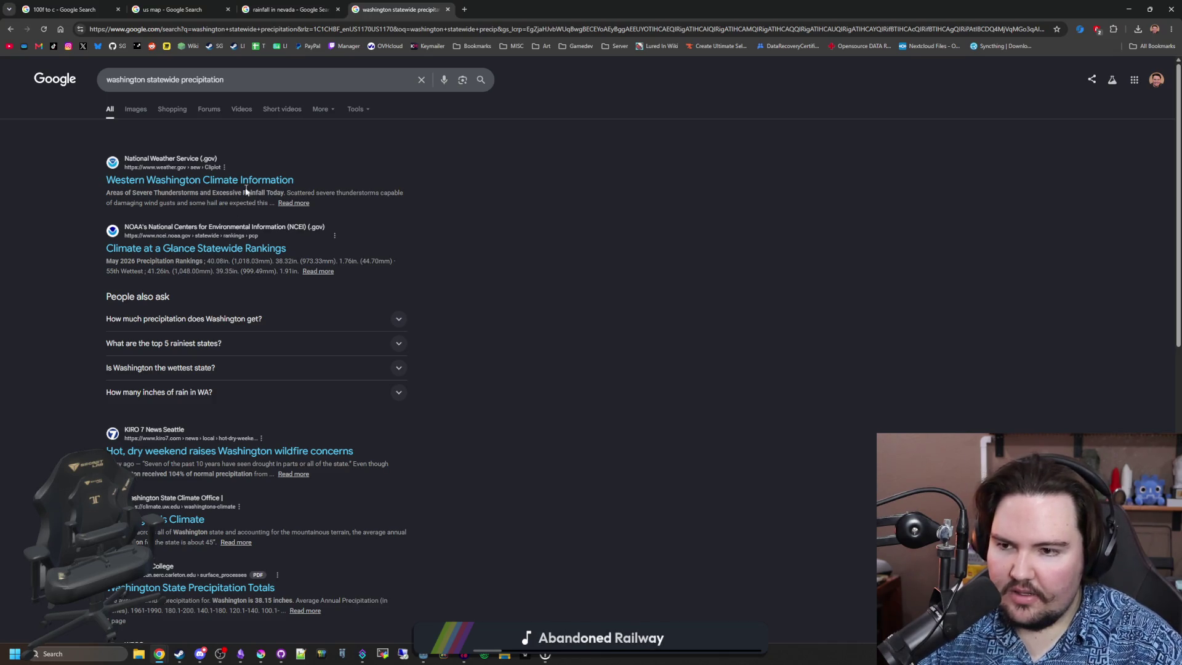
click(304, 5)
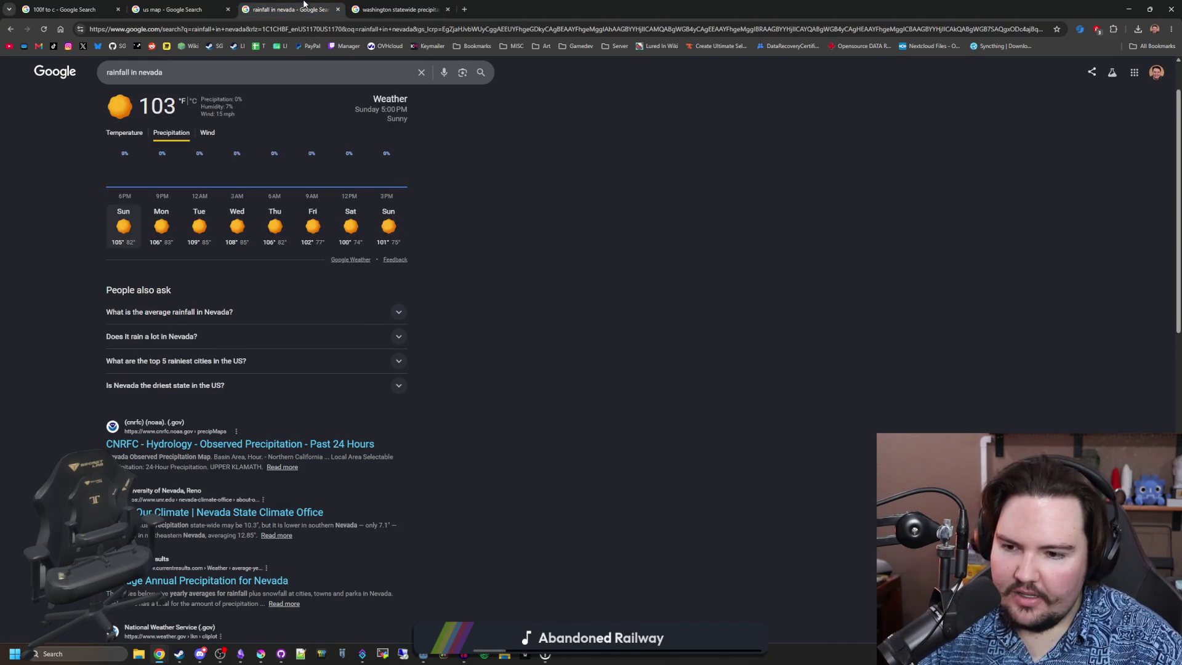
click(394, 9)
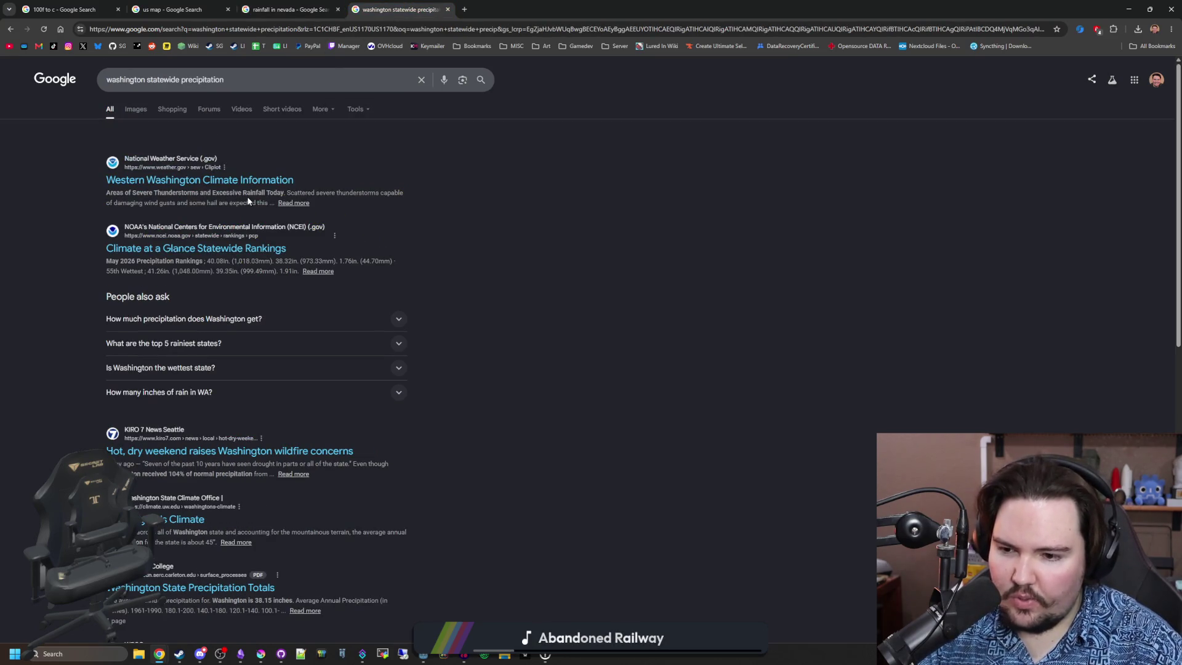
scroll(152, 409, down, 2)
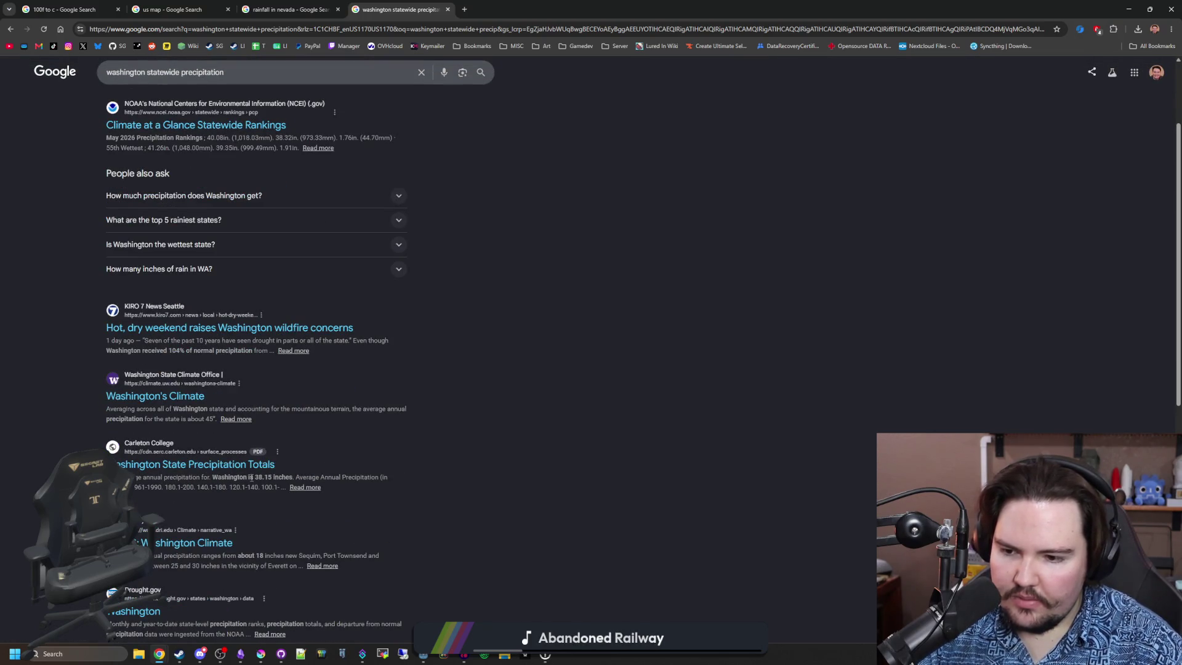
click(282, 9)
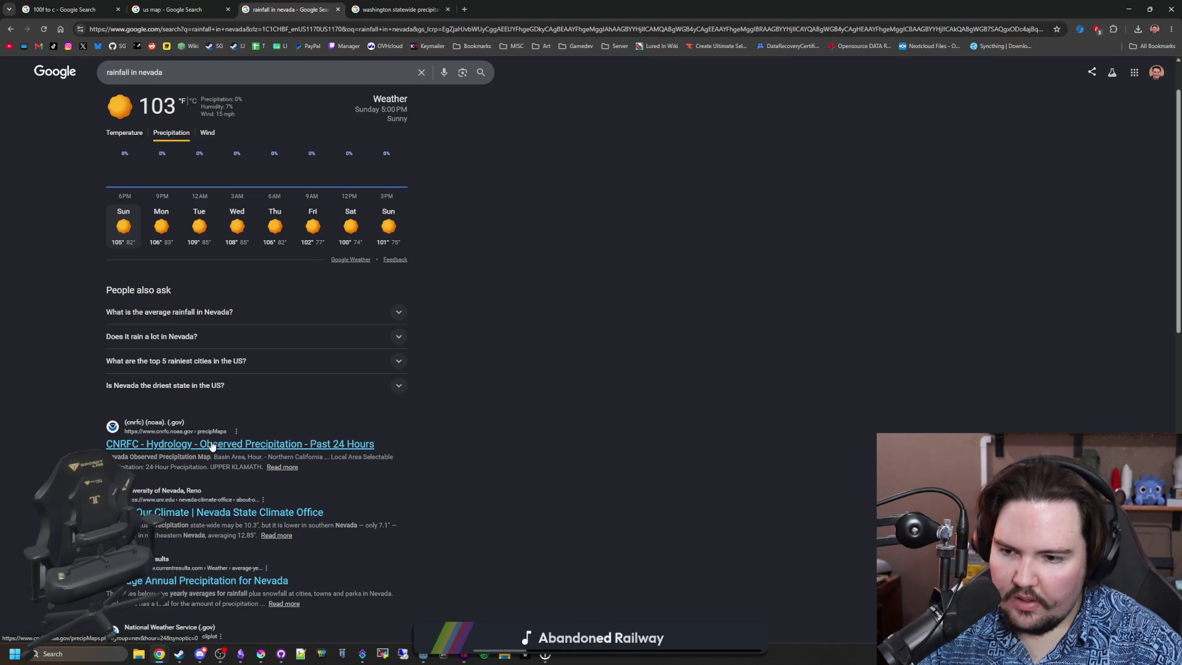
middle_click(233, 443)
- View the CNRFC 24-hour precipitation map, then expand 'Does it rain a lot in Nevada?' in Google
click(505, 9)
click(409, 8)
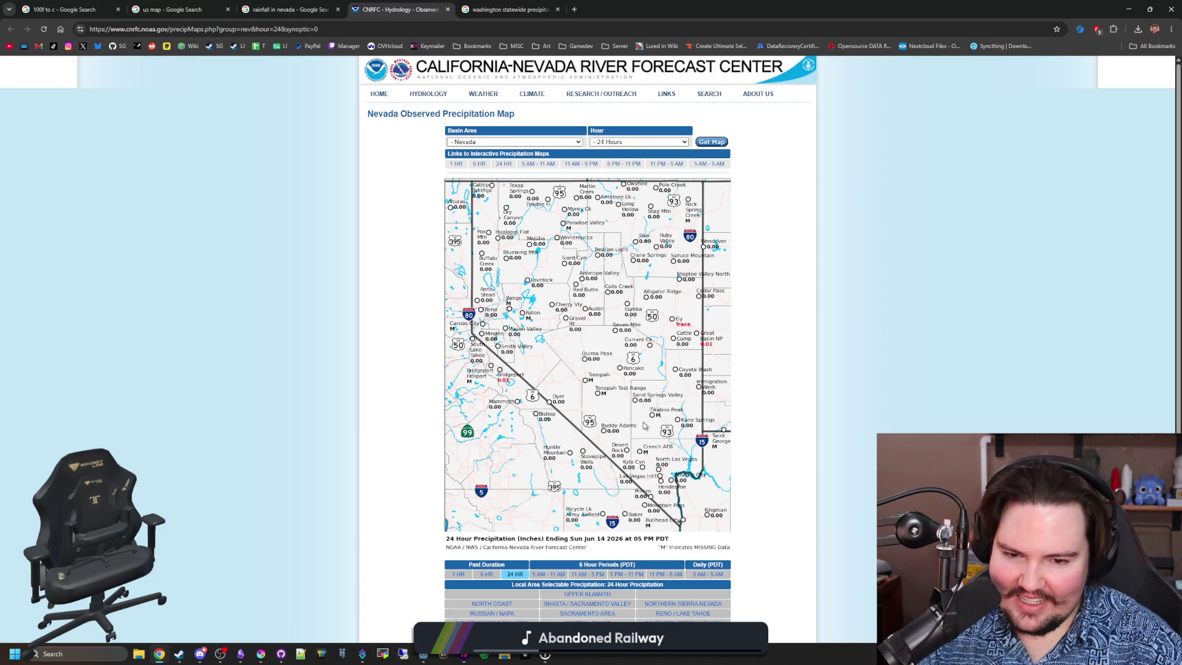
scroll(507, 465, down, 1)
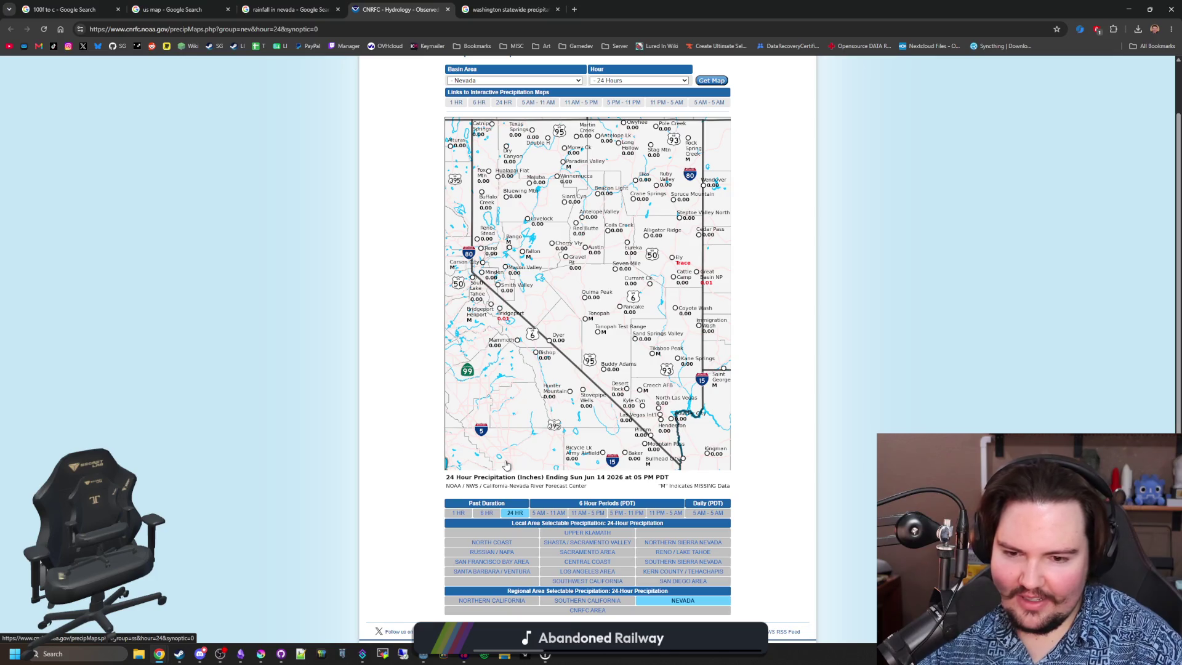
scroll(378, 431, down, 1)
scroll(378, 431, up, 2)
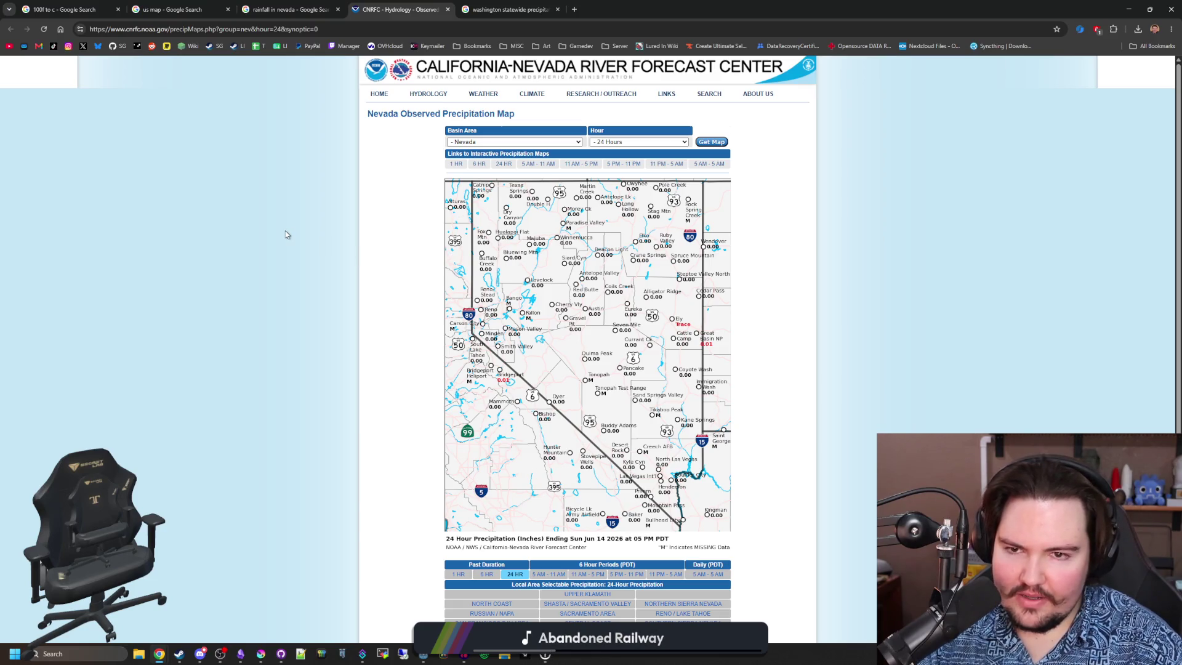
key(ctrl+shift+Tab)
click(223, 339)
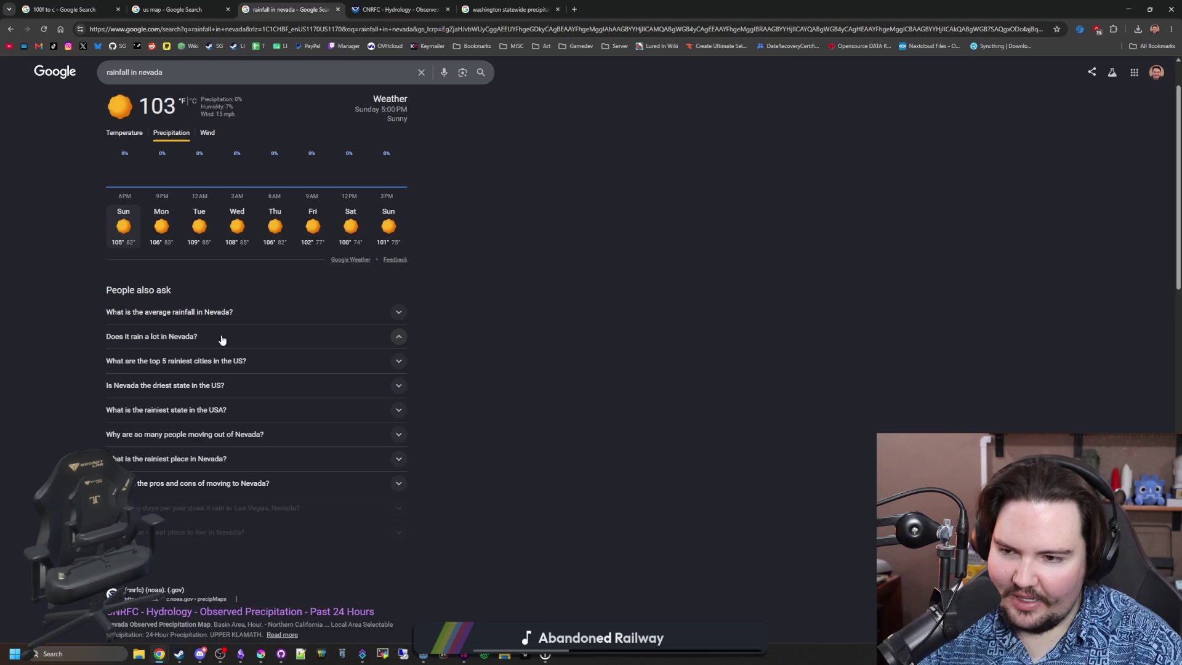
drag(222, 341, 400, 345)
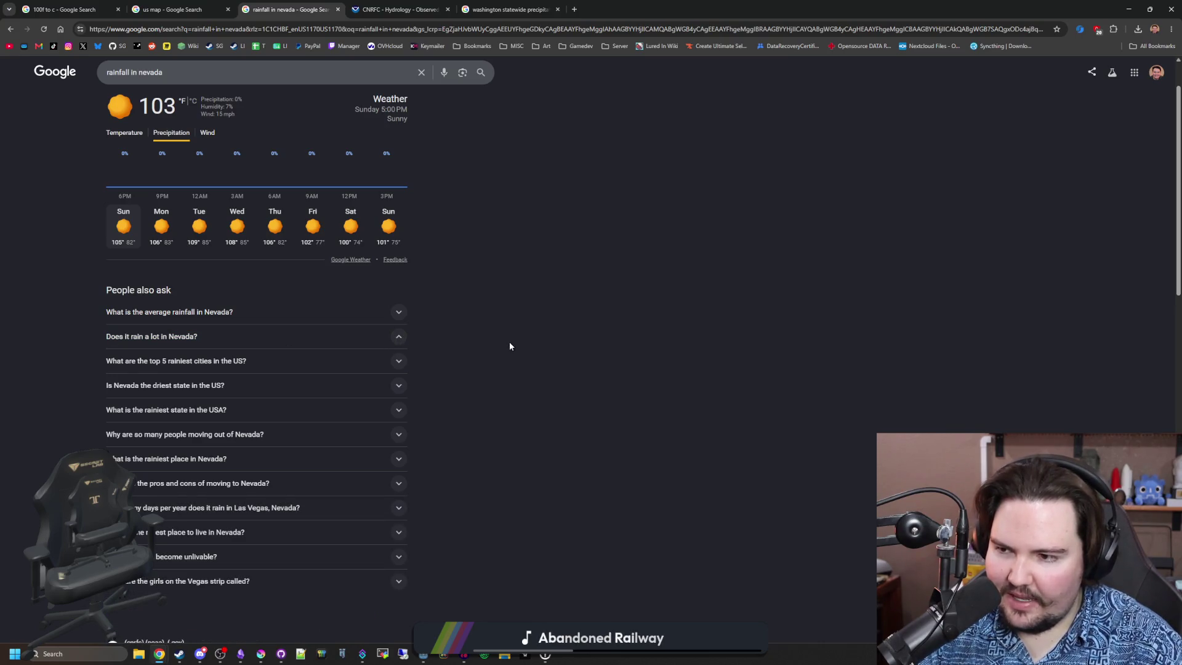
scroll(319, 335, down, 6)
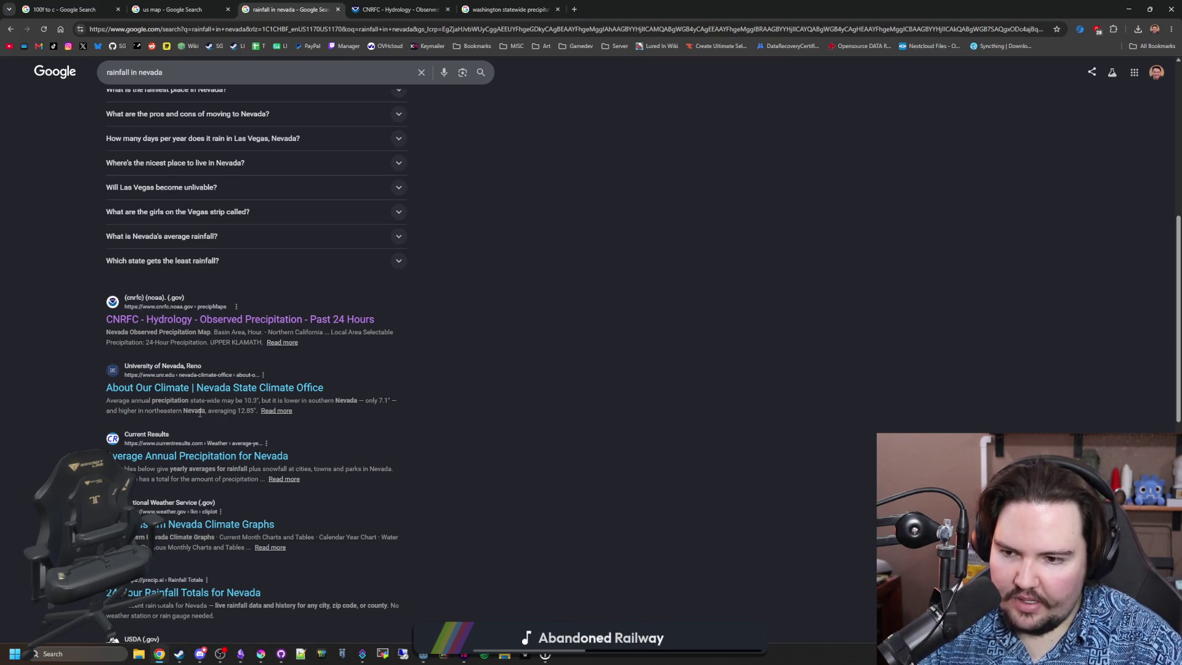
mouse_move(373, 401)
mouse_down()
mouse_move(397, 401)
mouse_move(347, 402)
mouse_move(383, 405)
mouse_up()
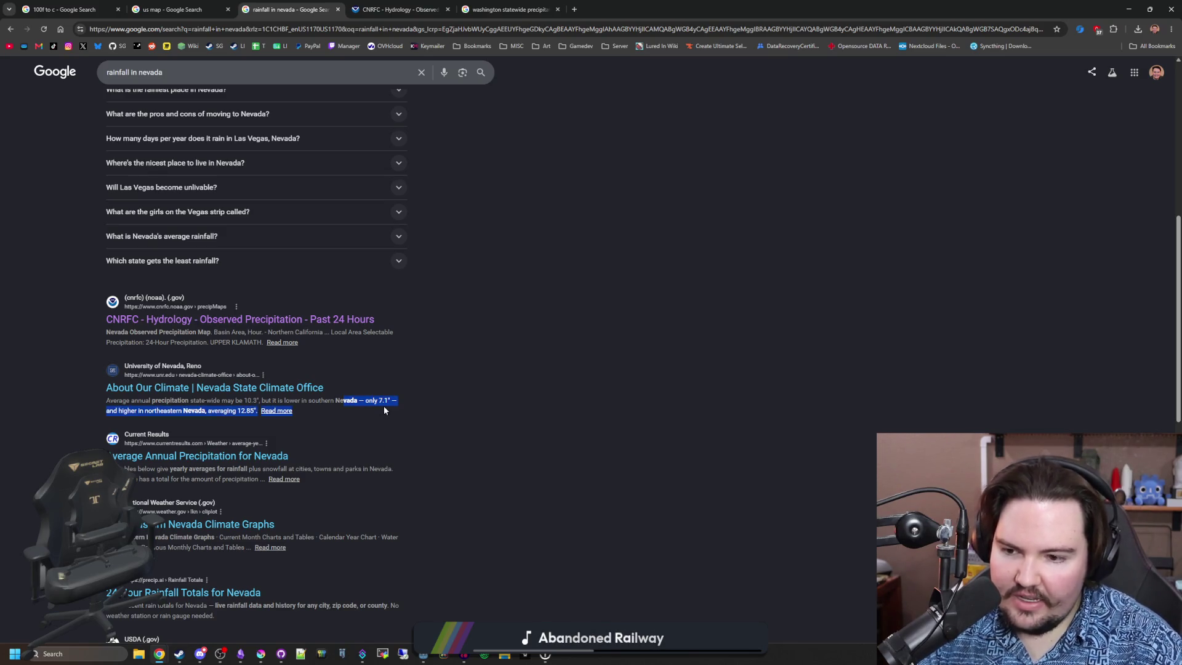
click(383, 405)
scroll(383, 405, down, 1)
scroll(384, 410, down, 3)
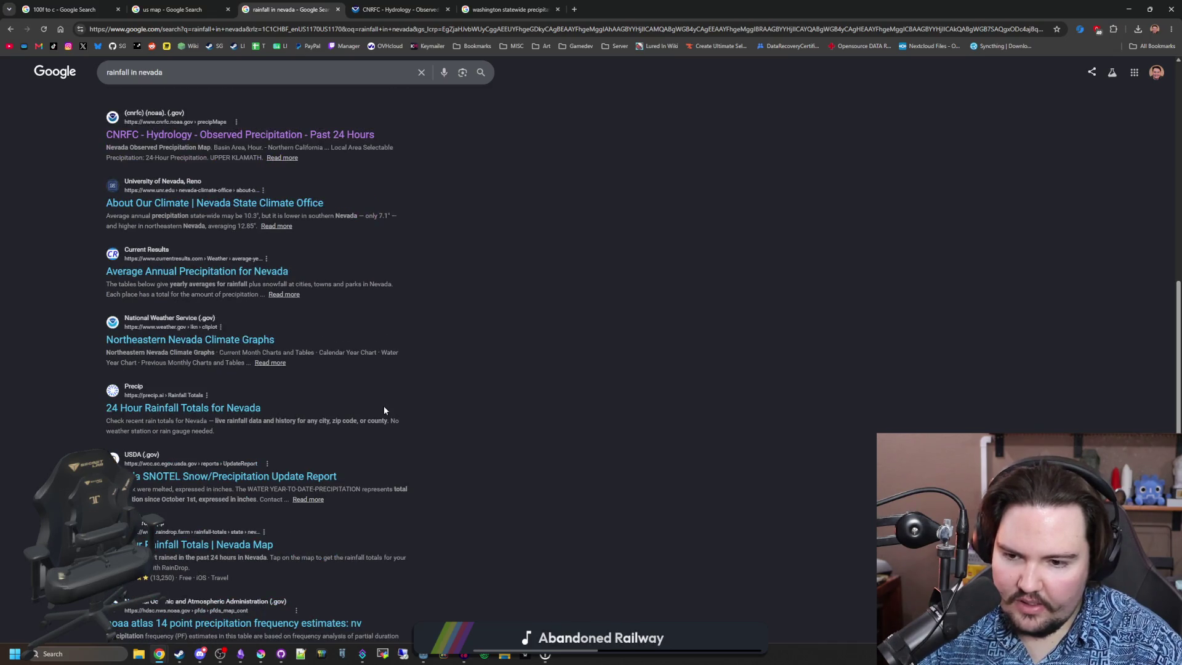
scroll(383, 405, down, 1)
scroll(386, 387, down, 2)
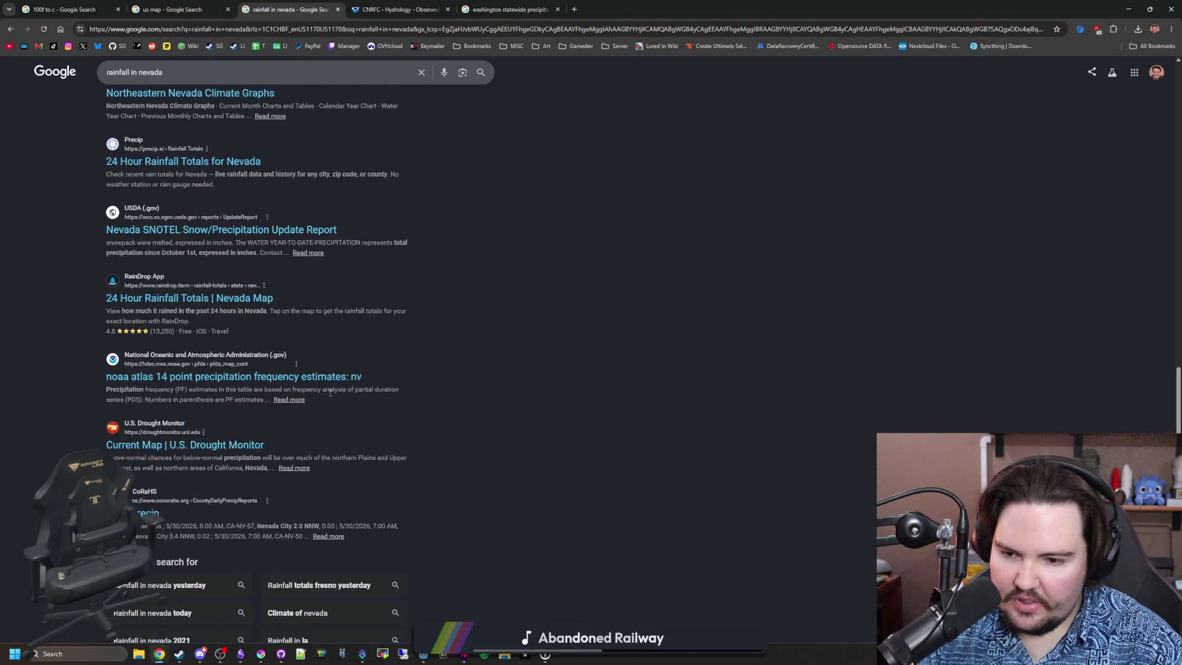
scroll(307, 358, up, 10)
- Search 'new mexico annual rainfall' (about 13 inches), then delete the state name from the query
click(317, 32)
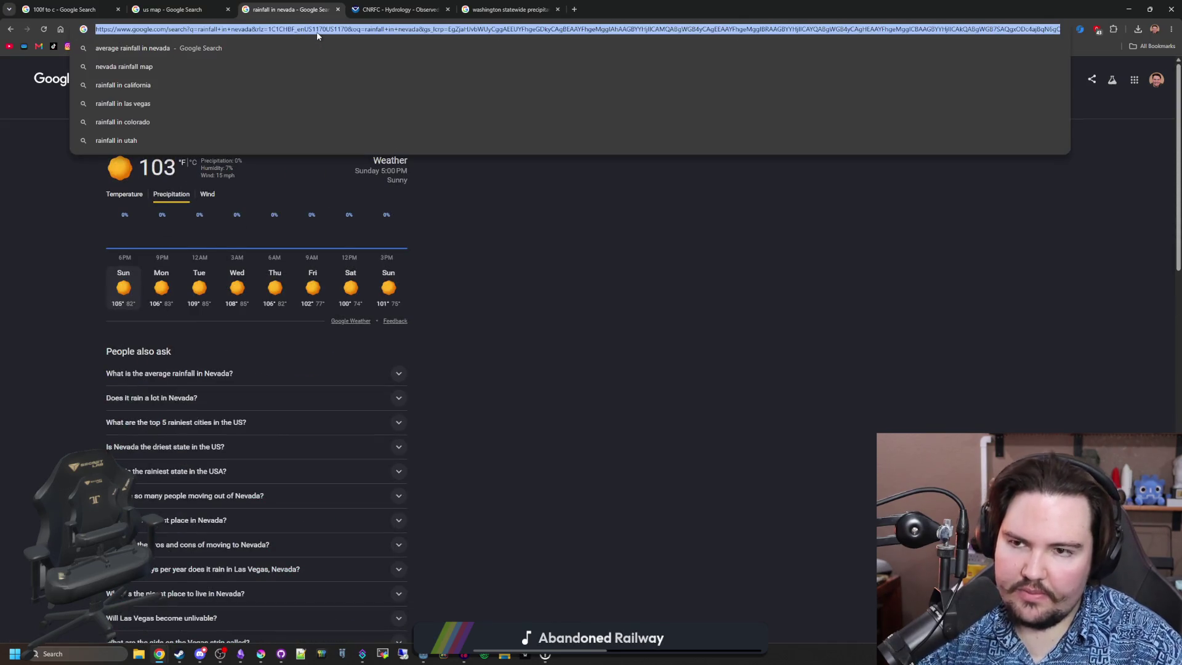
text(new mexico annual )
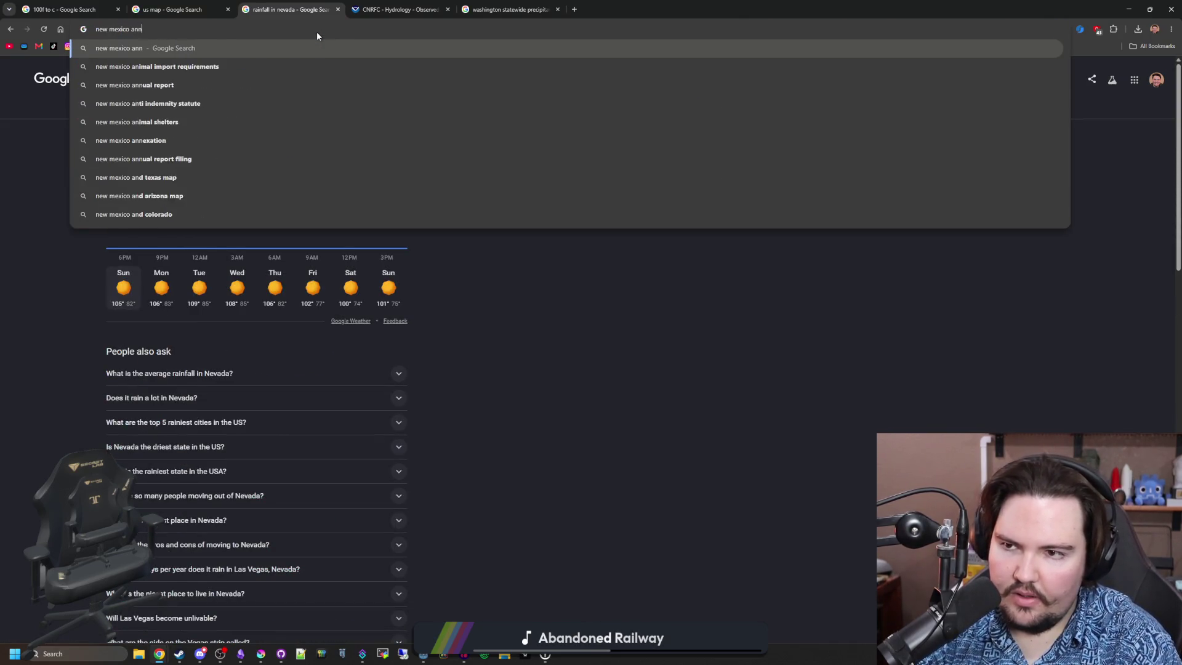
text(rainfall)
key(Return)
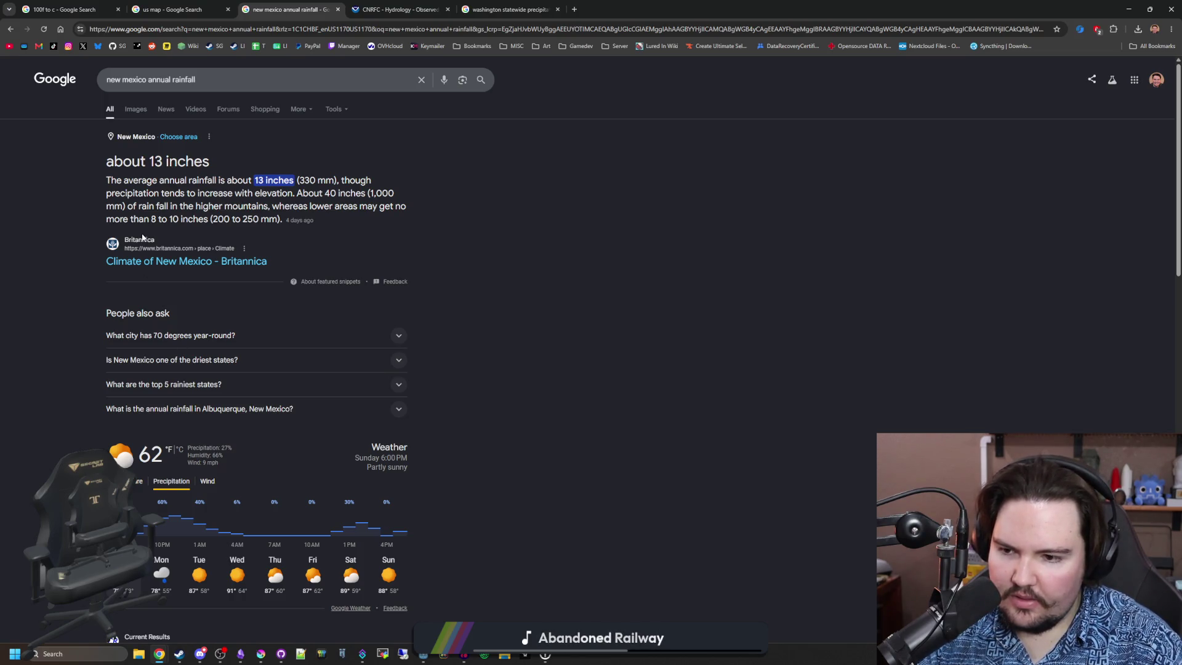
double_click(132, 76)
key(BackSpace)
key(ctrl+BackSpace)
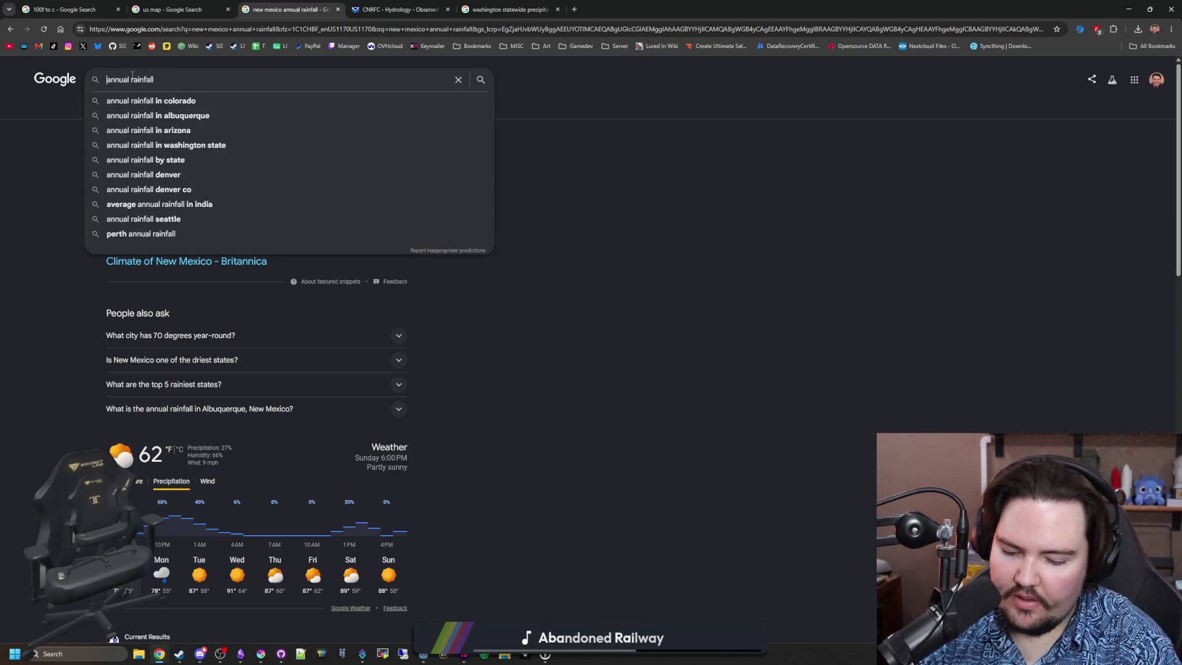
- Search 'arizona annual rainfall' and look over the results
text(arizona)
key(Return)
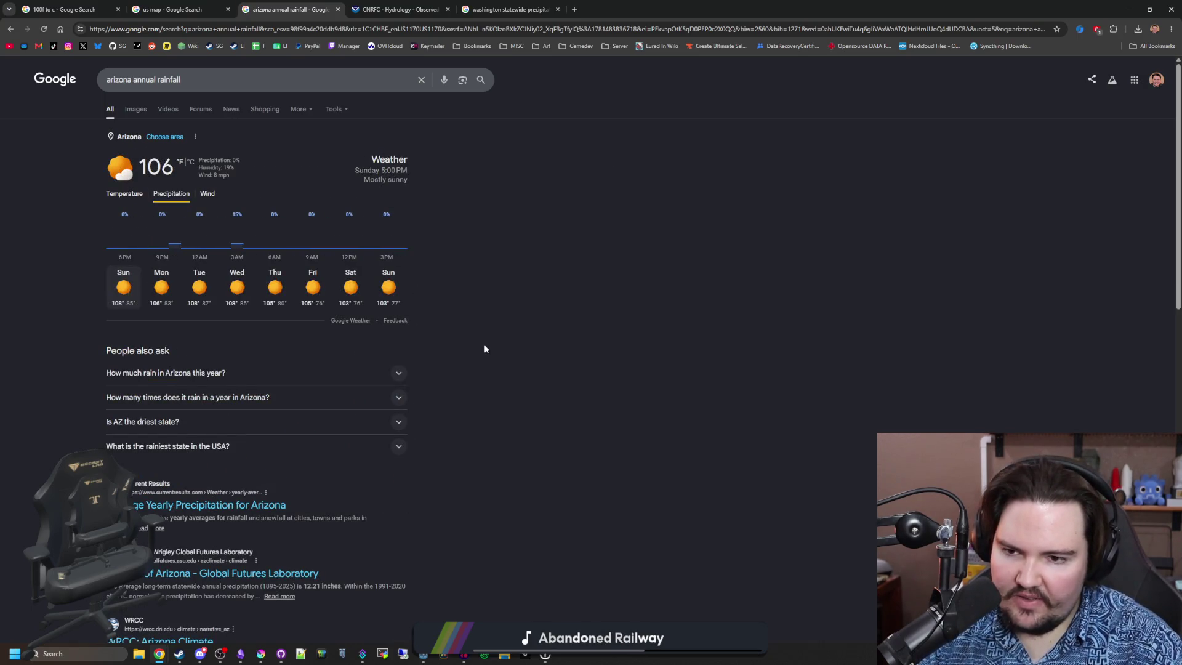
scroll(484, 349, down, 1)
scroll(305, 220, up, 1)
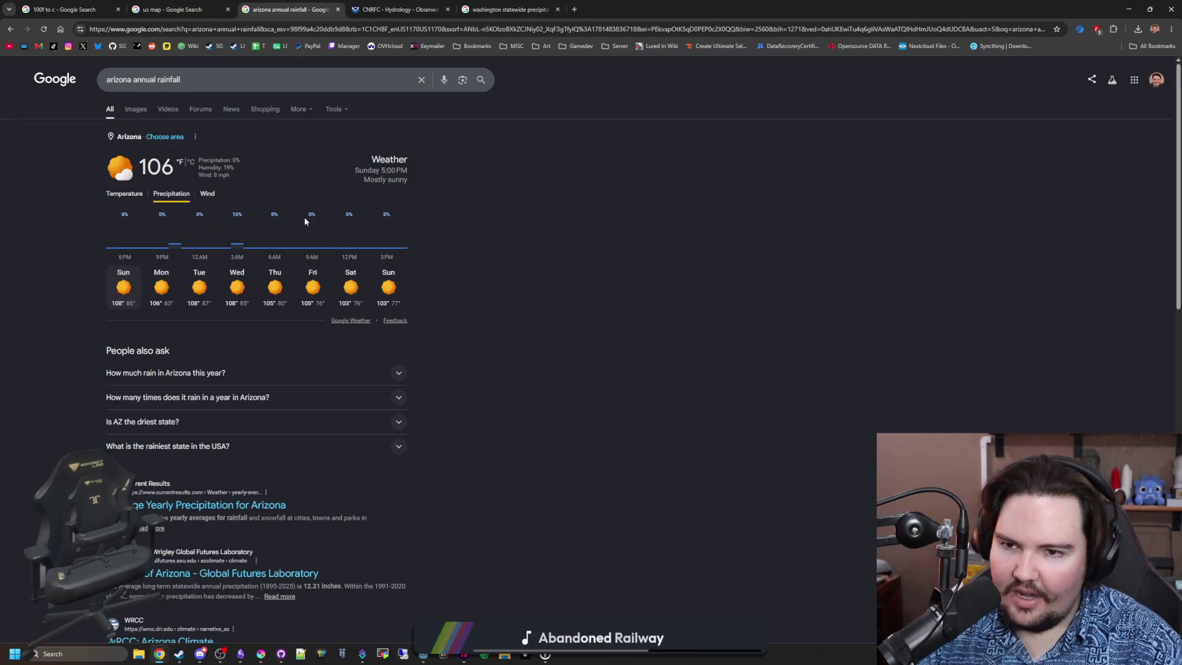
- Search 'florida annual rainfall', expand the yearly rain answer and preview its precipitation map
double_click(124, 79)
text(florida)
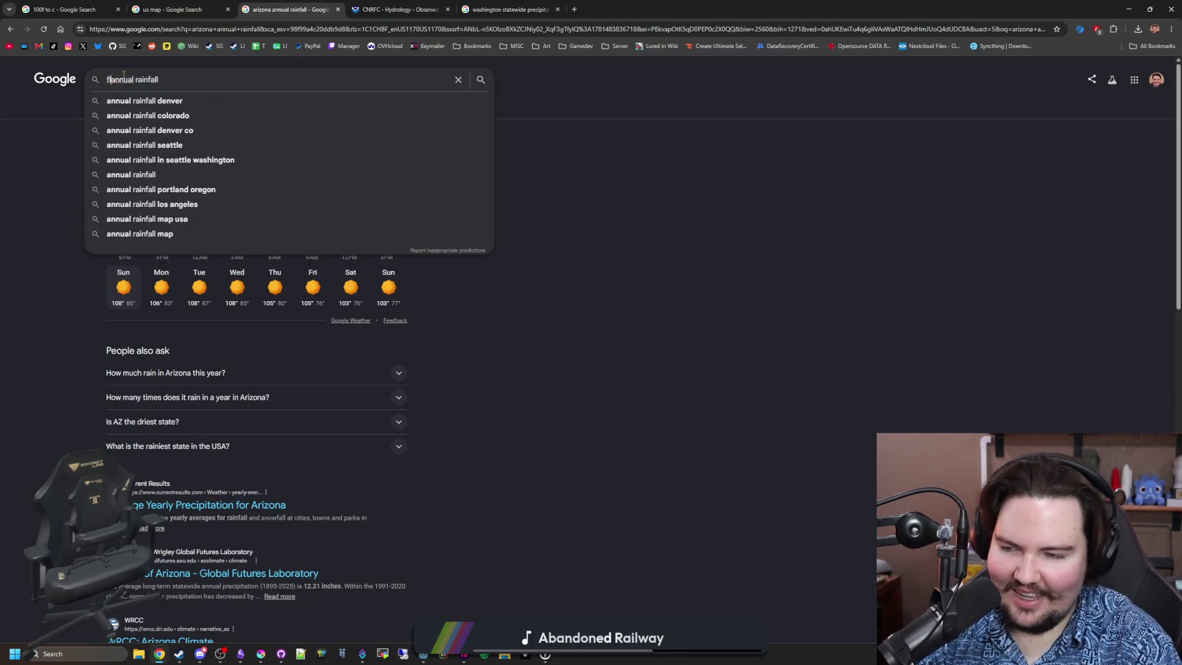
key(Return)
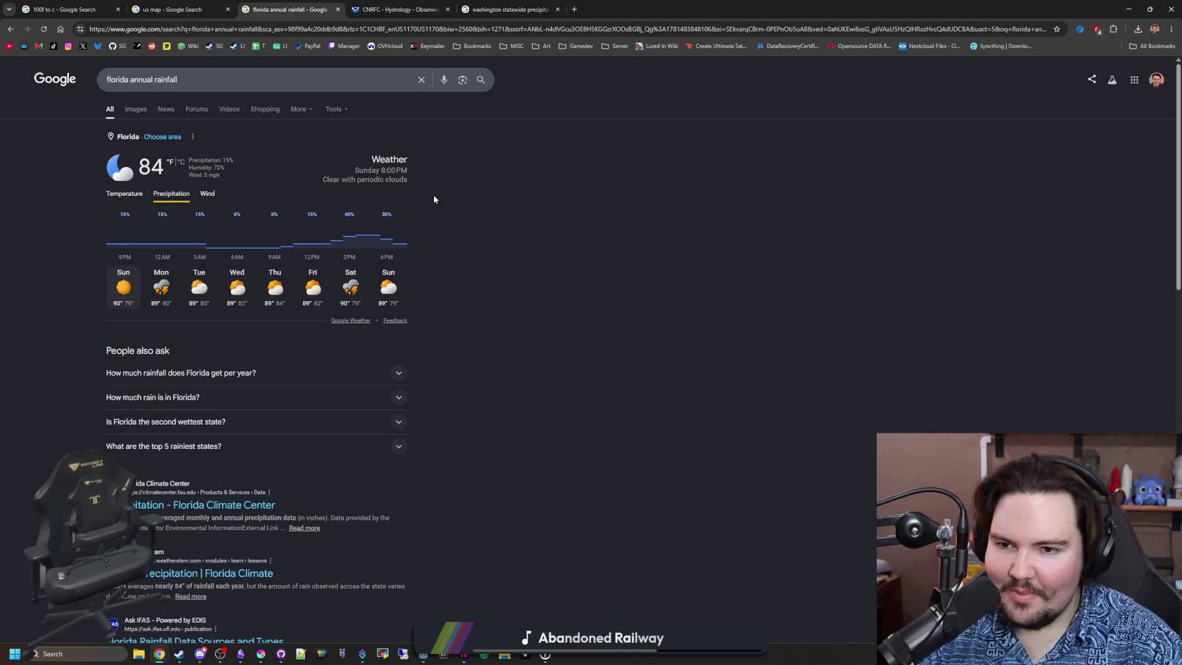
click(280, 381)
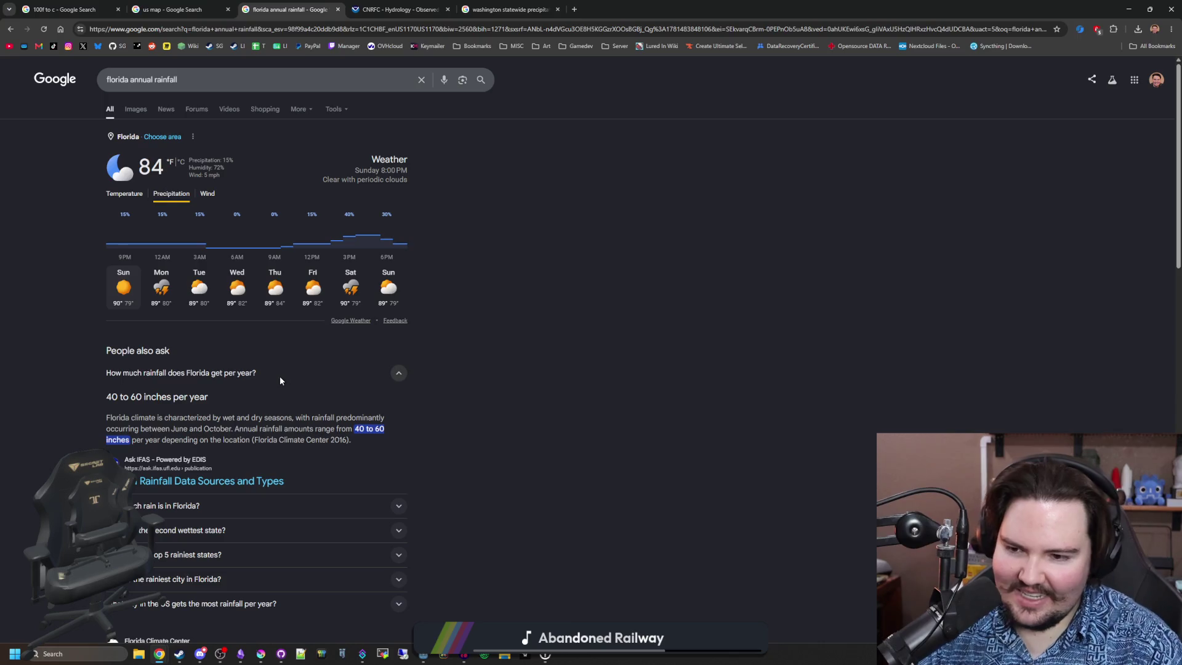
scroll(550, 438, down, 4)
scroll(550, 439, down, 4)
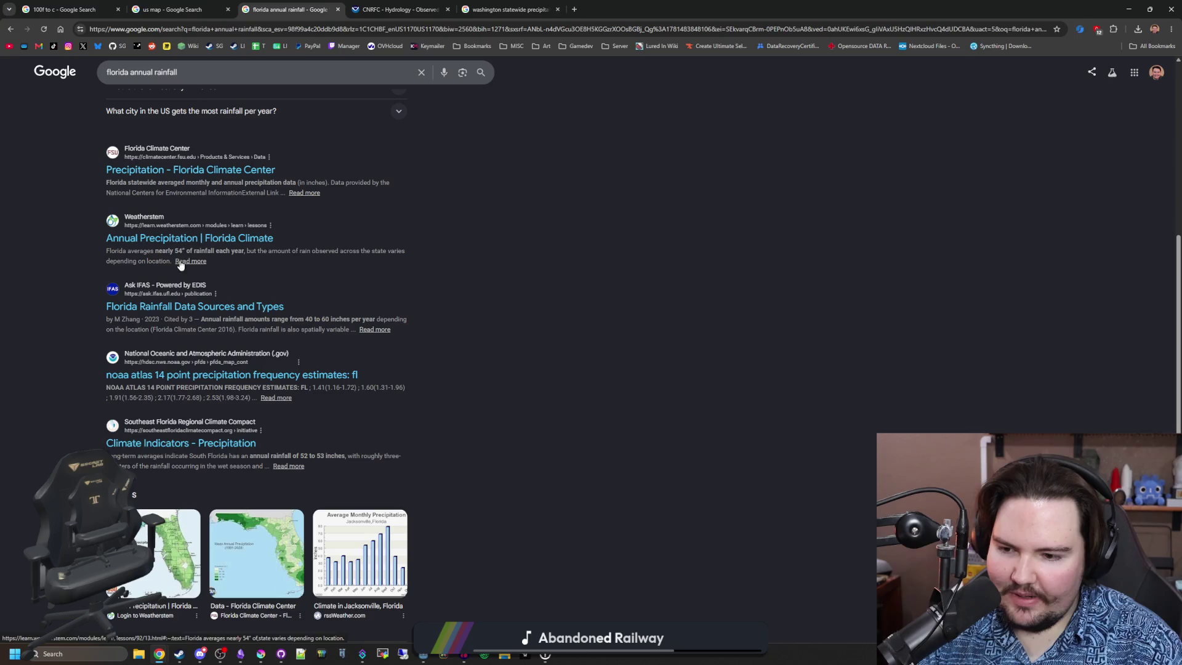
click(169, 554)
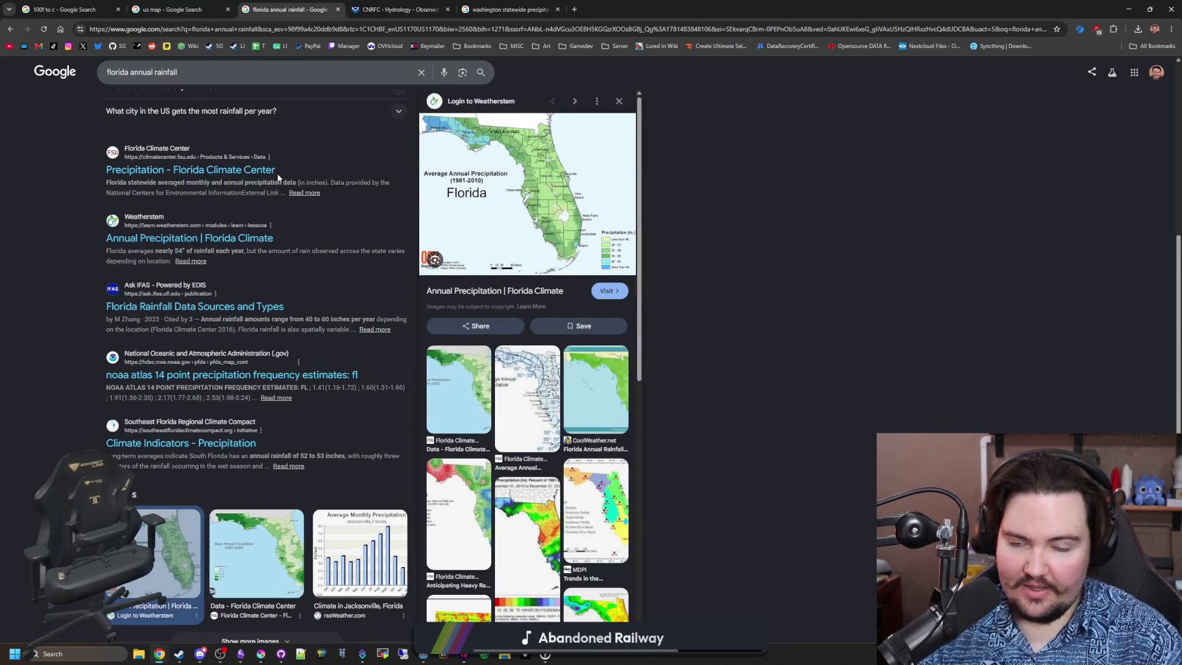
scroll(189, 205, up, 8)
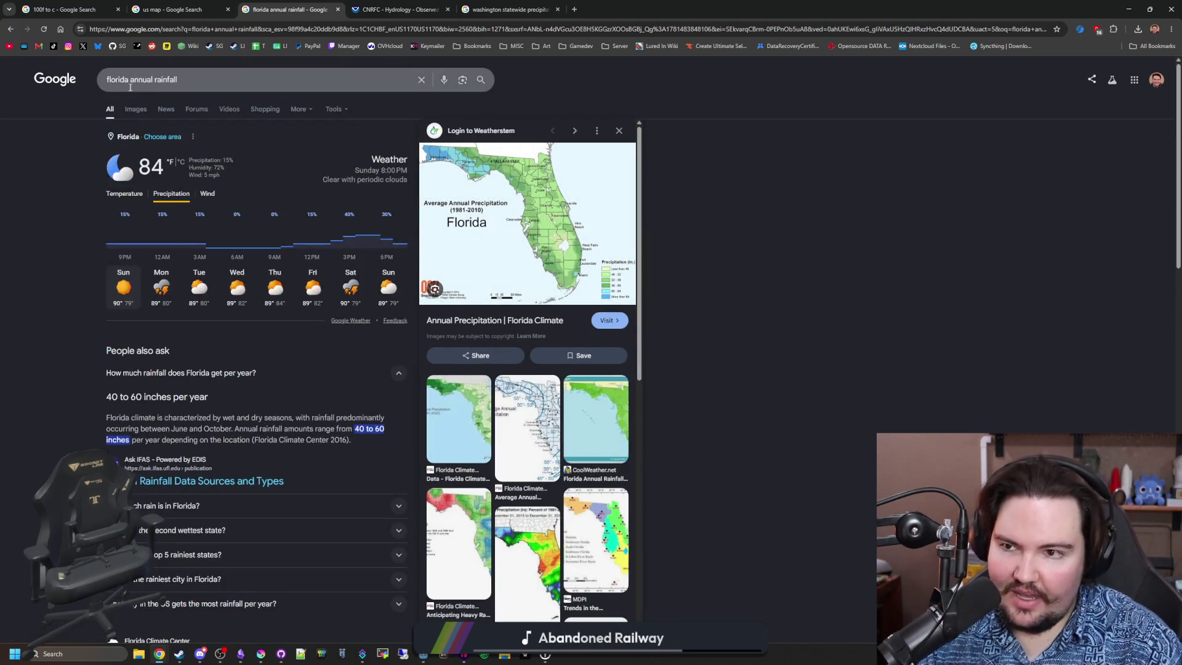
- Search 'louisiana annual rainfall' (57.05" average) and expand the rainiest-US-state question
double_click(121, 80)
text(louisiana)
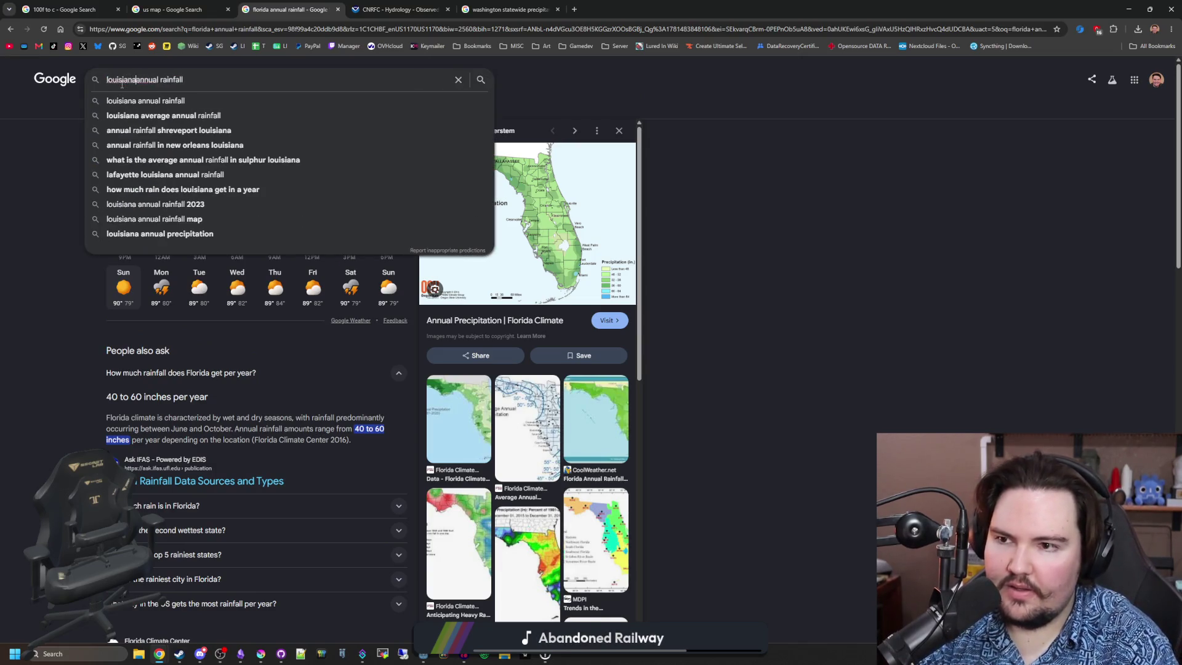
key(Return)
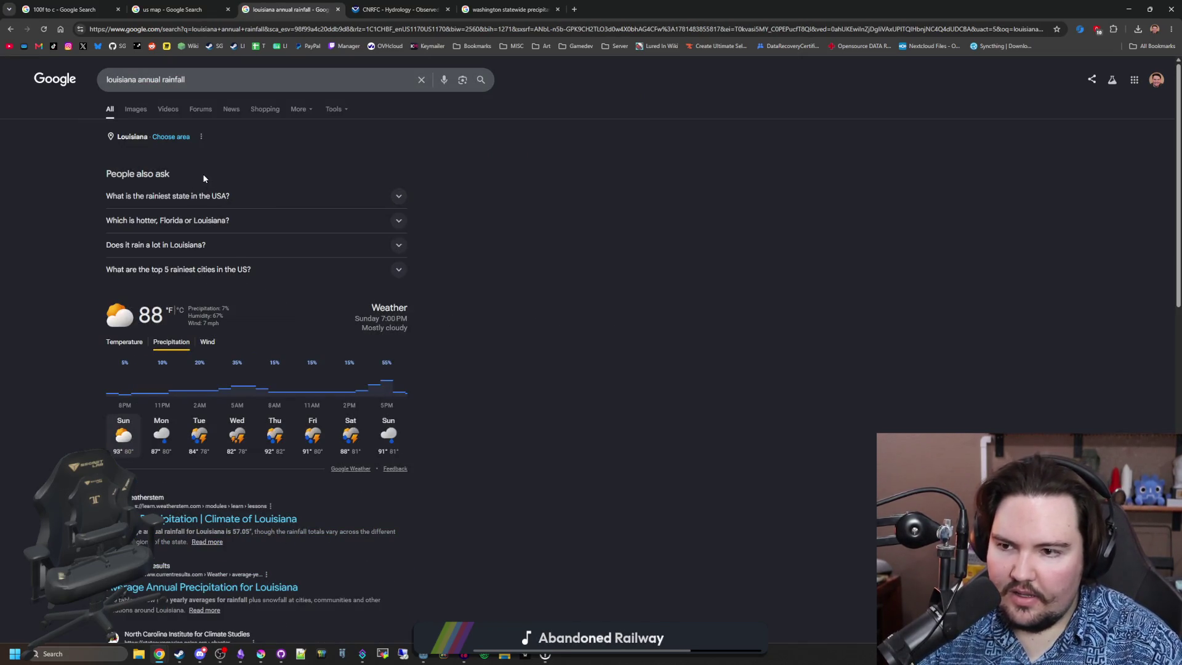
click(243, 198)
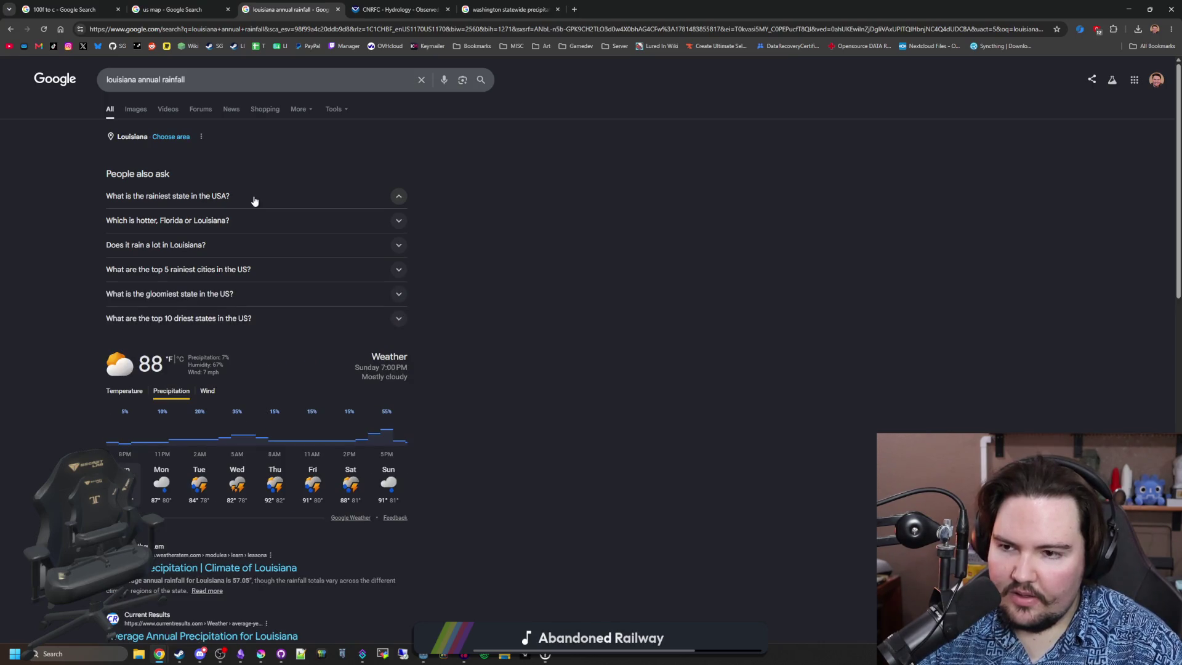
scroll(568, 397, down, 2)
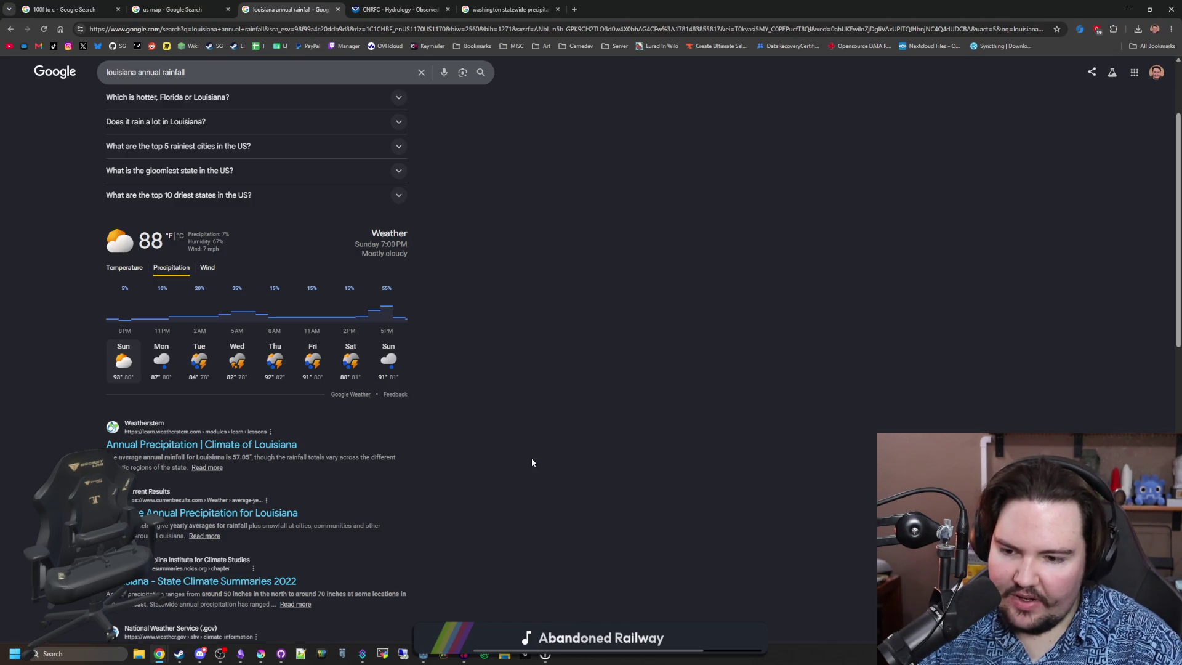
scroll(532, 462, down, 1)
drag(317, 532, 355, 532)
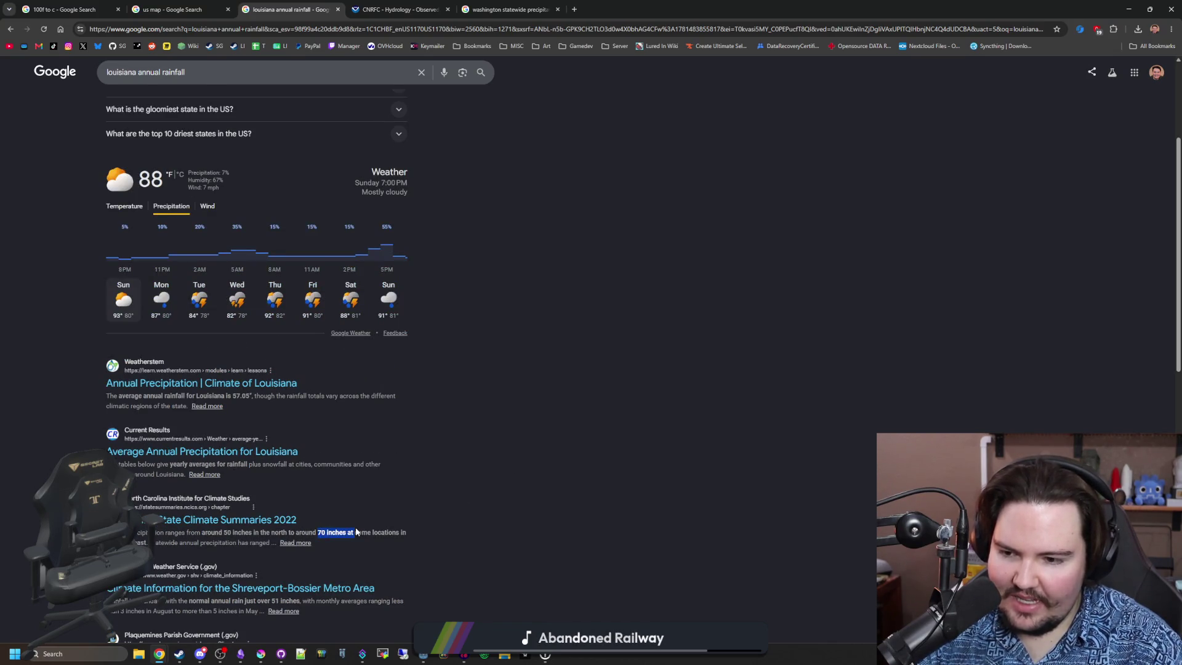
click(544, 471)
scroll(545, 470, down, 3)
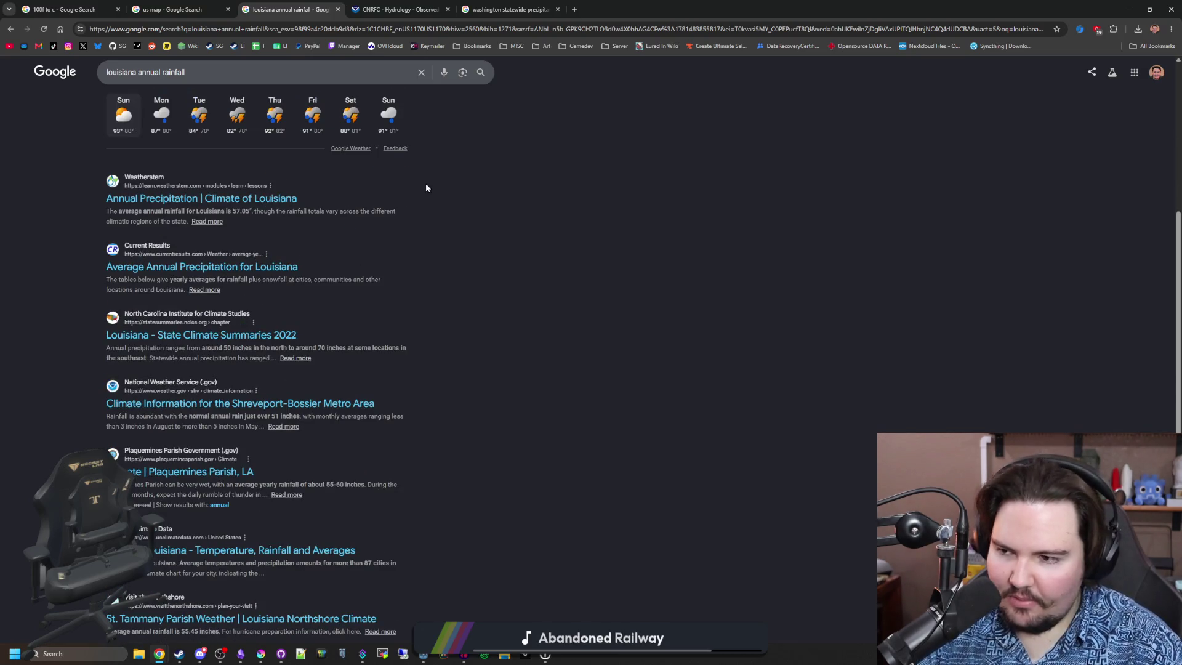
scroll(426, 187, up, 5)
- Search 'where does it rain the most in the us' and open the rain-by-state map image in a new tab
click(362, 29)
text(where do)
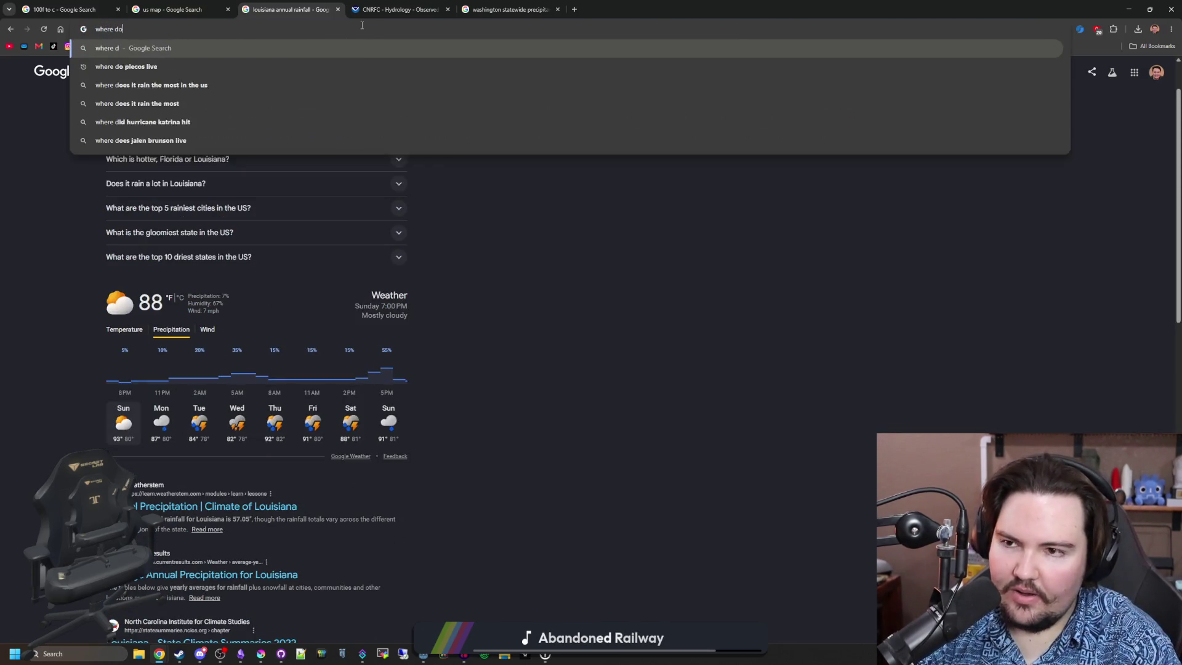
text(es it rain the most in the us)
key(Return)
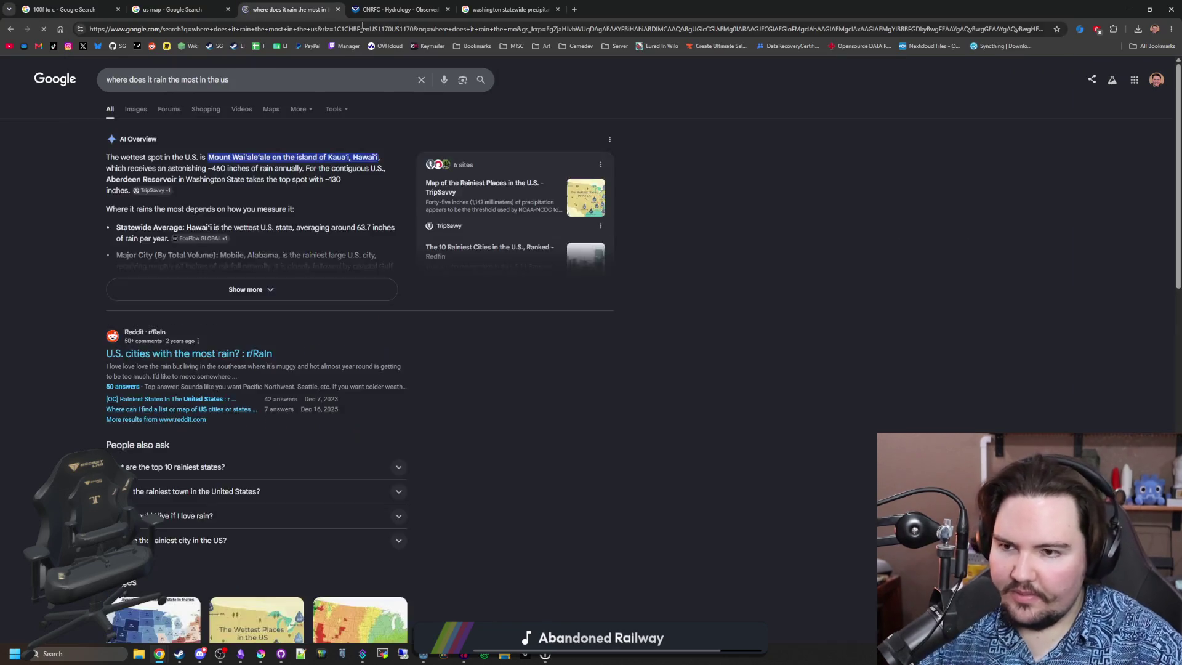
scroll(265, 160, down, 3)
click(150, 463)
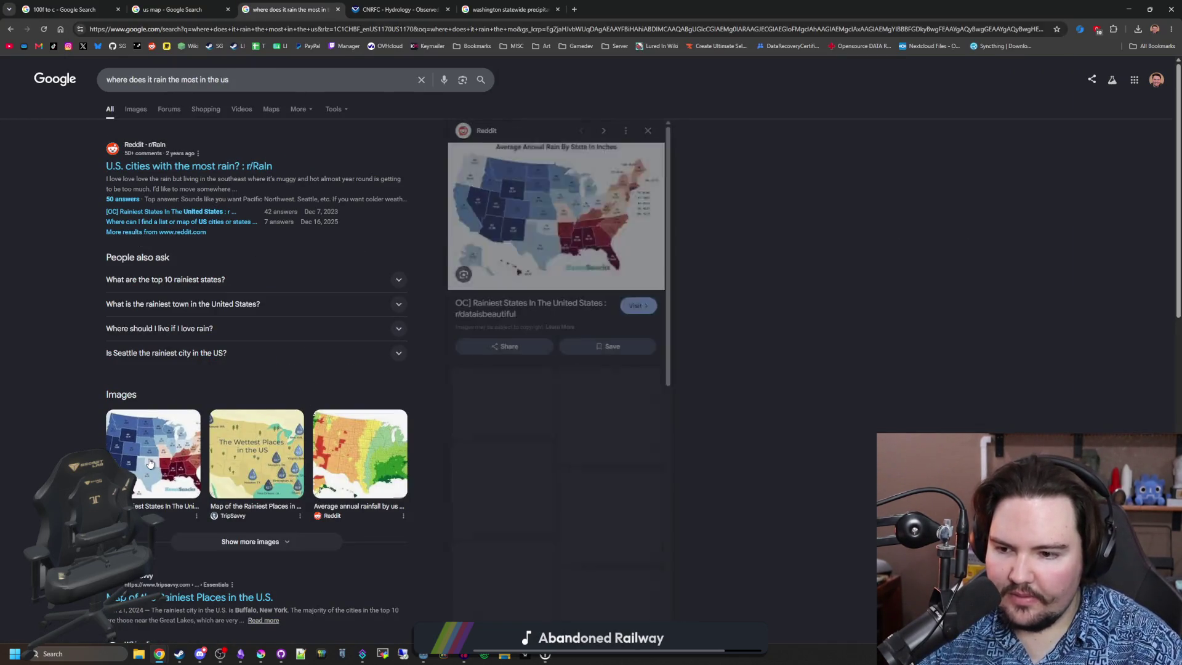
right_click(557, 234)
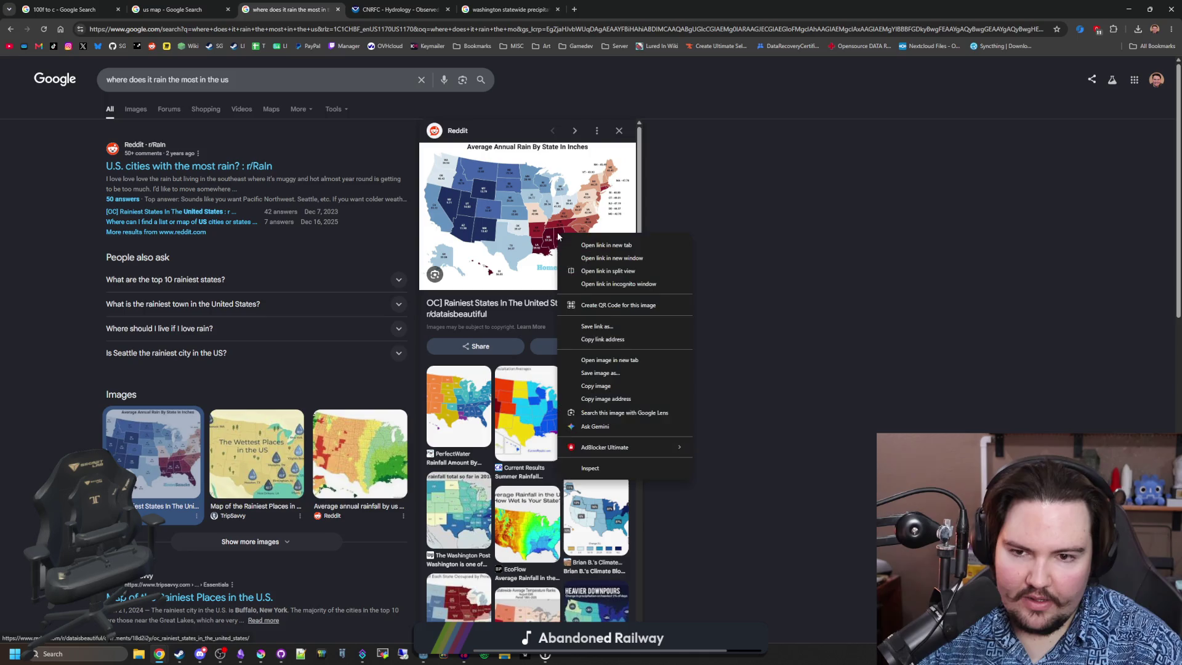
click(627, 367)
key(ctrl+Tab)
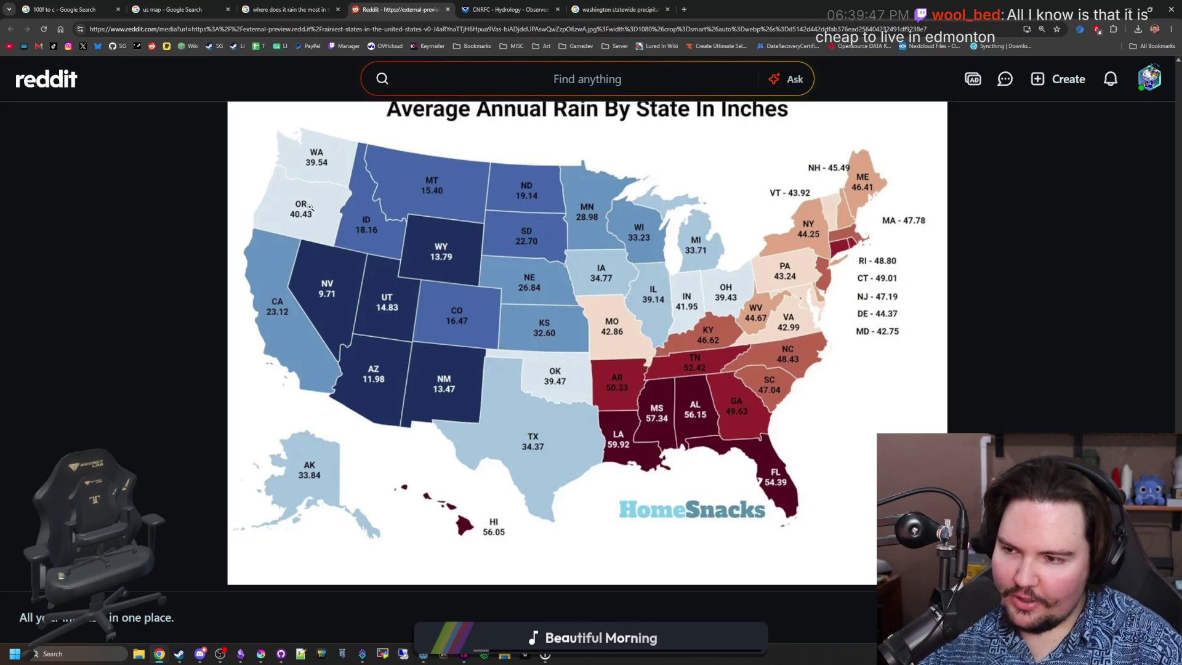
click(512, 29)
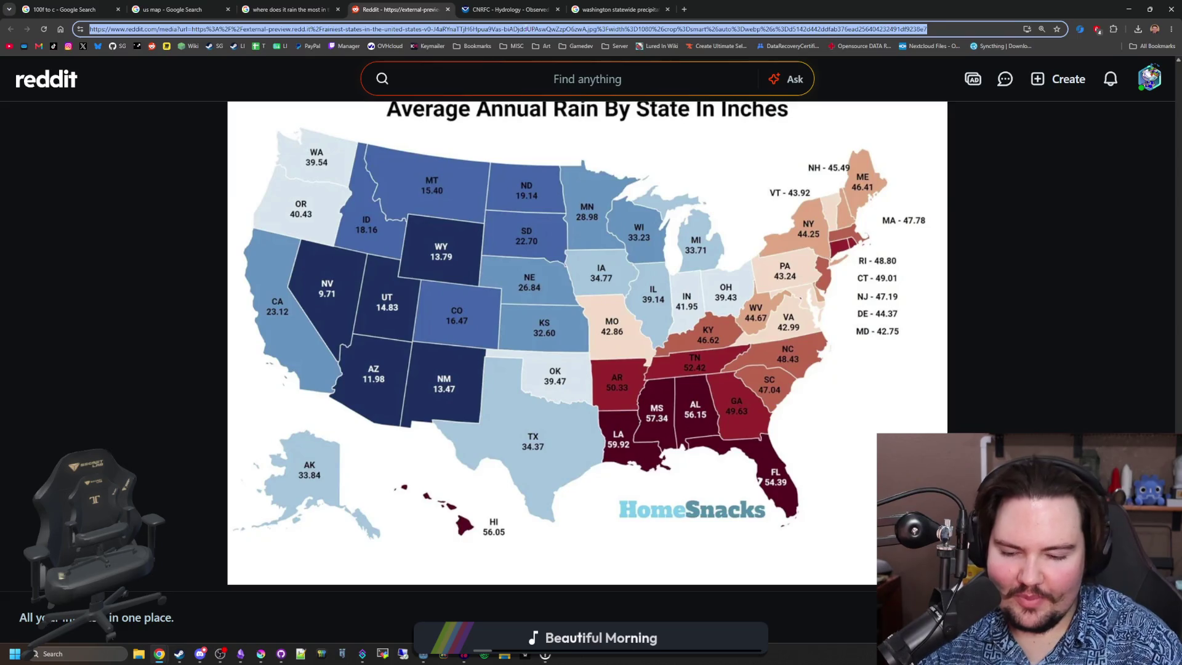
text(edmonton)
- Search 'edmonton', browse its photos and open the Edmonton Wikipedia article in a new tab
key(Return)
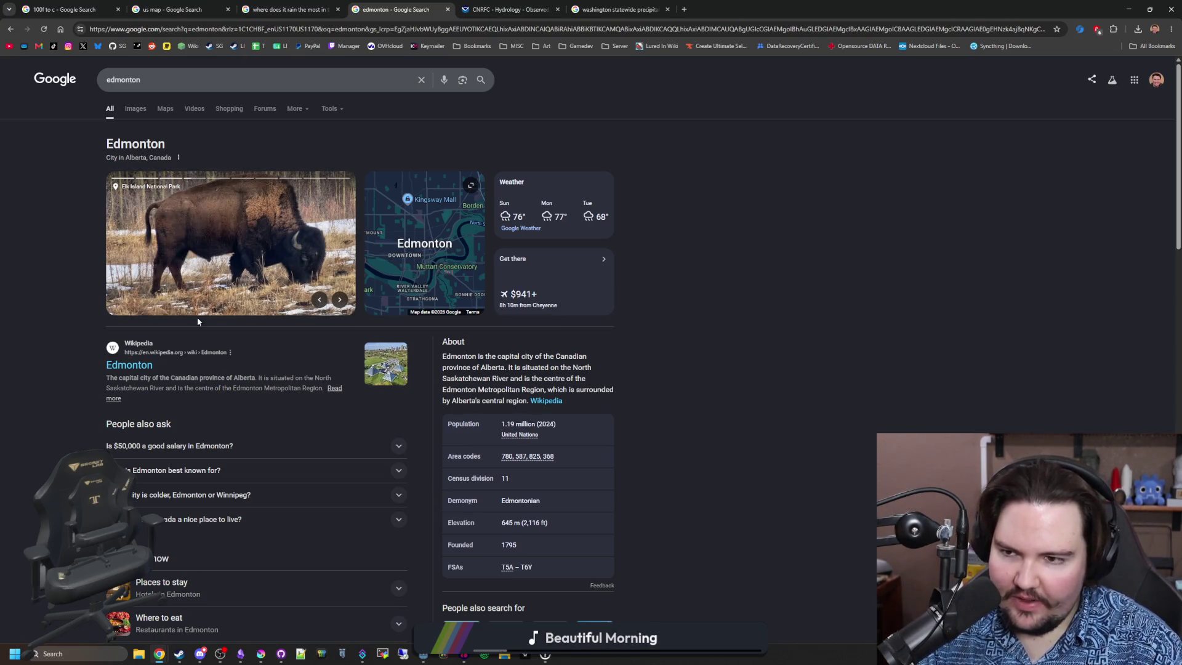
click(341, 300)
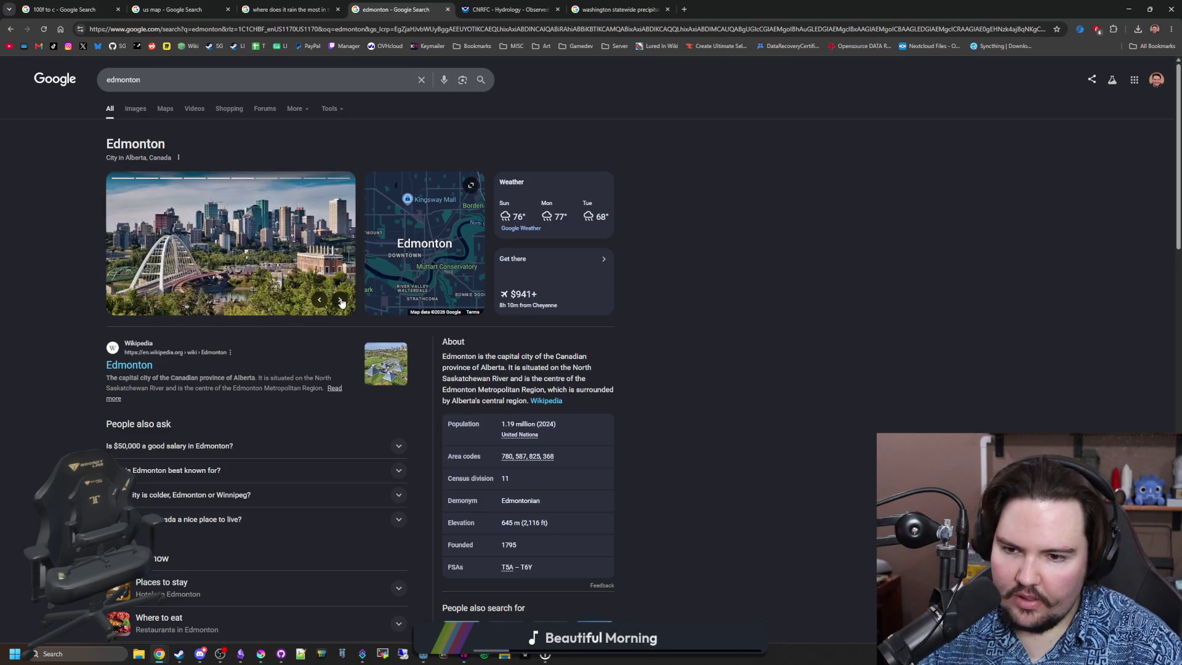
middle_click(389, 367)
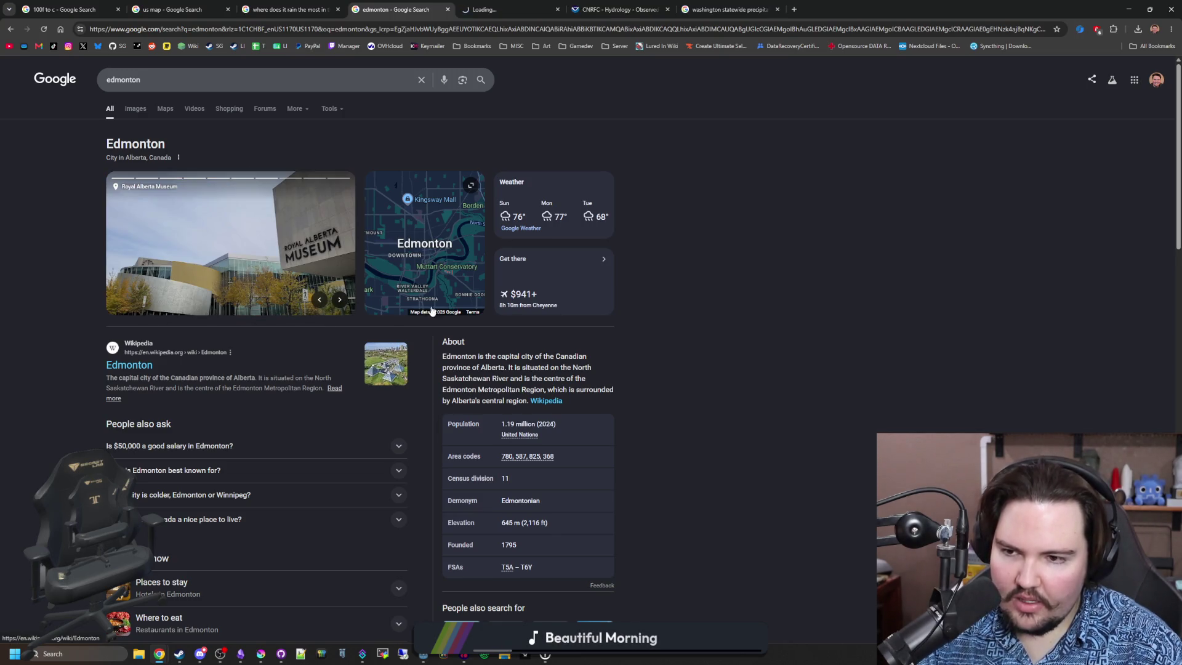
click(477, 3)
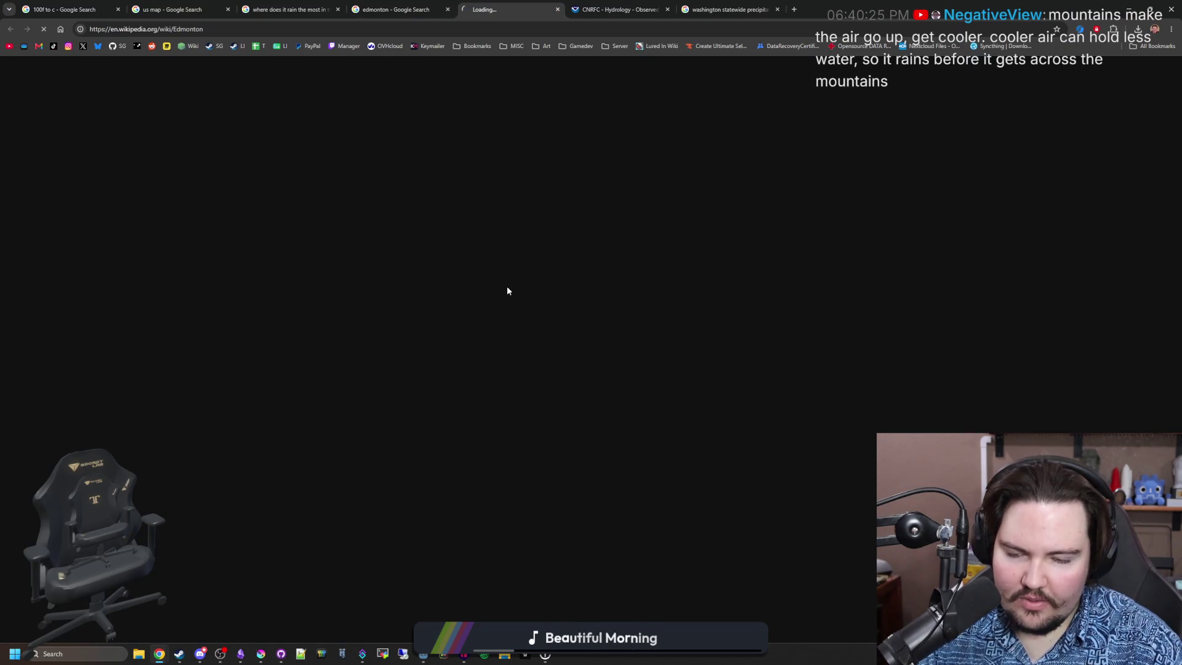
click(448, 7)
click(461, 7)
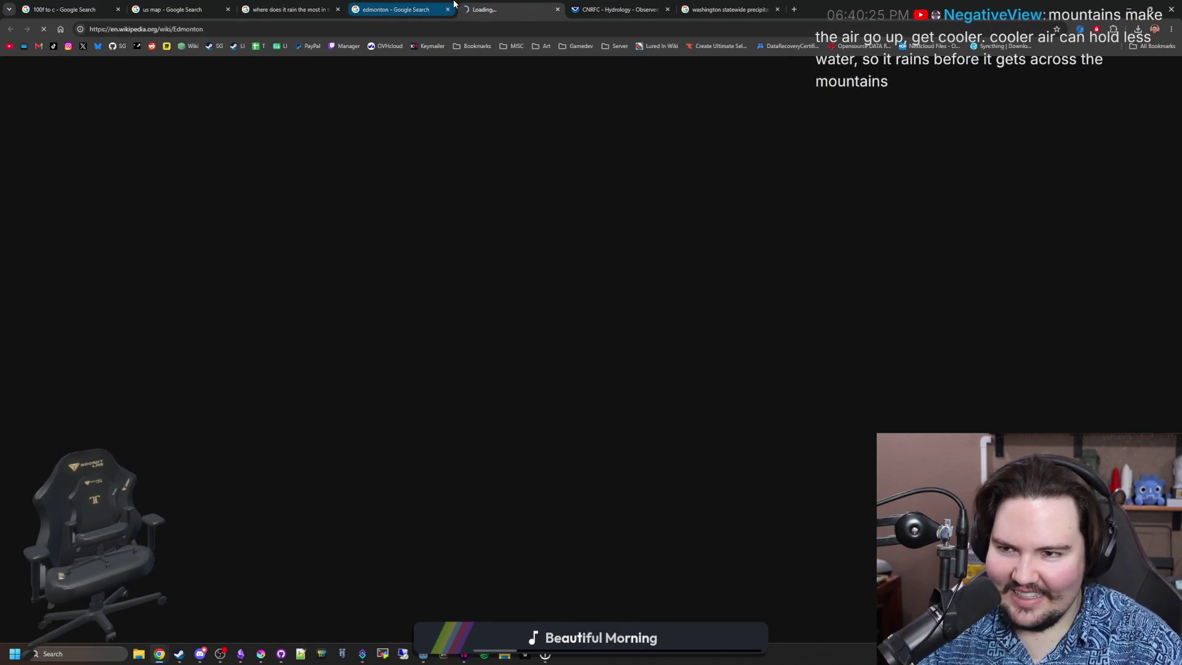
click(450, 7)
click(463, 6)
click(450, 6)
click(463, 6)
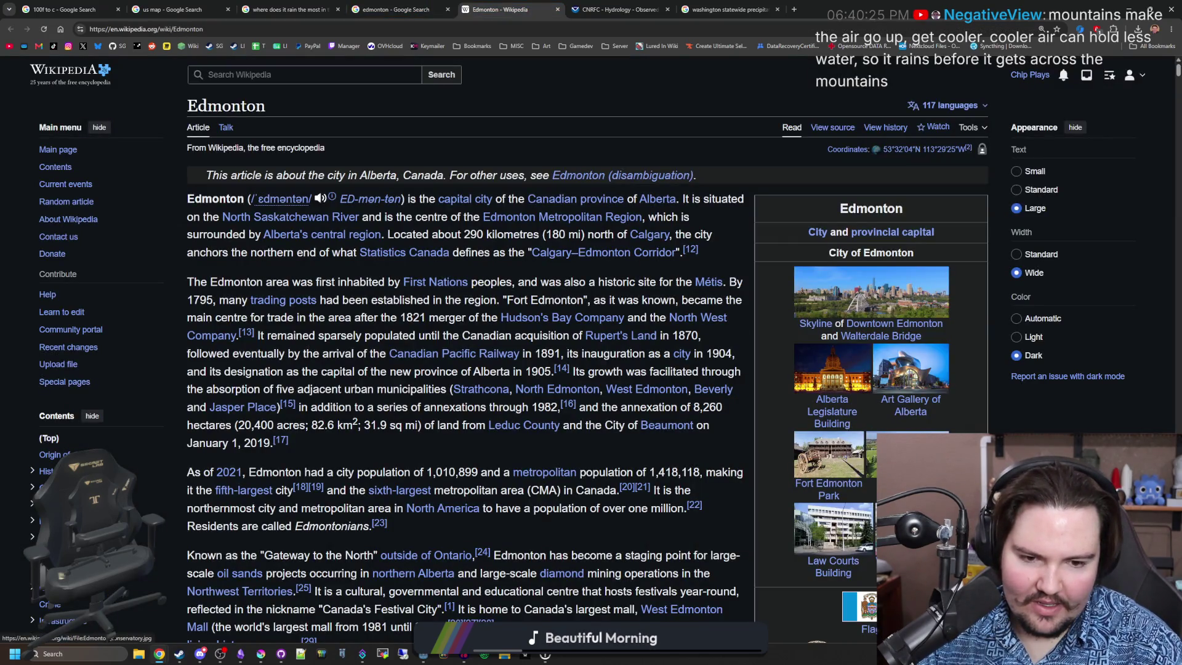
- View the Muttart Conservatory photo, then expand the $50,000 salary question in the Edmonton results
click(871, 455)
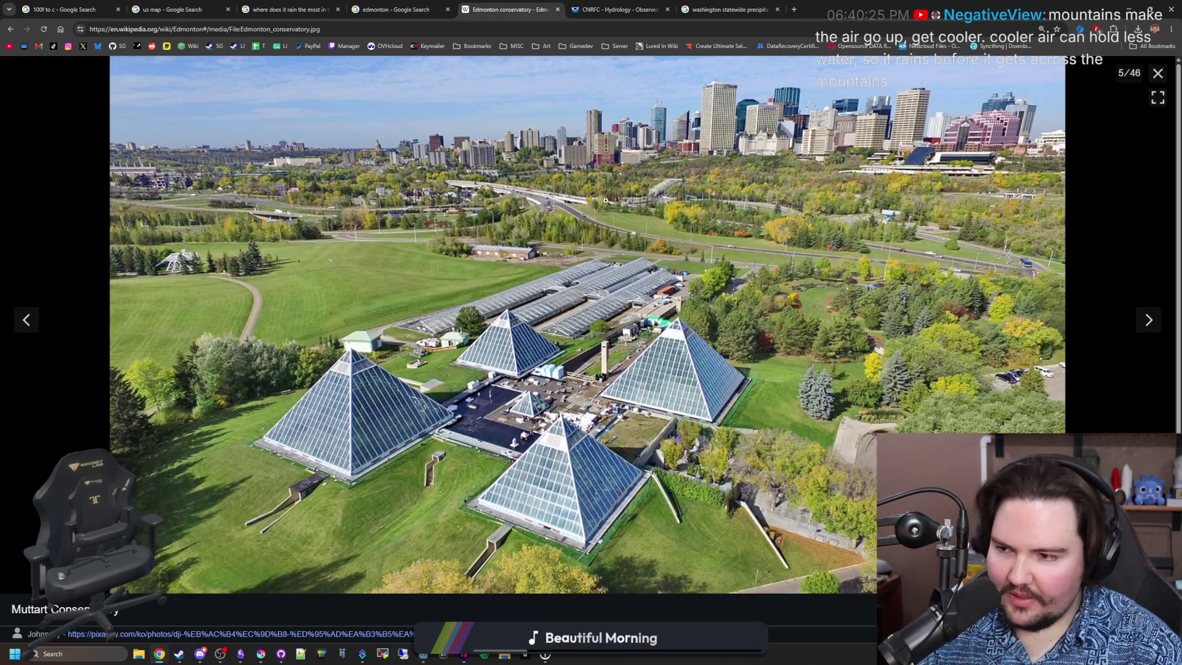
click(391, 9)
click(224, 384)
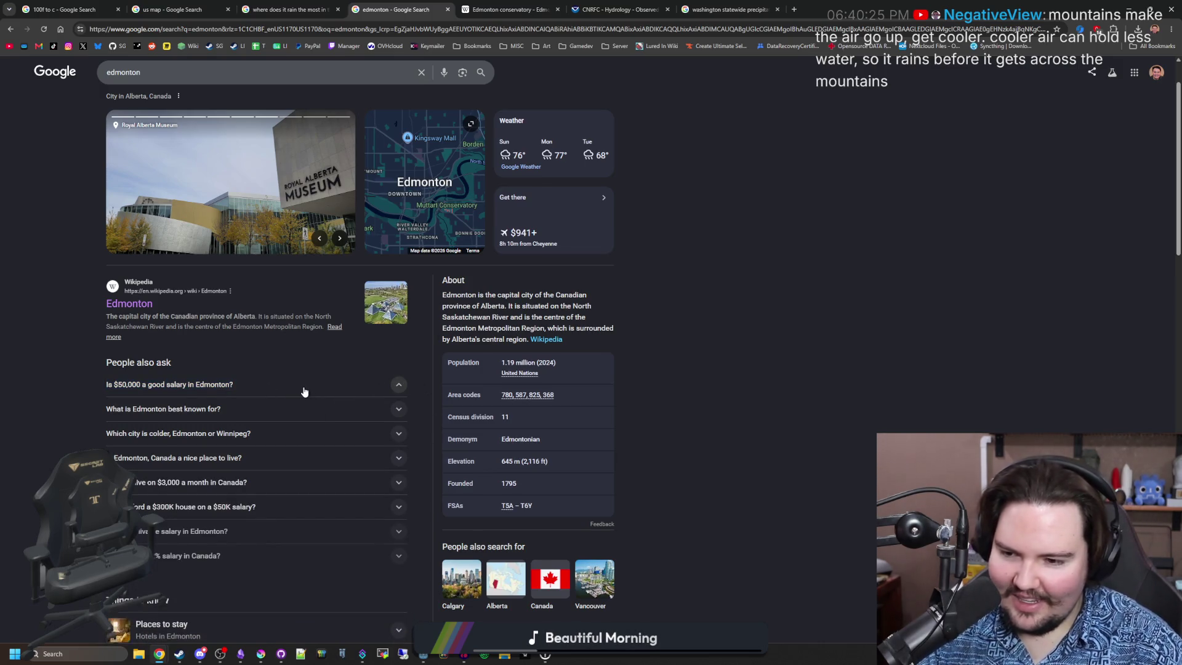
scroll(304, 391, down, 2)
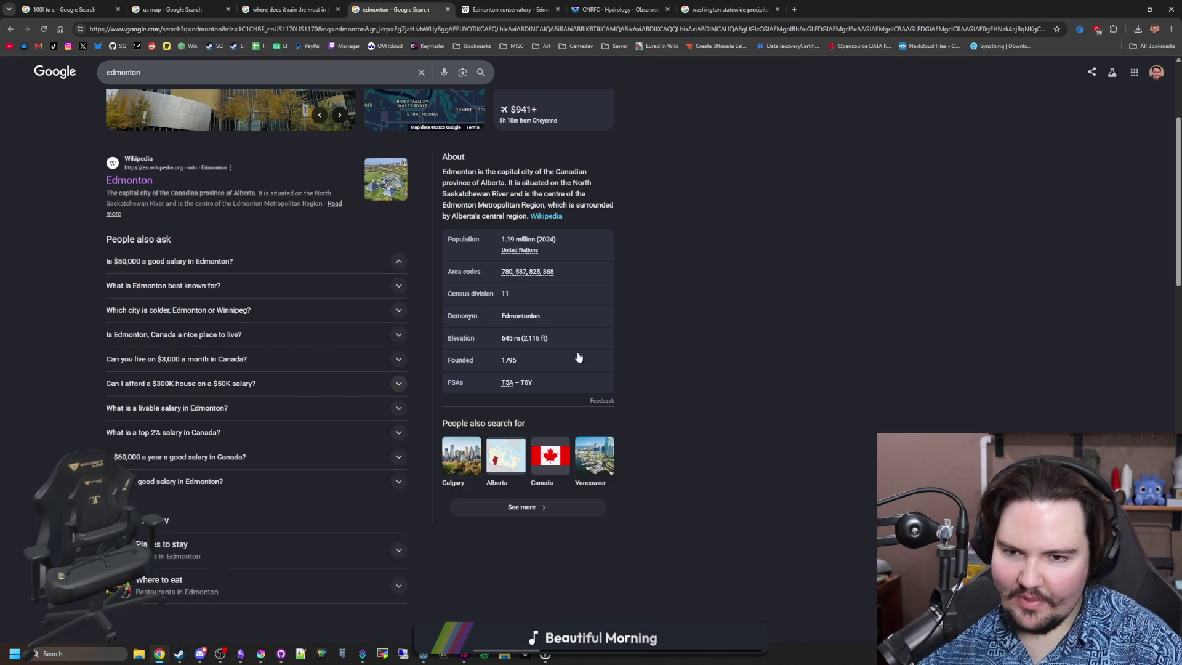
scroll(633, 332, down, 3)
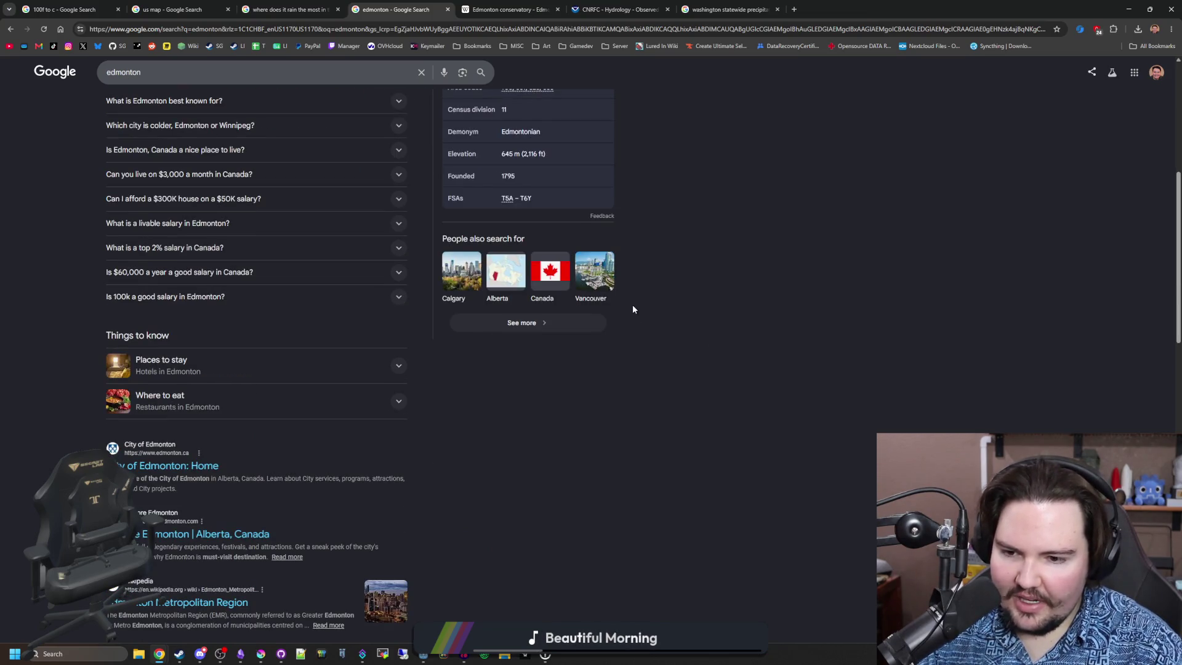
scroll(306, 358, down, 3)
scroll(97, 308, down, 7)
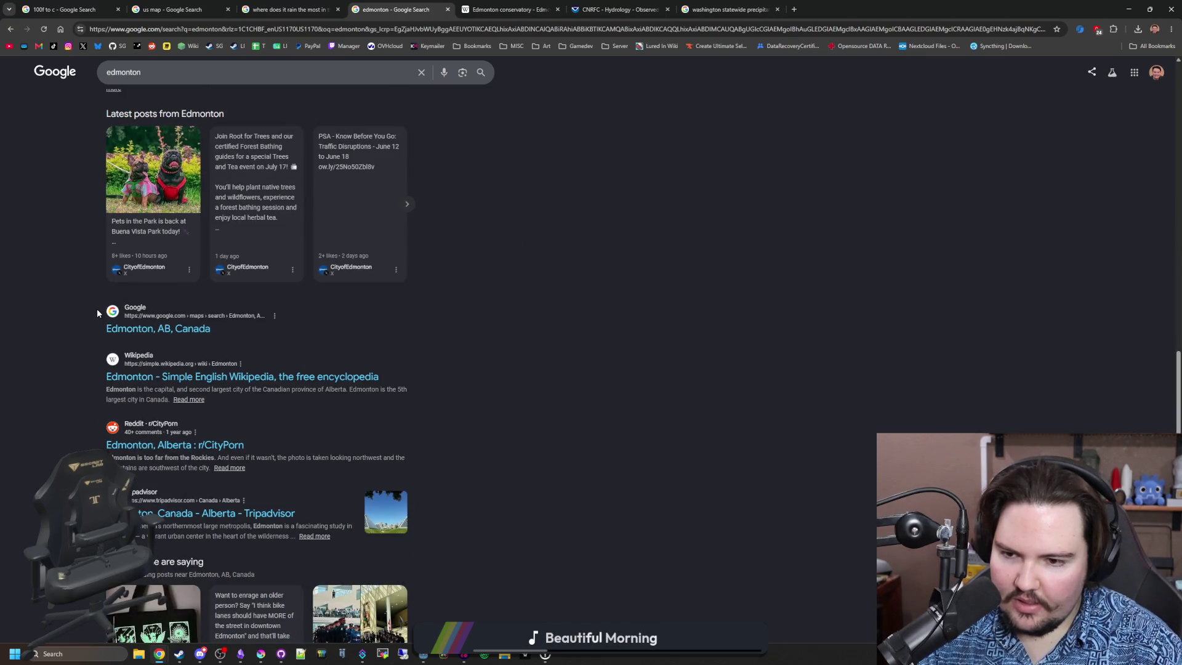
scroll(326, 381, down, 6)
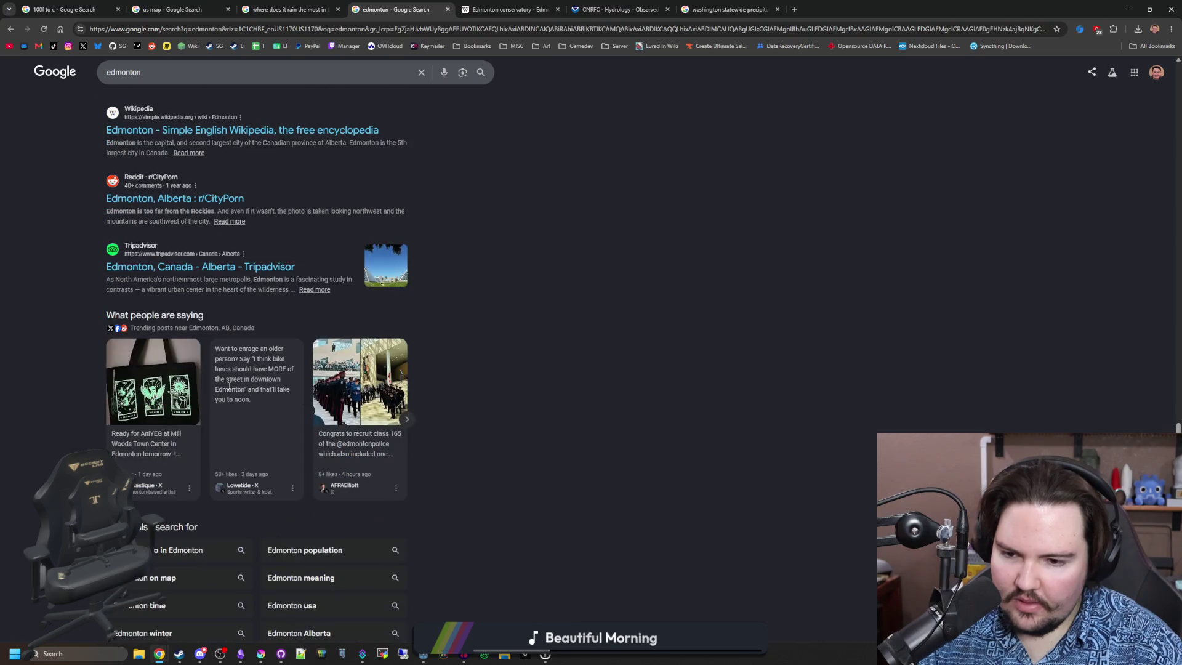
scroll(425, 410, up, 15)
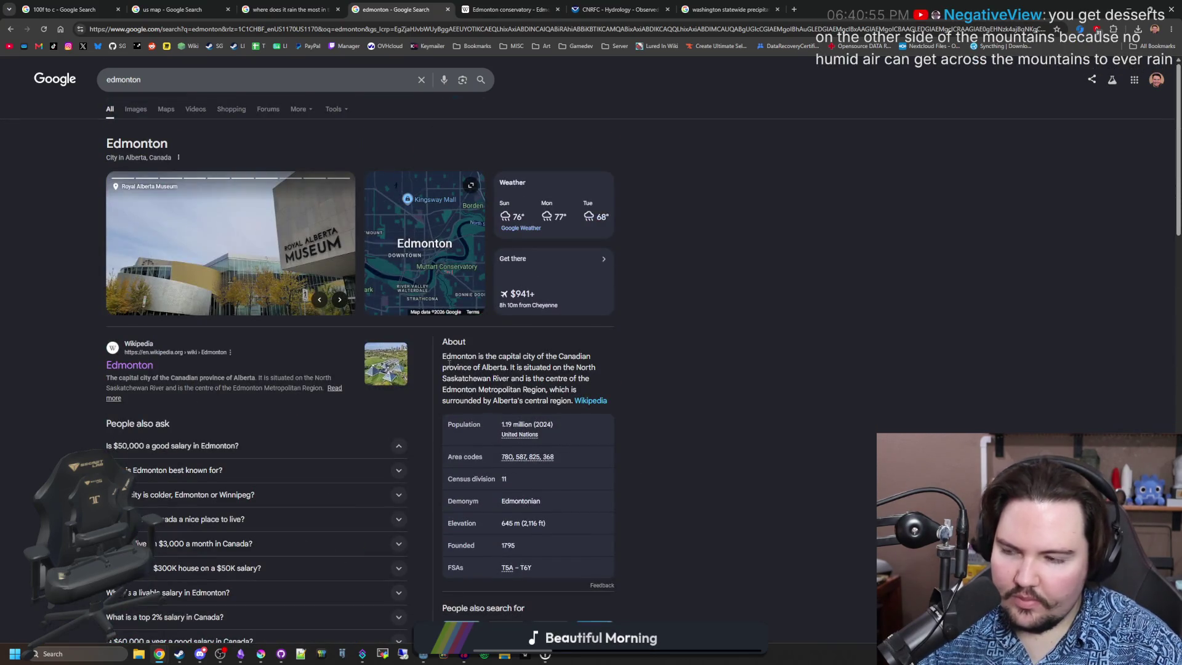
- Close the five Edmonton, conservatory, river-forecast, Washington precipitation and rainfall tabs, then minimize Chrome
click(448, 10)
click(448, 10)
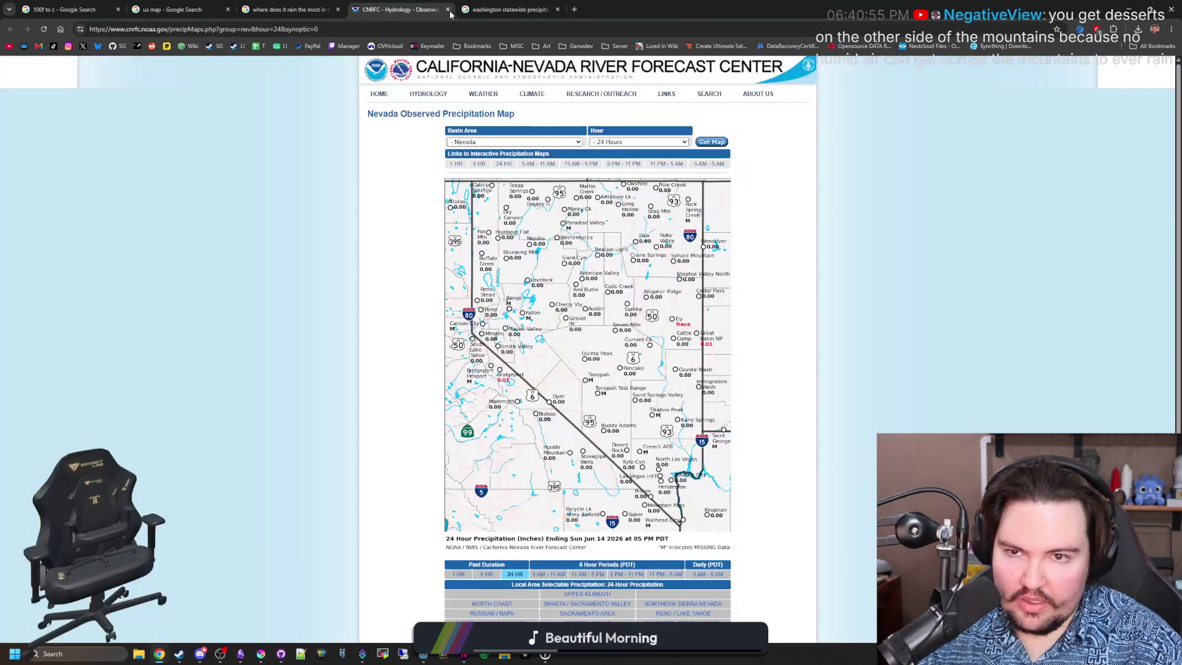
click(448, 9)
click(448, 10)
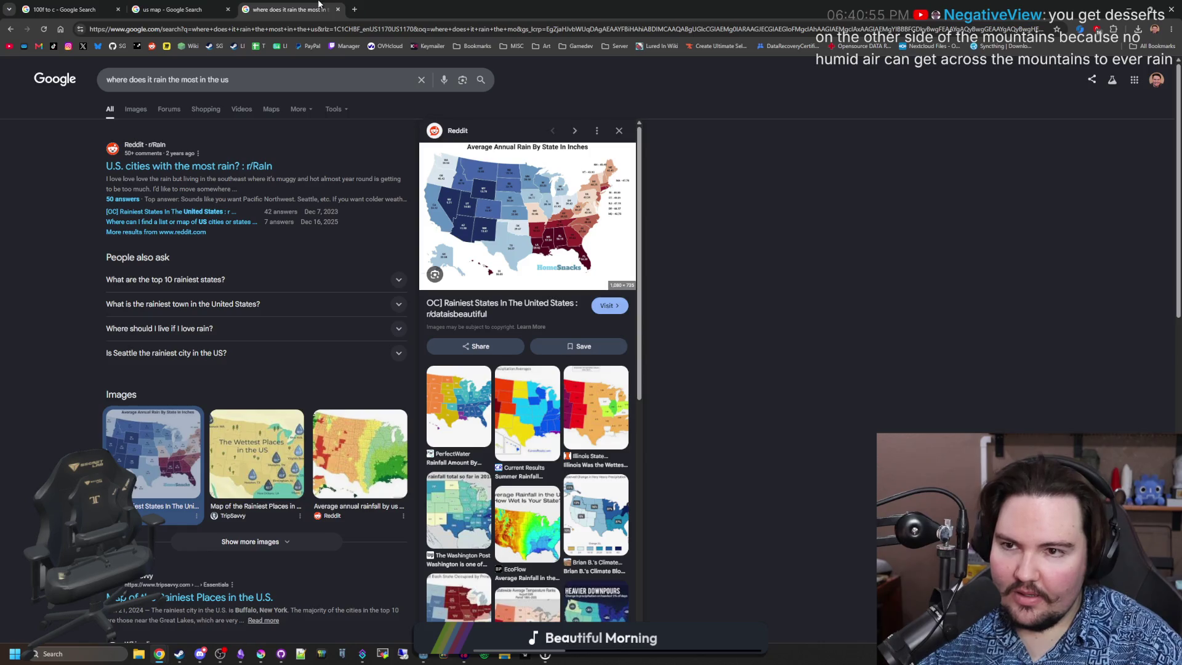
click(337, 10)
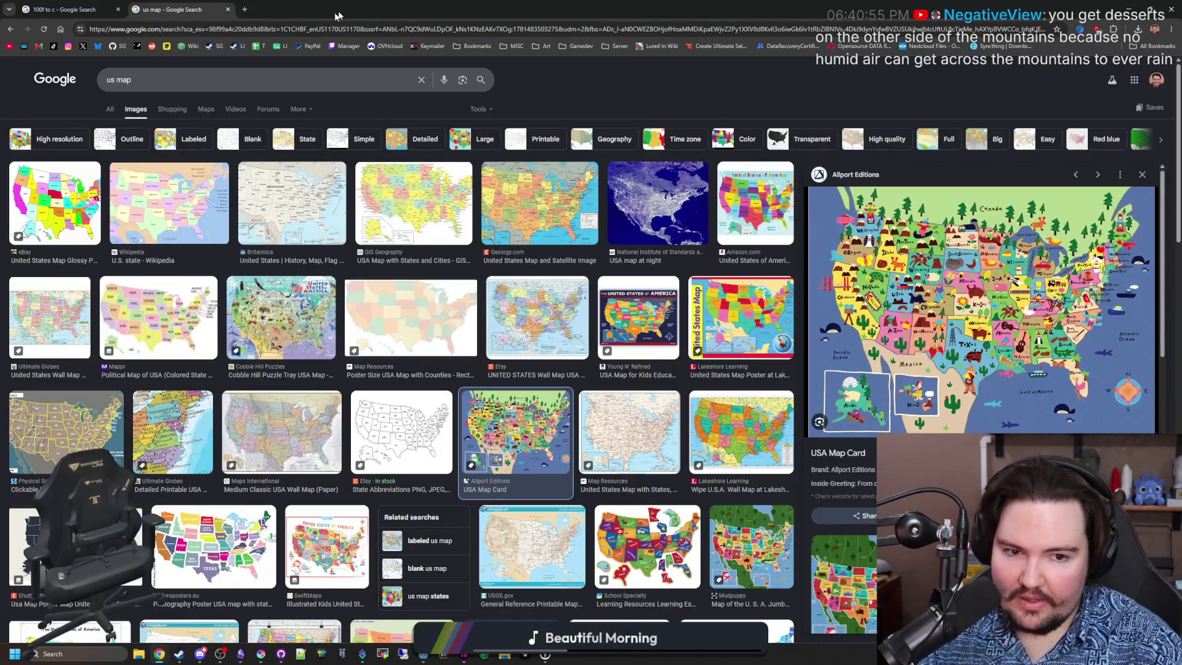
key(super+Down)
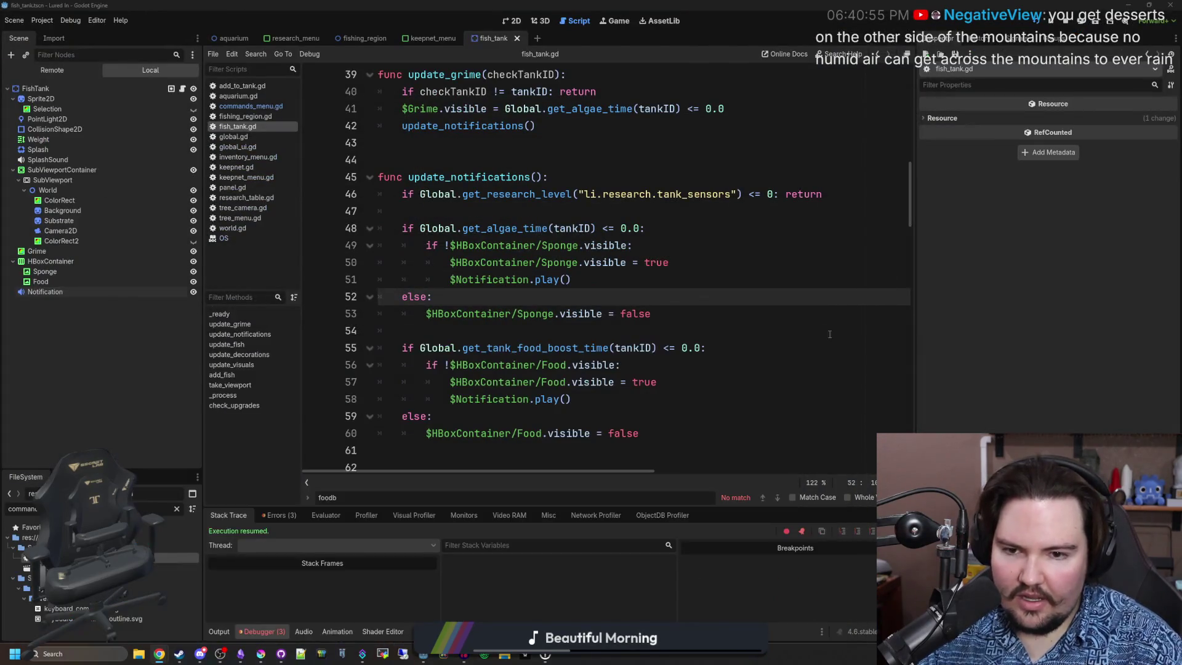
- Return to fish_tank.gd at the update_notifications header and save the scene
click(663, 298)
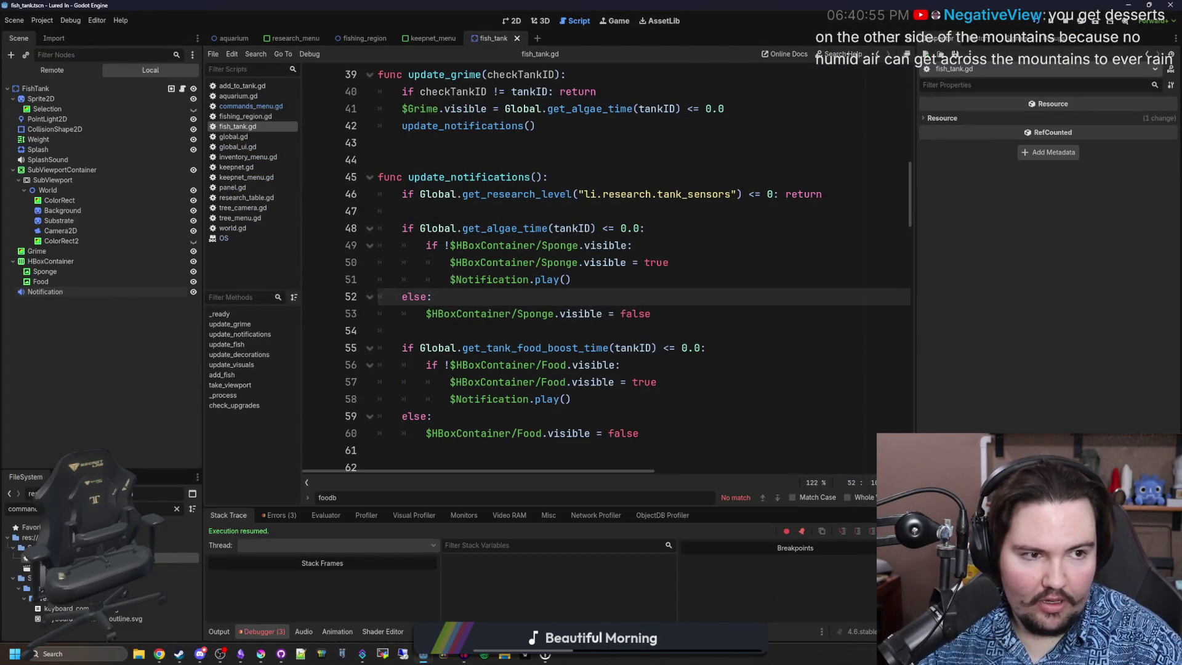
key(alt+Tab)
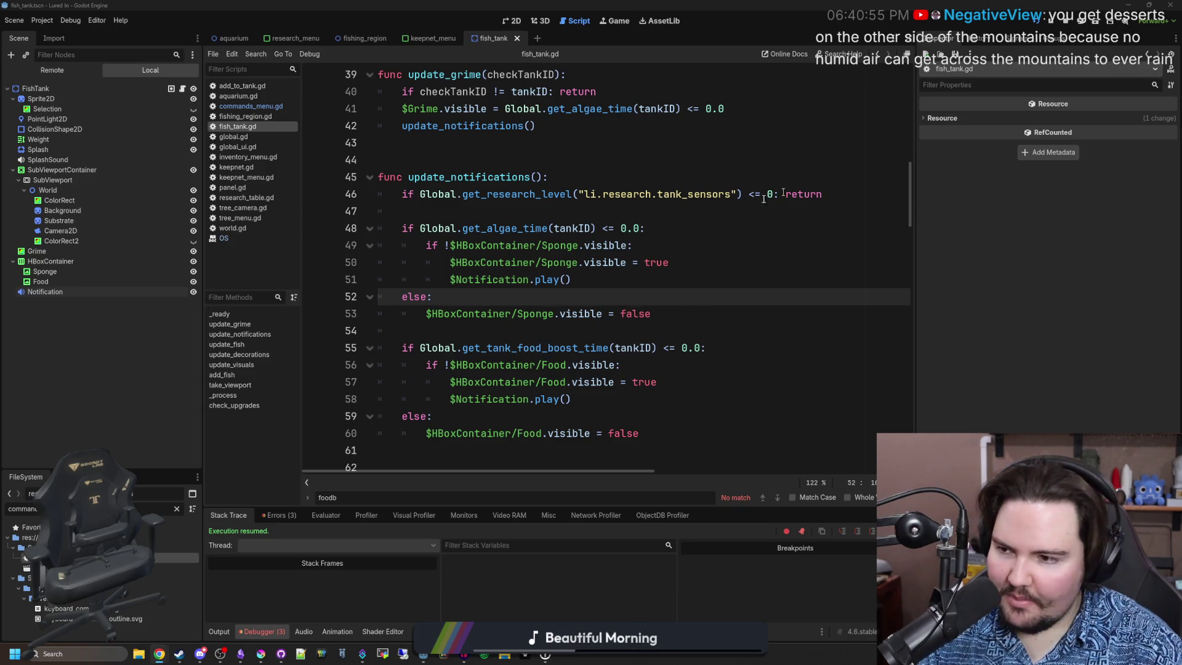
click(487, 302)
key(Up)
key(Up)
key(Up)
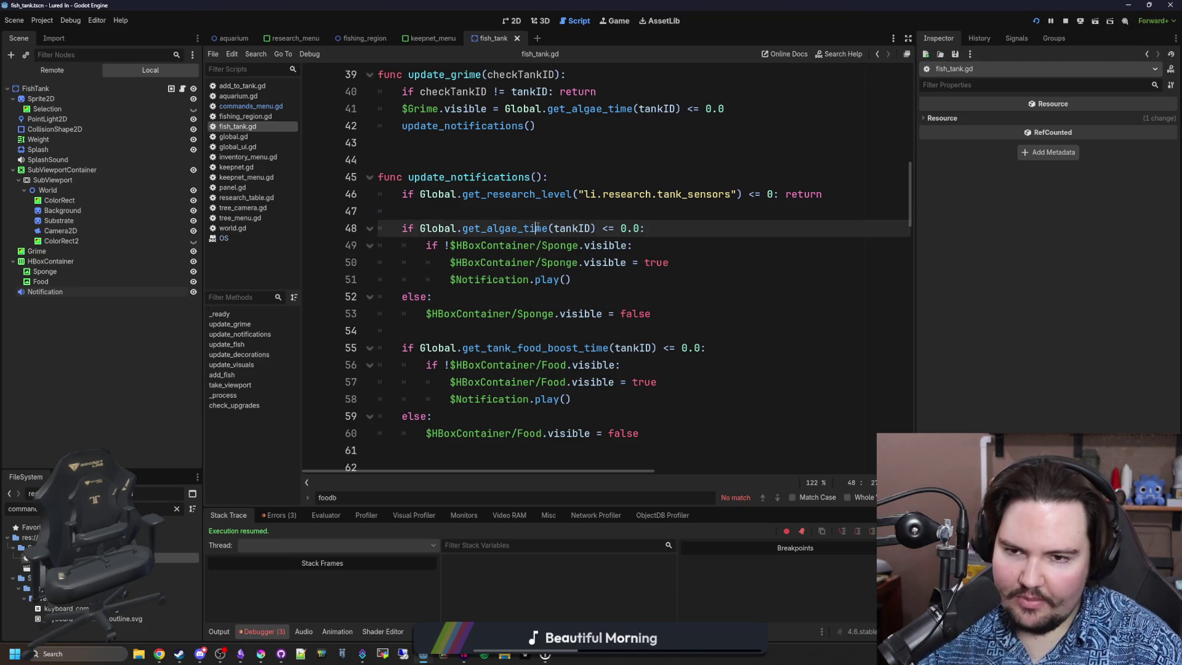
click(601, 177)
key(Up)
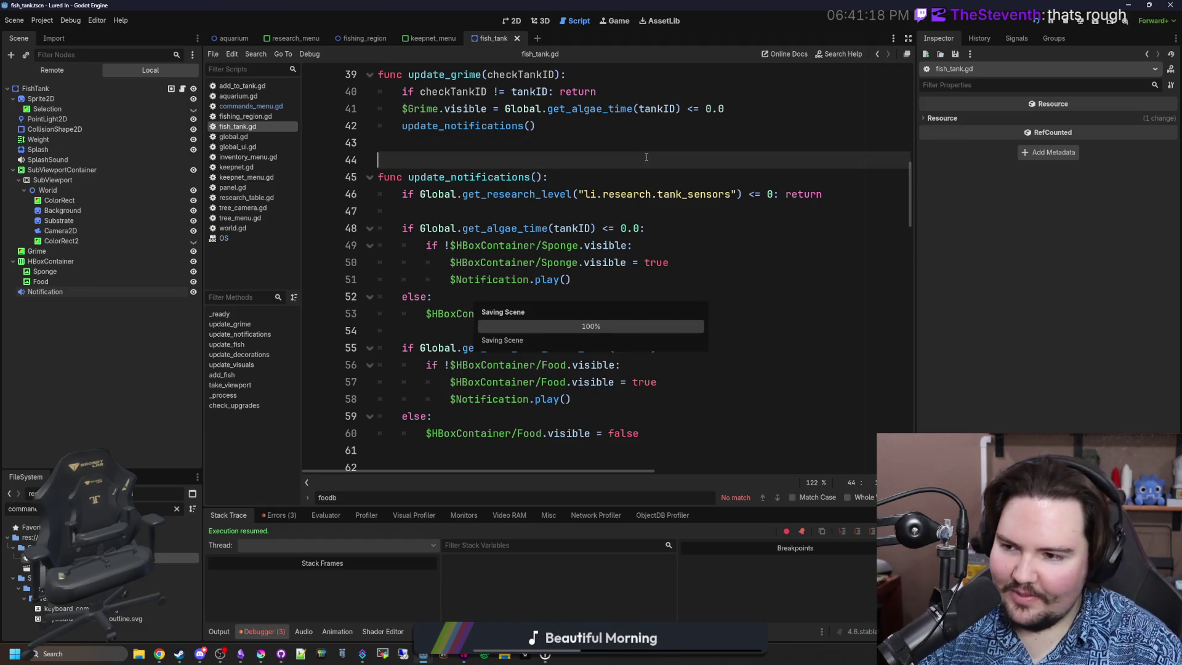
- In the running game, open and close the left and right fish tank windows
click(617, 22)
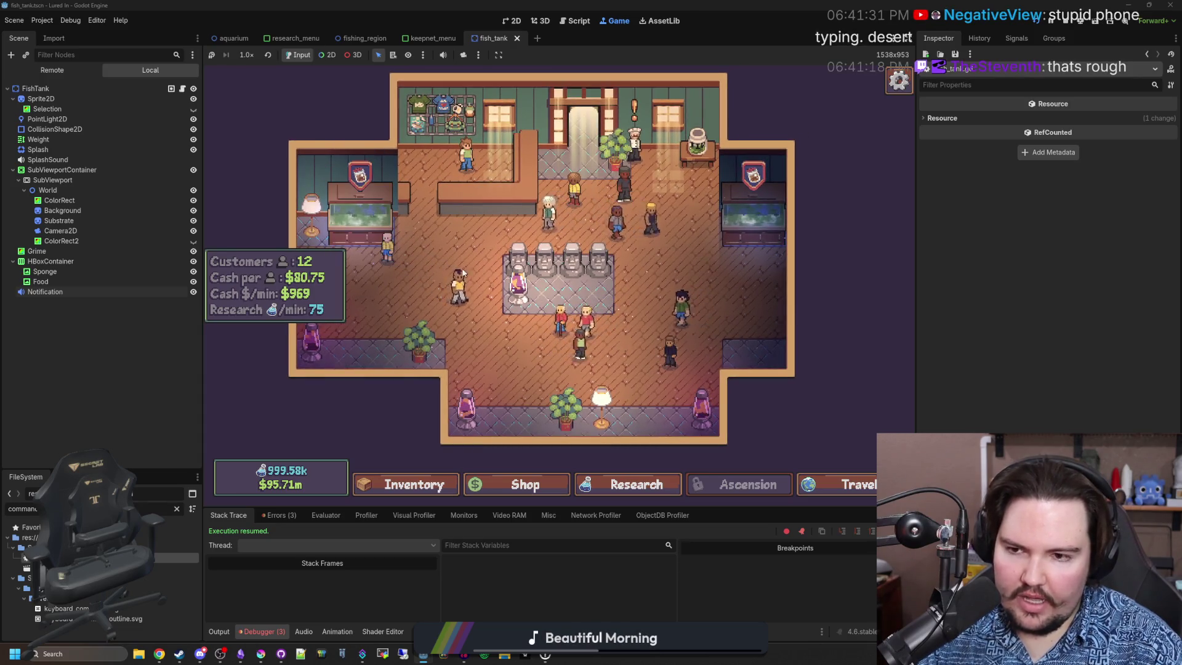
click(379, 236)
key(Escape)
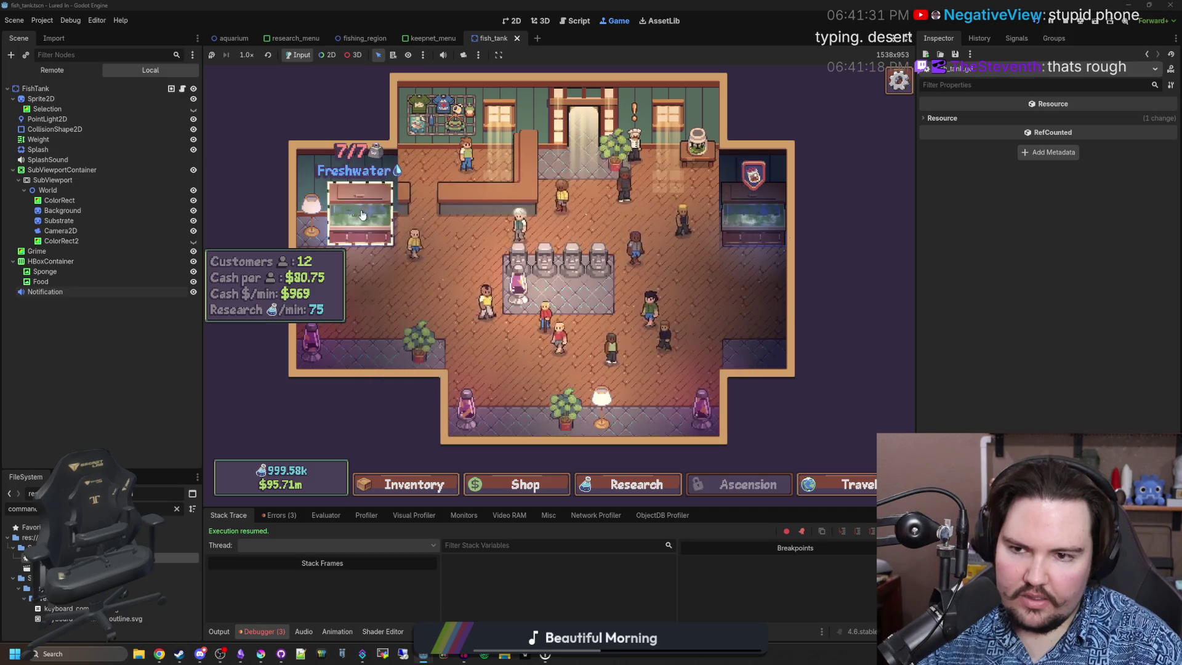
click(759, 204)
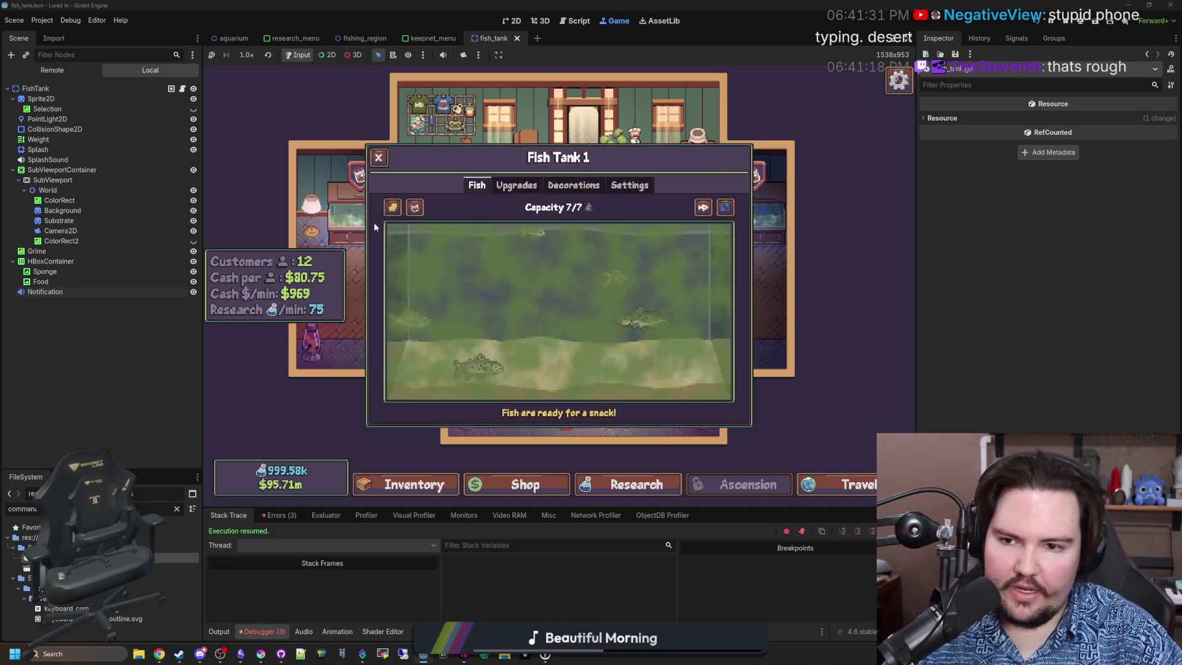
key(Escape)
key(Escape)
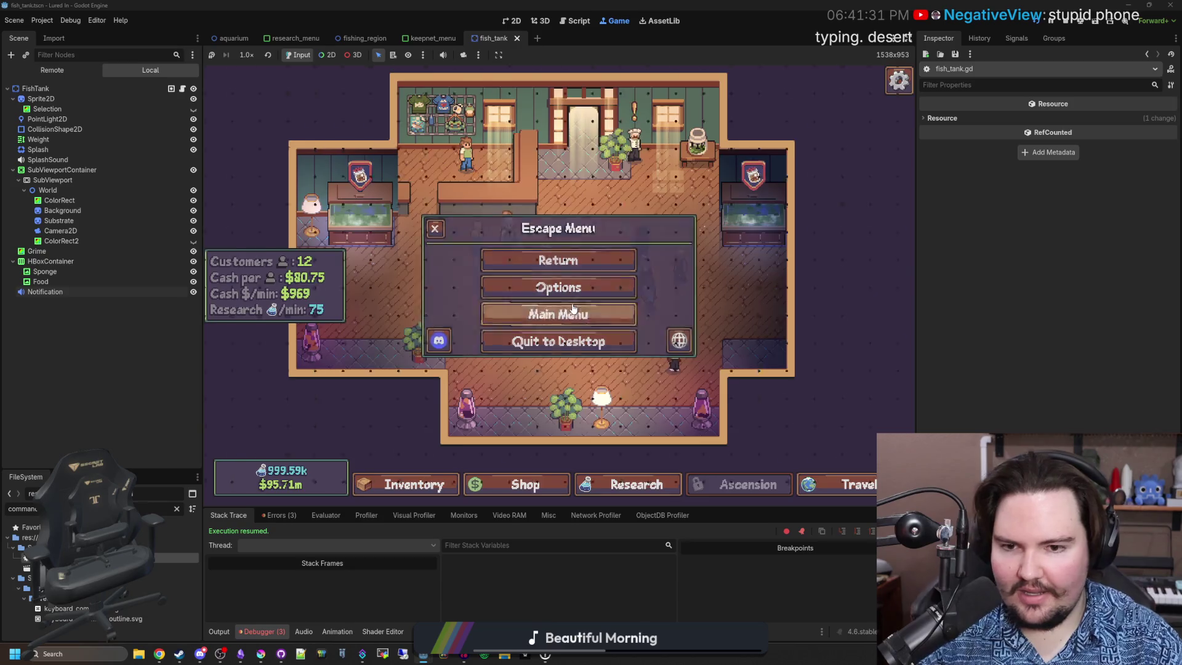
- Visit the game's Main Menu and back into the shop, then return to the script
click(548, 311)
click(288, 265)
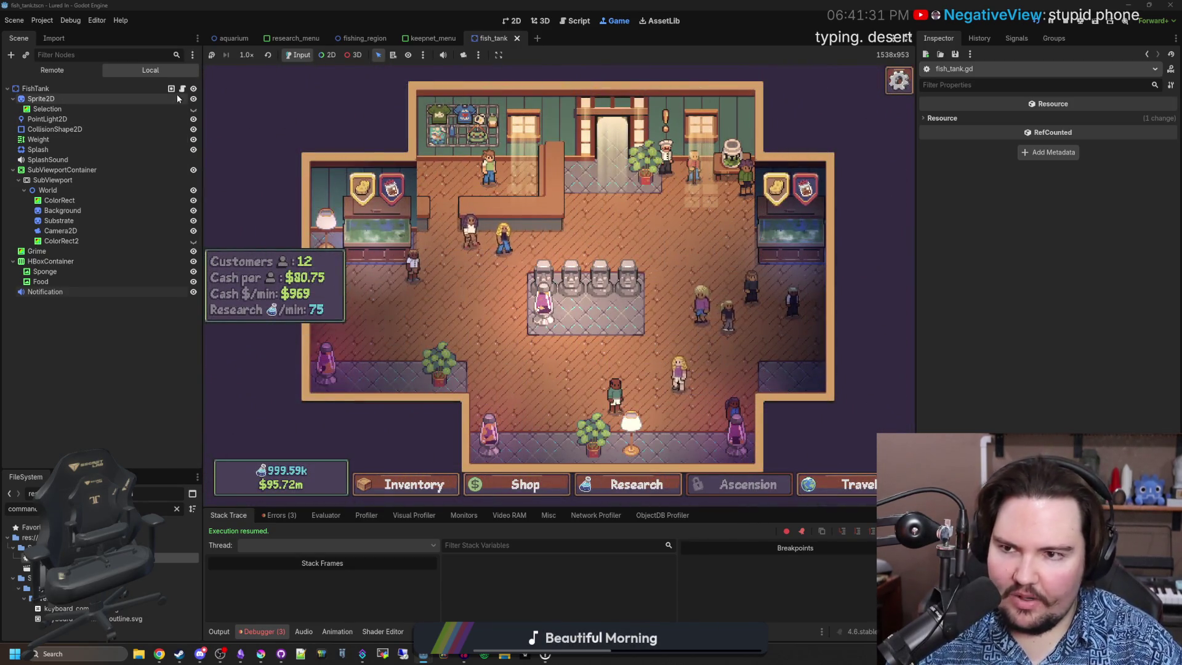
key(F8)
click(491, 215)
scroll(490, 215, up, 3)
- Widen the script editing area by narrowing the scene tree panel
click(474, 313)
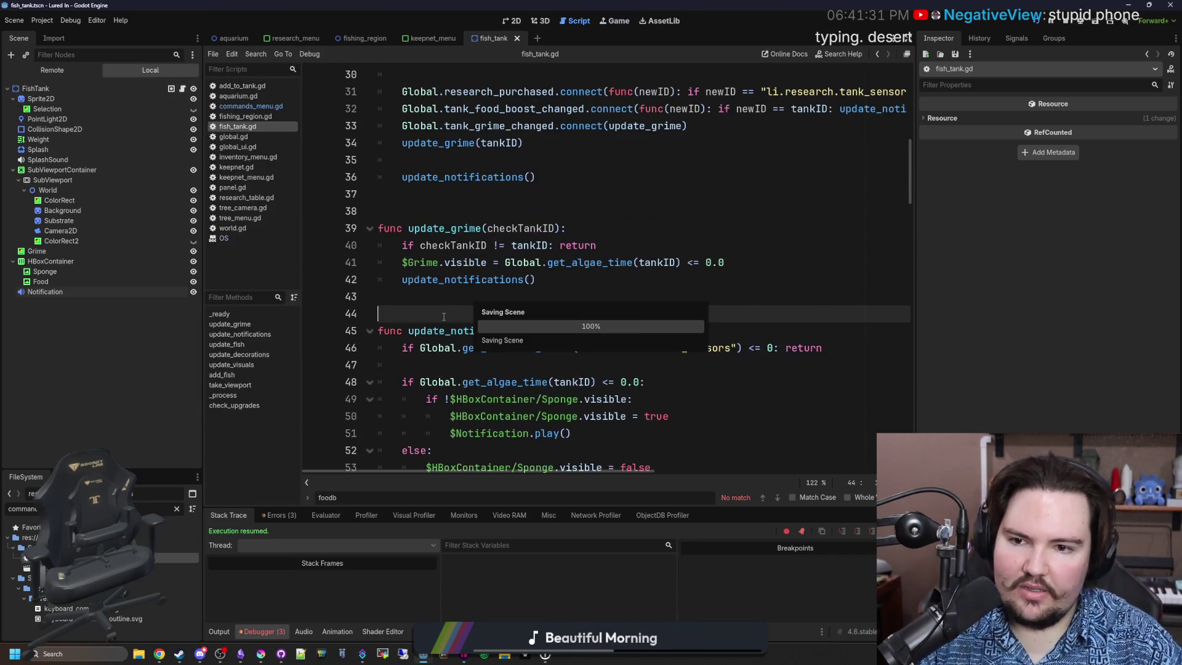
scroll(463, 236, up, 3)
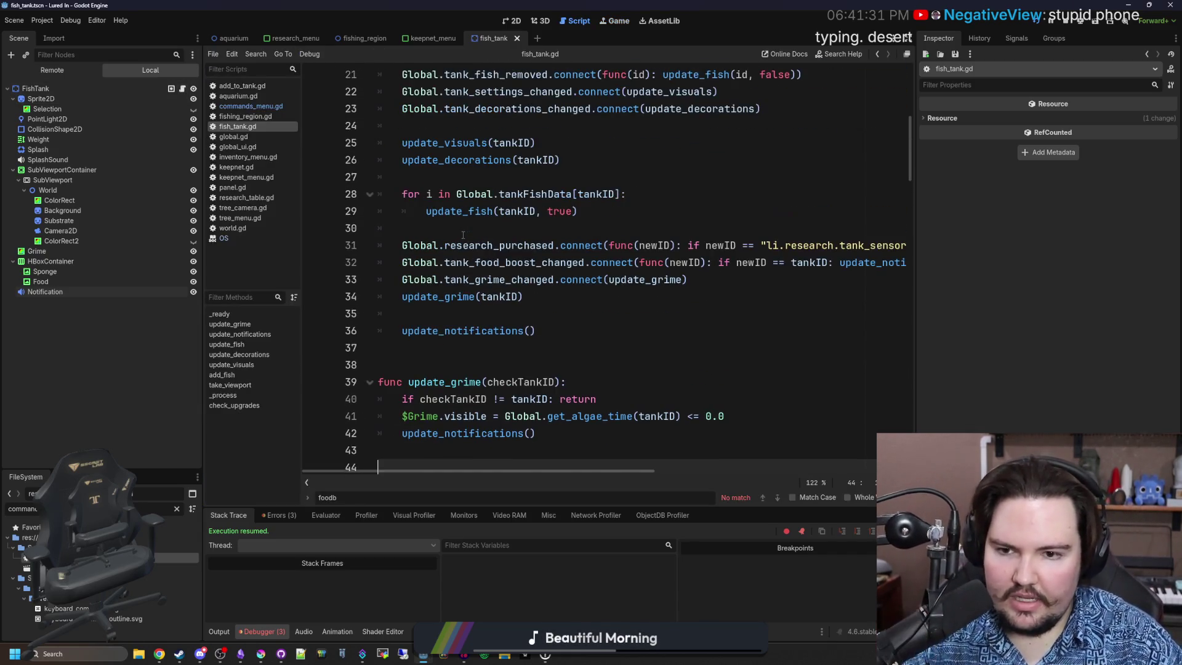
drag(915, 314, 1078, 317)
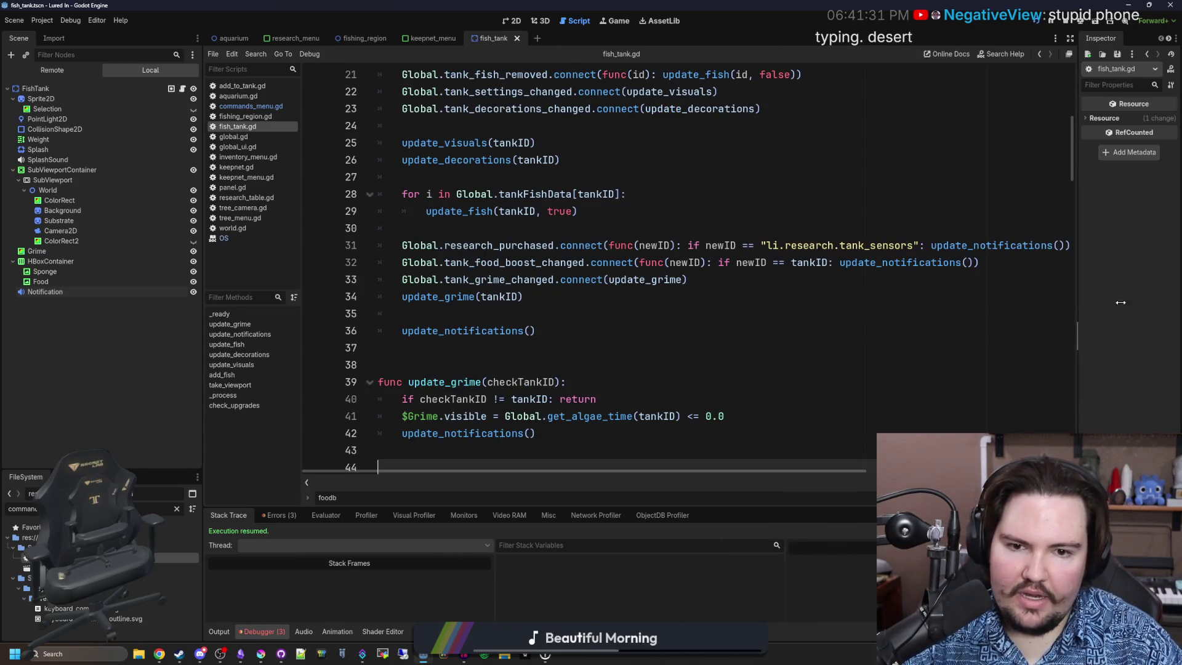
drag(203, 324, 82, 324)
click(390, 314)
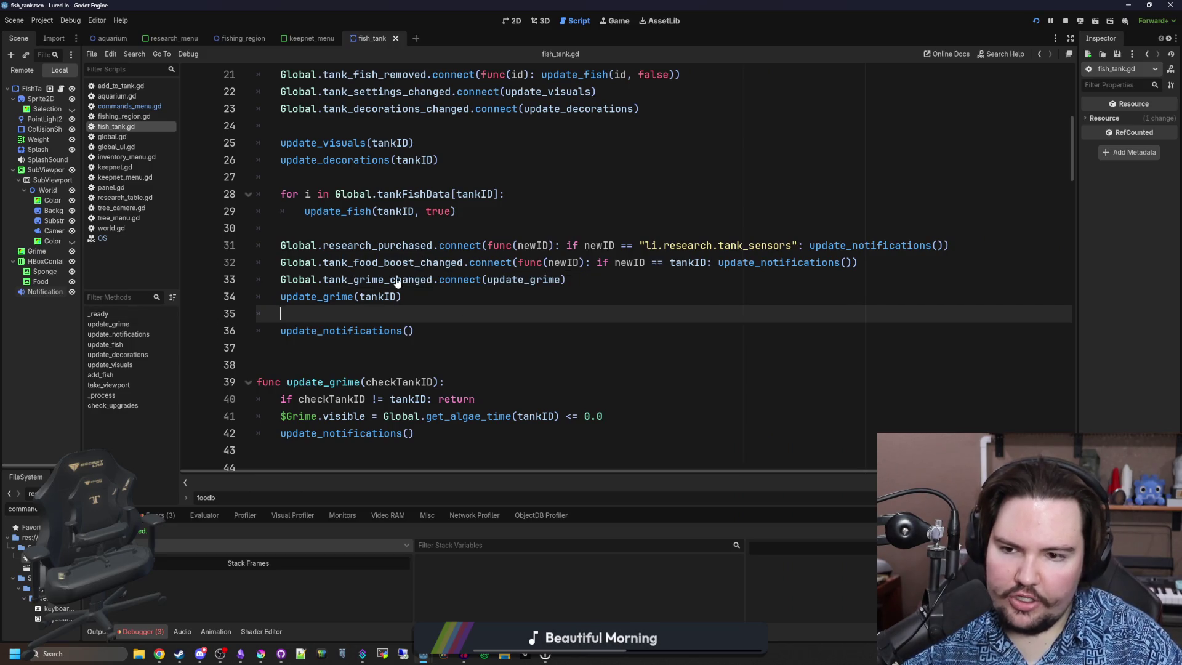
- Read through update_grime and update_notifications, then switch to the running game view
ctrl+click(318, 301)
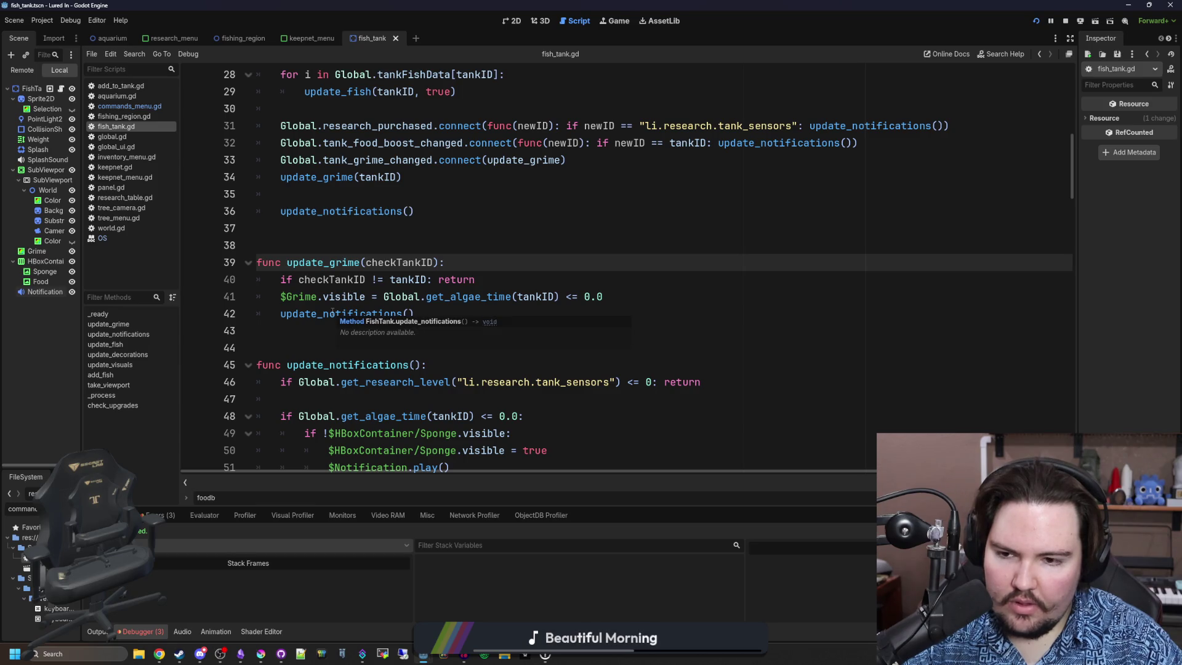
click(532, 306)
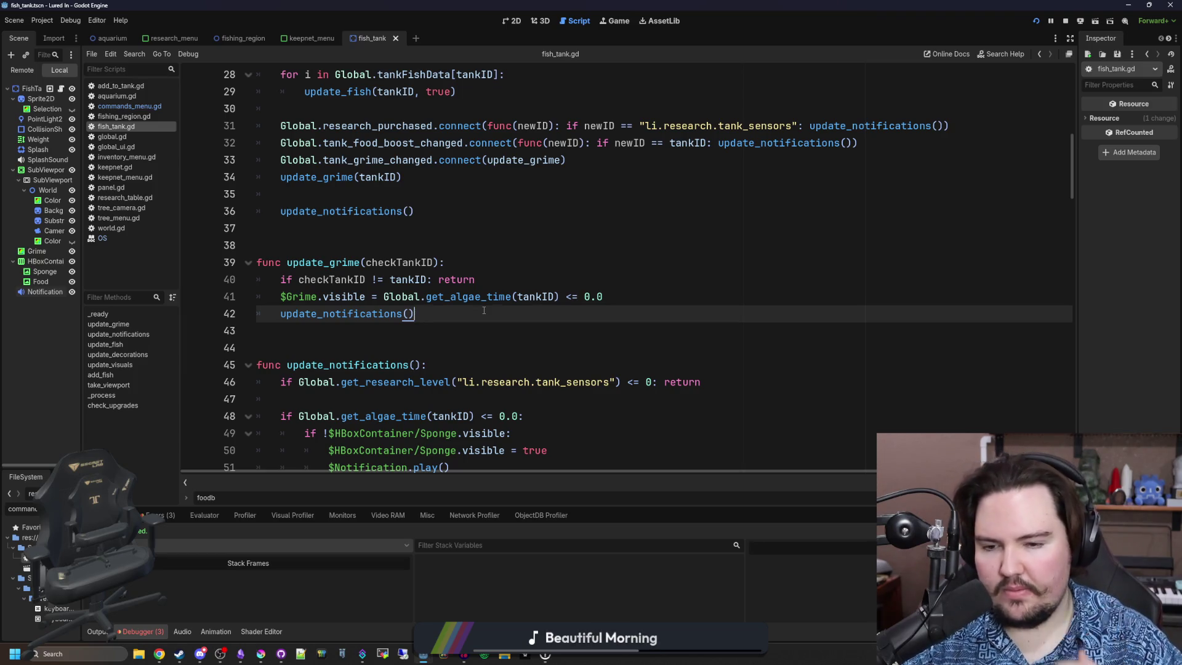
scroll(465, 229, down, 4)
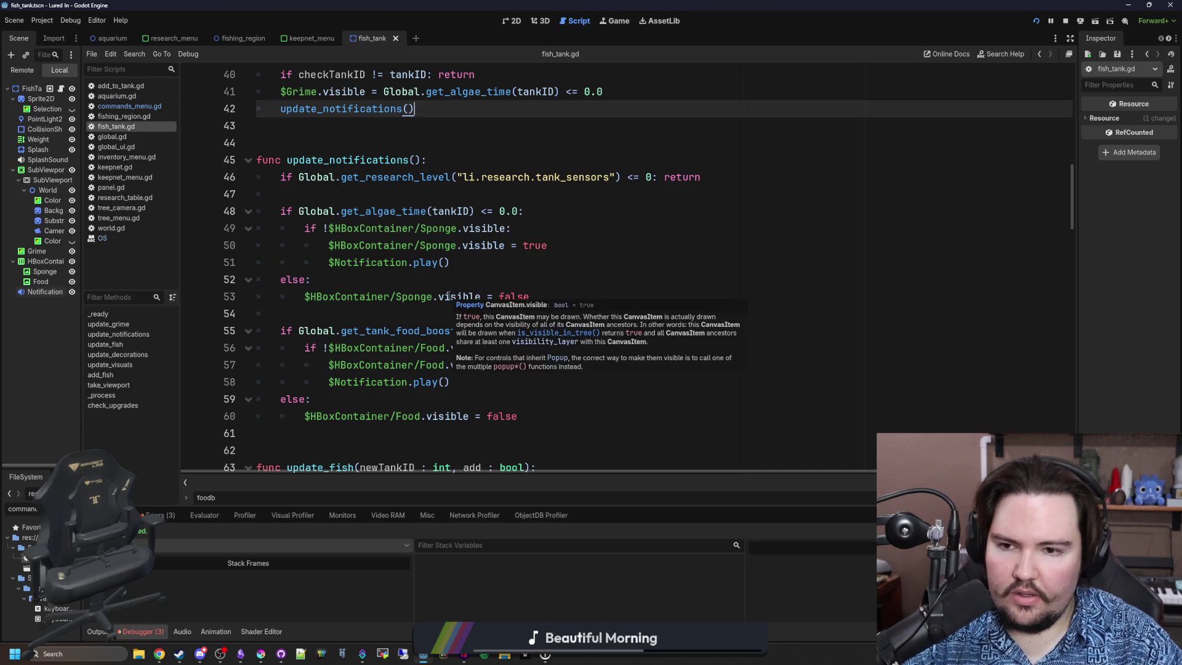
scroll(449, 296, up, 1)
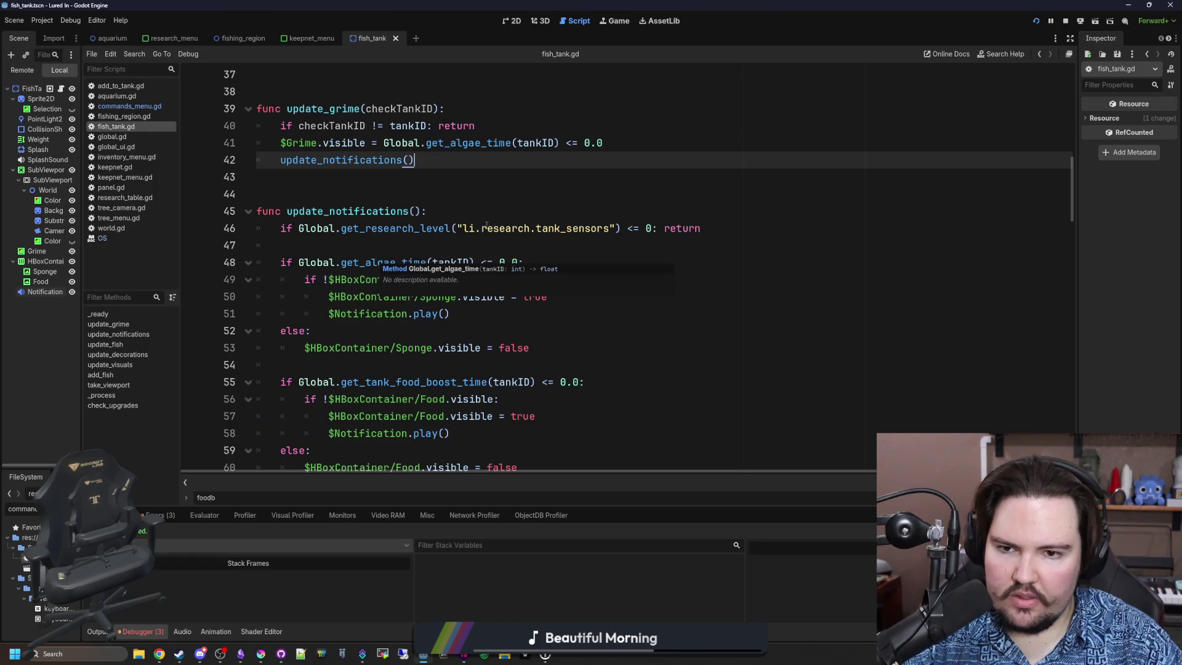
click(505, 229)
click(486, 246)
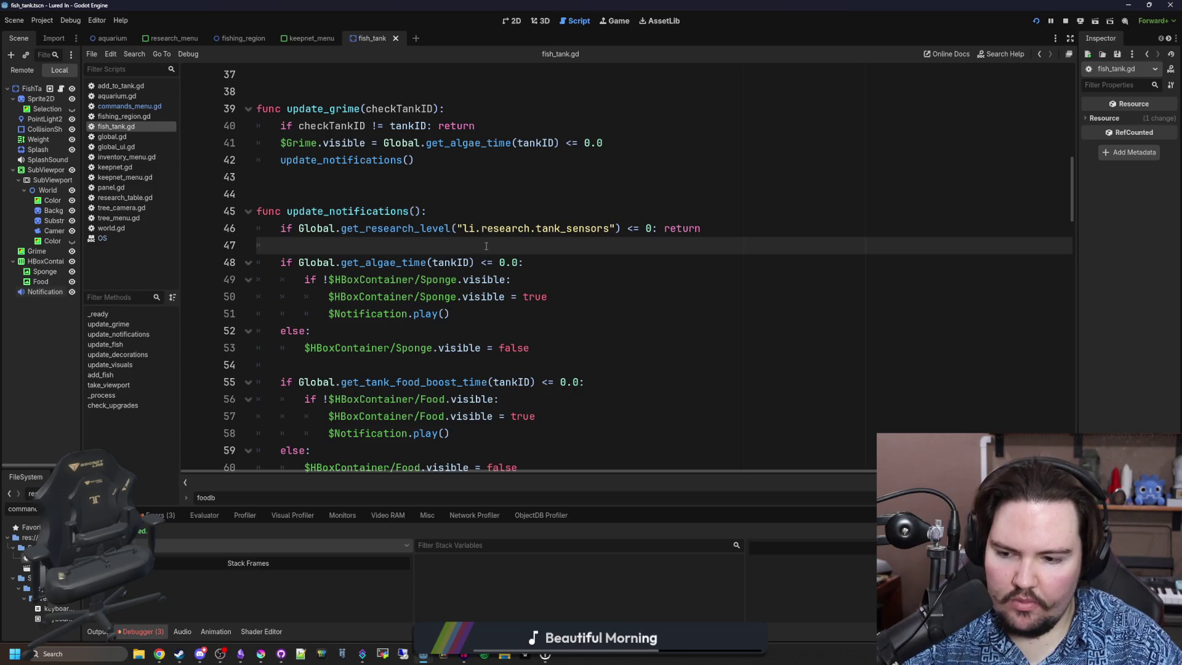
click(616, 21)
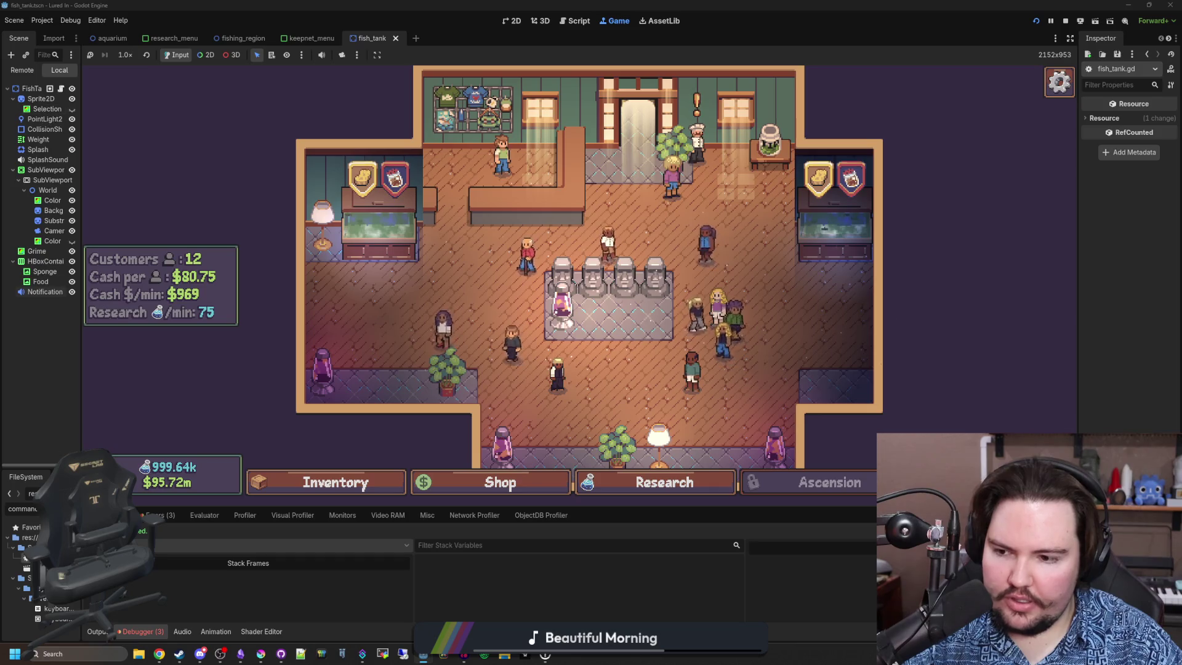
- Back in fish_tank.gd, scroll through the _ready function's signal connections
click(60, 88)
scroll(497, 269, up, 8)
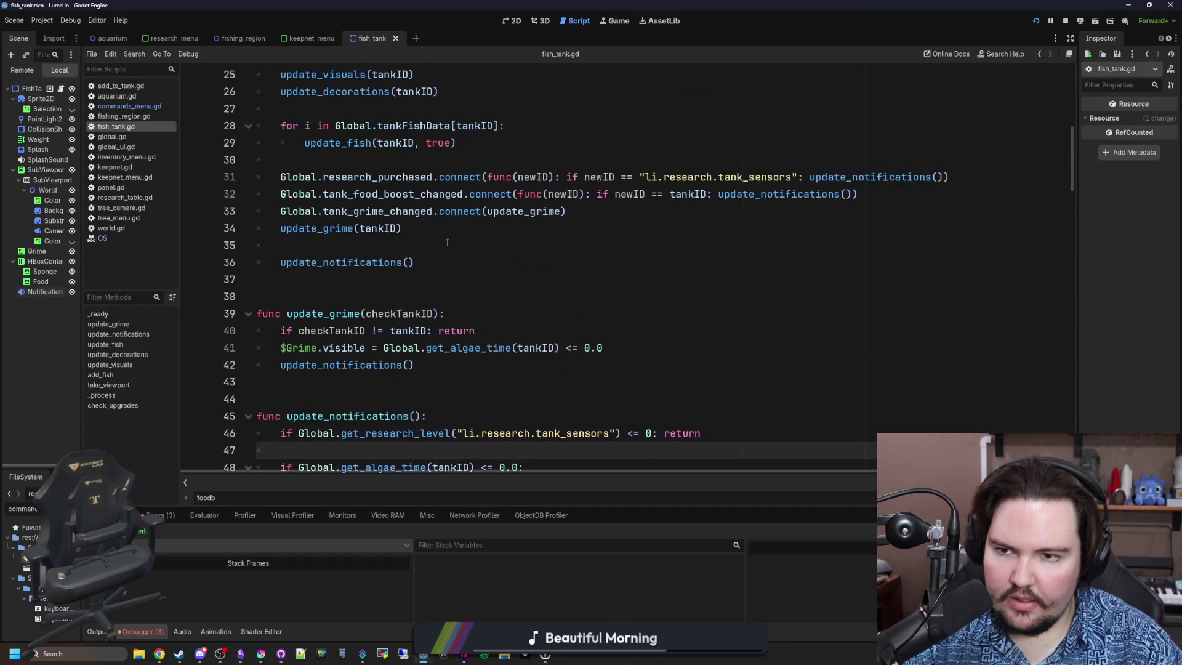
scroll(497, 269, up, 5)
scroll(431, 259, down, 4)
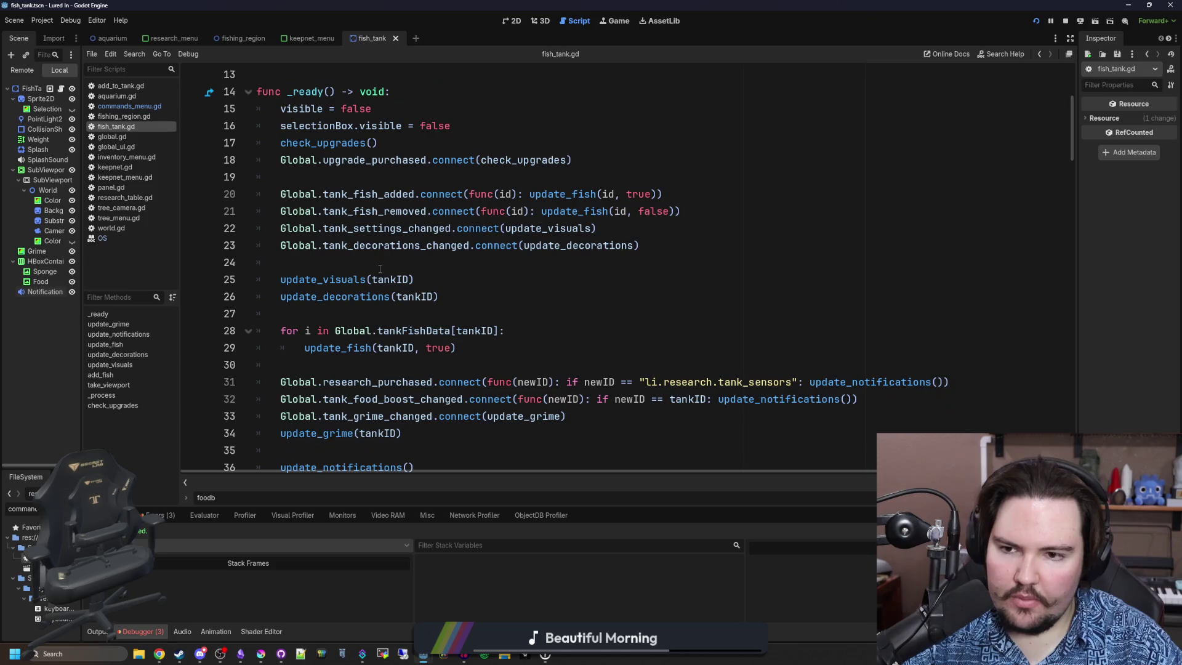
click(390, 251)
click(382, 265)
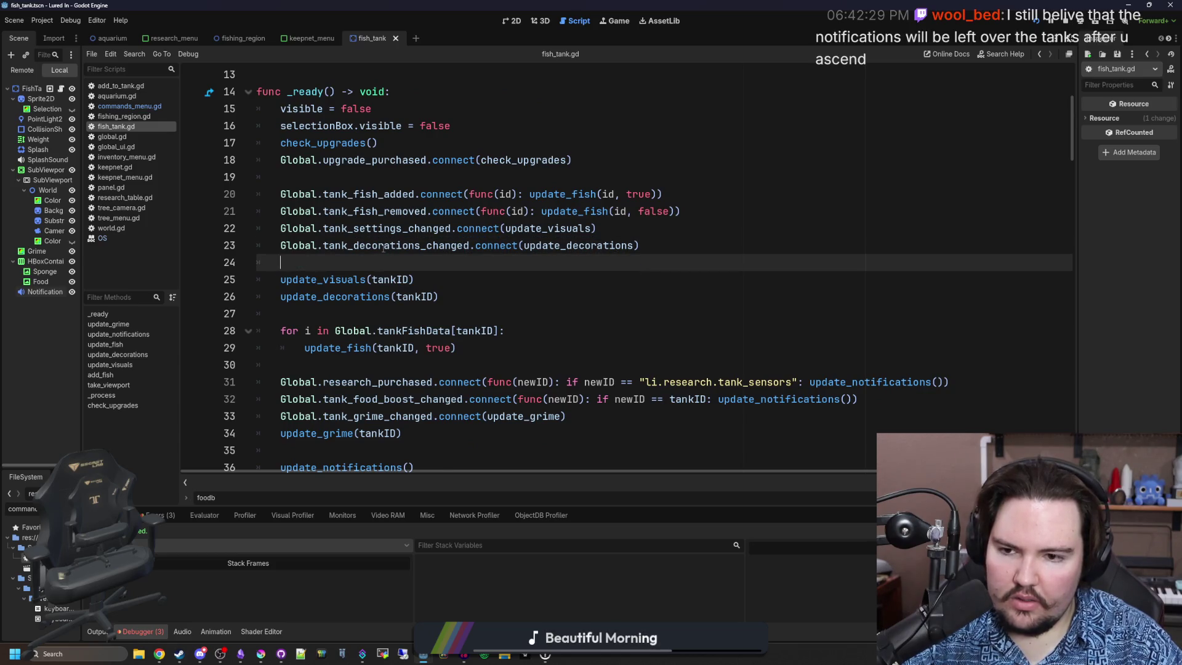
scroll(383, 248, down, 2)
click(429, 214)
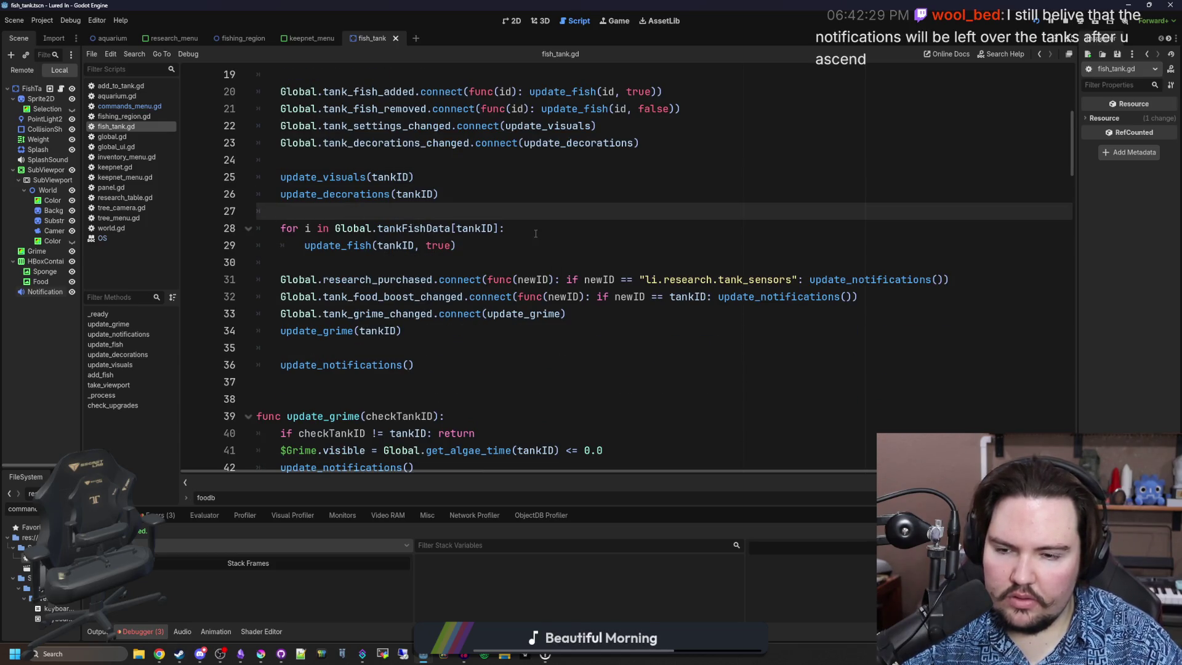
scroll(535, 233, down, 1)
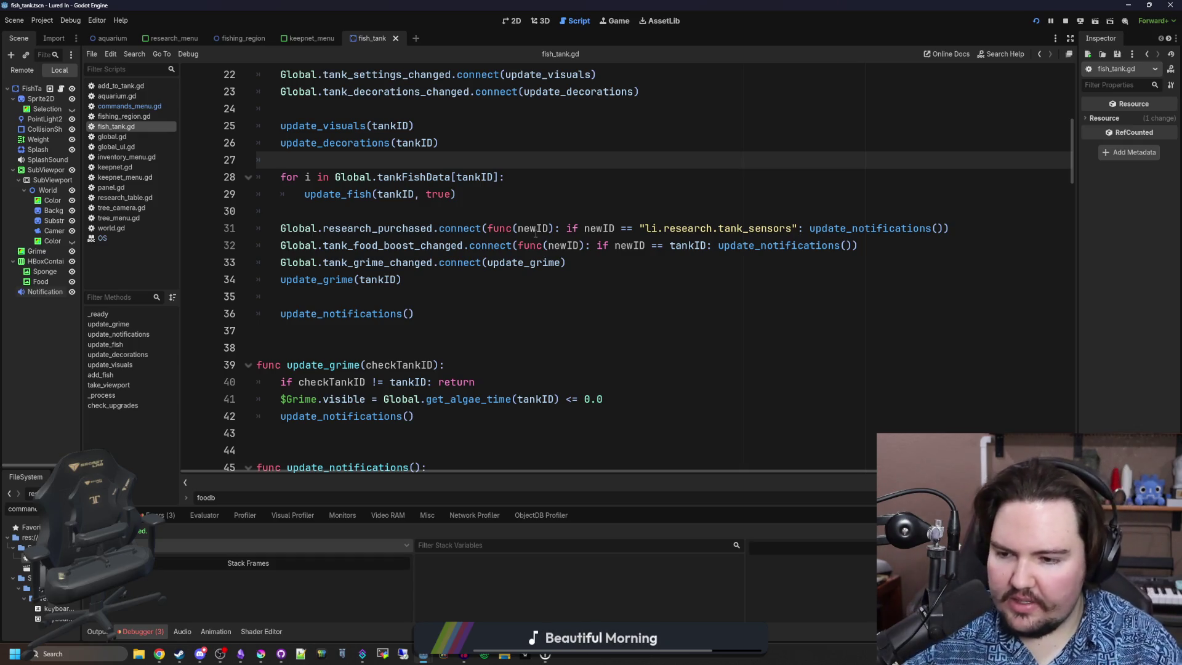
- Inspect the tank_grime_changed connection and update_grime(tankID) call, ending at update_grime's header
click(448, 263)
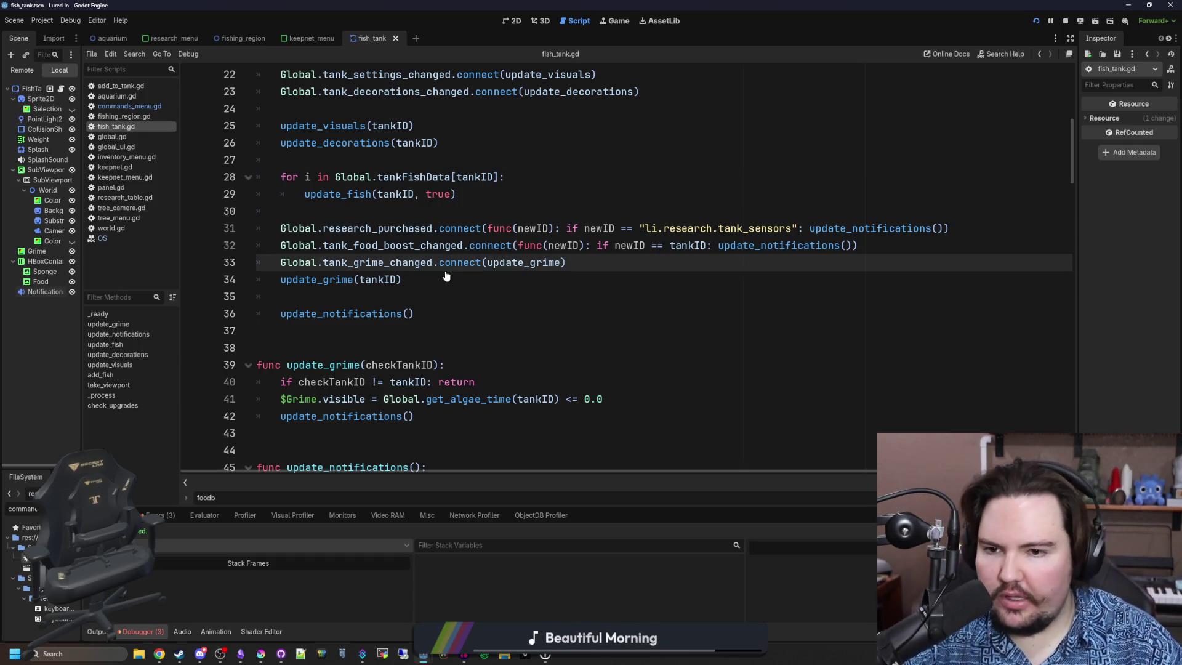
click(441, 274)
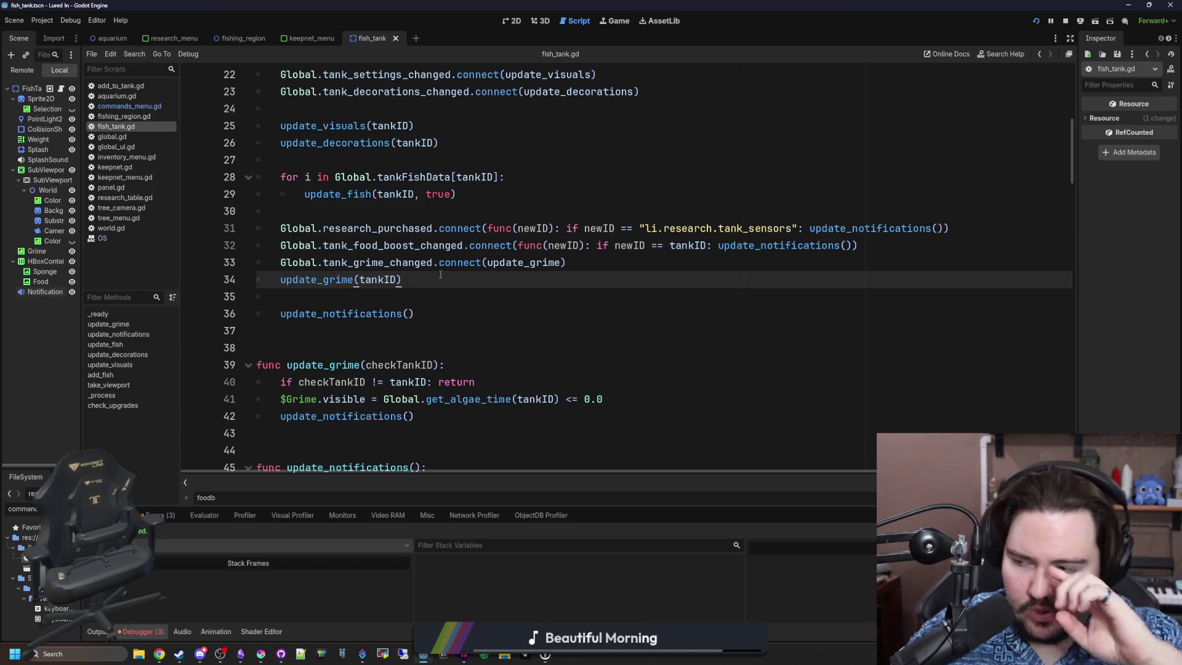
scroll(441, 274, up, 1)
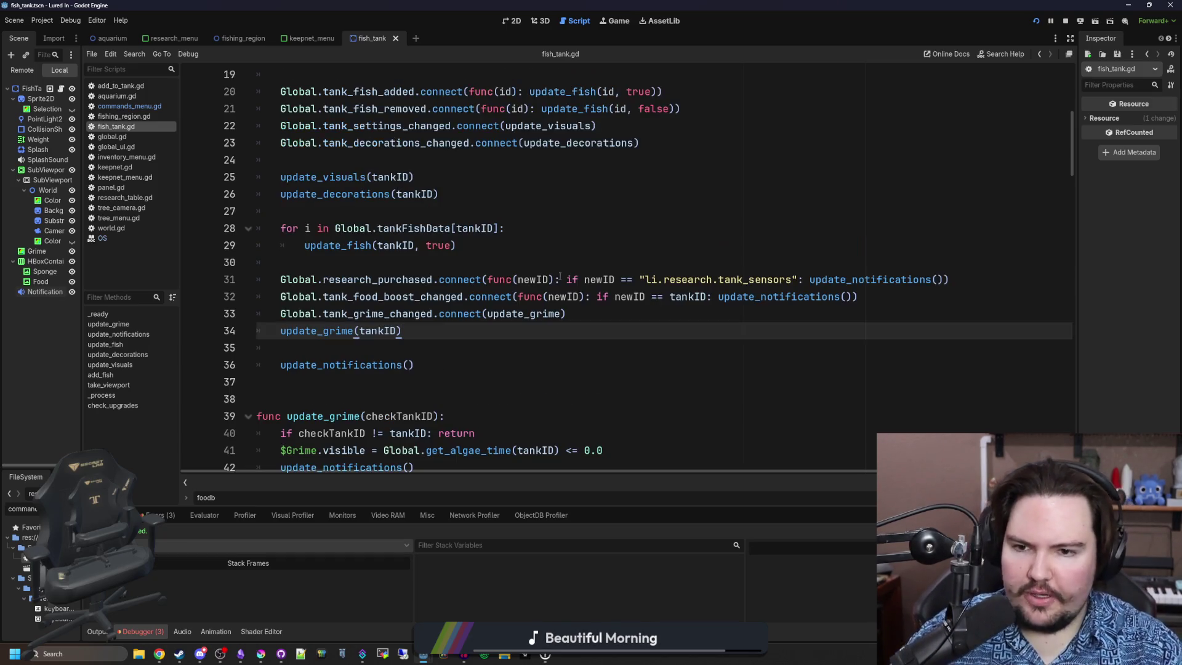
click(563, 262)
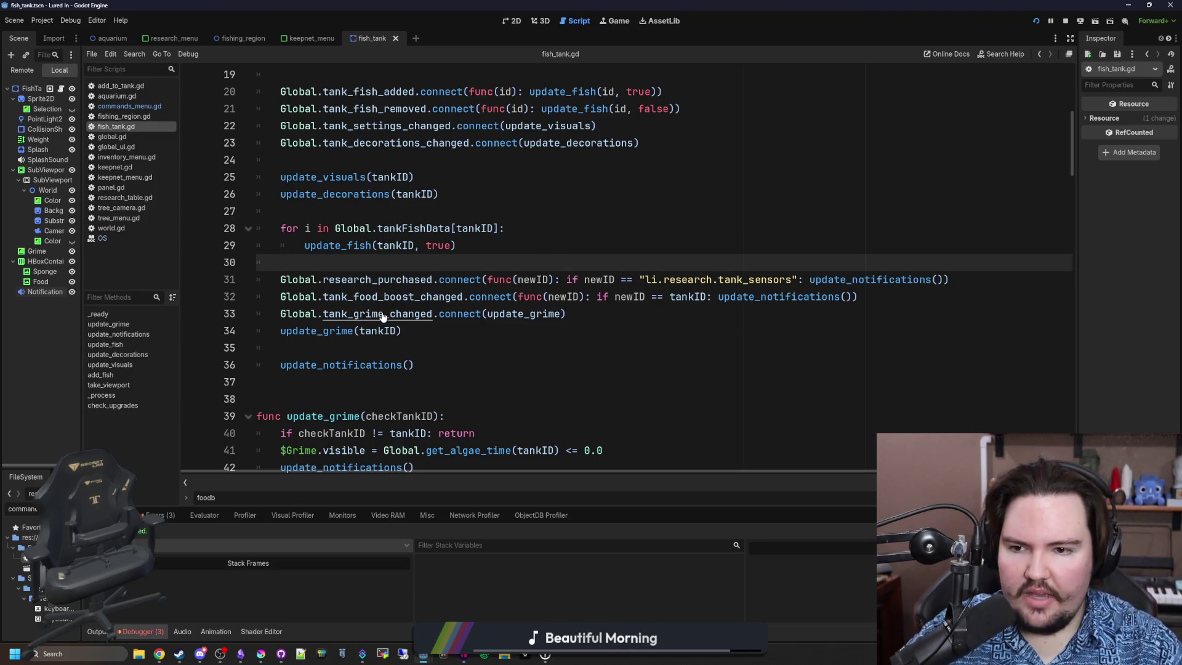
scroll(408, 376, down, 3)
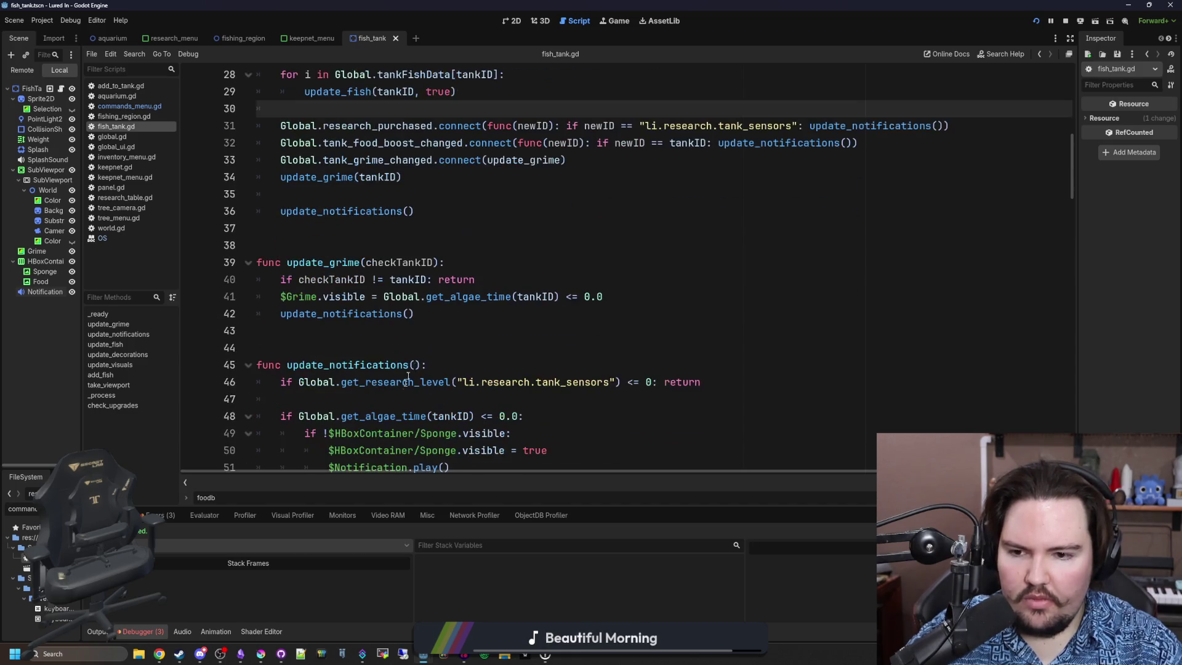
click(468, 265)
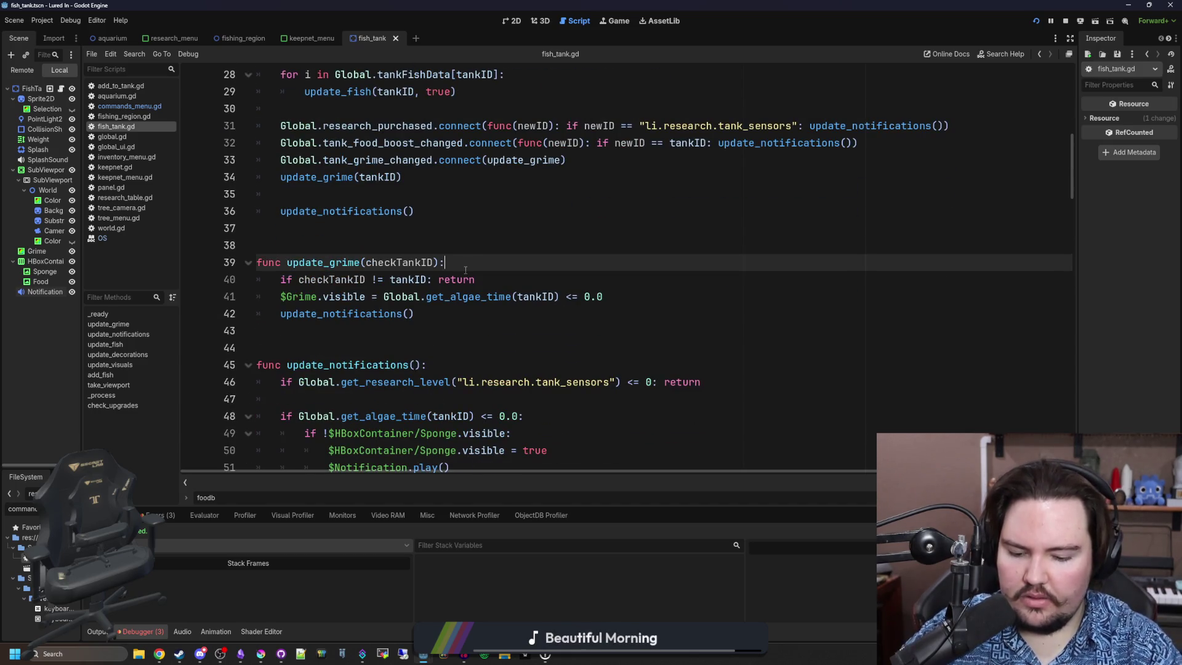
- Add a print("haaa") line at the start of update_grime and run the game
key(Return)
text(pri)
key(BackSpace)
key(BackSpace)
key(BackSpace)
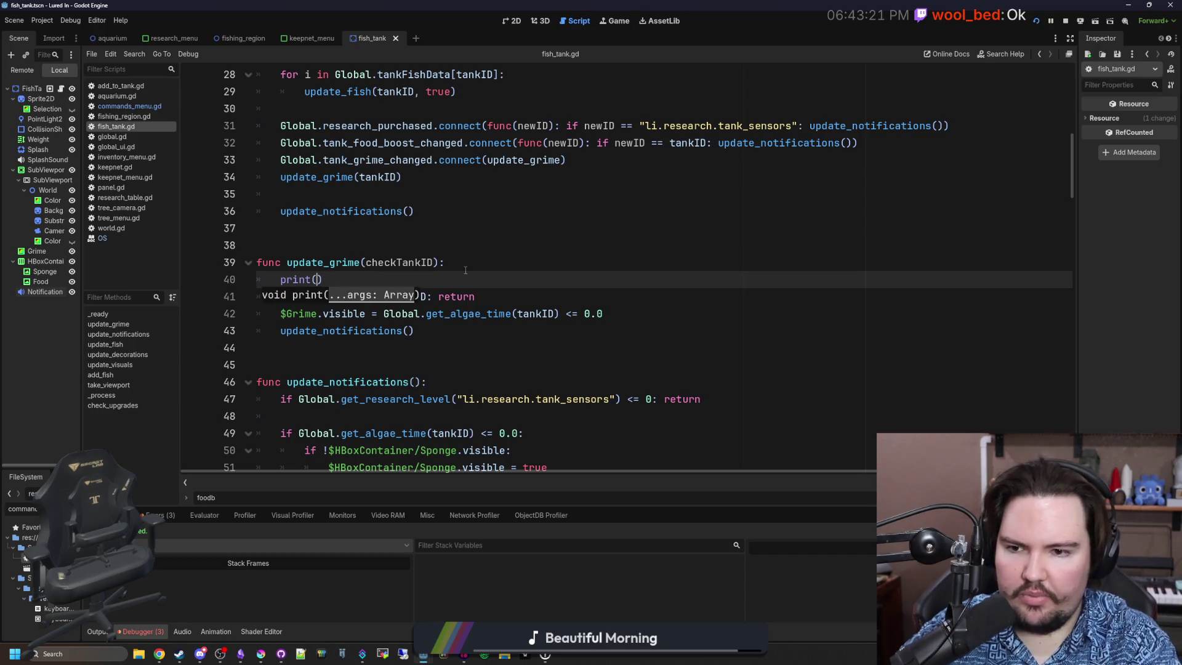
key(BackSpace)
text(mm)
key(F5)
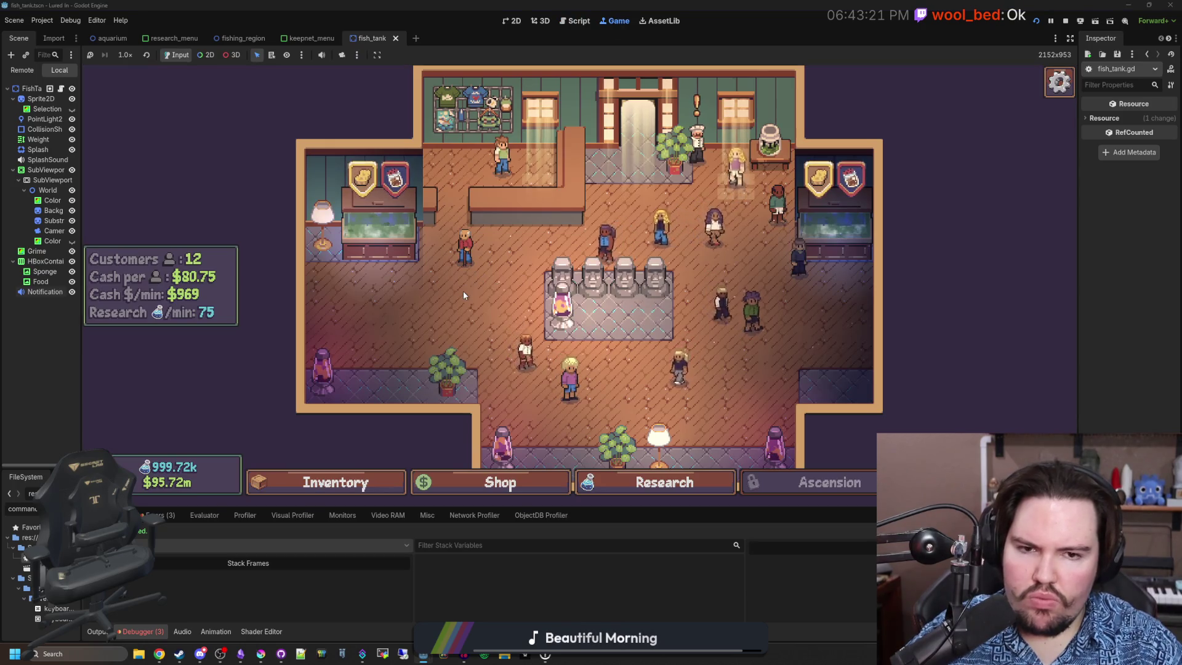
- Sponge the grime off Fish Tank 1, close its panel, and return to the script
key(Escape)
key(Escape)
click(807, 237)
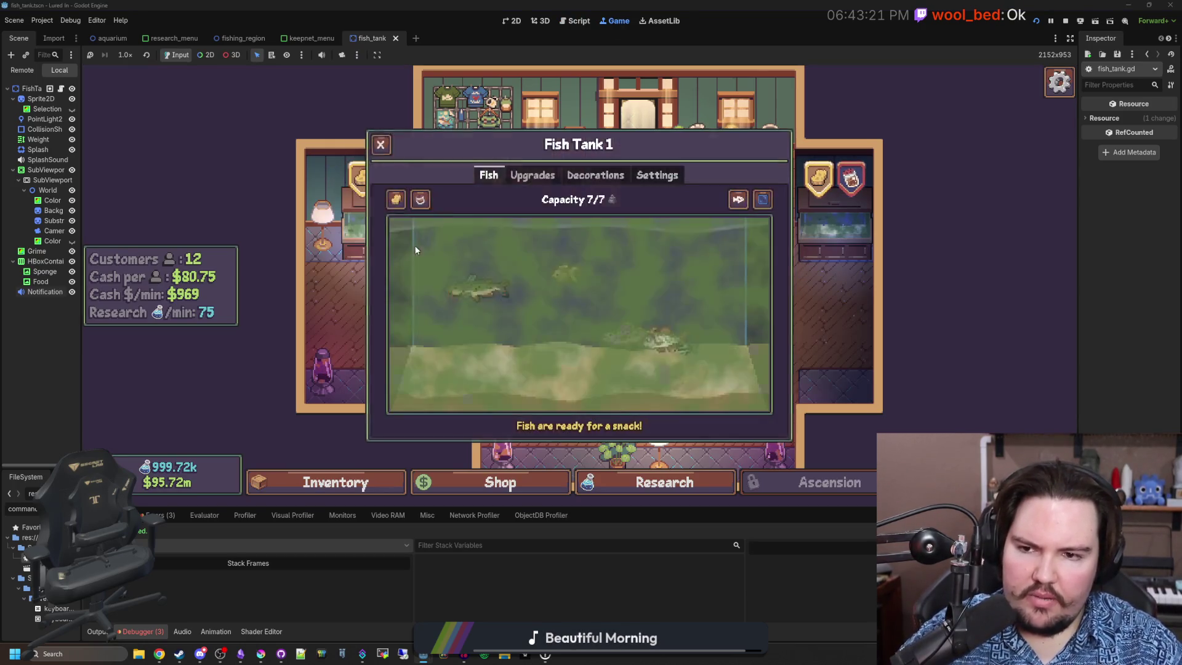
mouse_move(807, 237)
mouse_down()
mouse_move(388, 274)
mouse_move(844, 343)
mouse_move(752, 385)
mouse_move(406, 382)
mouse_move(634, 324)
mouse_move(616, 320)
mouse_up()
key(Escape)
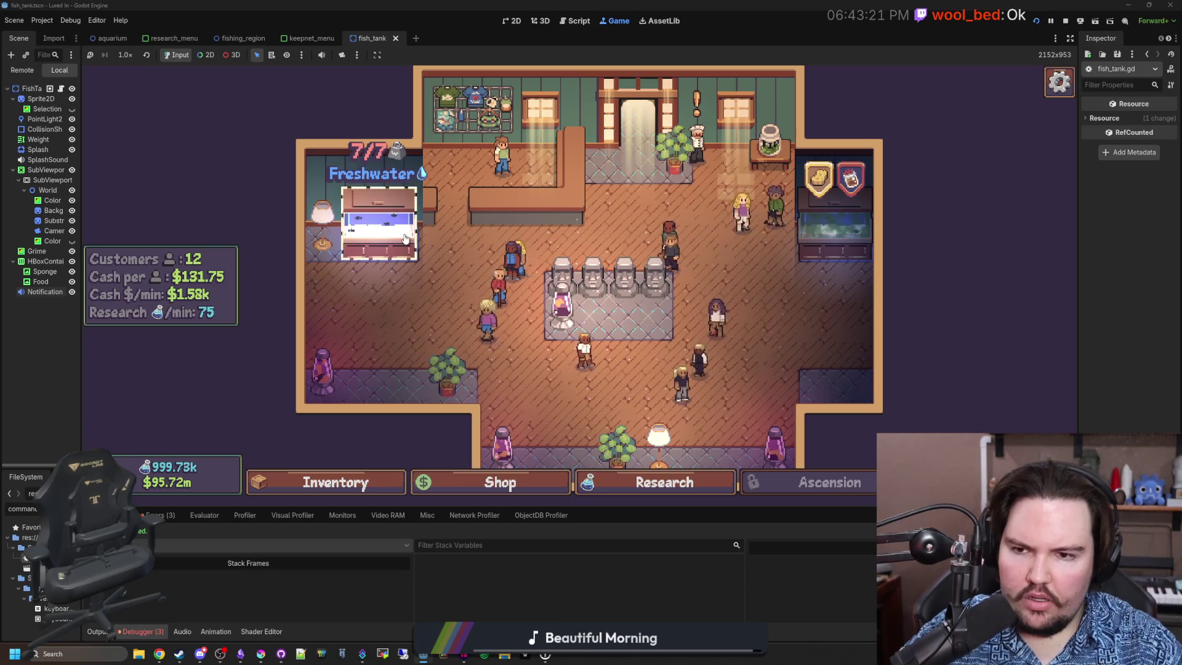
click(387, 237)
key(Escape)
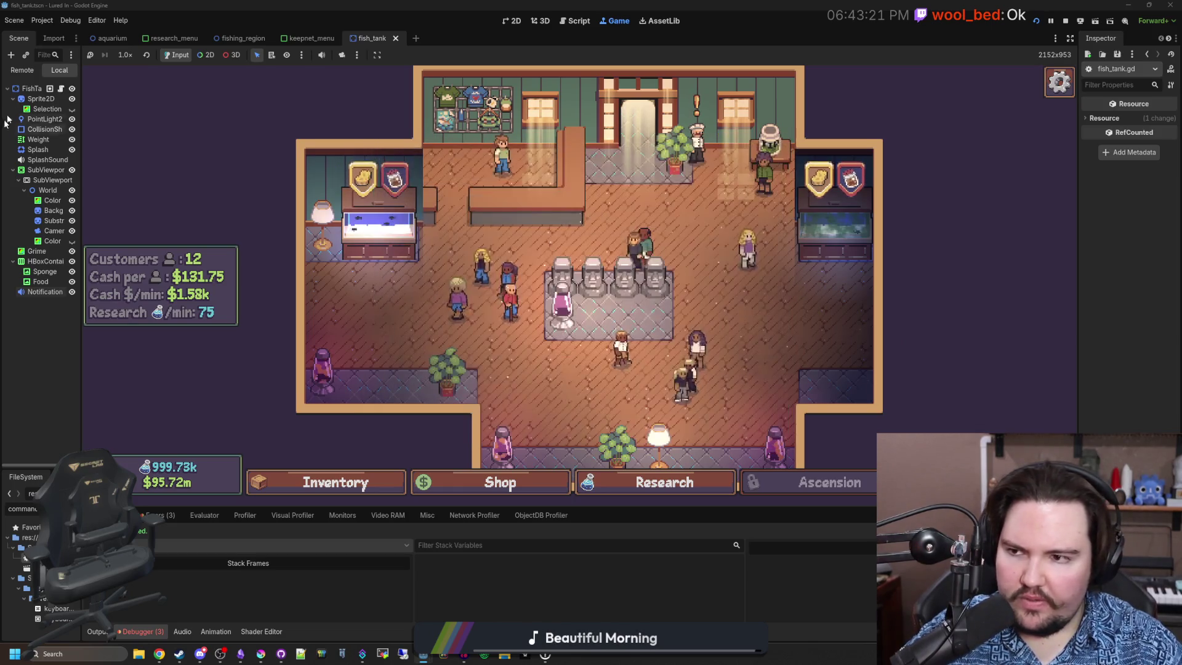
click(60, 88)
- Scroll through fish_tank.gd and check the Output log
scroll(424, 246, up, 8)
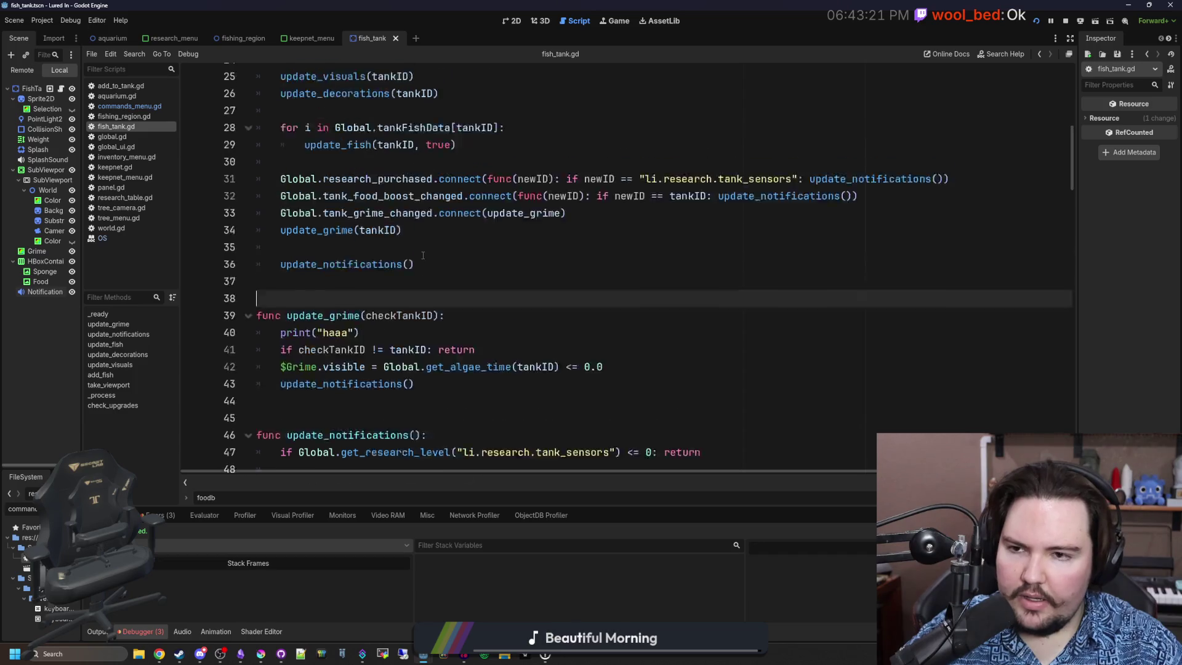
scroll(411, 228, down, 4)
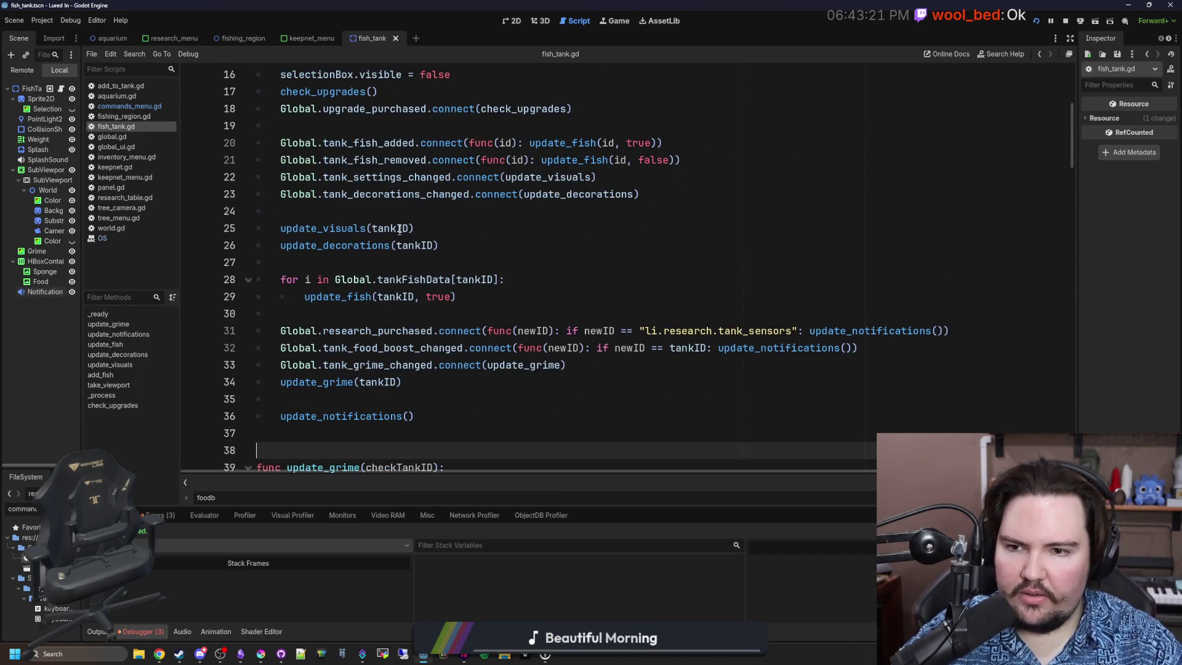
click(377, 212)
scroll(373, 222, down, 1)
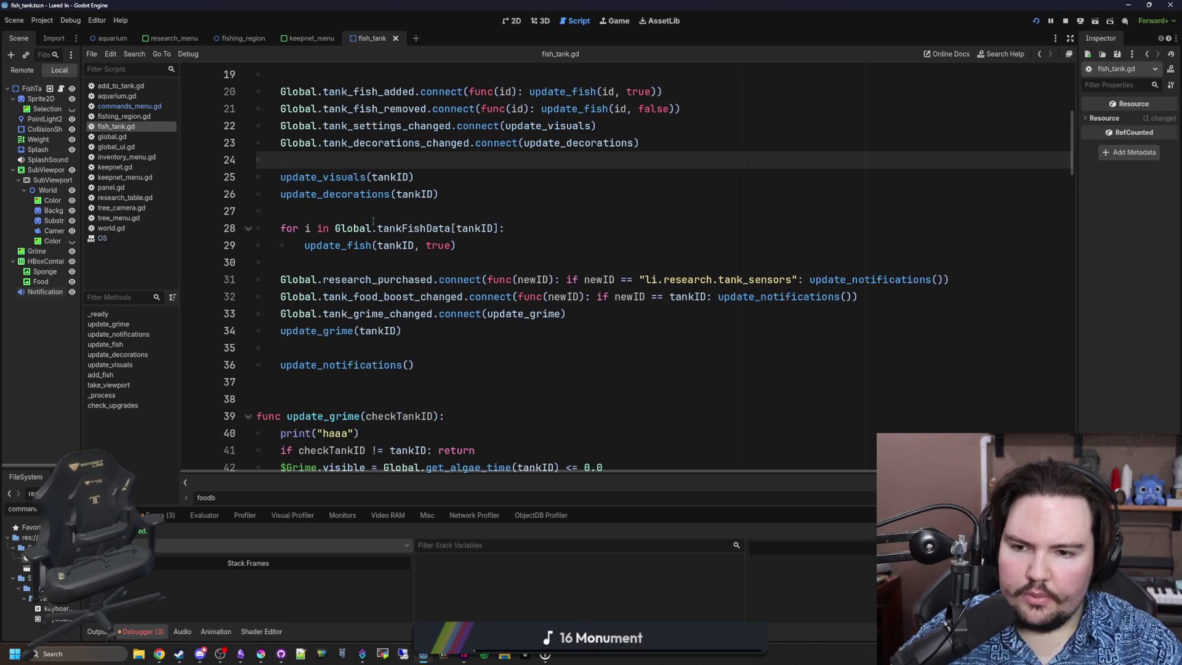
scroll(417, 321, down, 2)
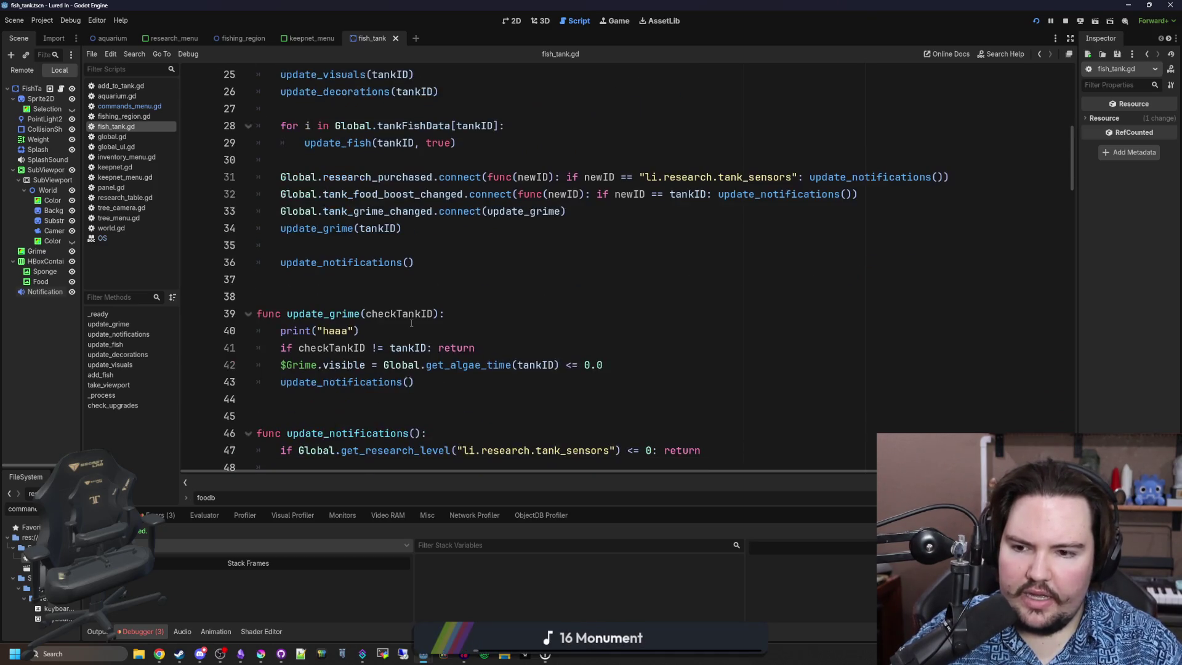
click(97, 630)
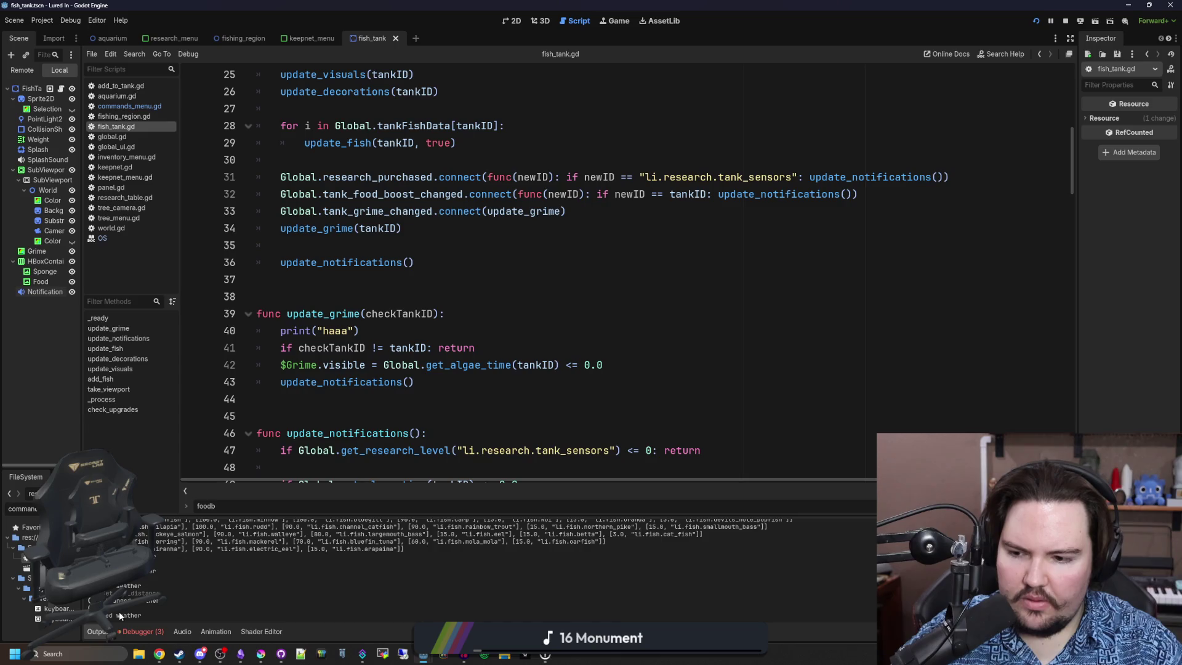
scroll(433, 344, down, 1)
- Delete the print("haaa") debug line and move into update_notifications after the research check
click(381, 276)
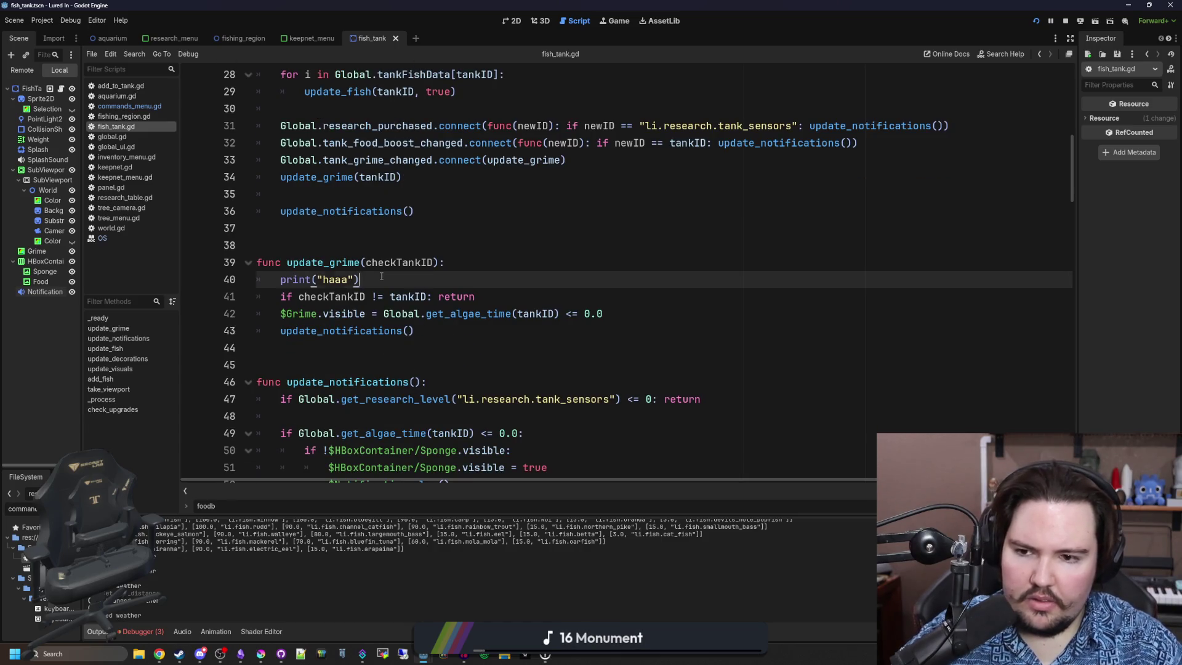
key(BackSpace)
key(BackSpace)
click(426, 213)
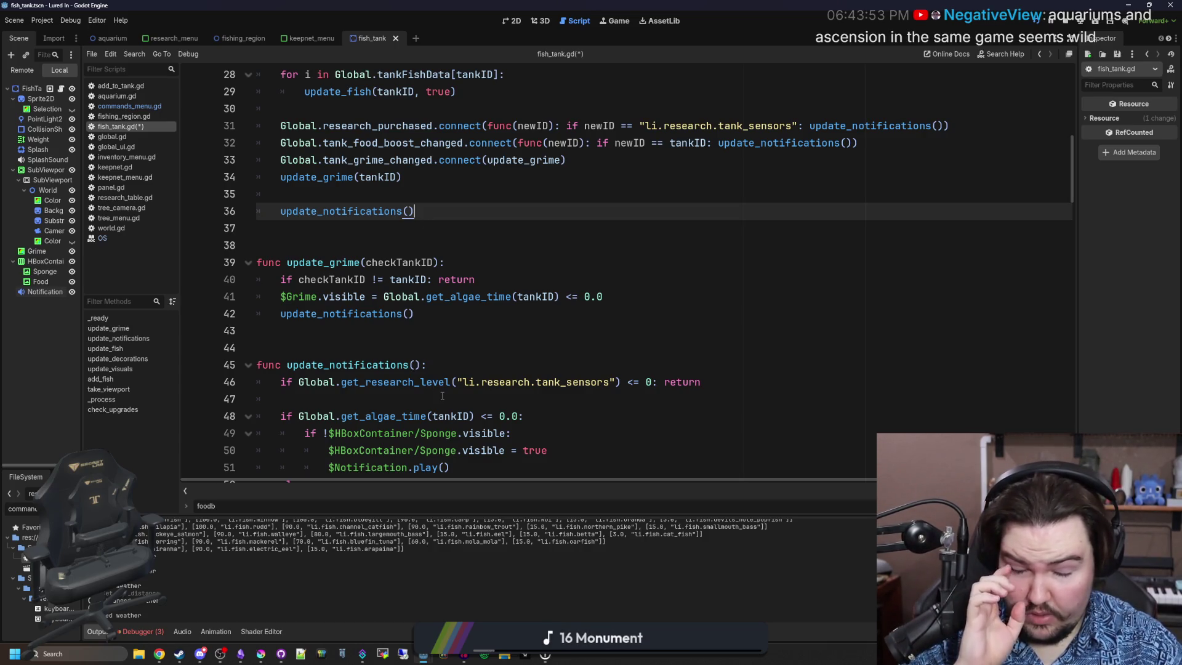
scroll(442, 396, down, 2)
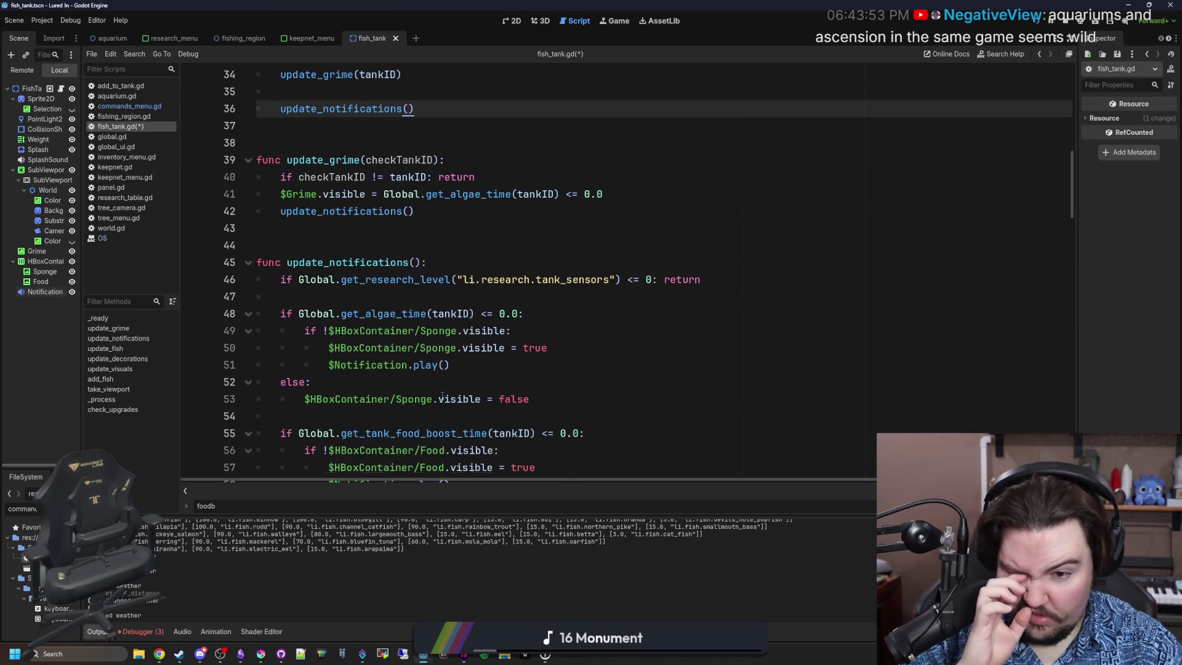
click(362, 303)
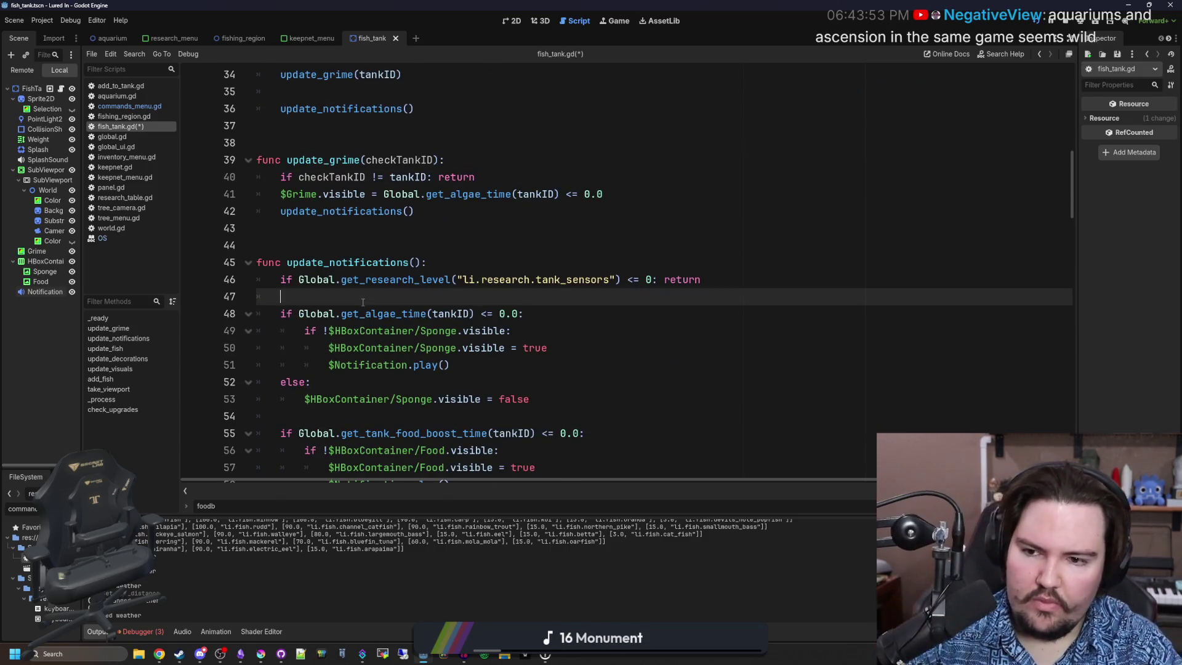
- Insert a debug print line in update_notifications and run the game
key(Return)
key(Return)
key(Up)
text(pr)
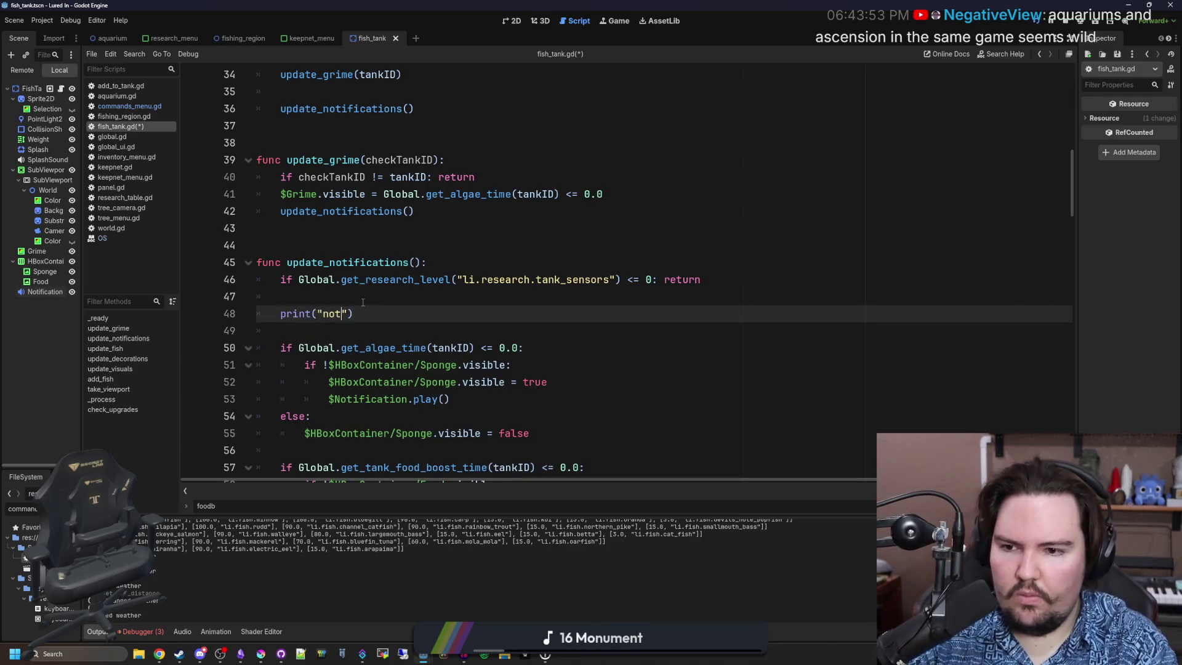
text(if)
key(F5)
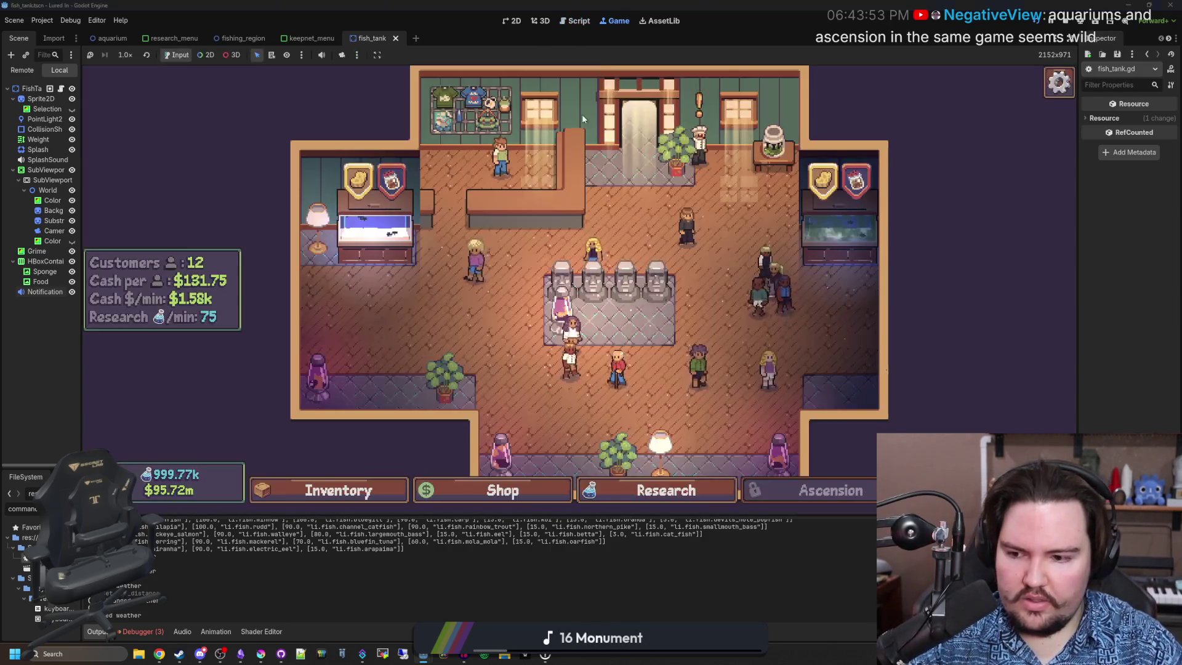
- Enter the algae command in the game's secret command menu
key(grave)
text(algaeo)
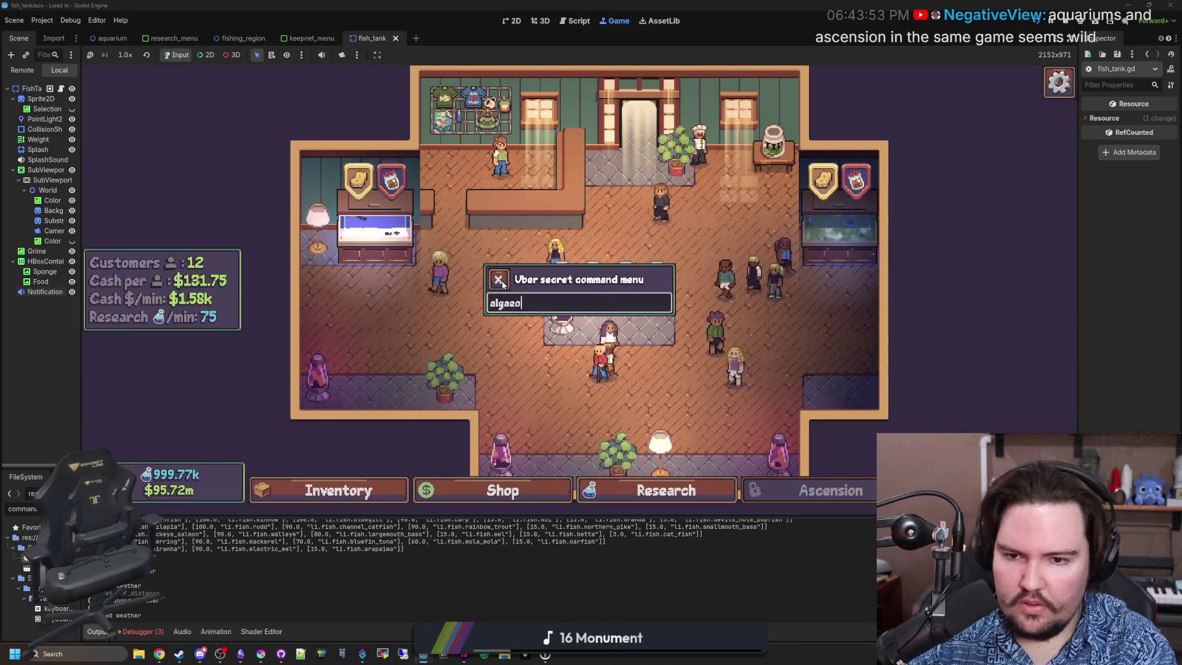
key(BackSpace)
text(5)
key(Return)
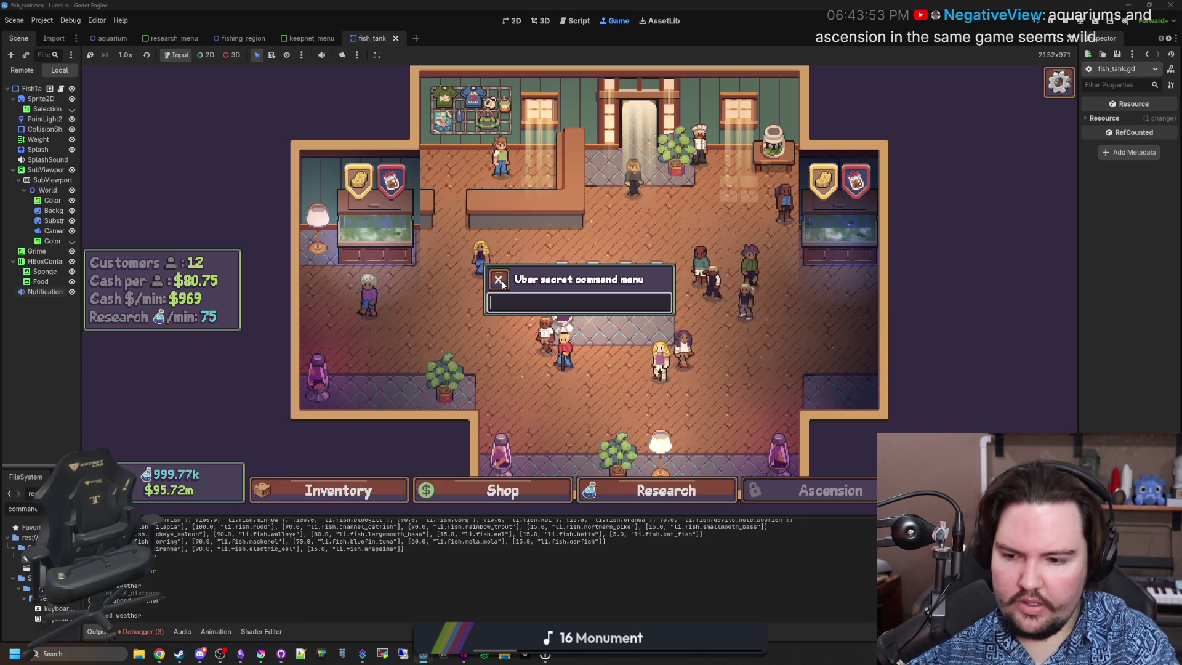
- Scrub the algae off the left aquarium with the sponge, then view the runtime errors
click(502, 283)
click(376, 228)
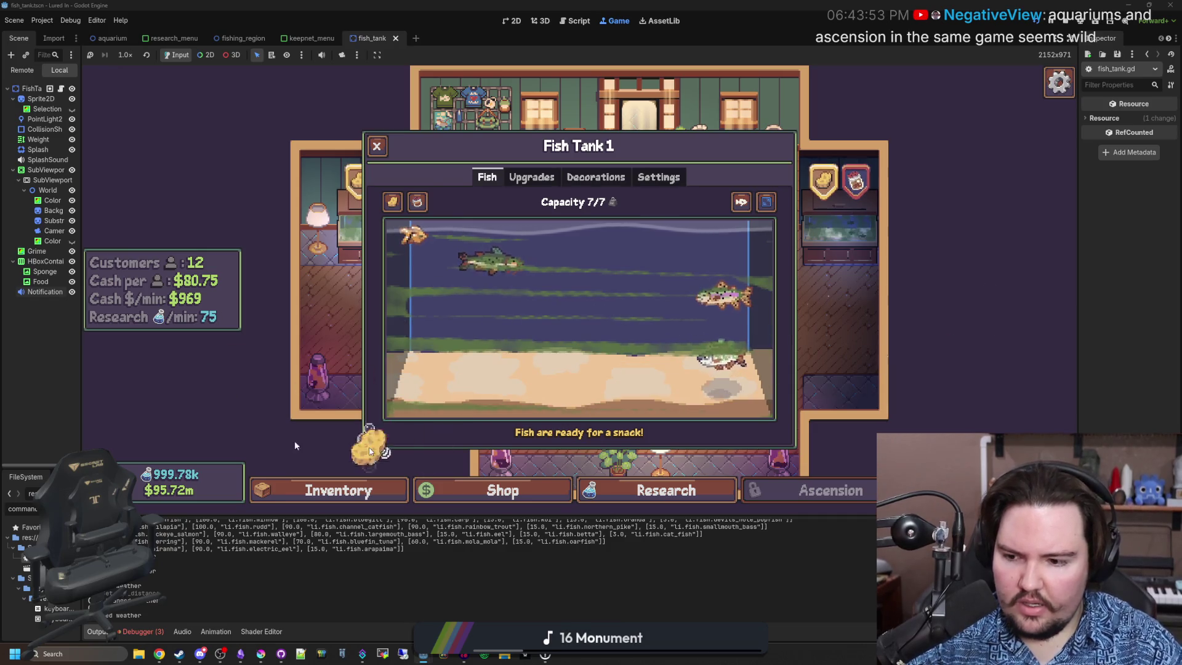
mouse_move(295, 445)
mouse_down()
mouse_move(440, 343)
mouse_move(683, 268)
mouse_move(434, 243)
mouse_move(430, 271)
mouse_move(764, 311)
mouse_up()
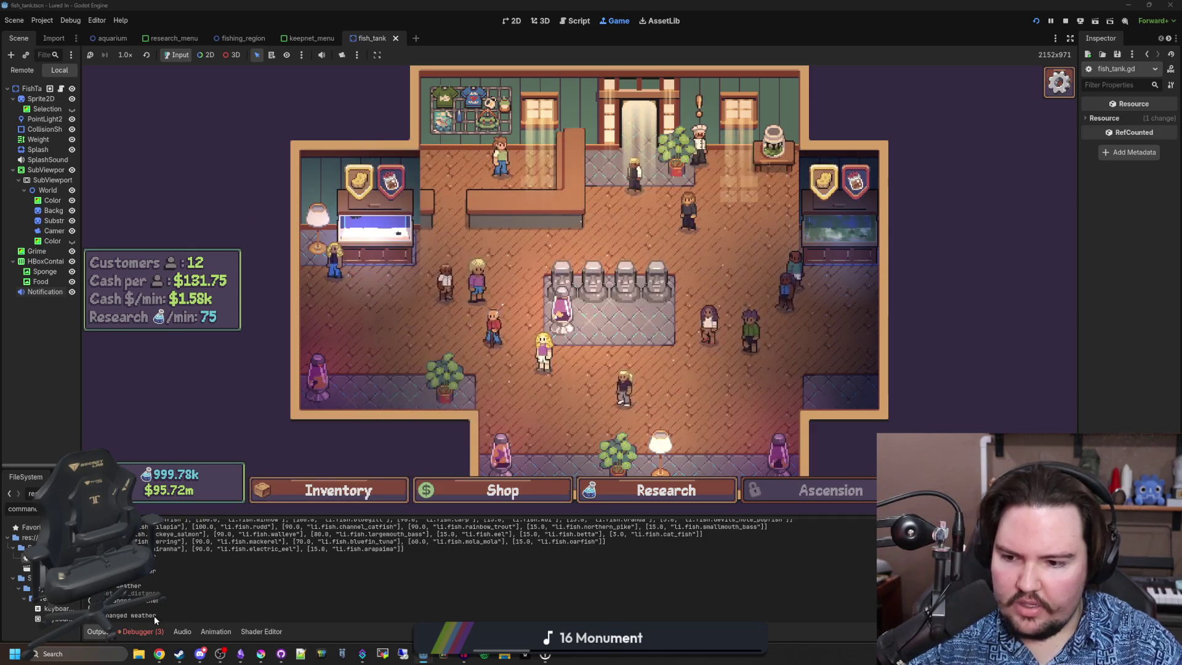
click(142, 631)
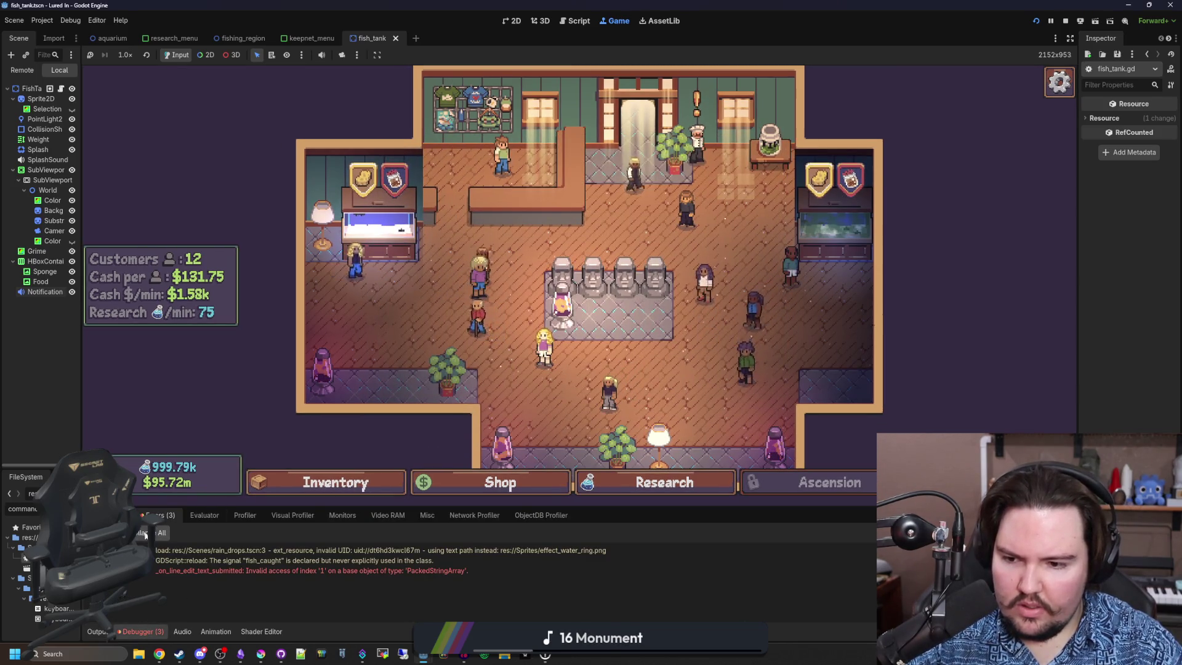
- Look up the tank_grime_changed definition in global.gd, then return to fish_tank.gd
mouse_move(233, 572)
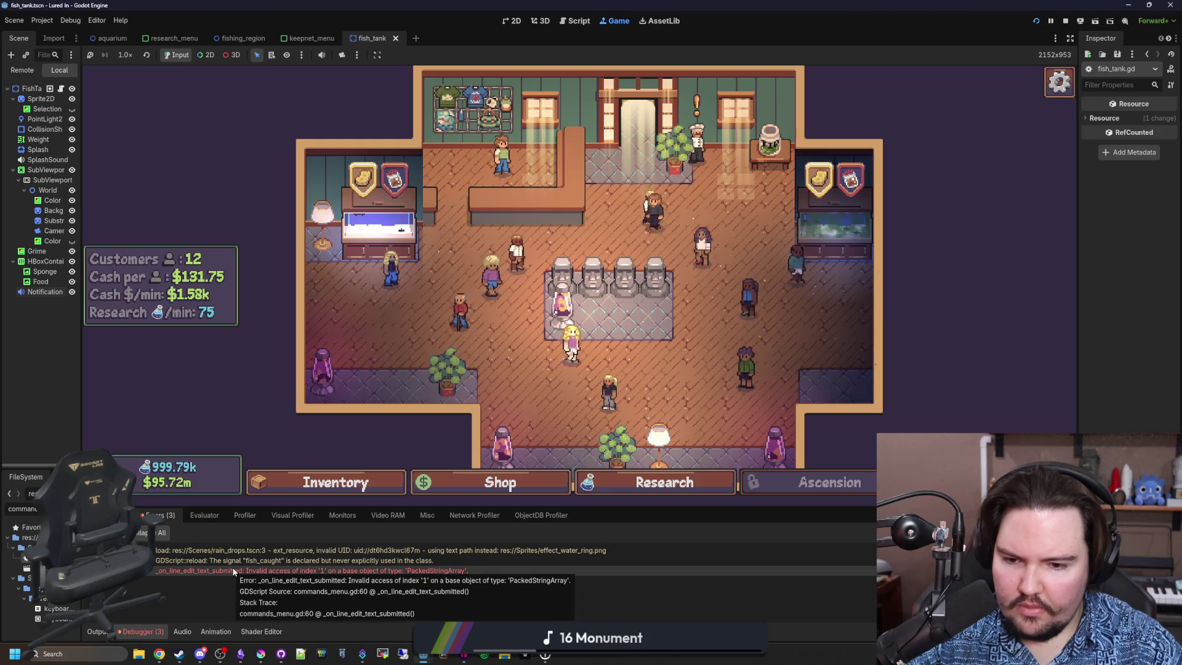
key(ctrl+F3)
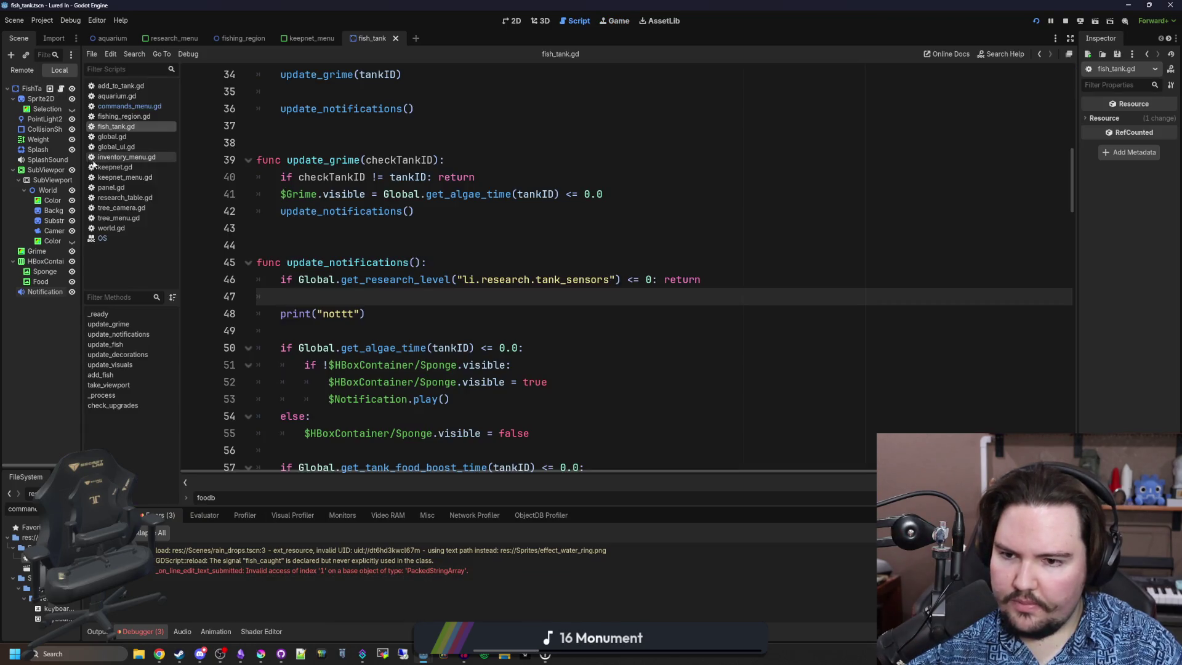
scroll(386, 249, up, 5)
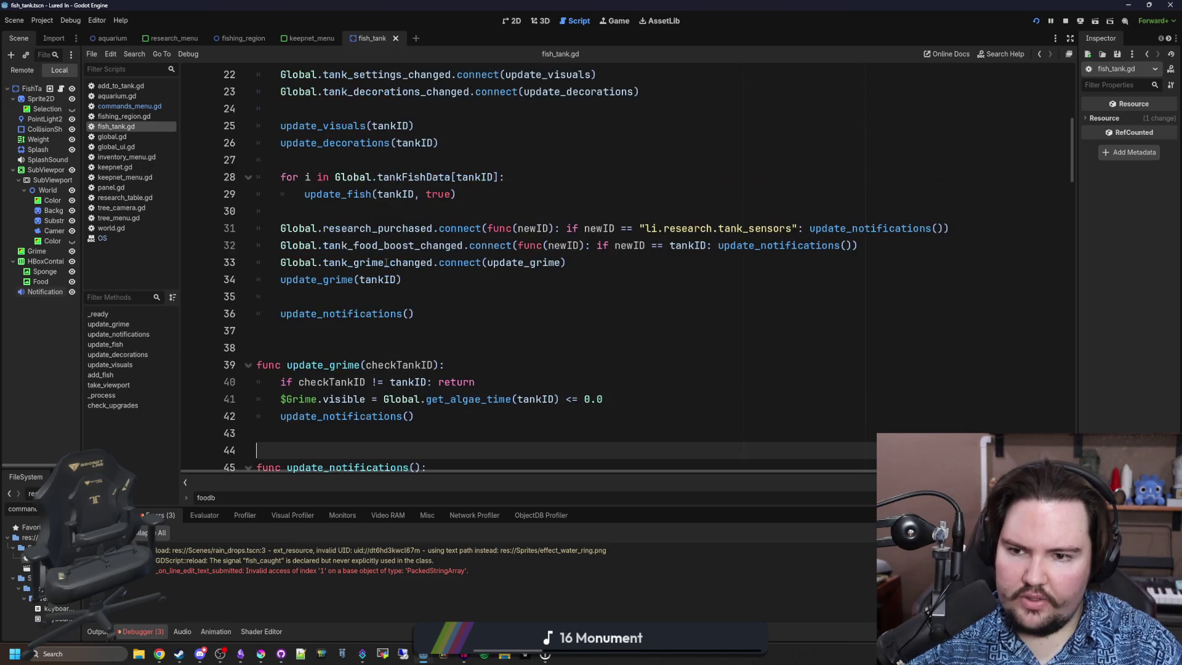
click(360, 315)
ctrl+click(361, 316)
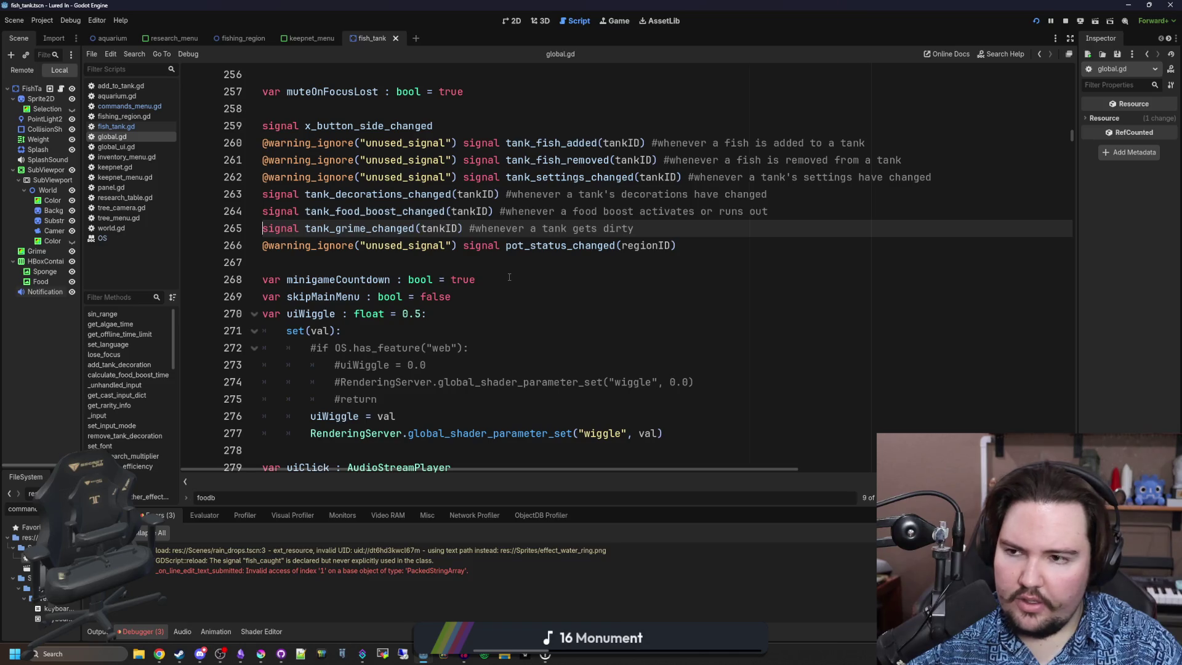
click(117, 127)
- Cut the print("nottt") debug line from update_notifications
scroll(489, 303, down, 3)
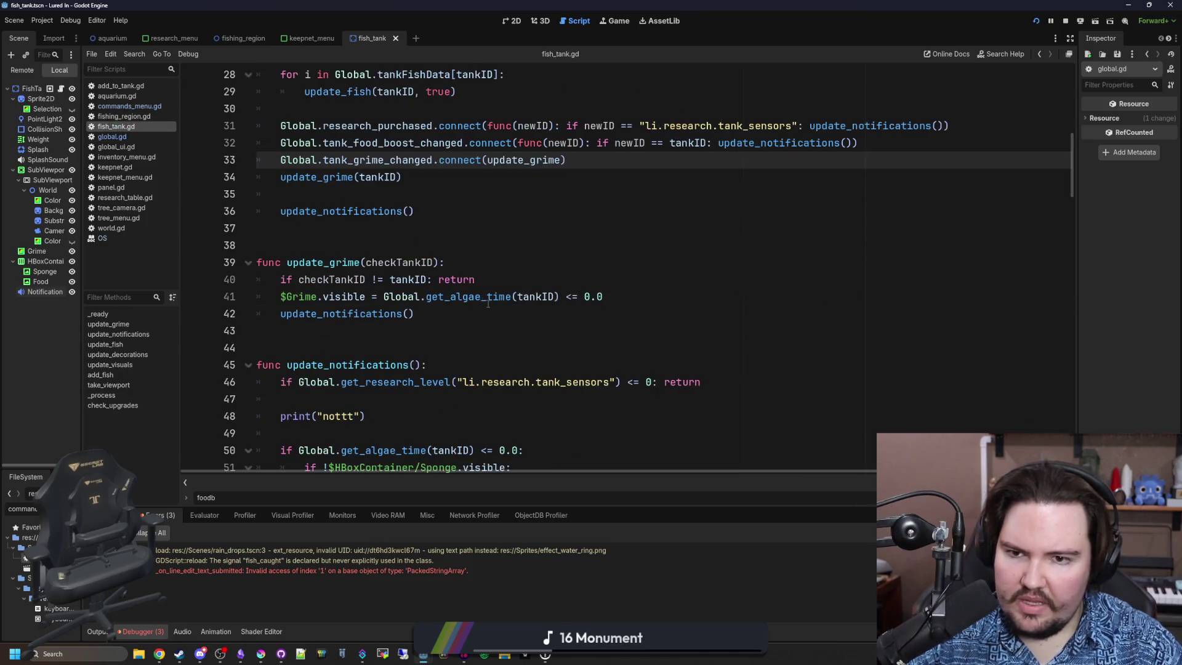
click(440, 235)
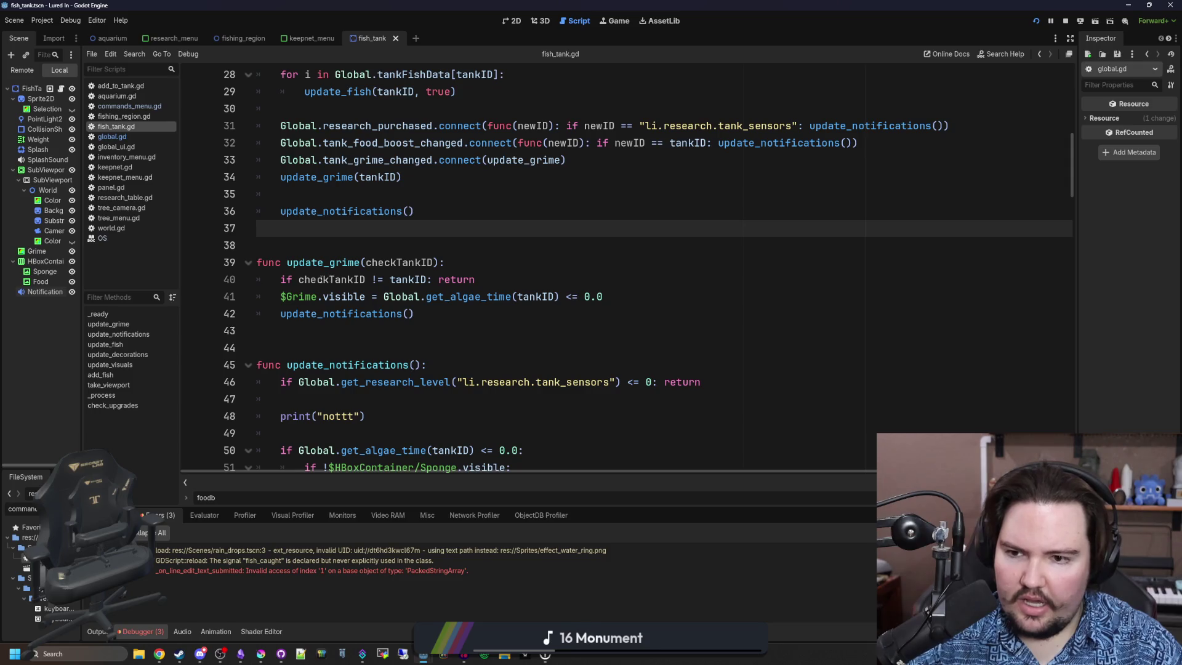
click(409, 280)
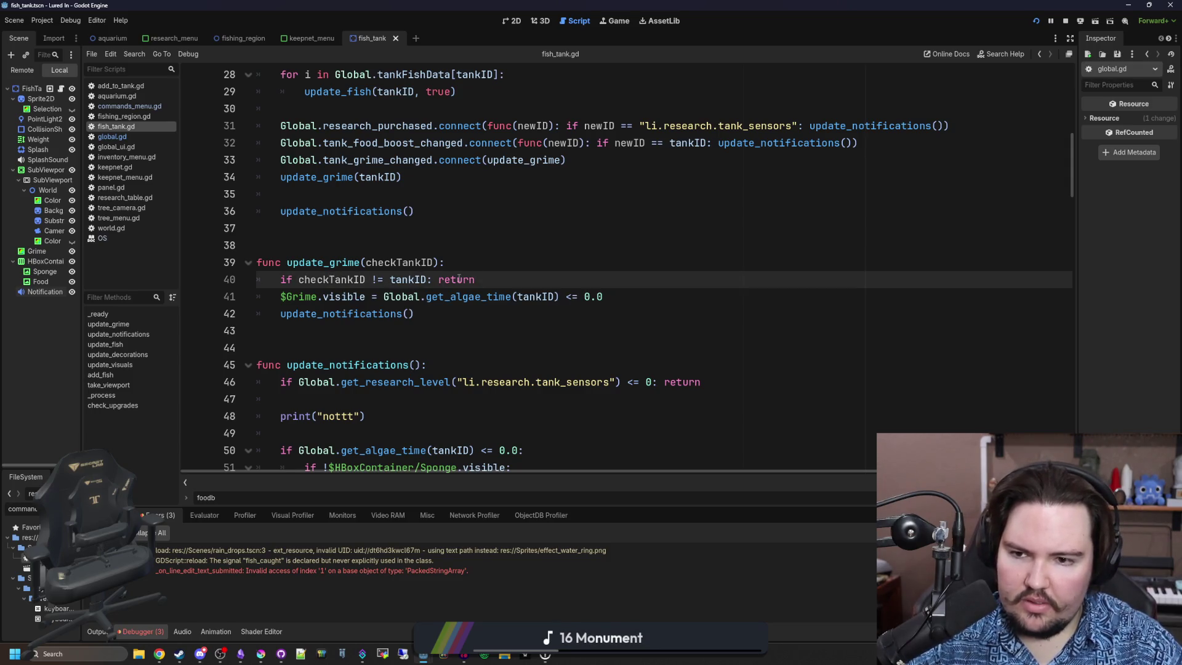
click(481, 265)
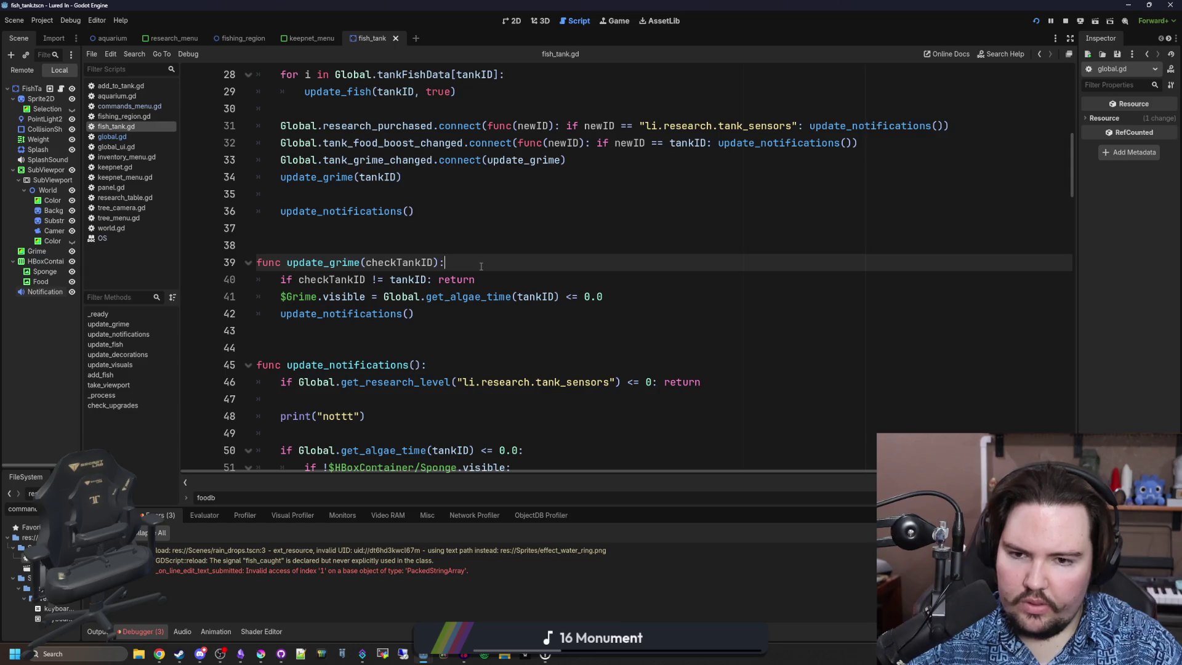
scroll(481, 266, down, 1)
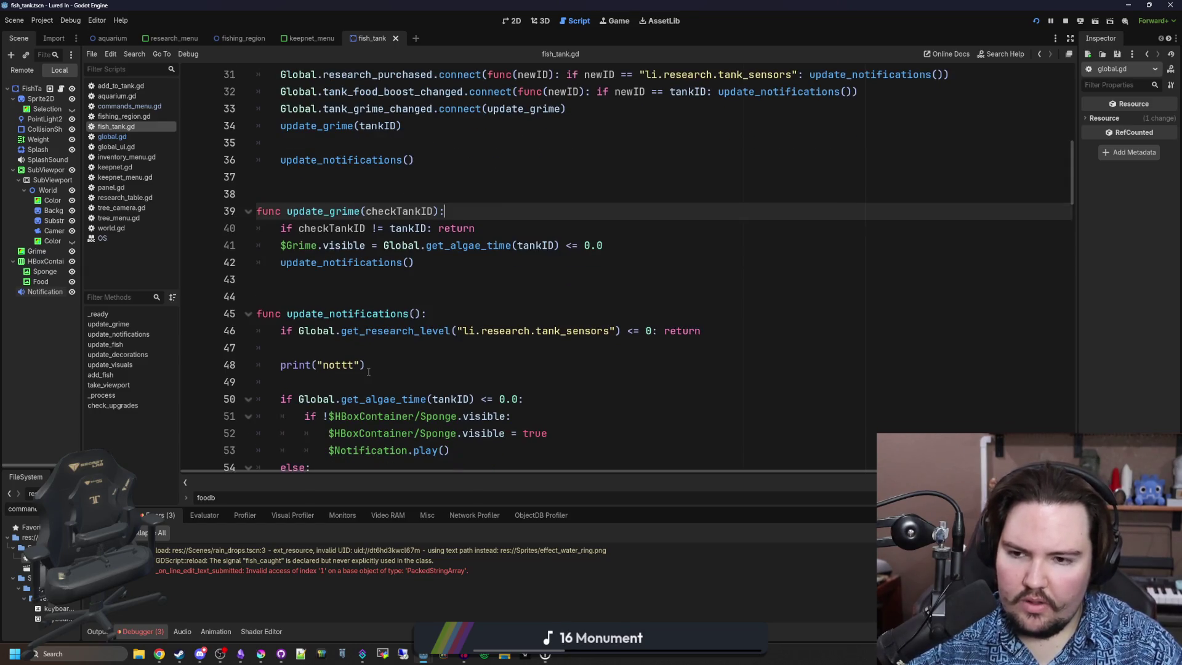
drag(368, 365, 280, 365)
key(BackSpace)
- Paste print("nottt") as update_notifications' first line, remove blank lines, save and rerun
click(460, 315)
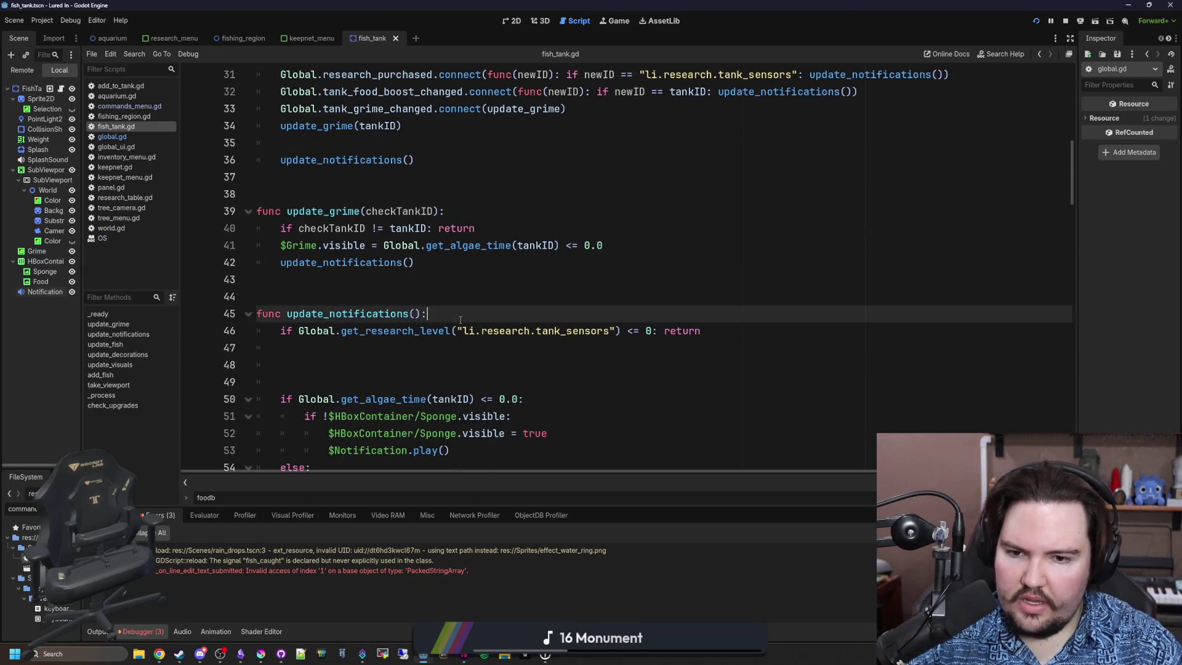
key(Return)
click(394, 381)
key(BackSpace)
key(BackSpace)
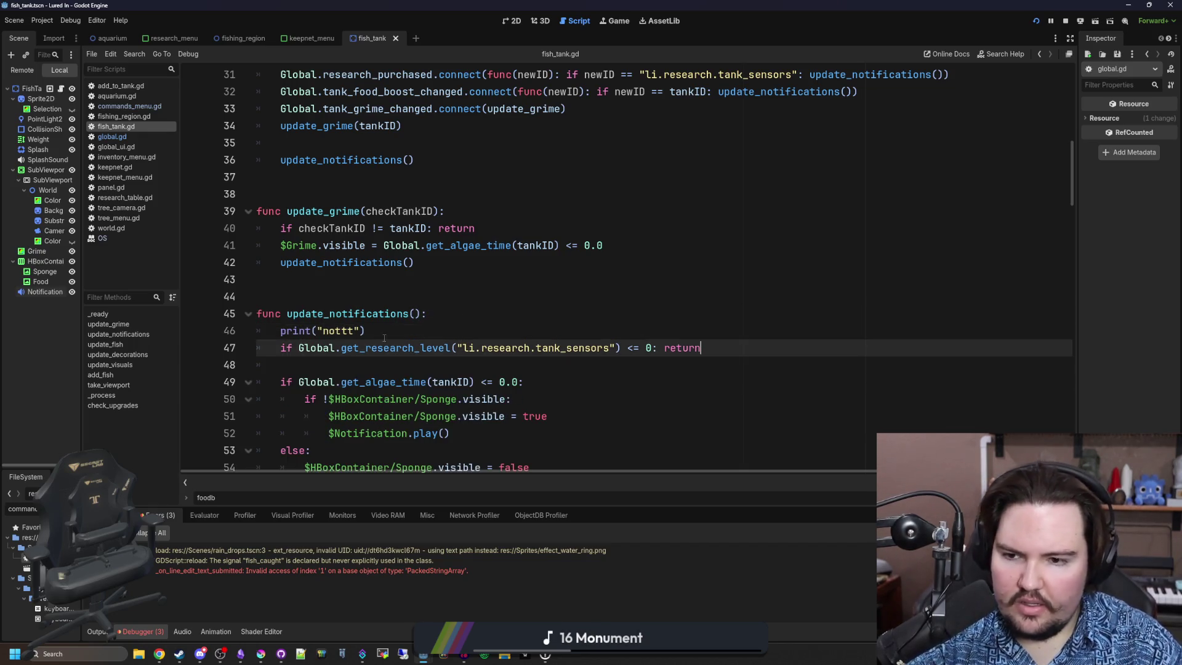
click(431, 297)
key(ctrl+s)
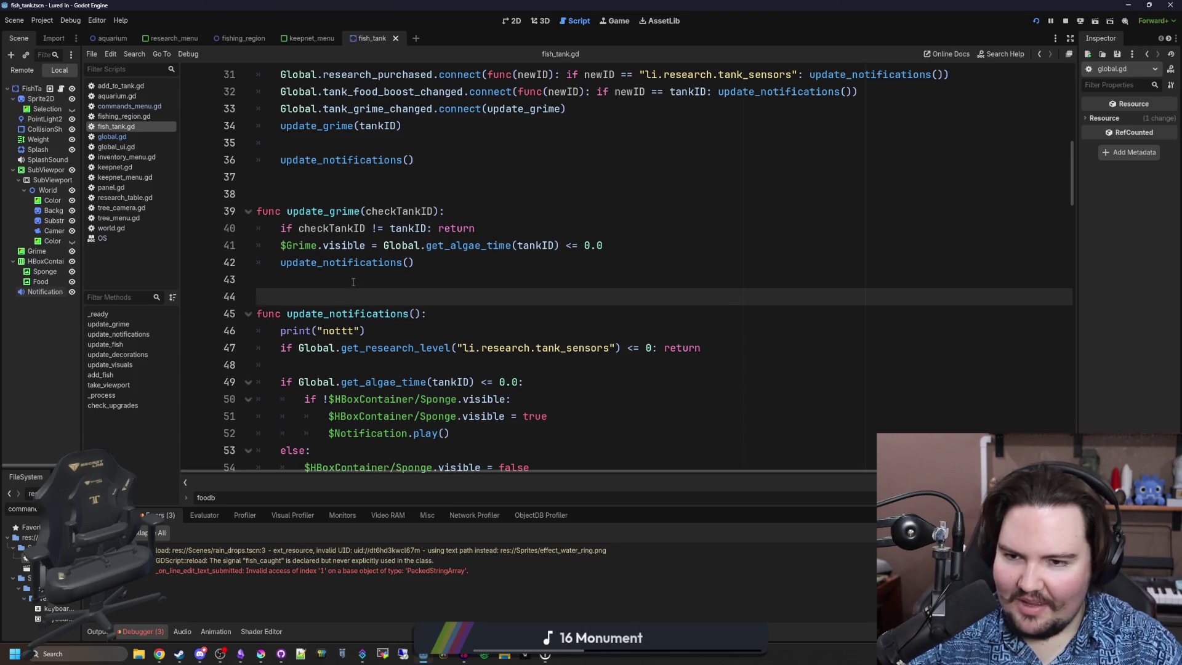
key(F5)
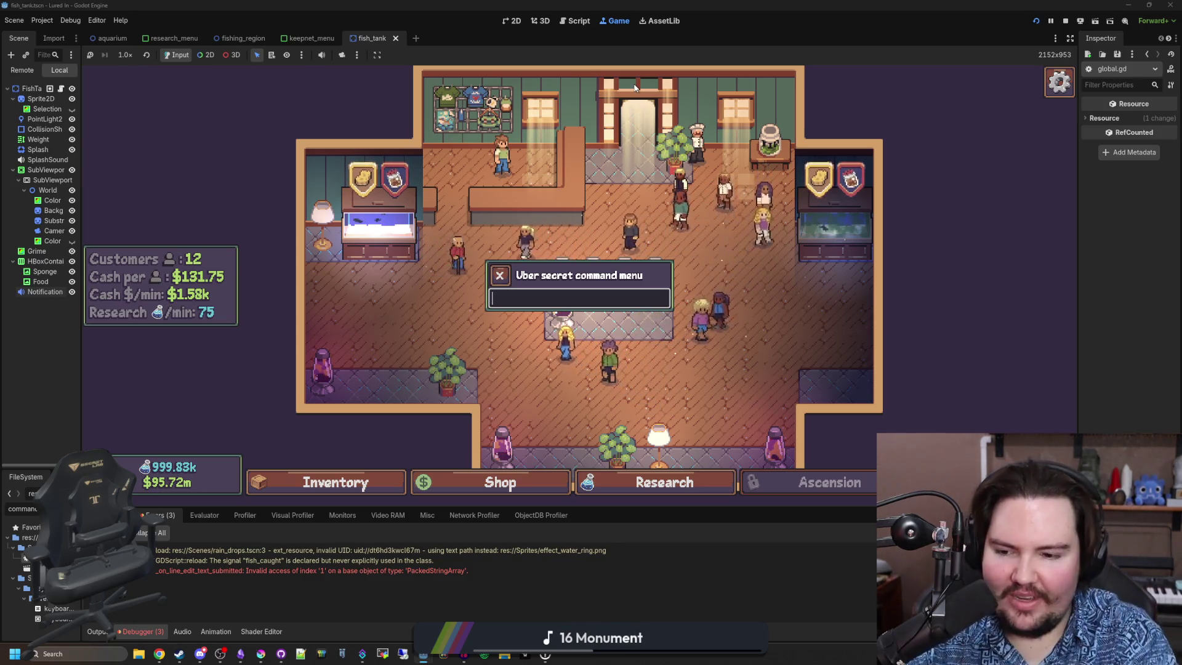
- Reopen the Uber secret command menu and enter the algae command
key(Escape)
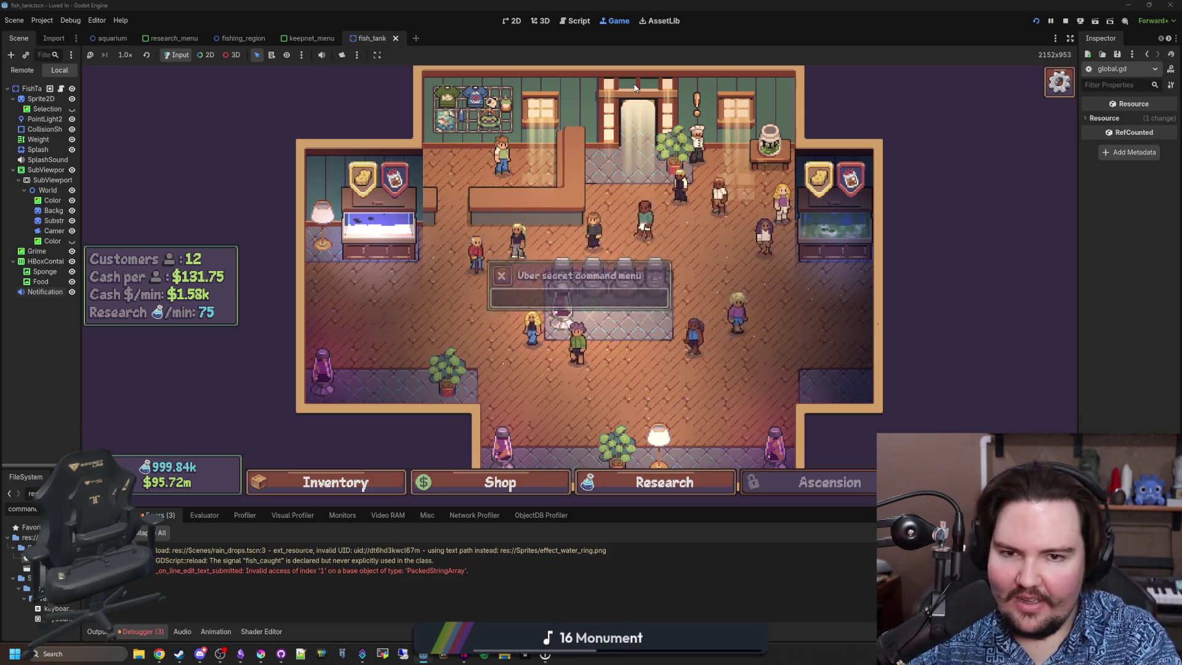
key(grave)
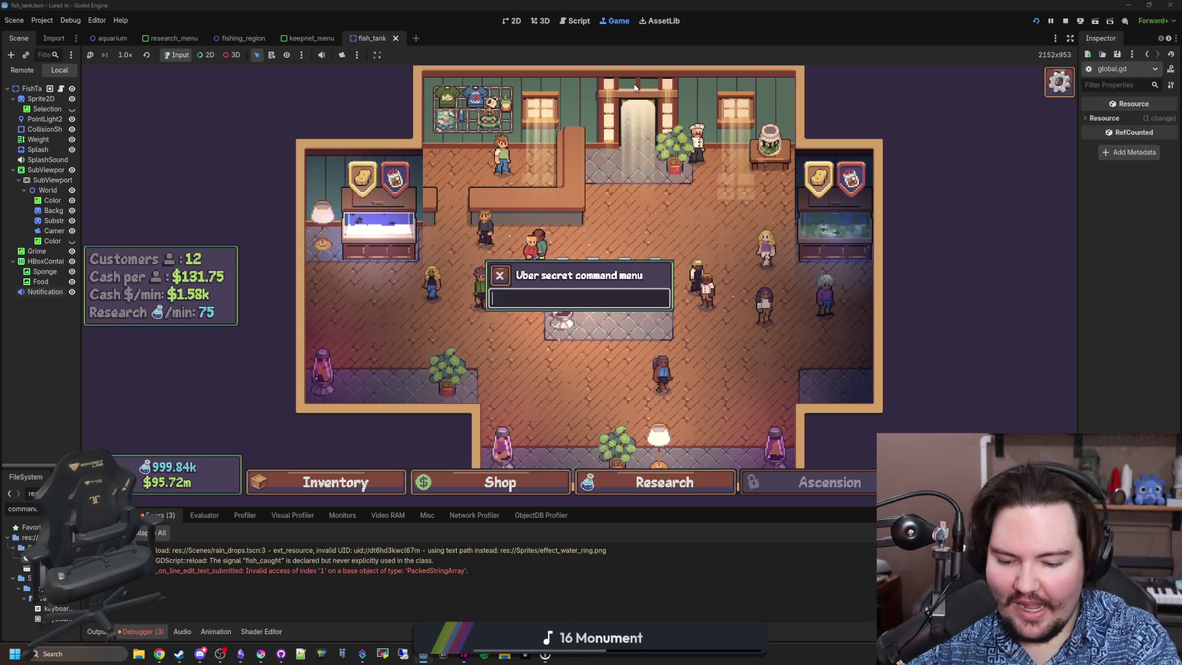
text(dgai)
key(Return)
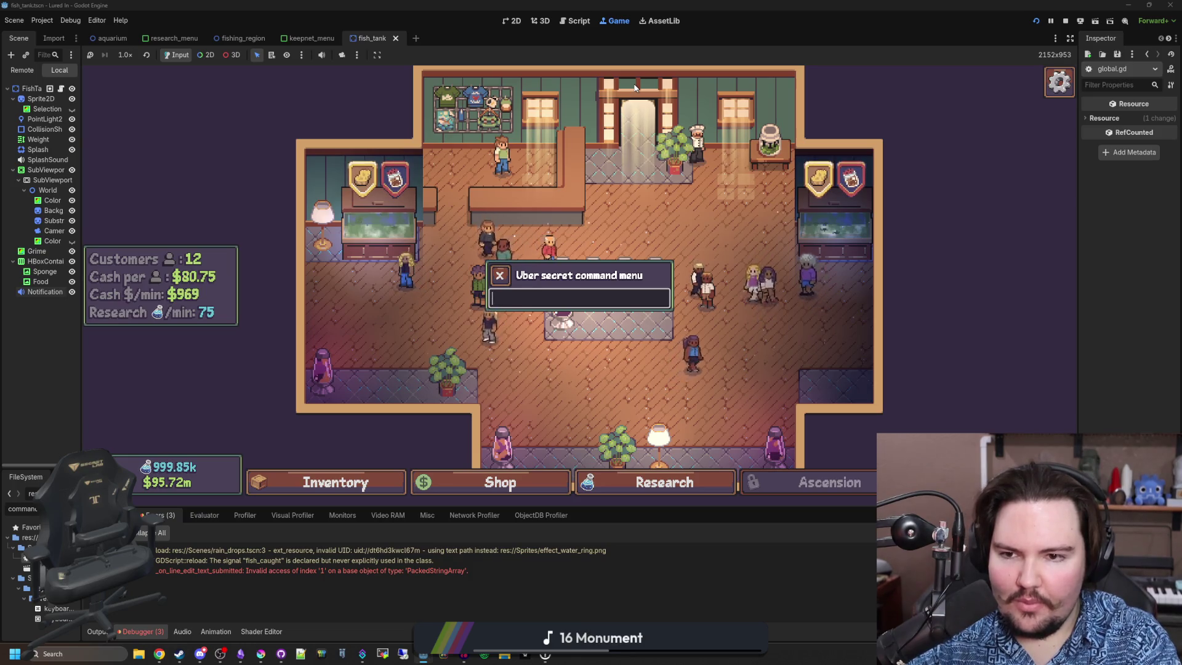
- Sponge the algae out of Fish Tank 1, close its view, and return to the script
click(403, 198)
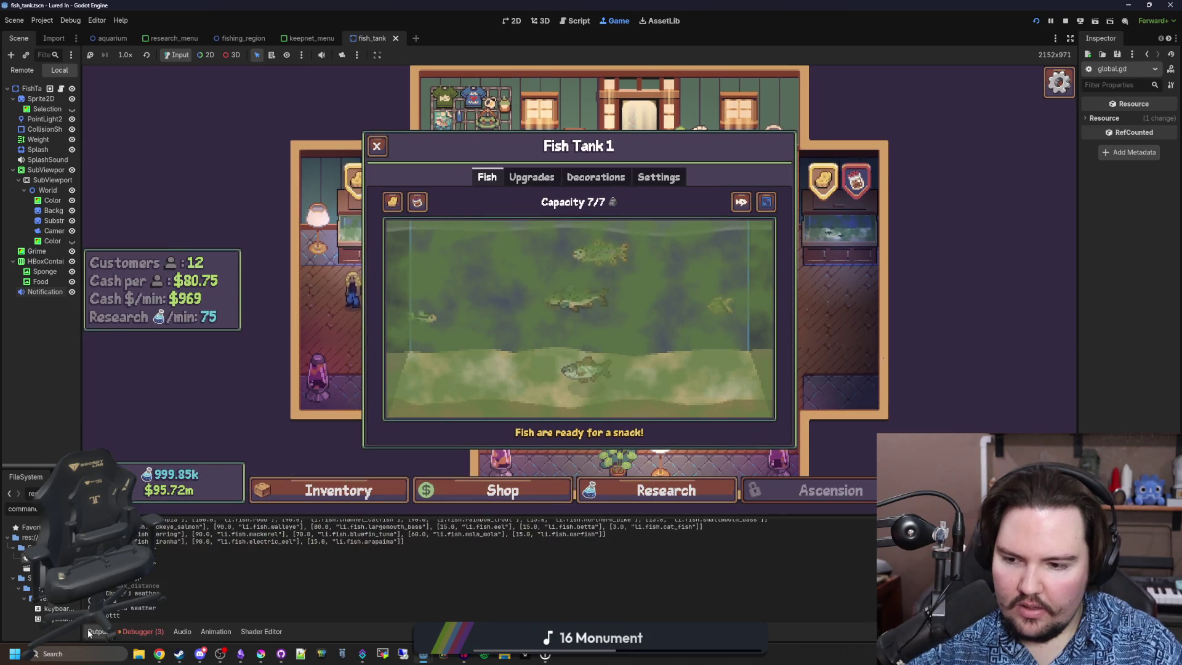
mouse_move(319, 232)
mouse_down()
mouse_move(752, 243)
mouse_move(501, 250)
mouse_move(718, 309)
mouse_move(623, 339)
mouse_move(887, 394)
mouse_move(320, 425)
mouse_up()
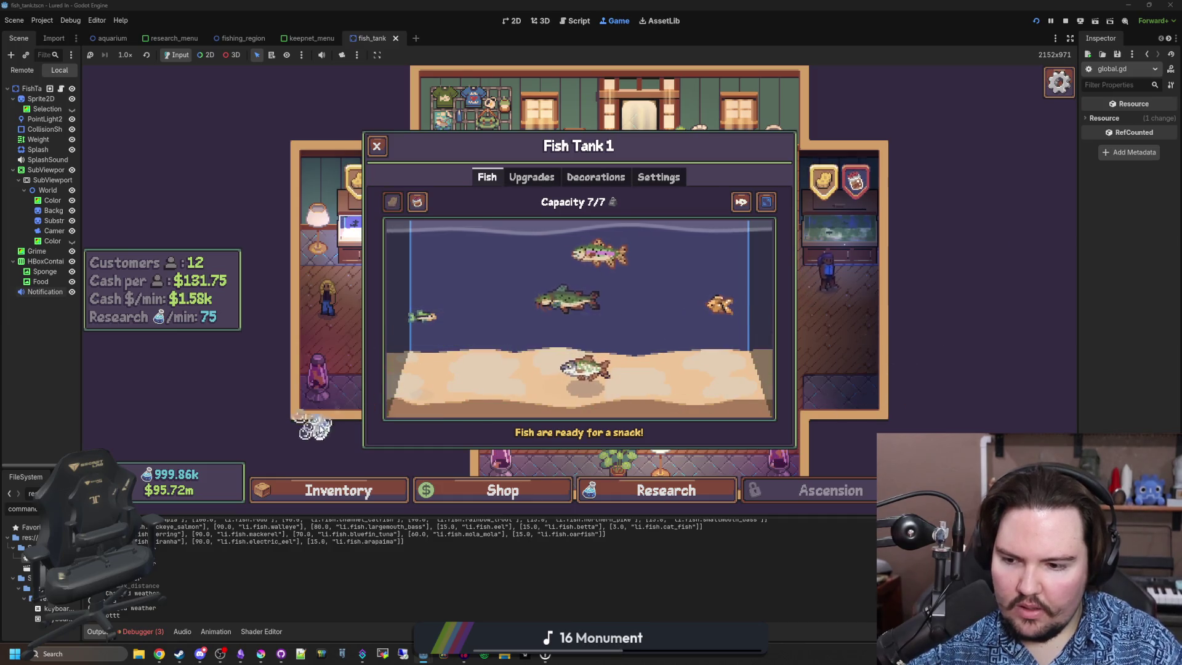
click(376, 146)
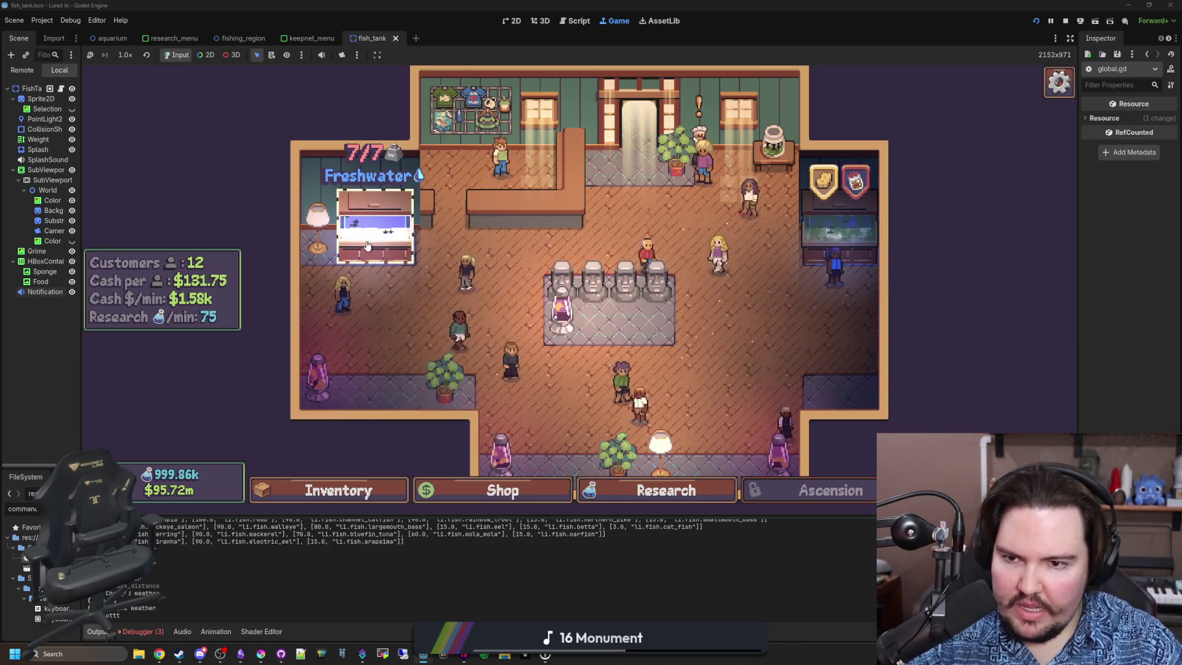
click(61, 88)
- Delete the print("nottt") debug line from update_notifications
scroll(412, 306, down, 1)
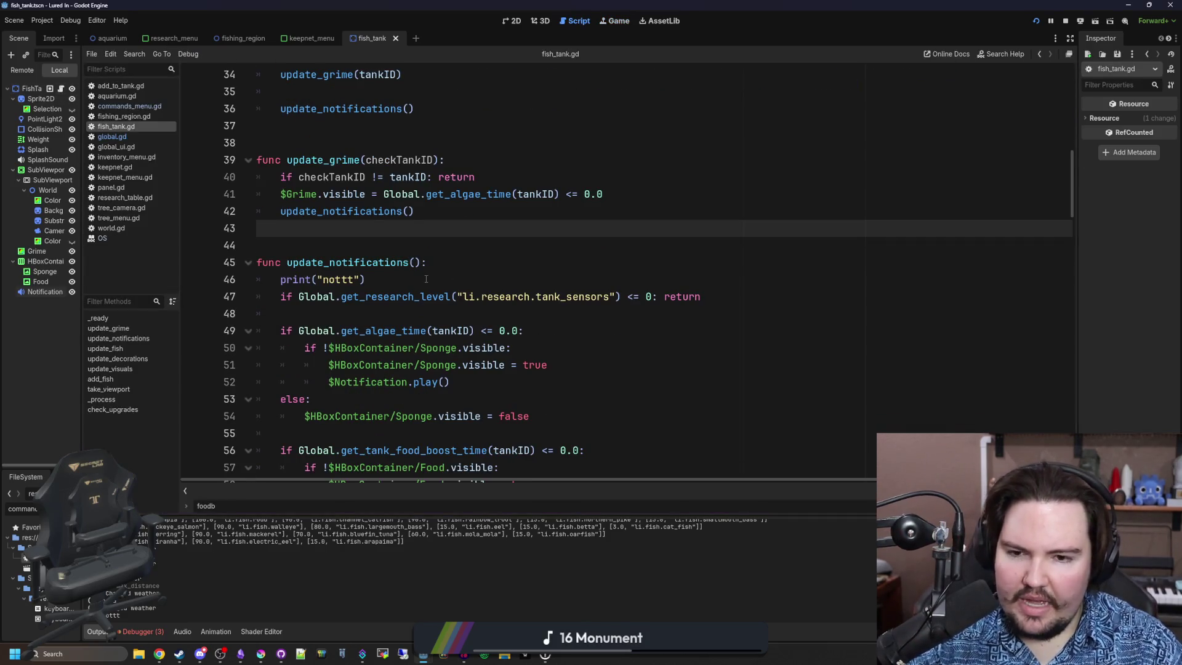
scroll(414, 300, down, 2)
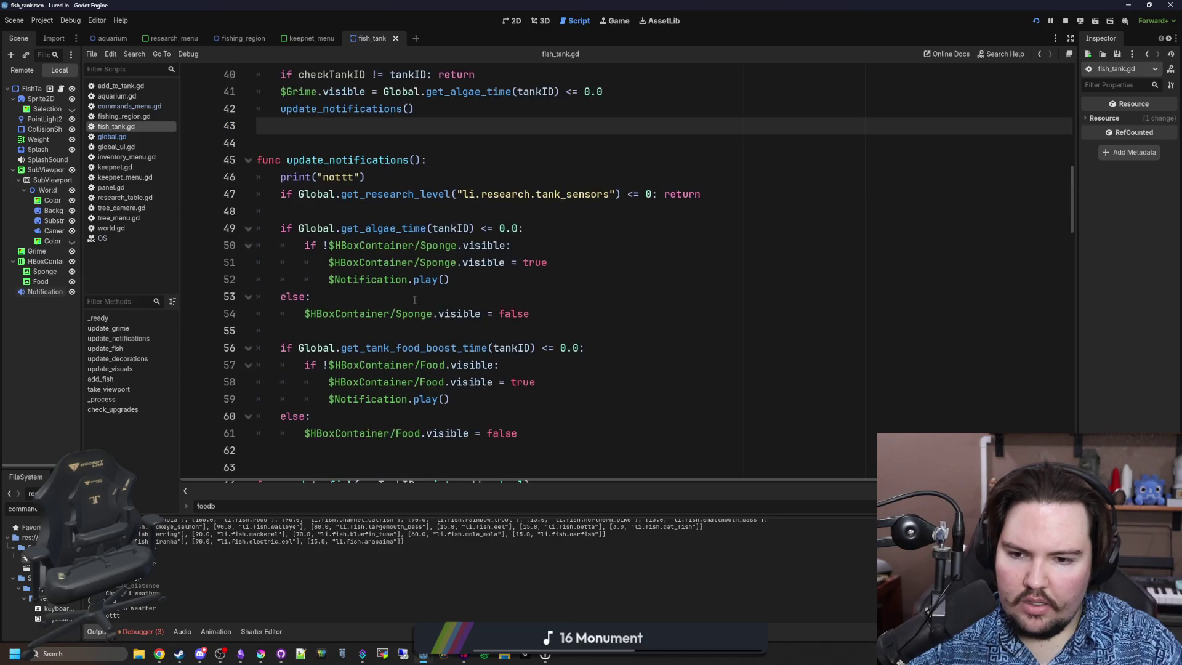
scroll(414, 300, up, 2)
drag(365, 280, 218, 277)
key(BackSpace)
key(BackSpace)
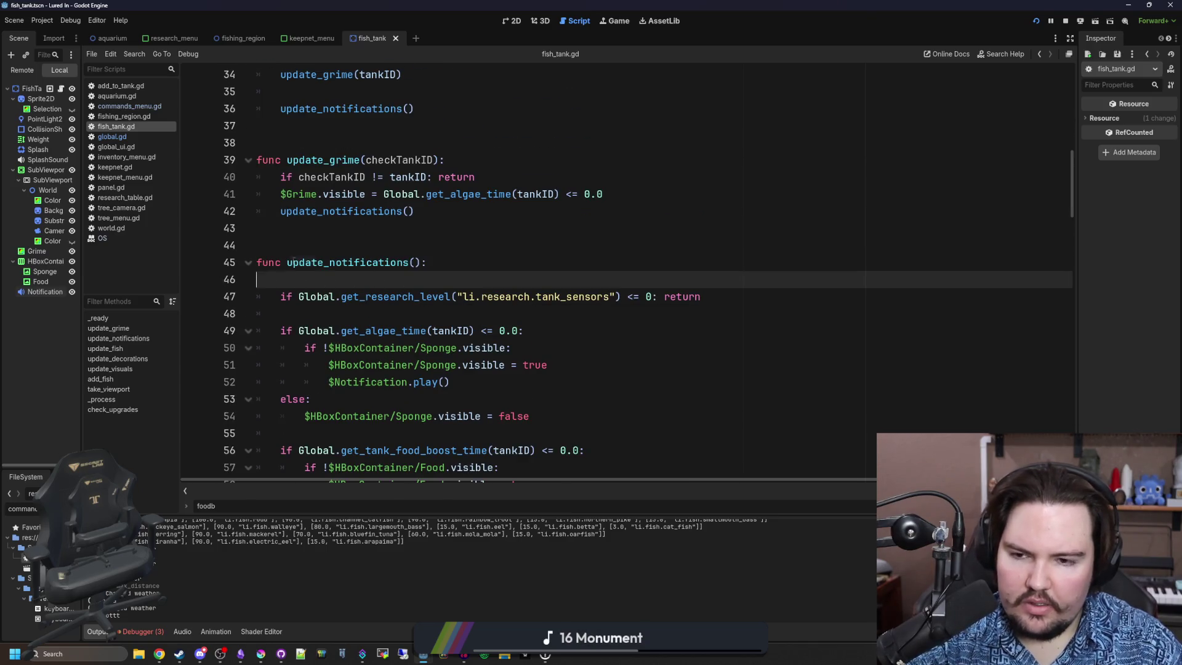
click(397, 248)
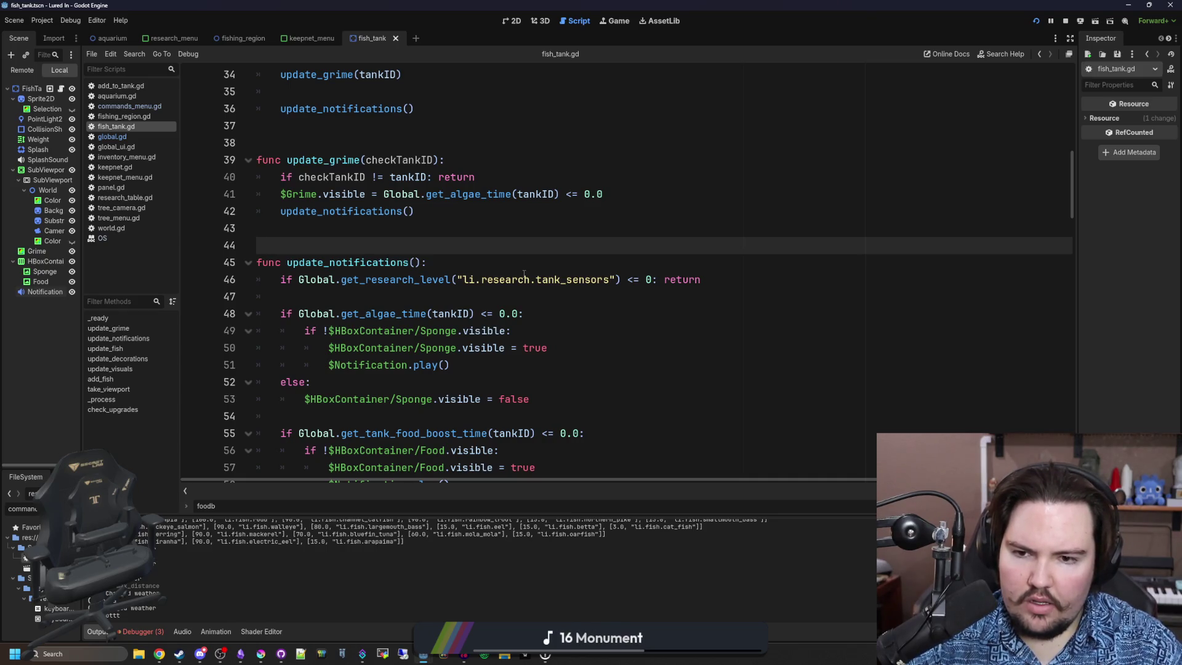
- Add print(":haaa") right after the tank sensors check and run the game
click(731, 277)
key(Return)
text(print(":haaa)
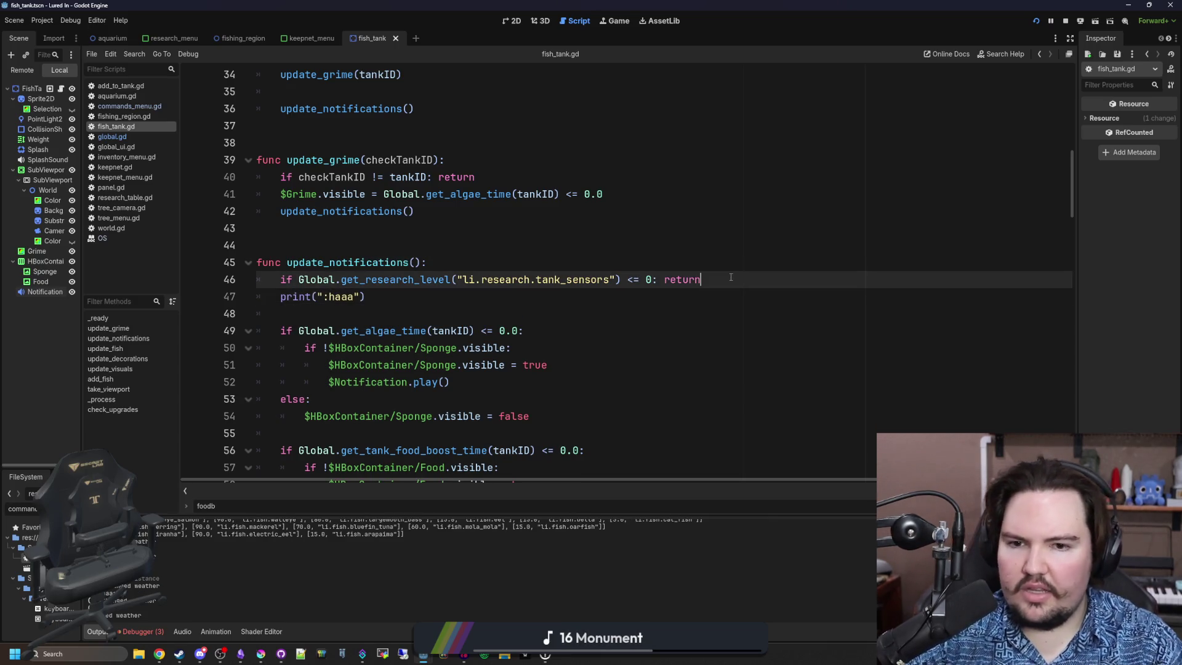
key(F5)
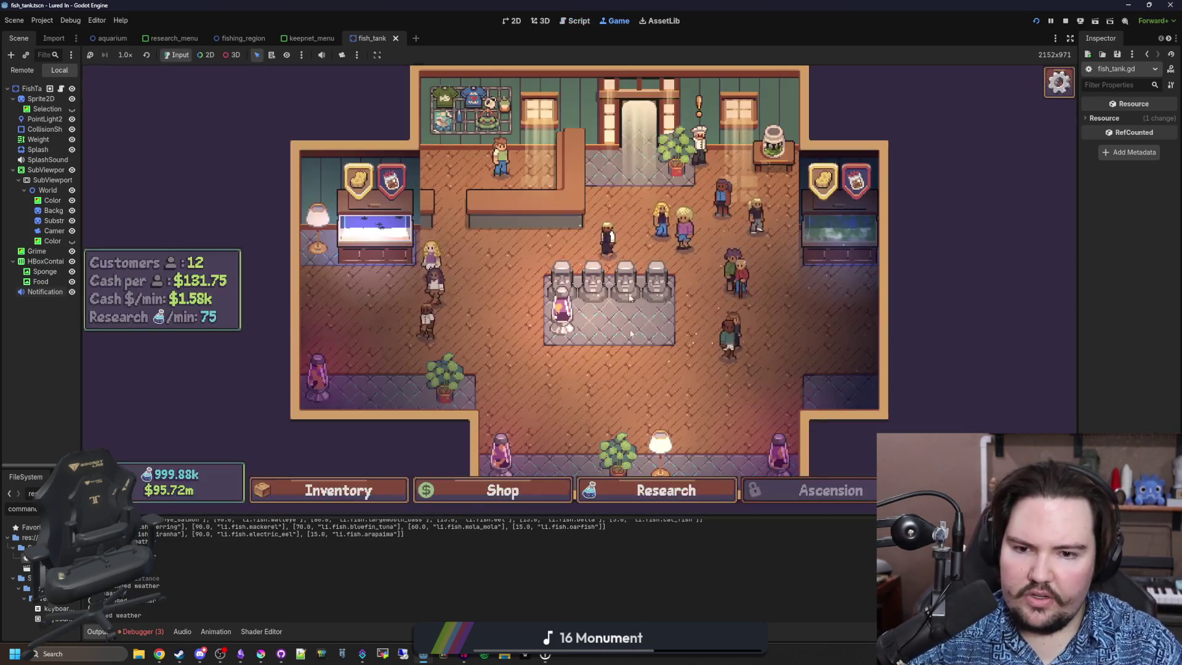
- Unlock the Tank Sensors research for 300 in the game's research tree
click(640, 487)
scroll(665, 396, down, 2)
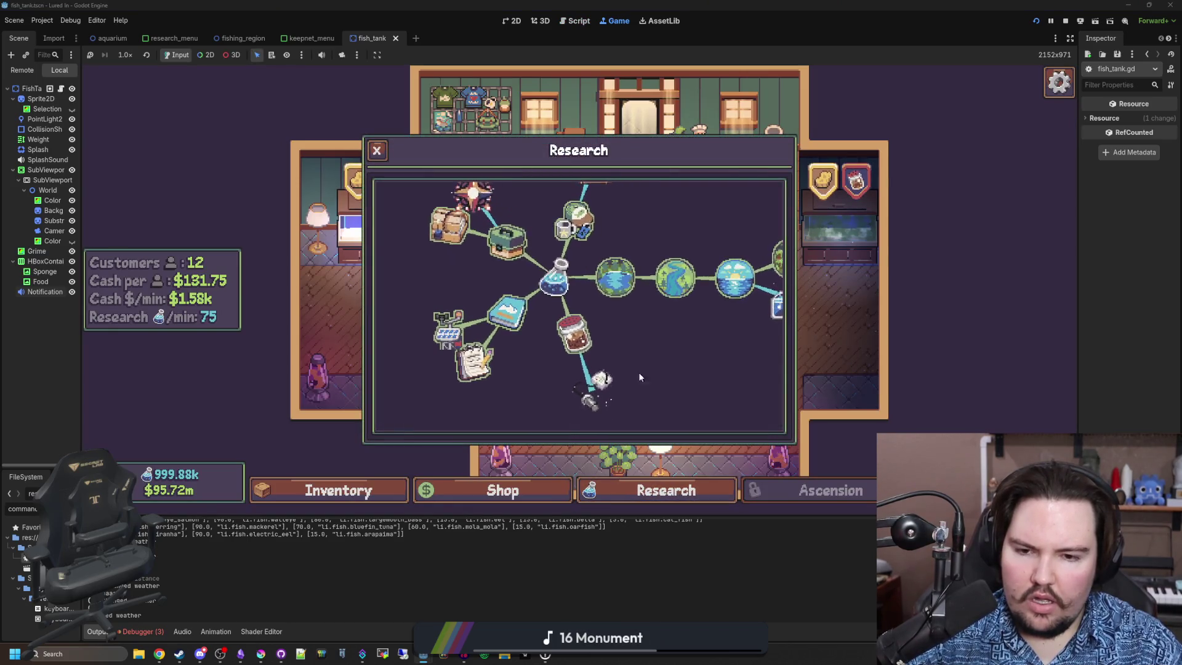
click(601, 380)
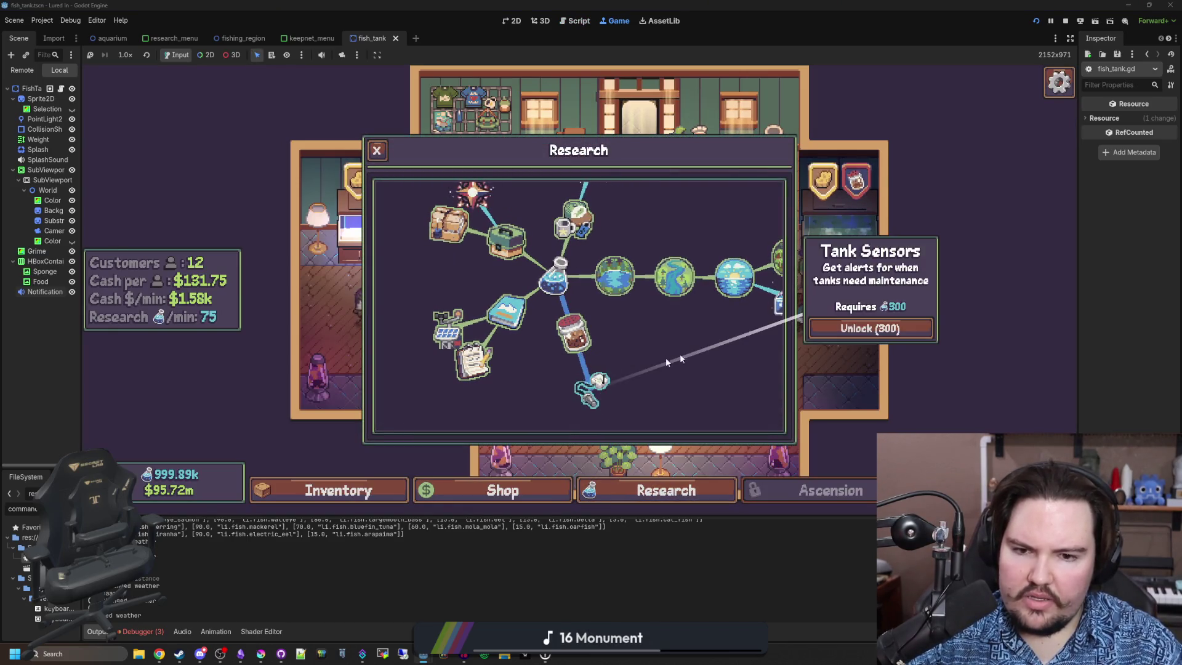
click(817, 327)
key(Escape)
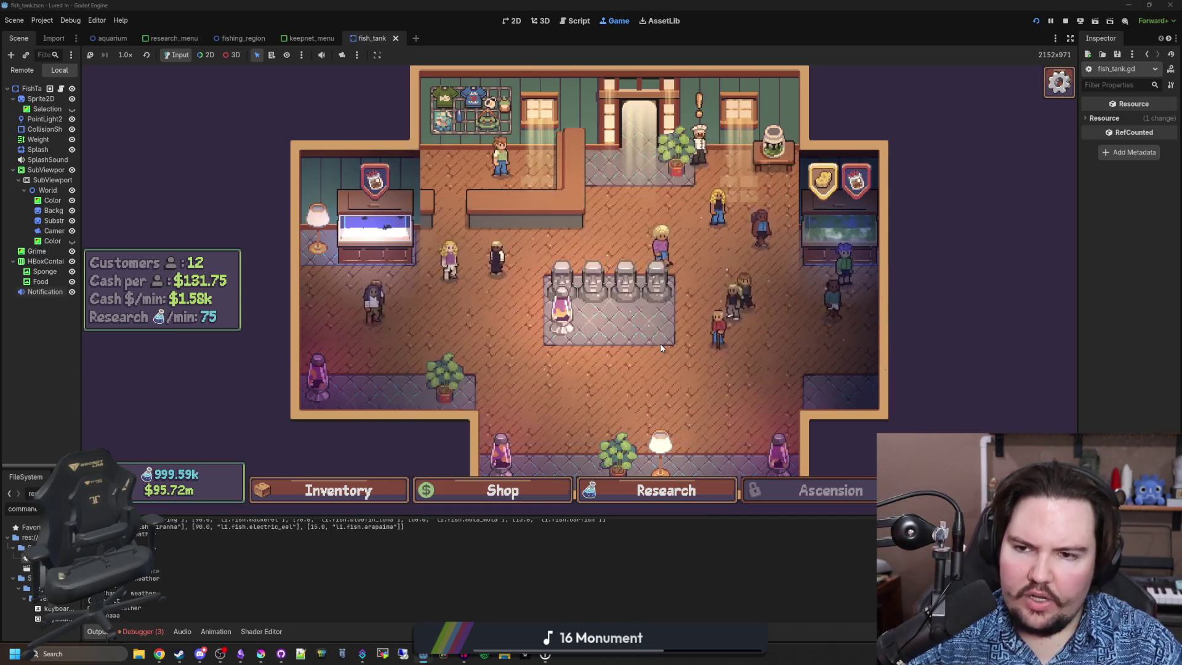
- Scrub the green grime off Fish Tank 2 with the sponge
click(375, 234)
key(Escape)
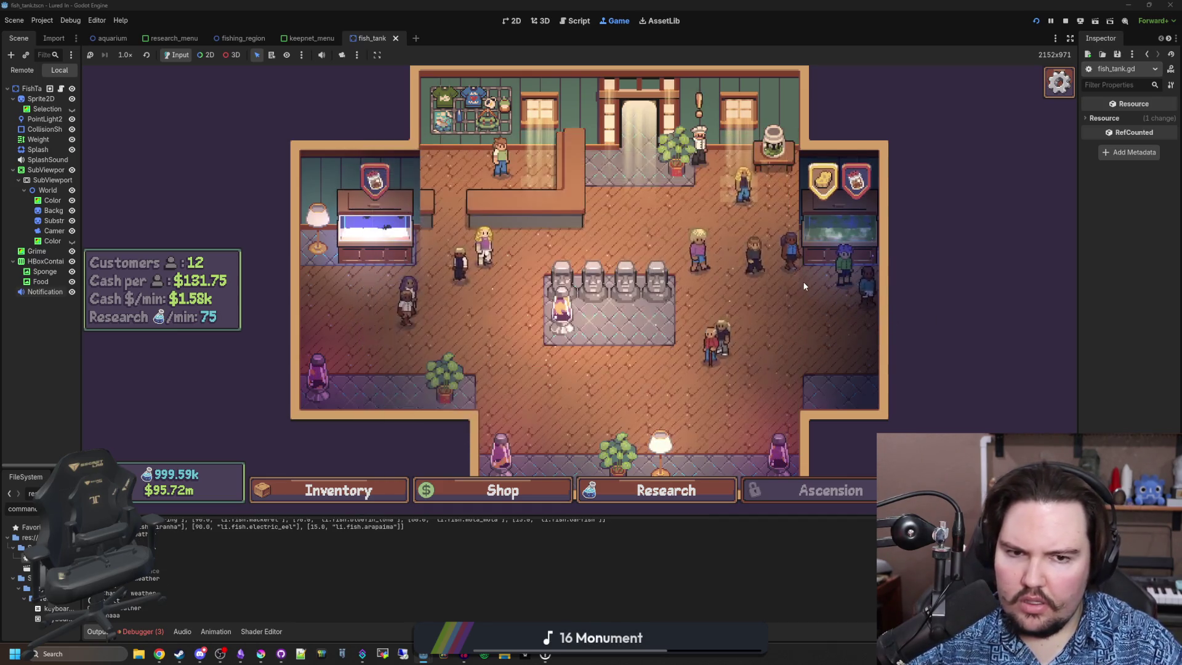
click(839, 228)
click(392, 202)
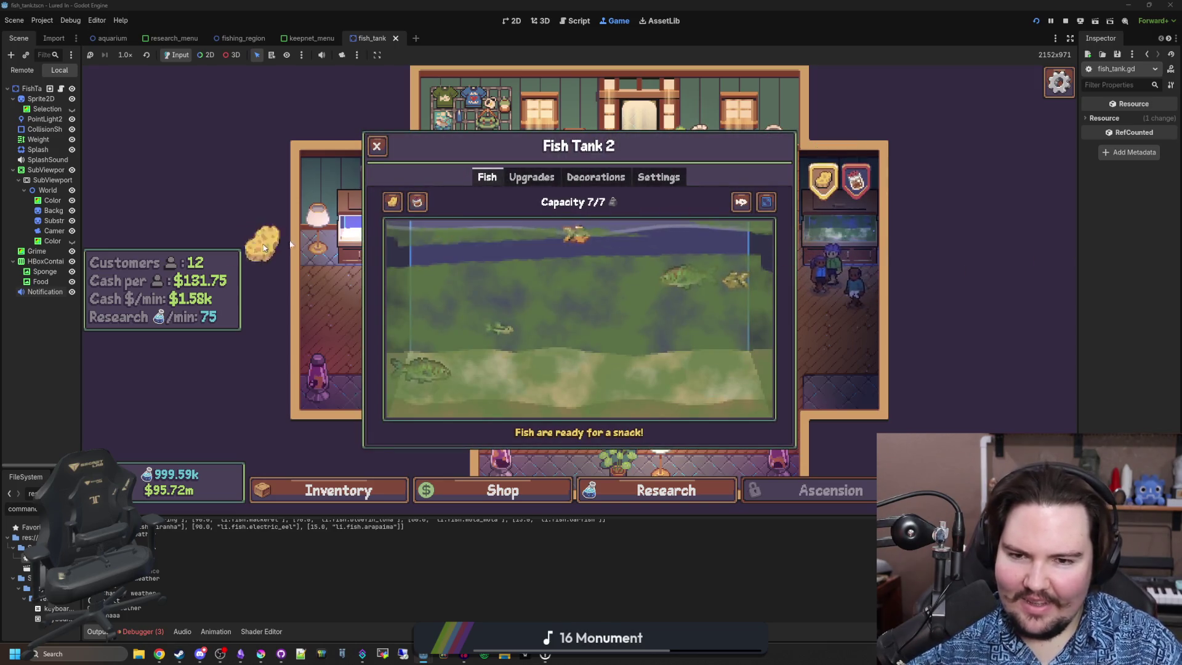
mouse_move(247, 246)
mouse_down()
mouse_move(642, 368)
mouse_move(271, 398)
mouse_up()
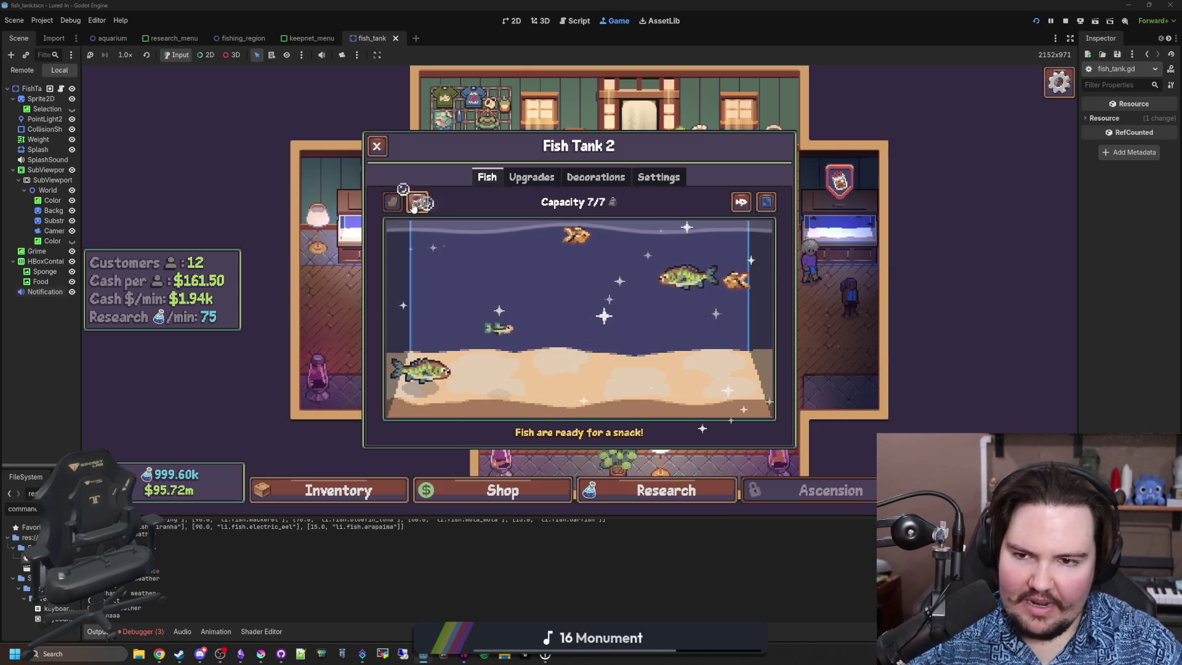
key(Escape)
click(384, 244)
key(Escape)
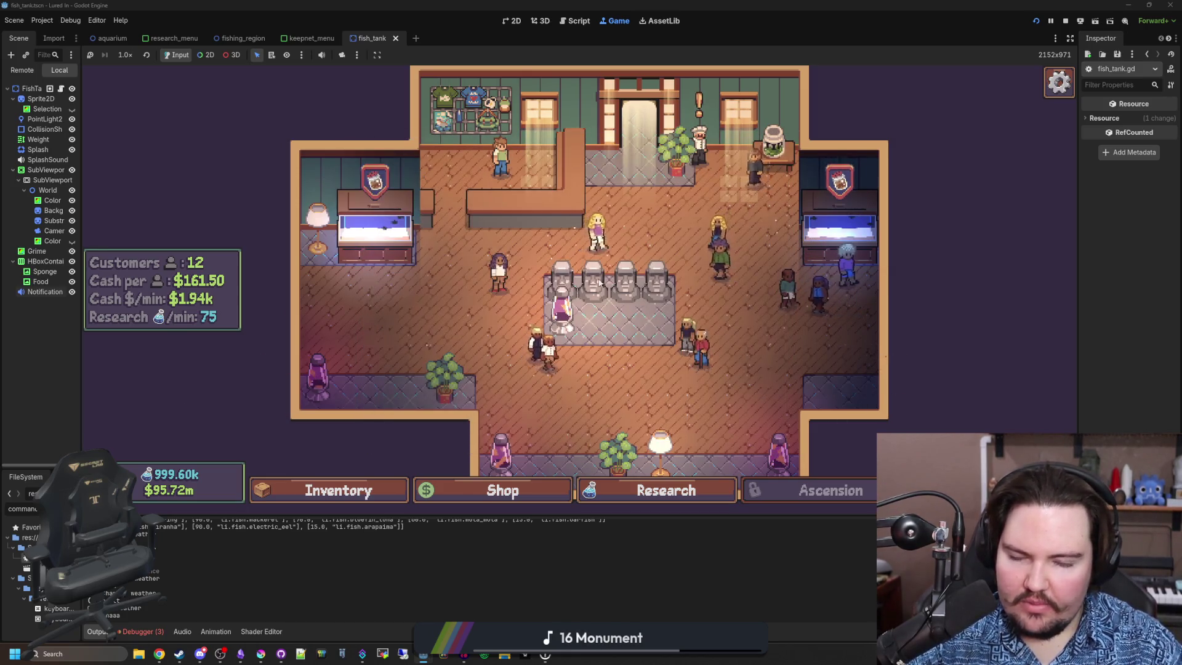
- Run the elapse and algae commands in the secret menu, then stop the game with F8
key(grave)
text(elapse)
key(Return)
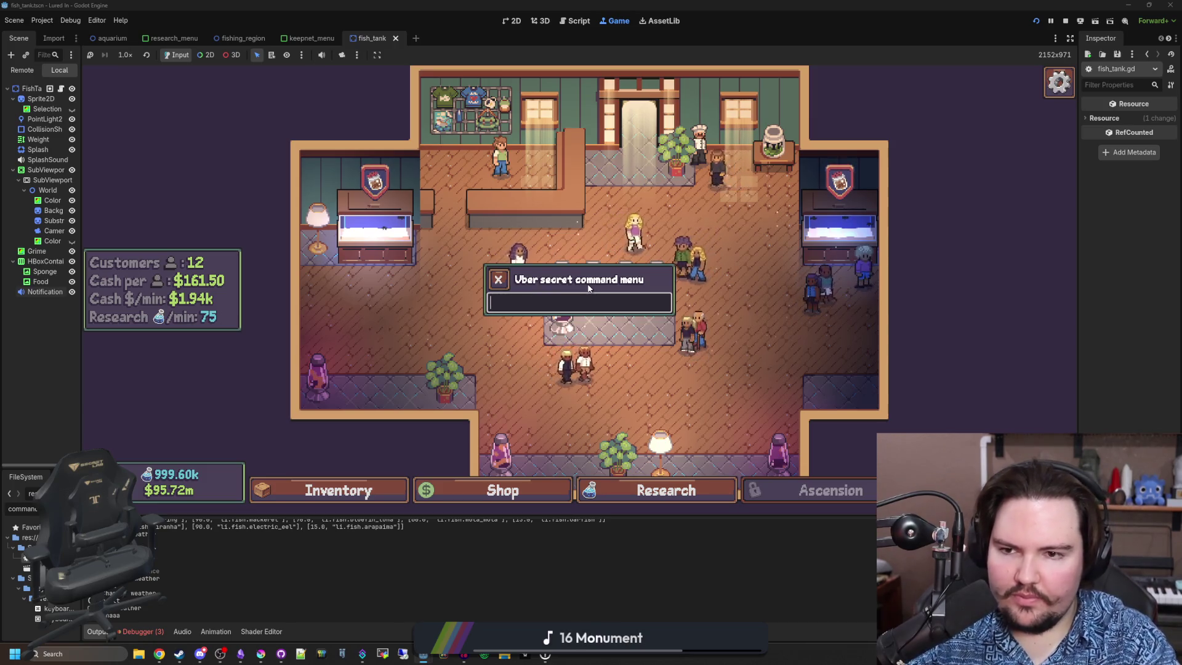
text(algae 0)
key(Return)
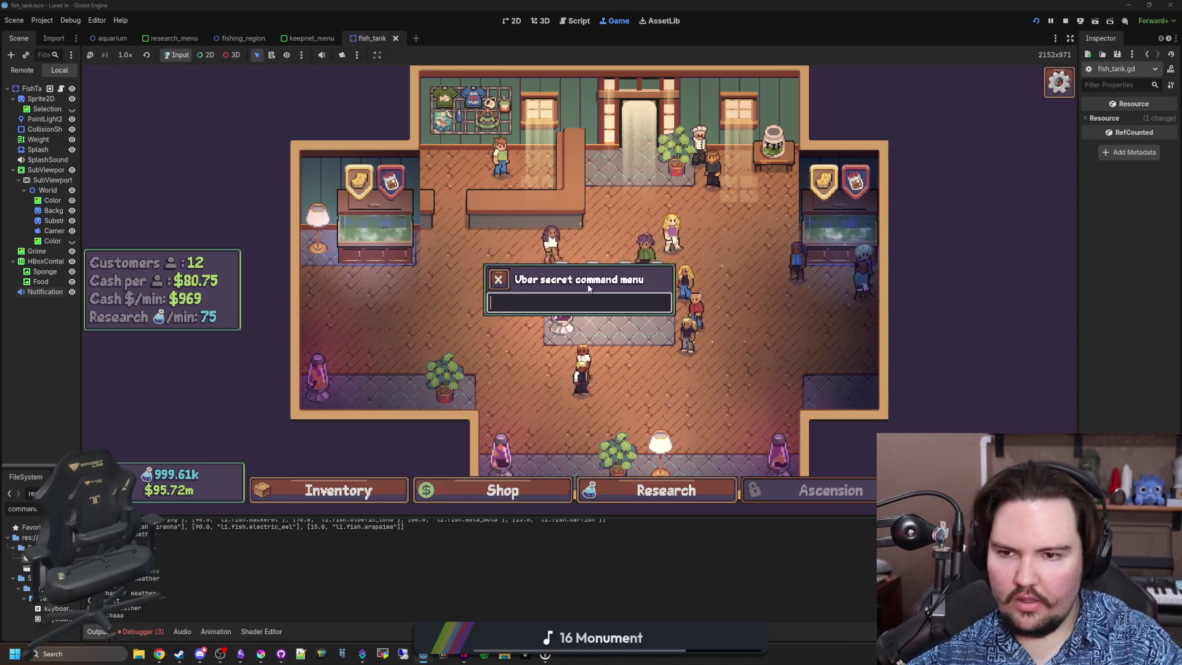
key(Escape)
key(Escape)
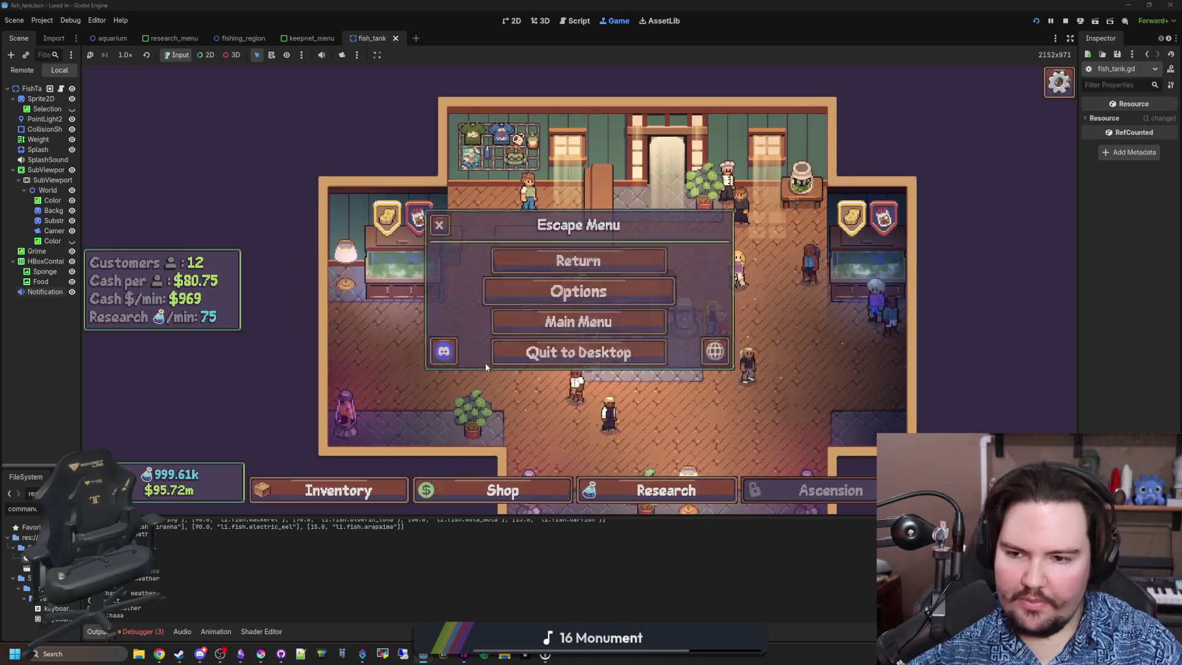
key(F8)
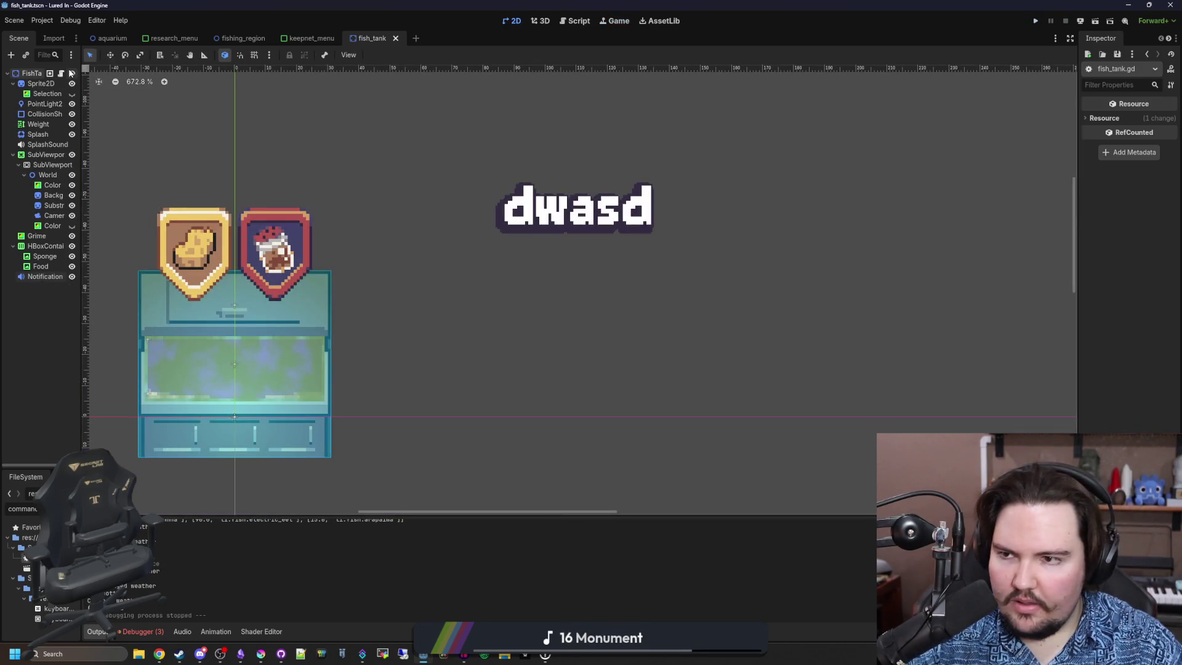
- Delete the debug print line and its leftover empty line from fish_tank.gd
click(62, 74)
drag(365, 296, 258, 296)
key(BackSpace)
key(BackSpace)
click(337, 228)
scroll(337, 245, up, 2)
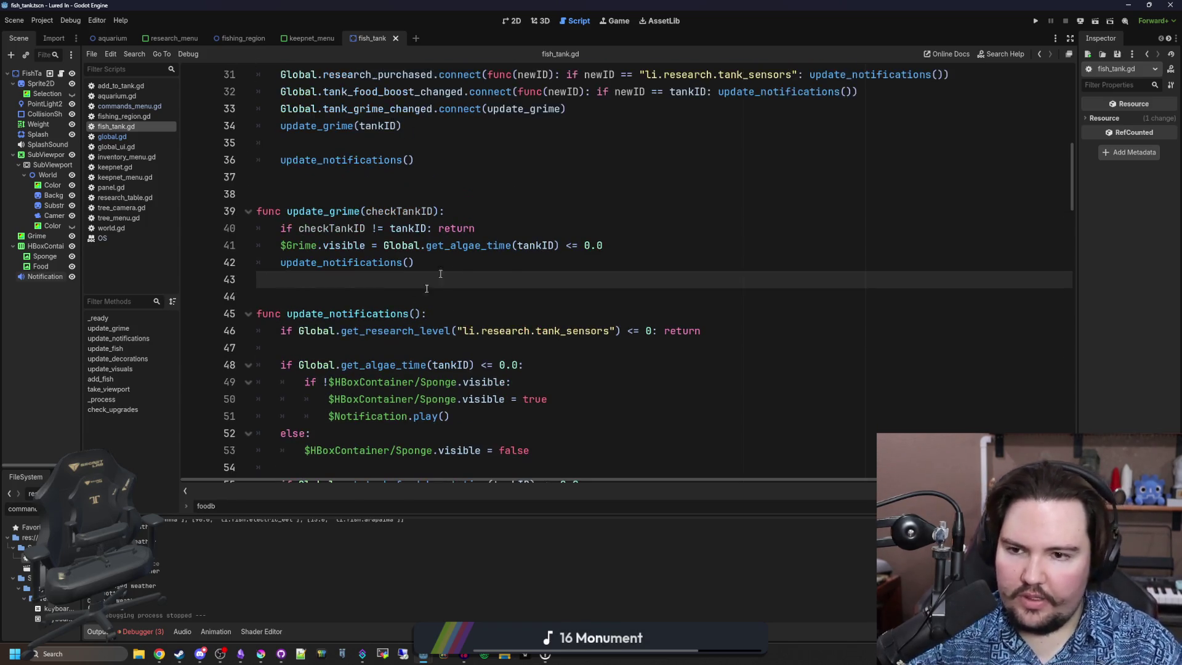
- Remove the extra blank lines in the setup code, save the script, then switch to Obsidian
click(337, 245)
key(ctrl+s)
click(338, 194)
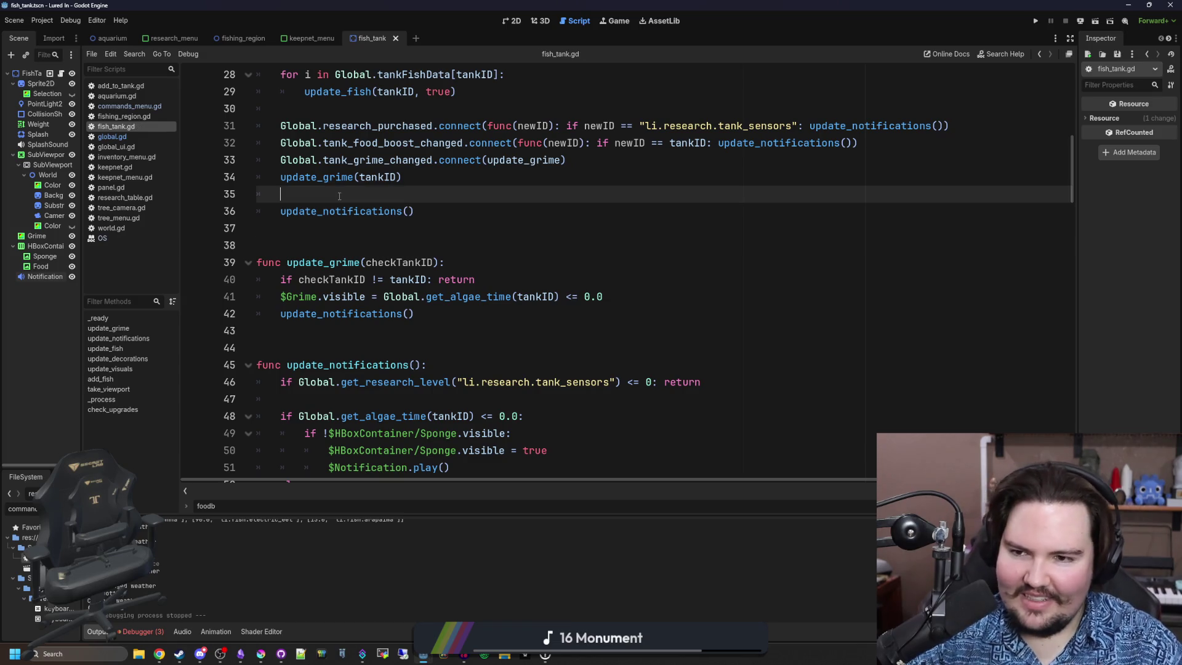
key(BackSpace)
click(317, 216)
key(ctrl+s)
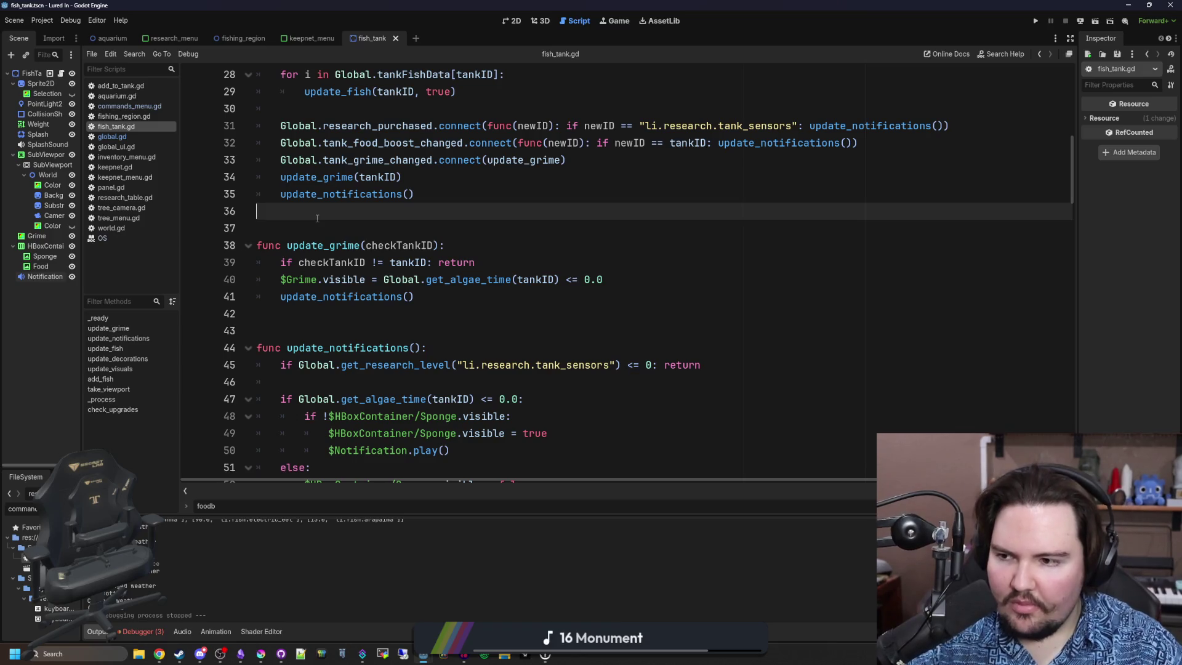
scroll(317, 217, up, 2)
key(ctrl+s)
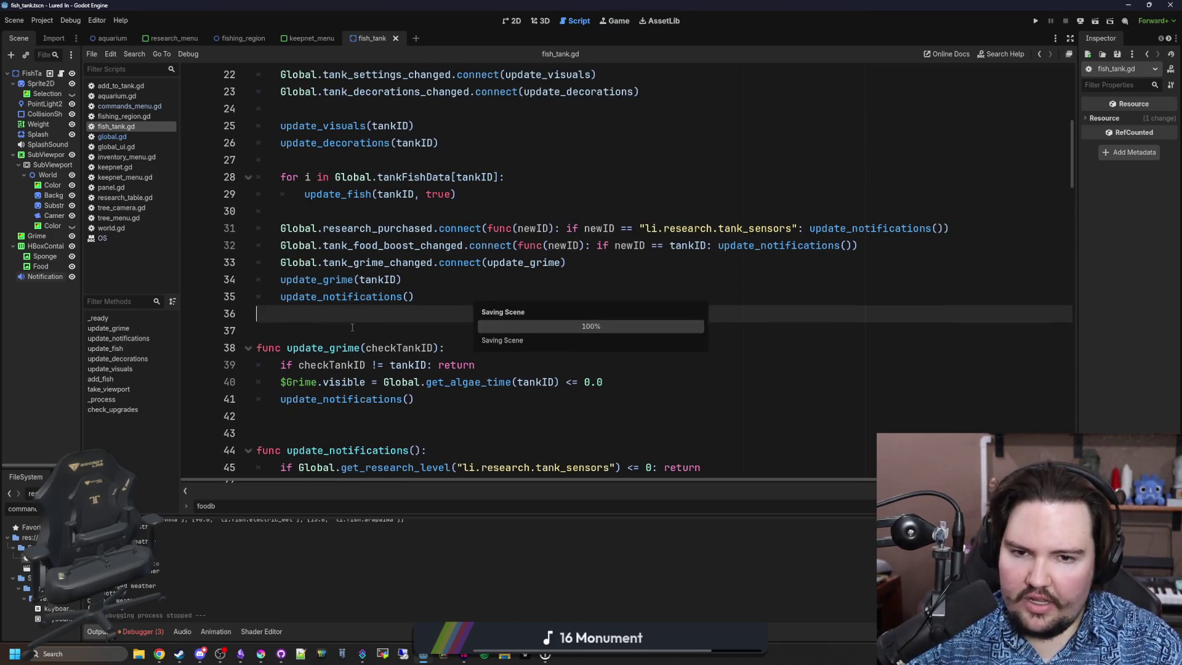
click(350, 327)
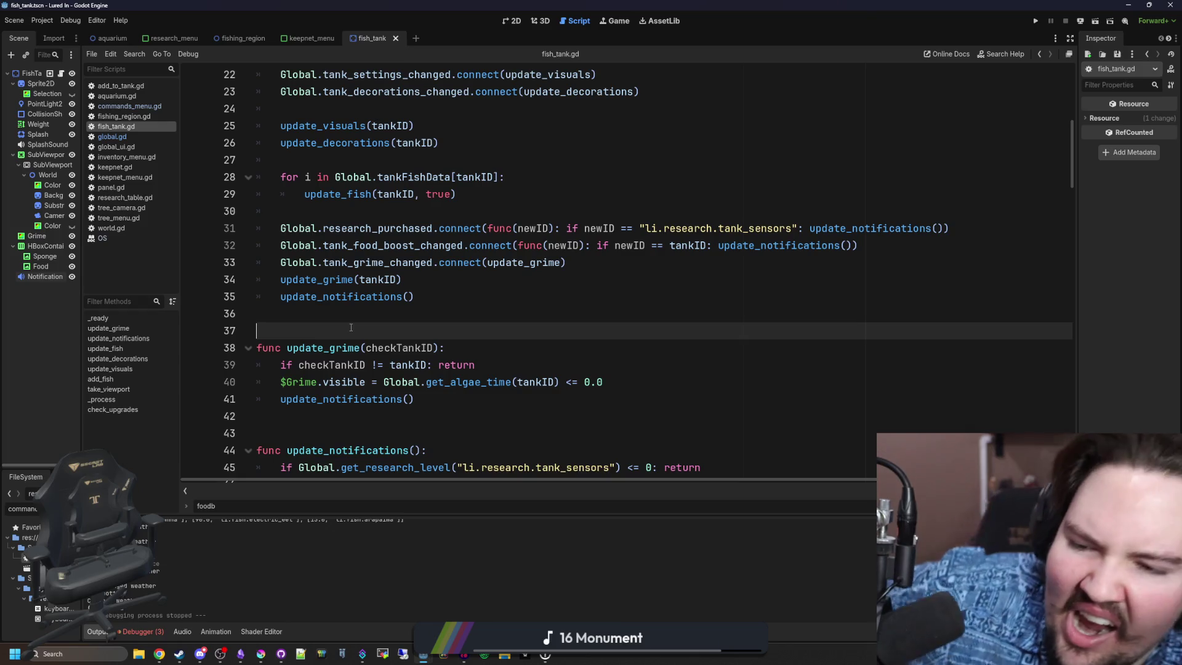
scroll(331, 336, down, 1)
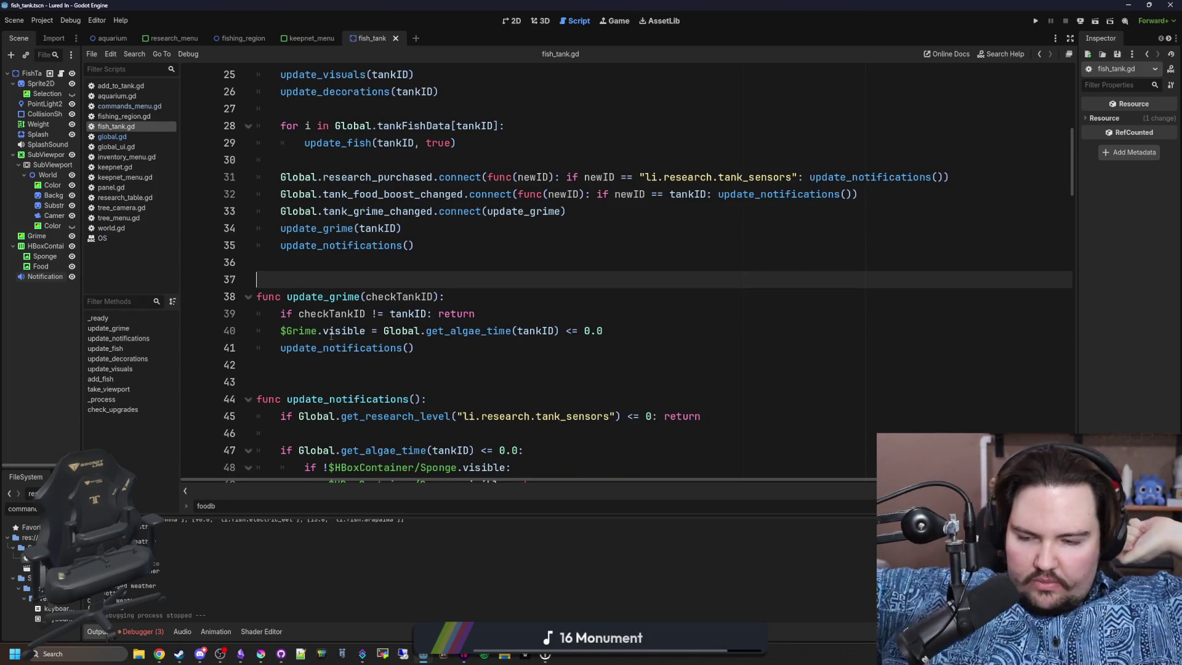
click(240, 653)
- Start a new Additions bullet in the Lured In note about the tank sensors research
mouse_move(272, 505)
mouse_down()
mouse_move(249, 229)
mouse_move(271, 142)
mouse_up()
scroll(535, 351, up, 10)
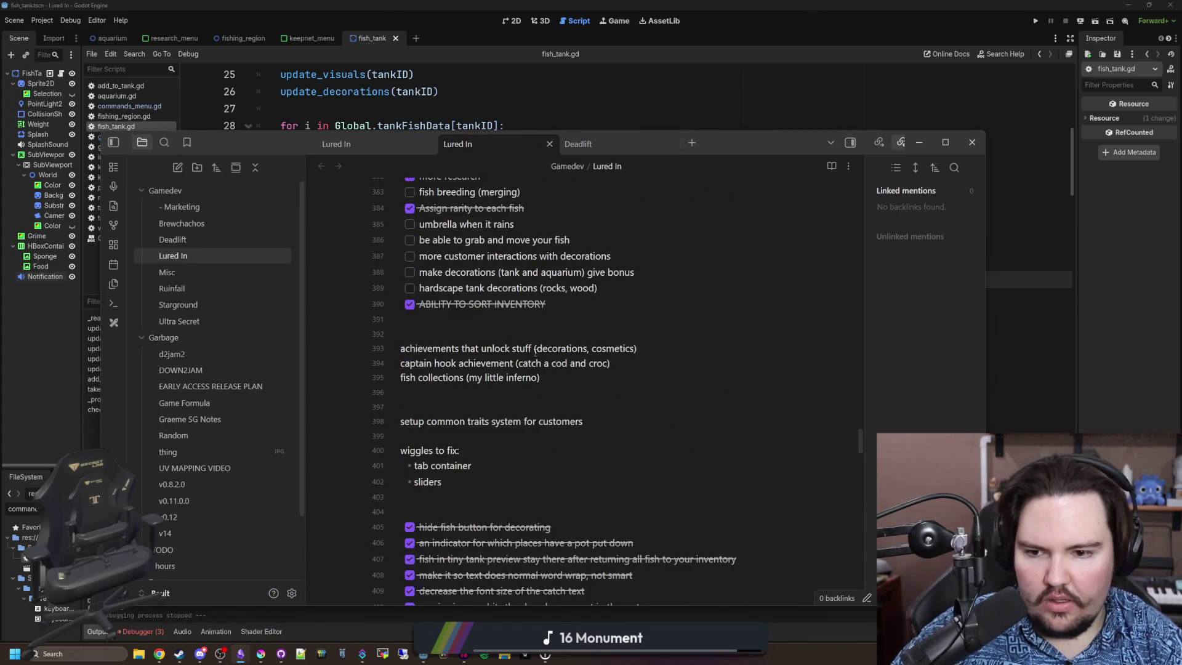
scroll(535, 353, down, 20)
scroll(531, 317, up, 7)
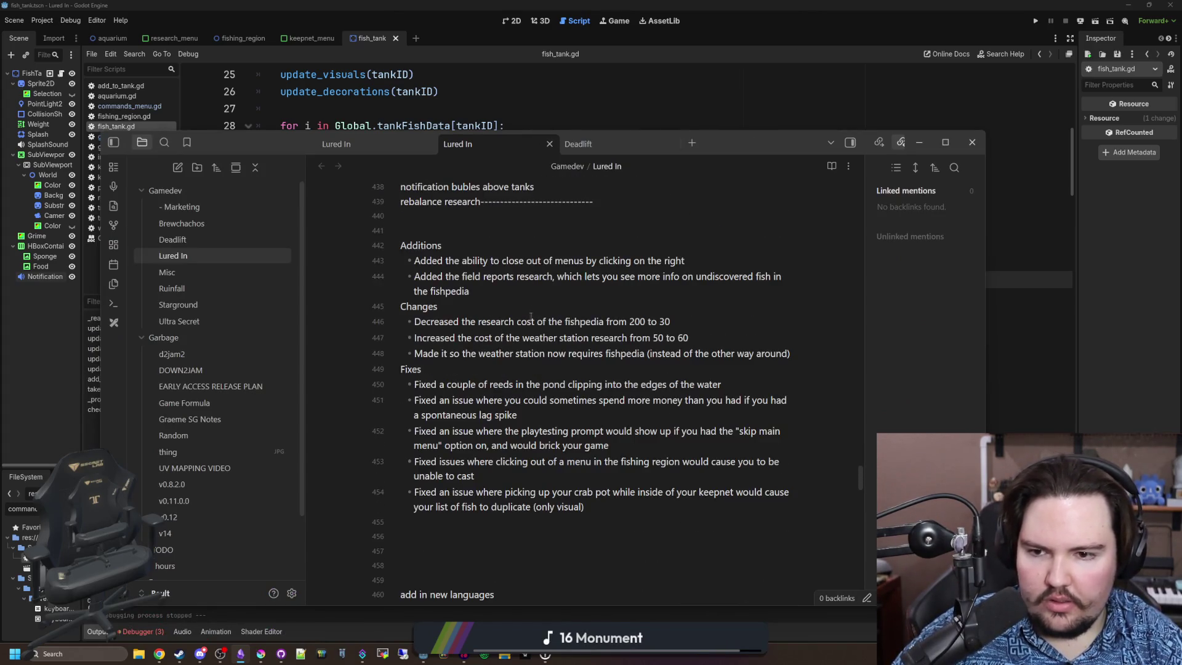
key(Return)
text(Added)
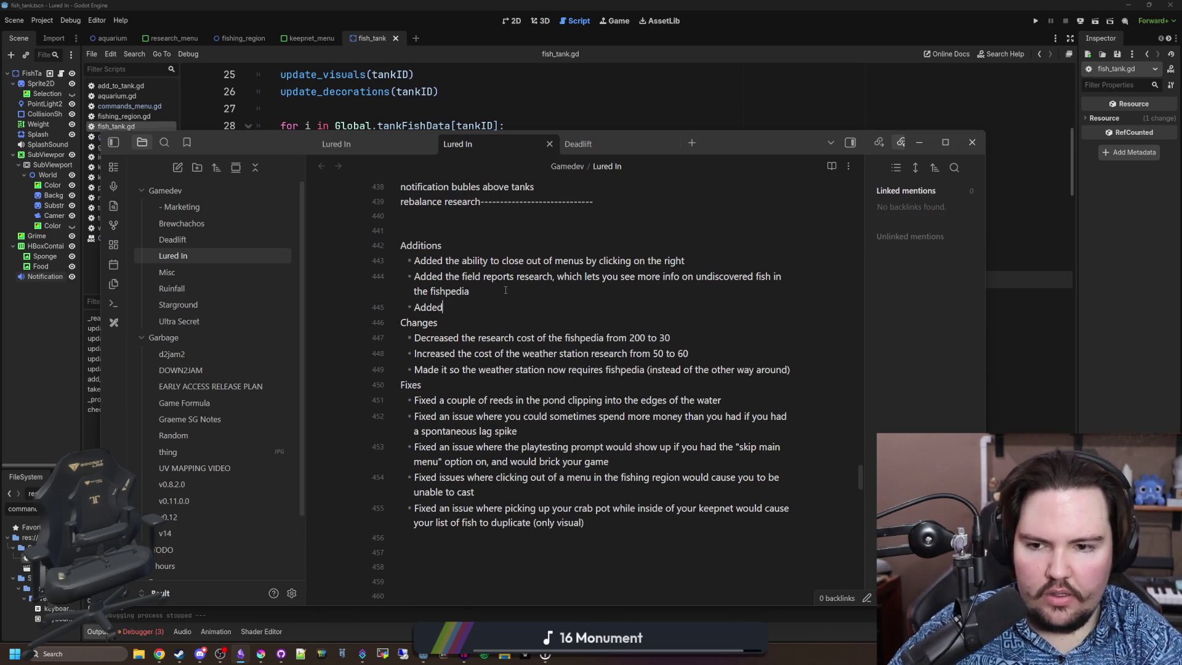
text(tank se)
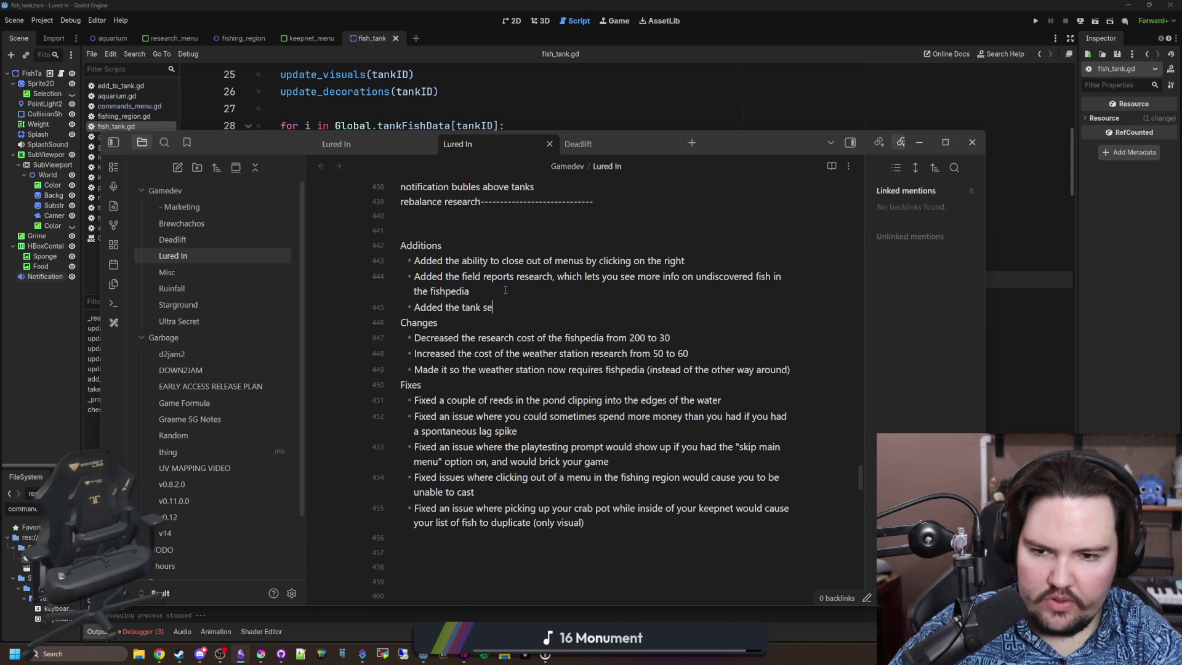
text(nsors resear)
text(ean)
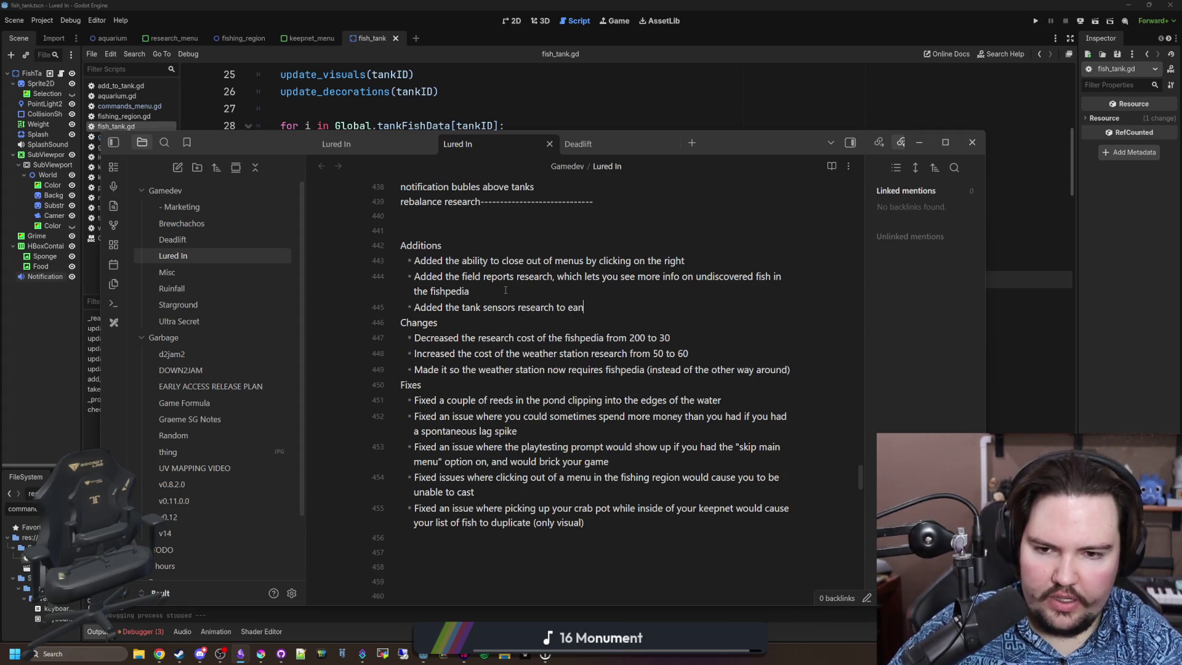
text(enable you to)
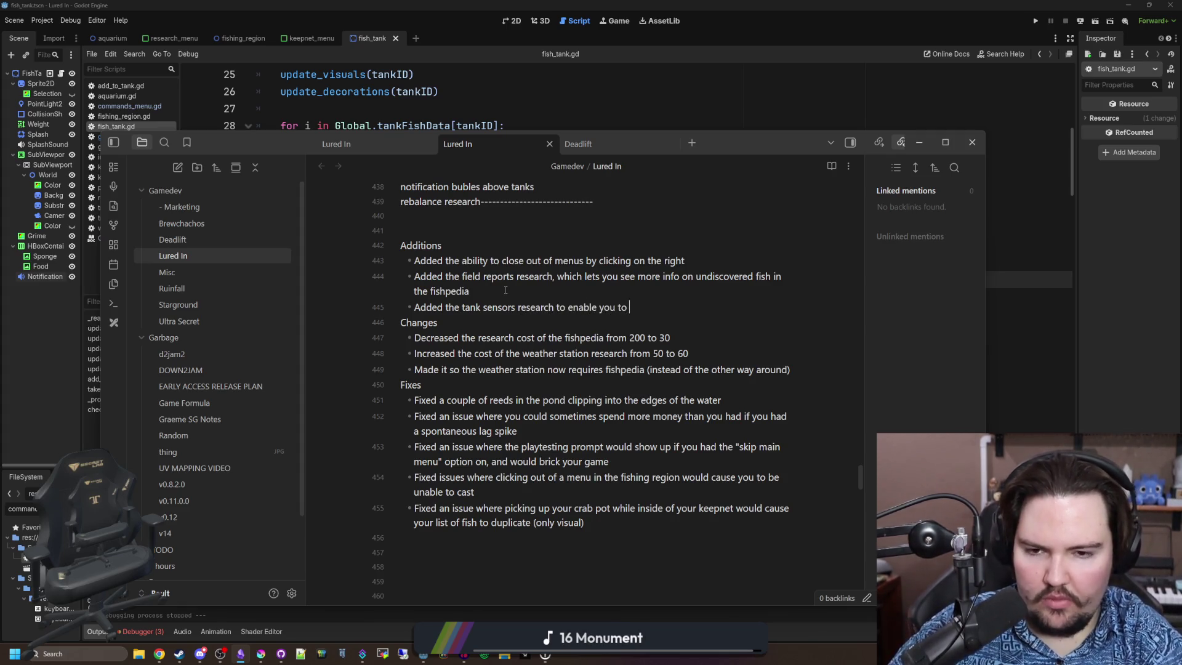
text(view)
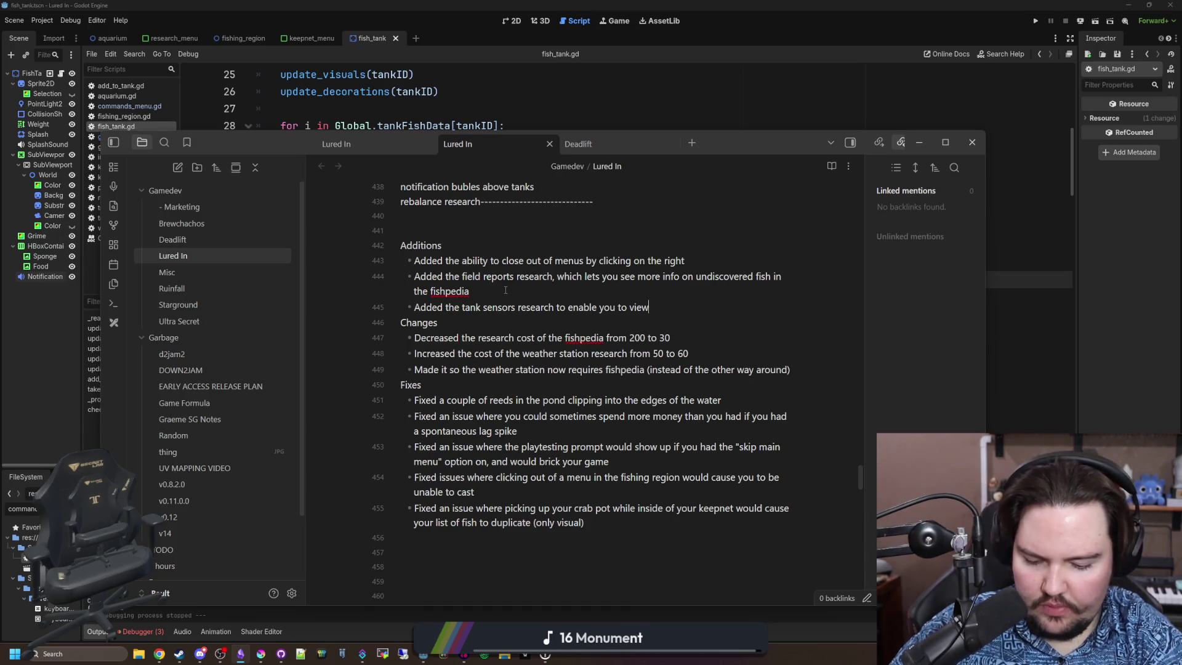
- Finish the tank sensors entry so it ends 'tank maintenance (cleaning and food)', then return to Godot
key(BackSpace)
key(BackSpace)
key(BackSpace)
text(rec)
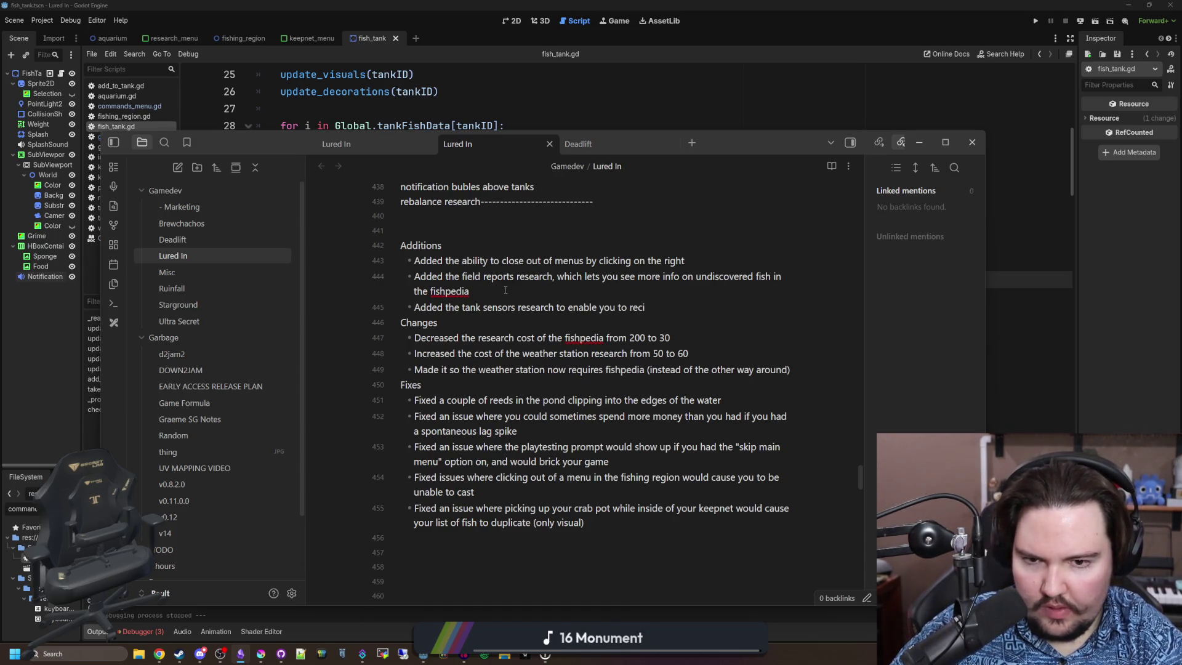
key(BackSpace)
key(BackSpace)
text(eive notifi)
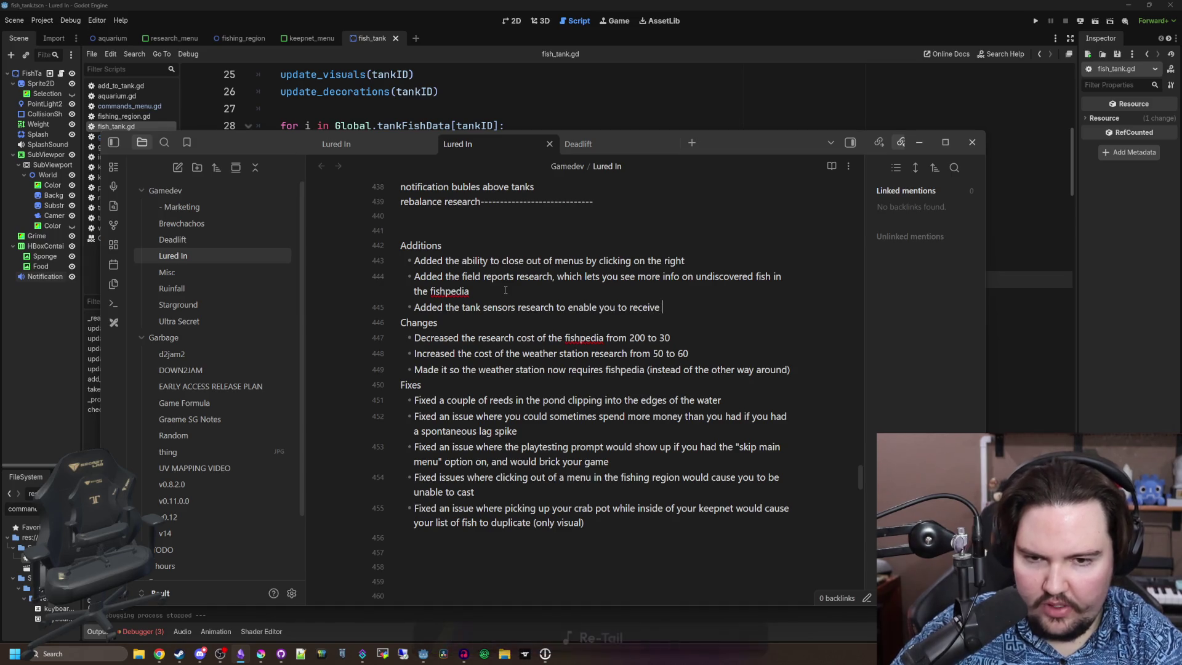
text(cations for tank maint)
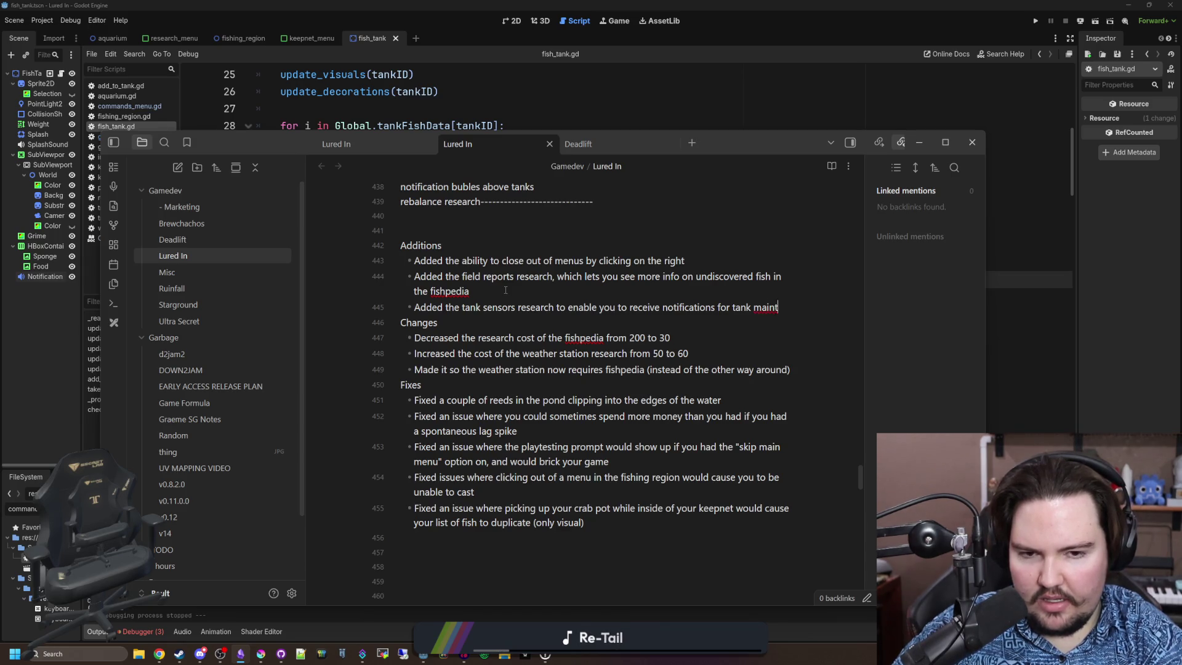
text(ance (c)
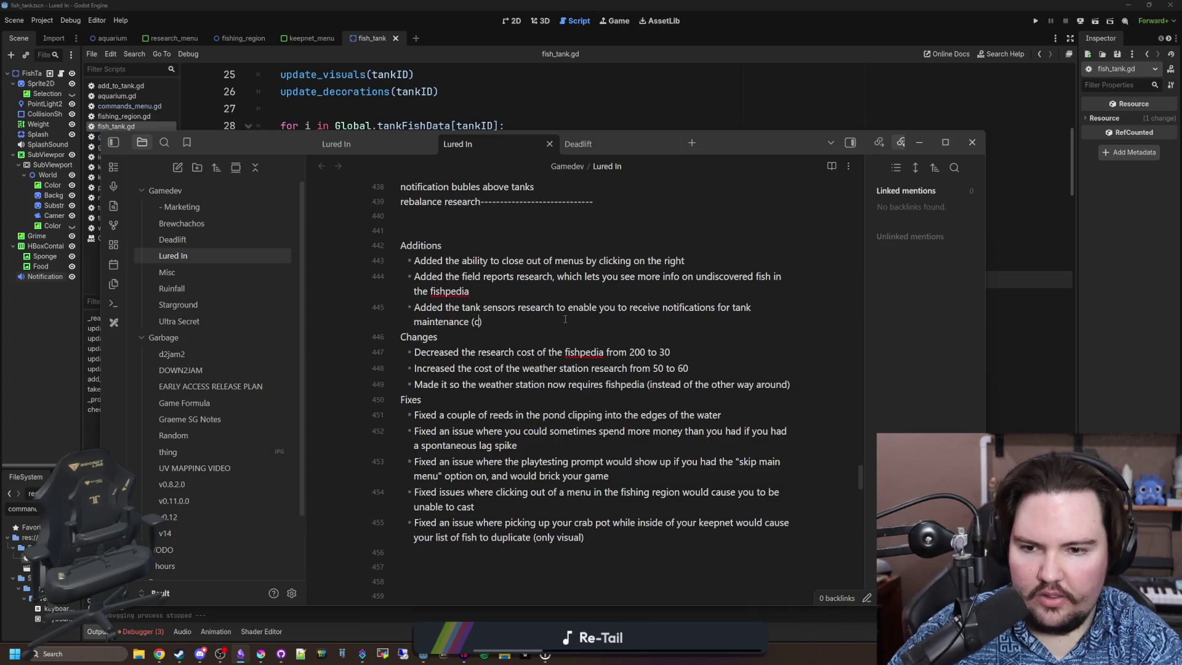
text(leaning and food)
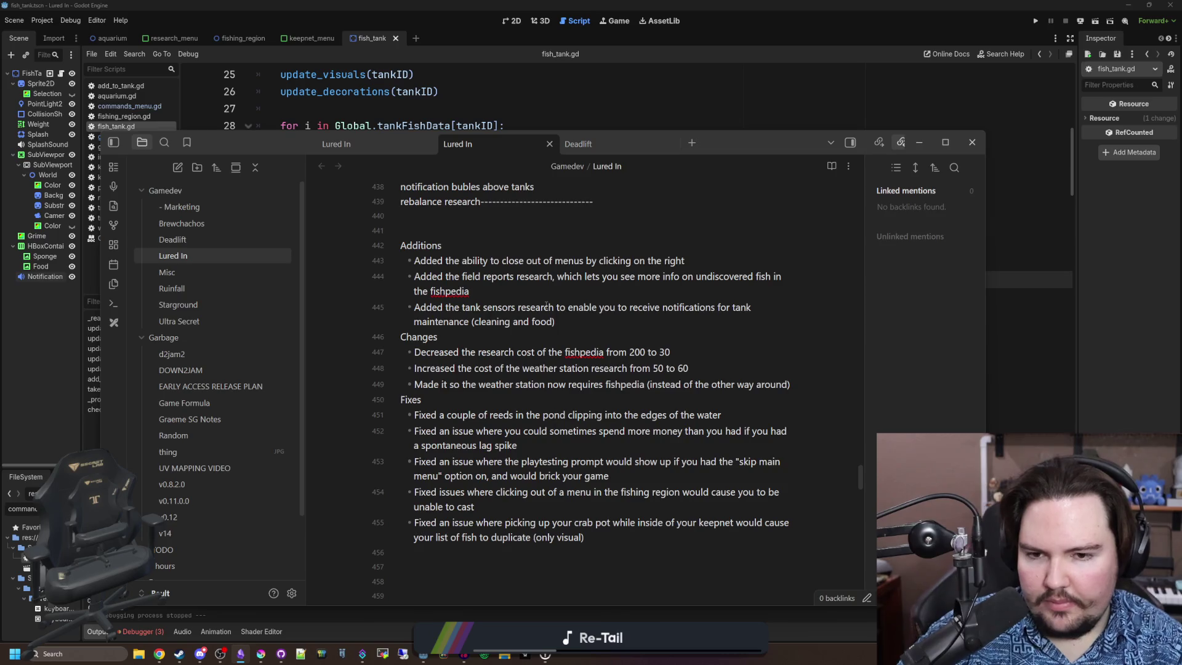
click(623, 110)
- Save fish_tank.gd and jump from the debugger errors to the unused fish_caught signal in global.gd
key(ctrl+s)
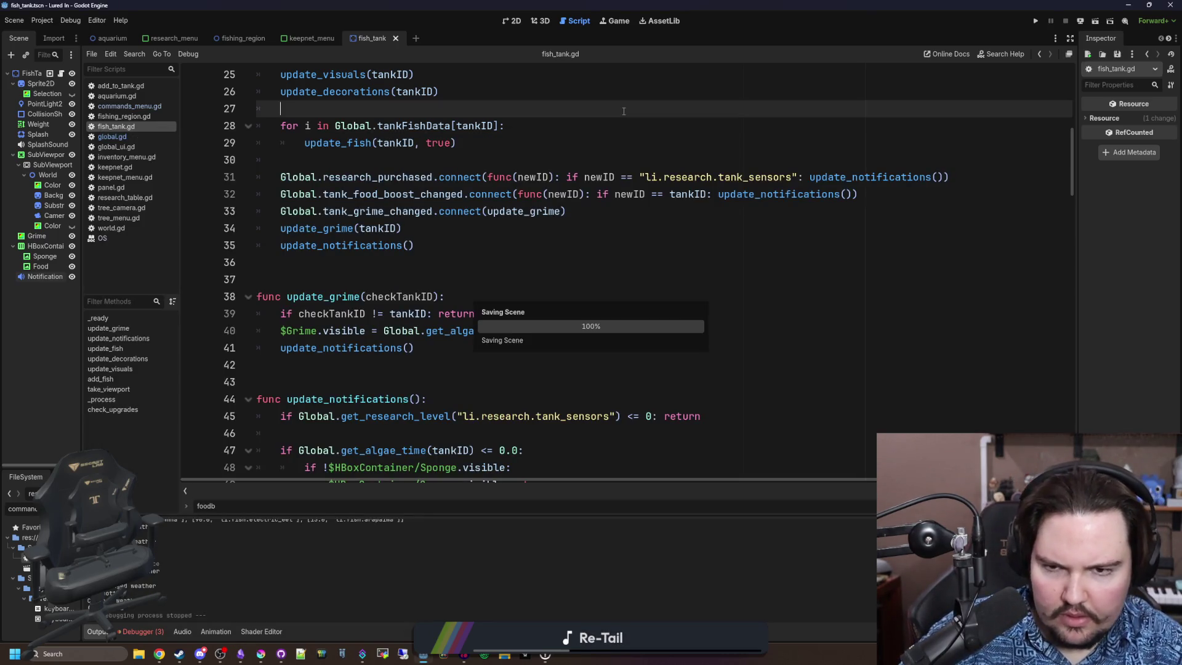
click(445, 249)
key(ctrl+s)
click(444, 261)
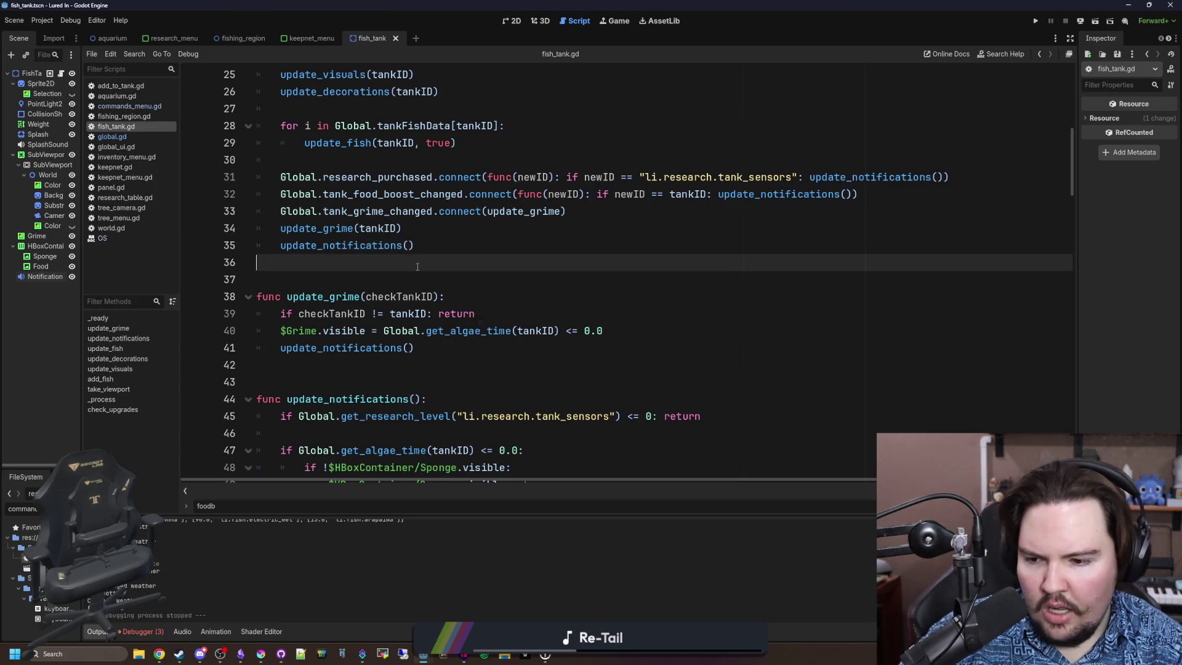
click(140, 632)
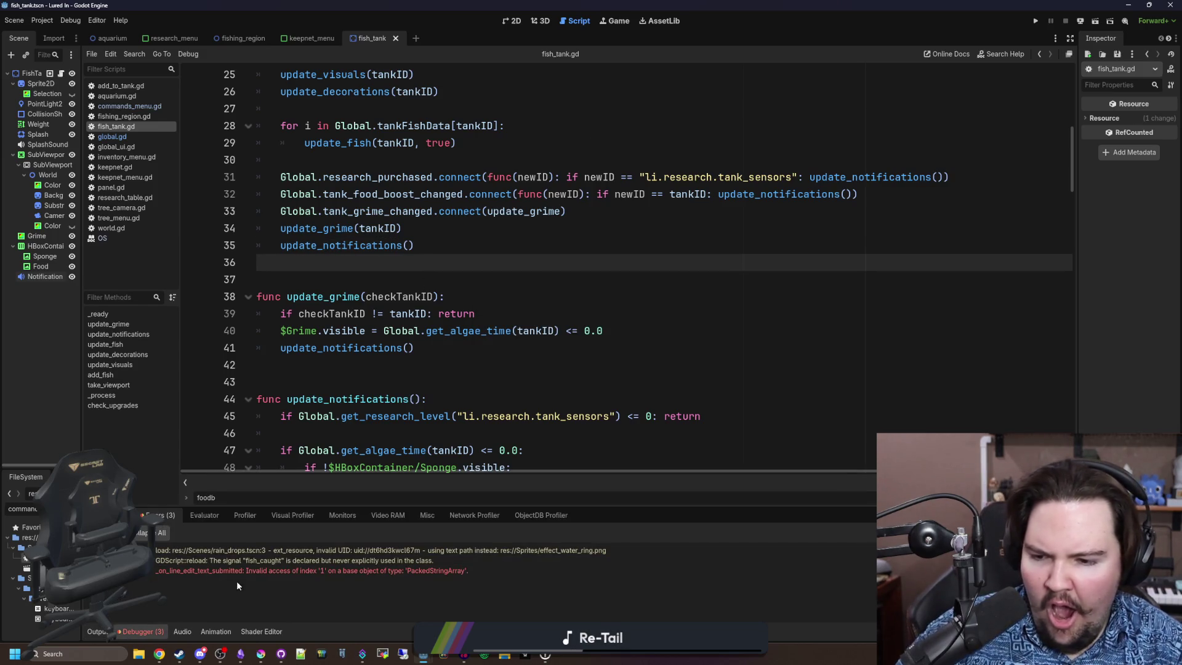
click(251, 571)
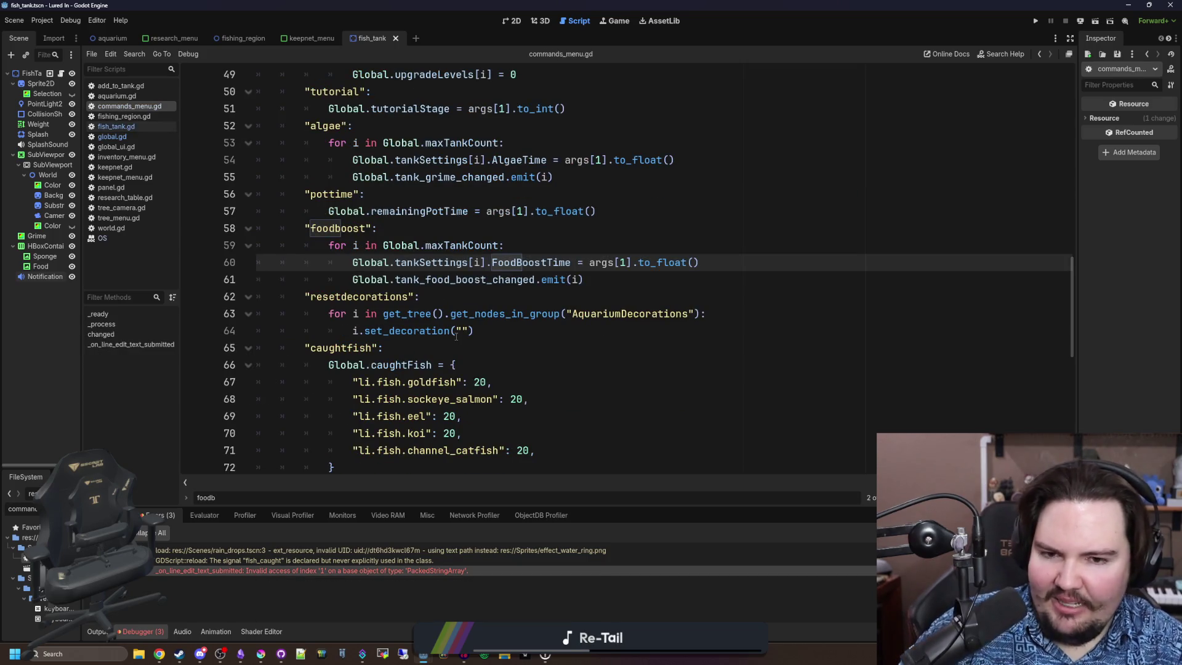
click(296, 562)
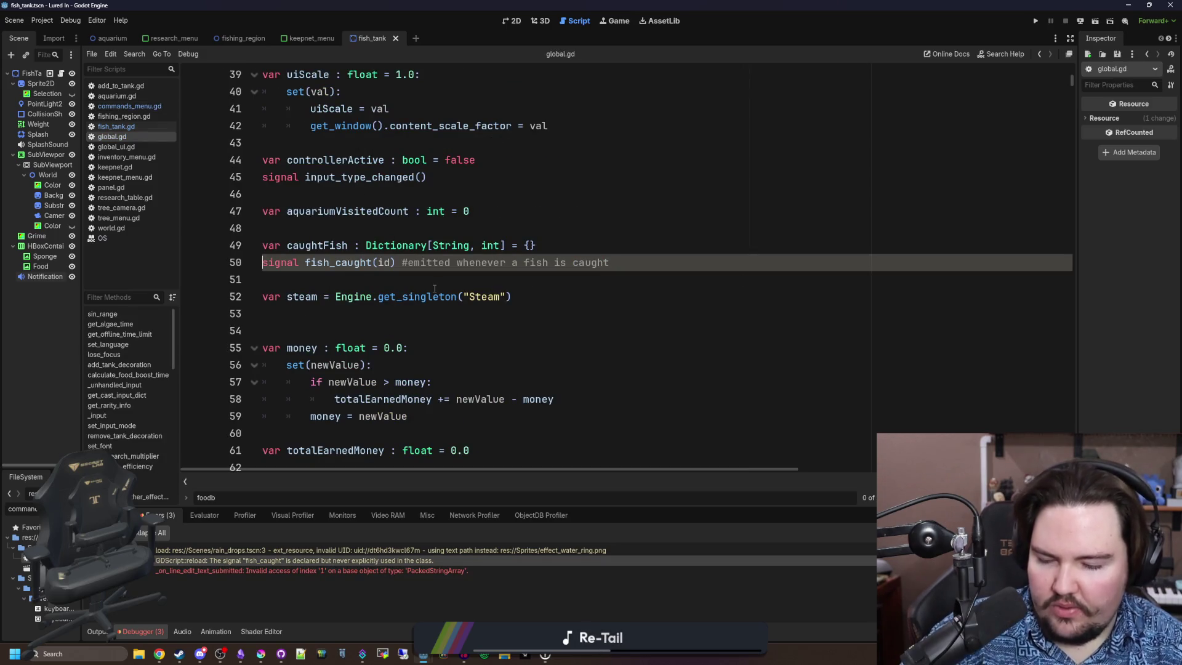
text(@ignore_)
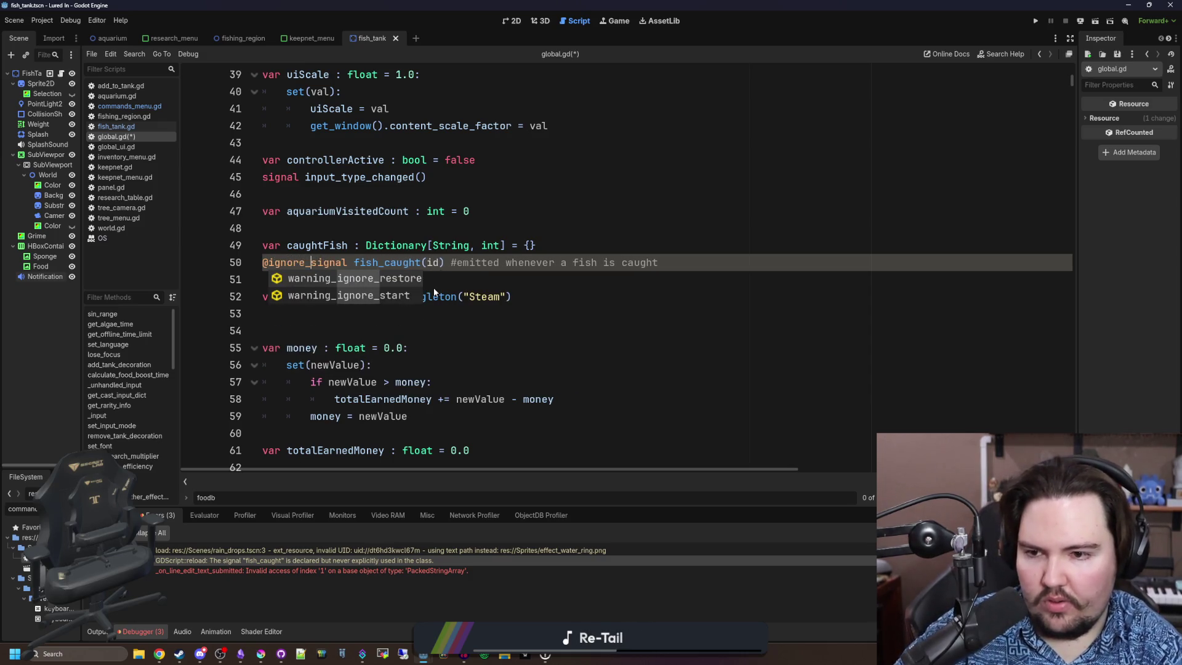
key(BackSpace)
key(BackSpace)
key(BackSpace)
text(warning_)
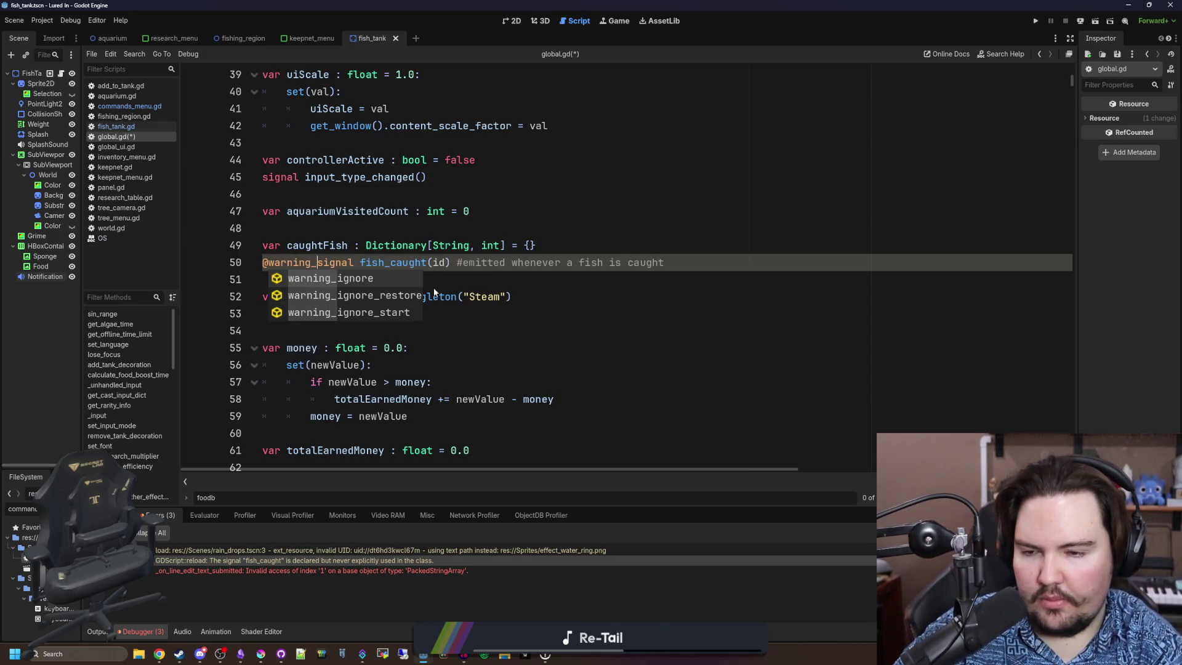
text(ignore)
key(Return)
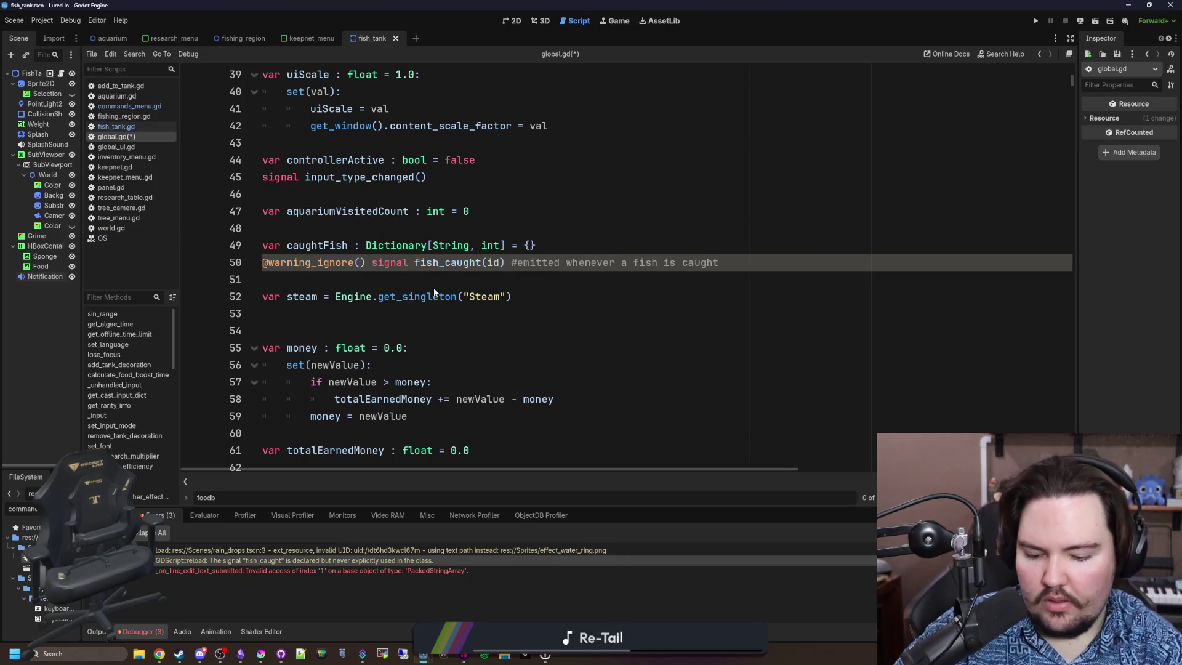
text("unsu)
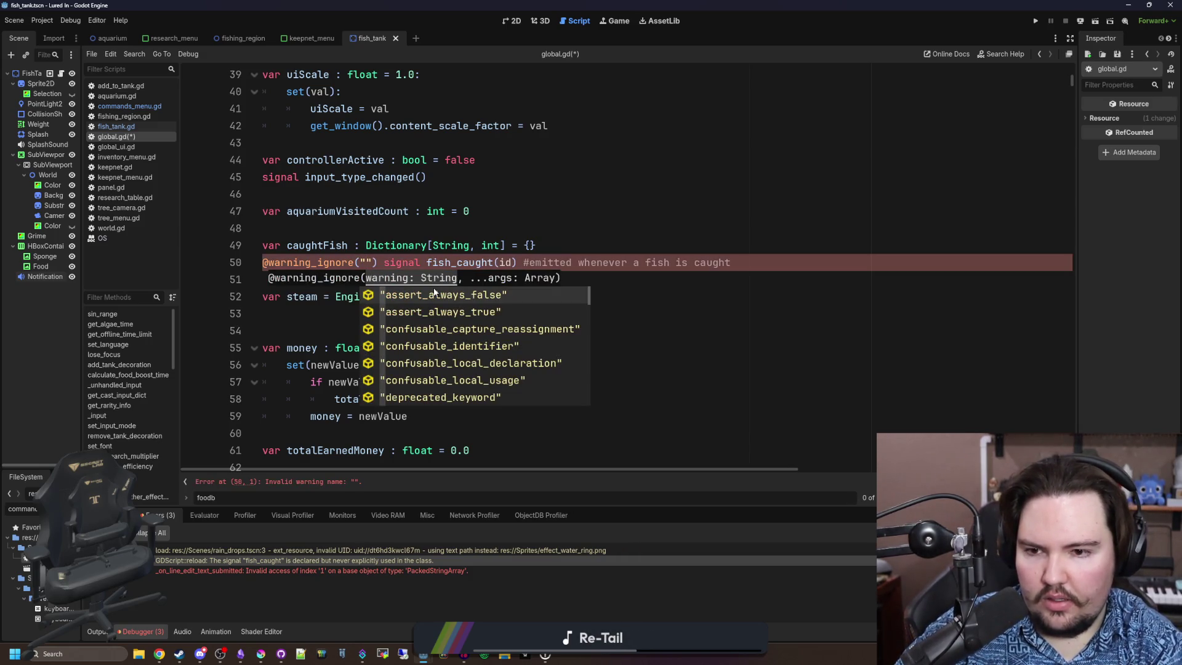
key(BackSpace)
key(BackSpace)
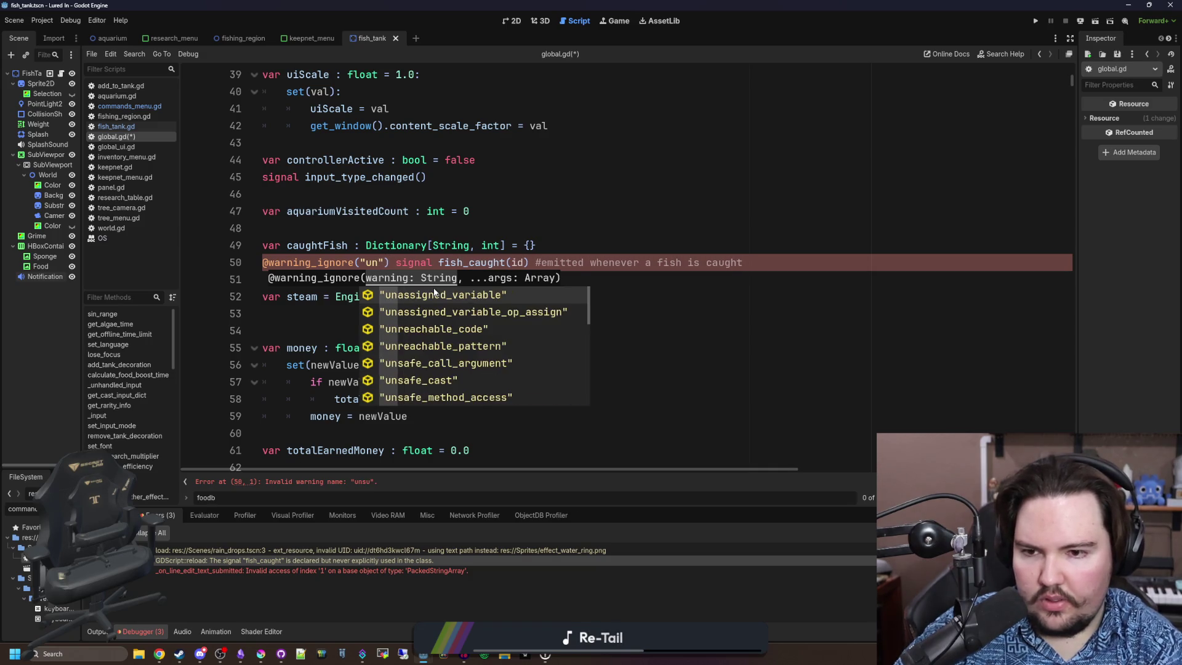
text(used)
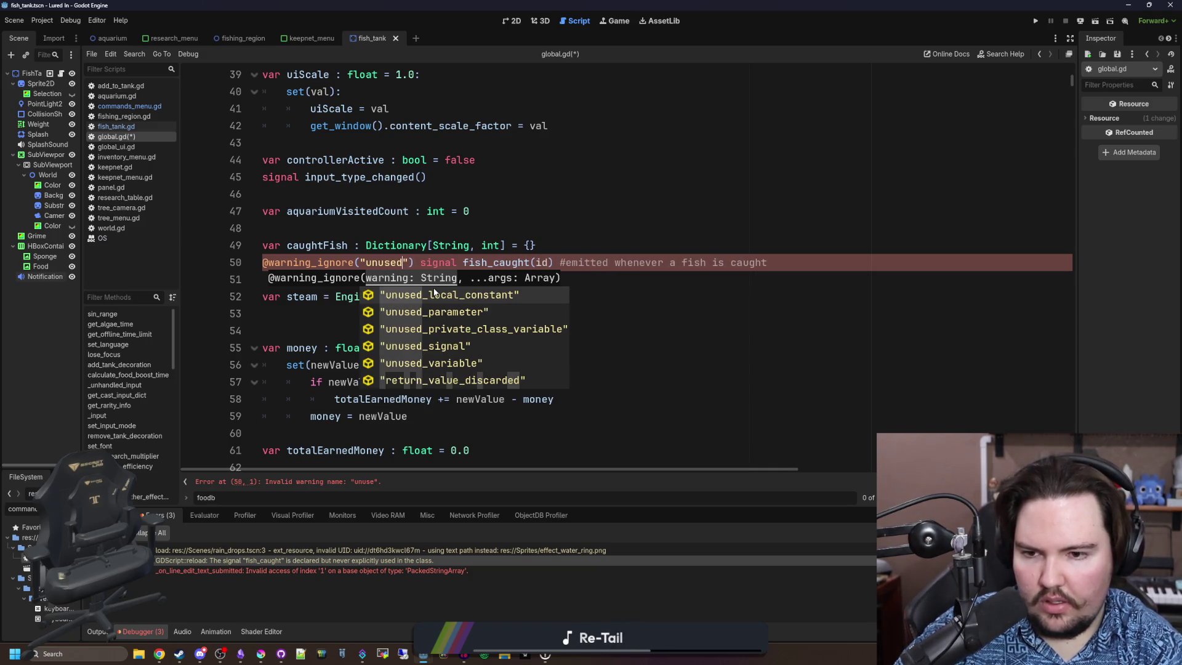
key(Down)
key(Down)
key(Down)
key(Return)
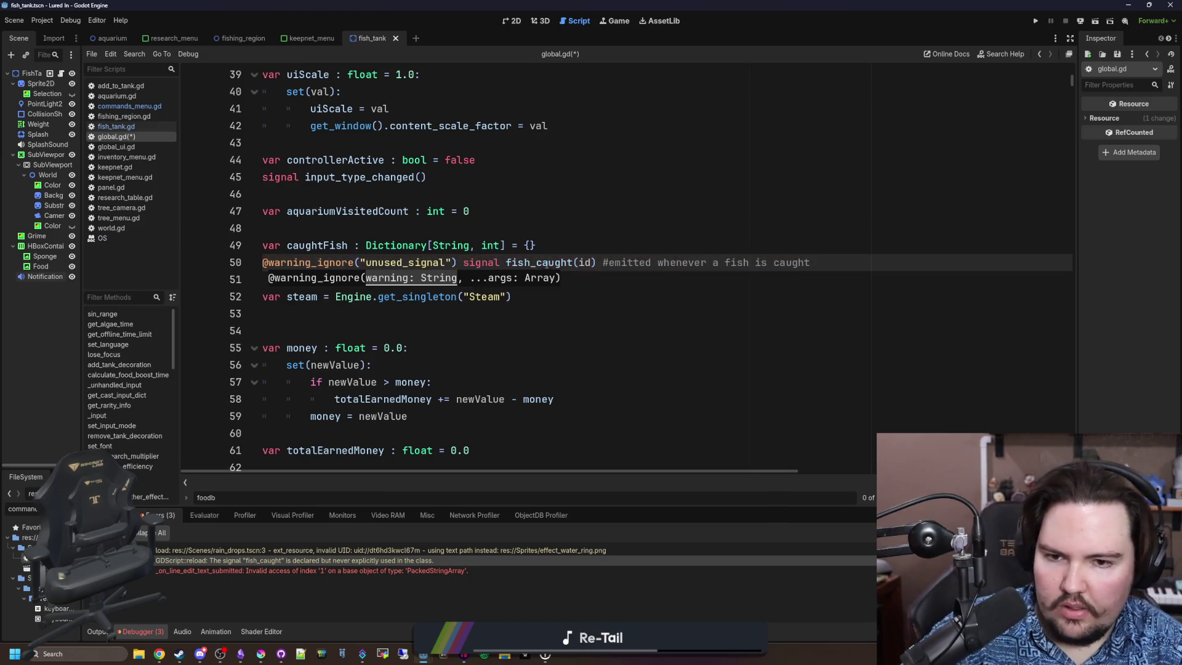
click(597, 241)
key(ctrl+s)
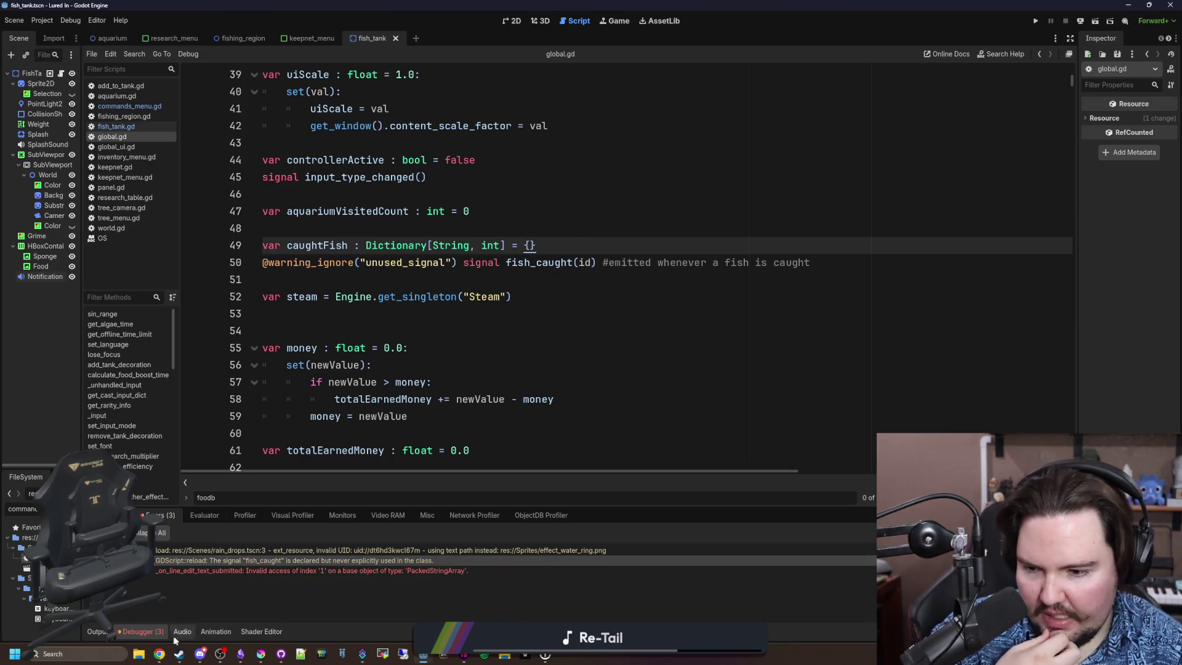
mouse_move(206, 646)
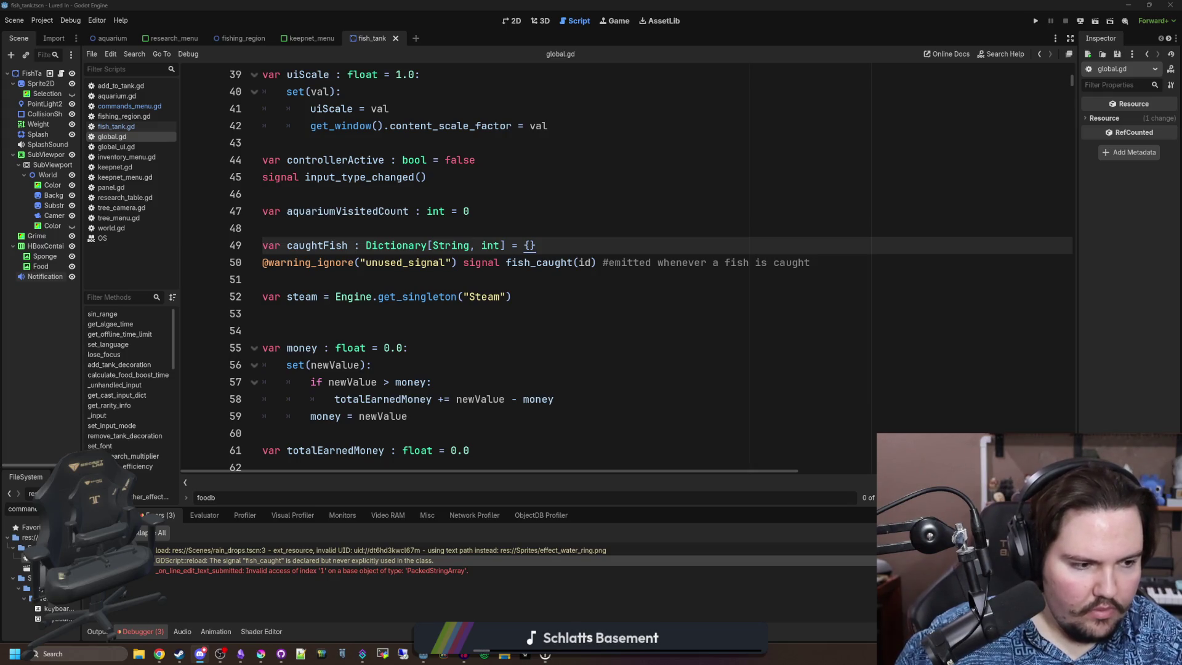
click(650, 344)
click(376, 324)
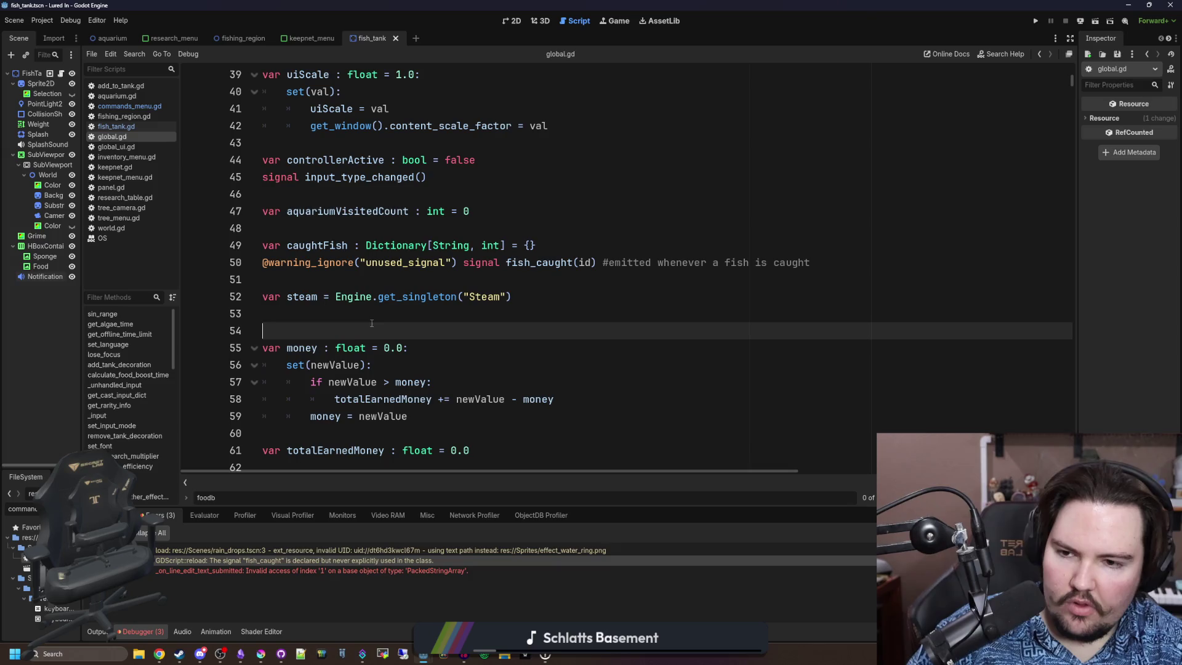
key(ctrl+s)
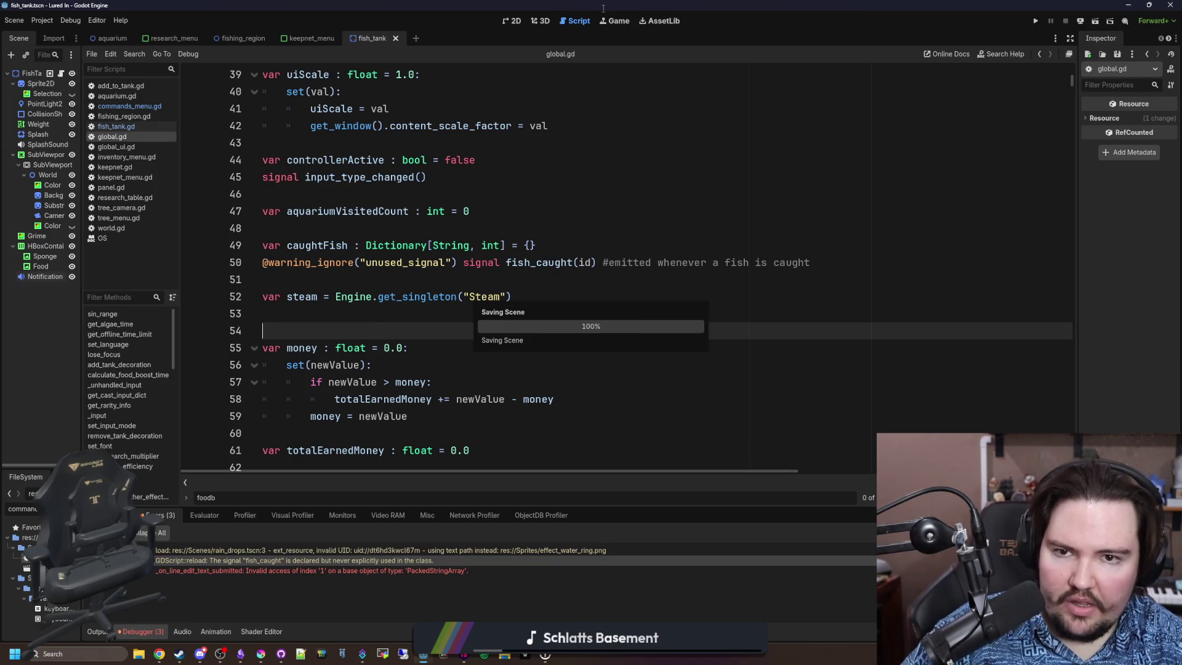
- Run Lured In with F5 in the embedded Game view and close its Feedback dialog
click(612, 20)
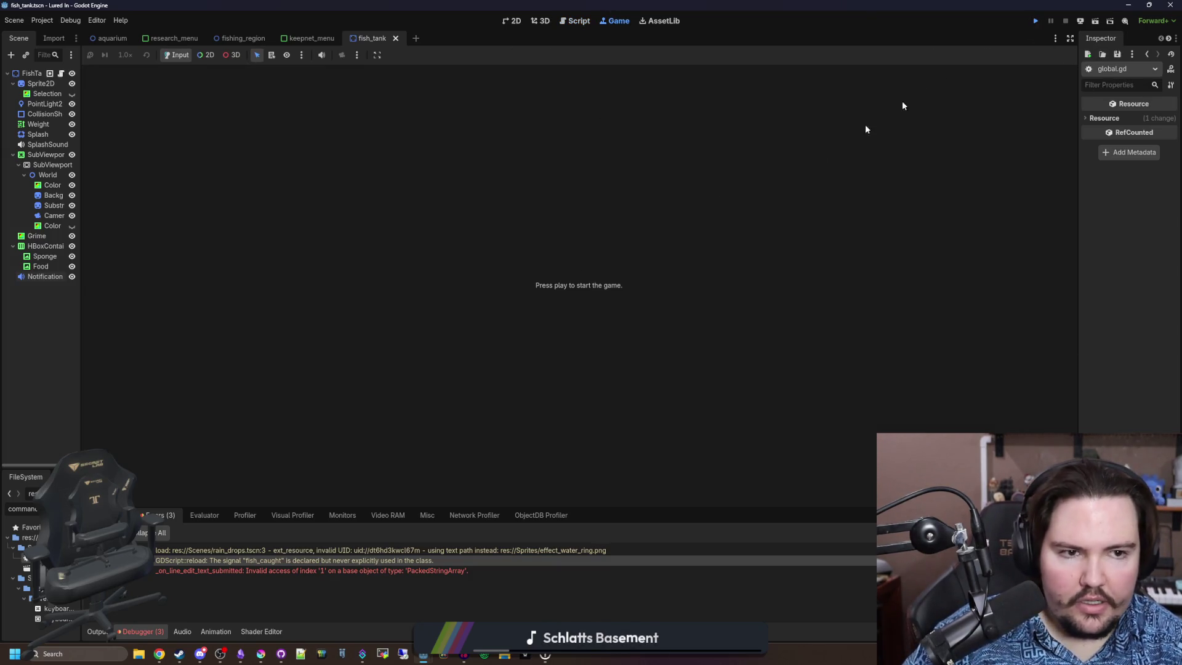
key(F5)
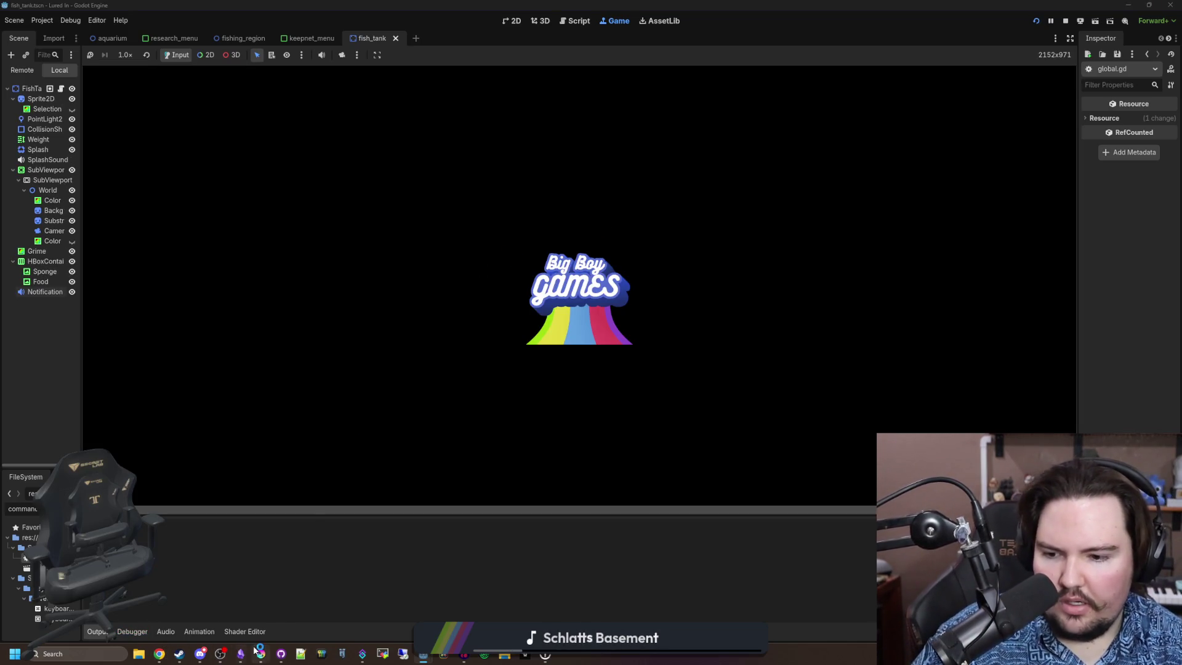
click(261, 650)
click(240, 654)
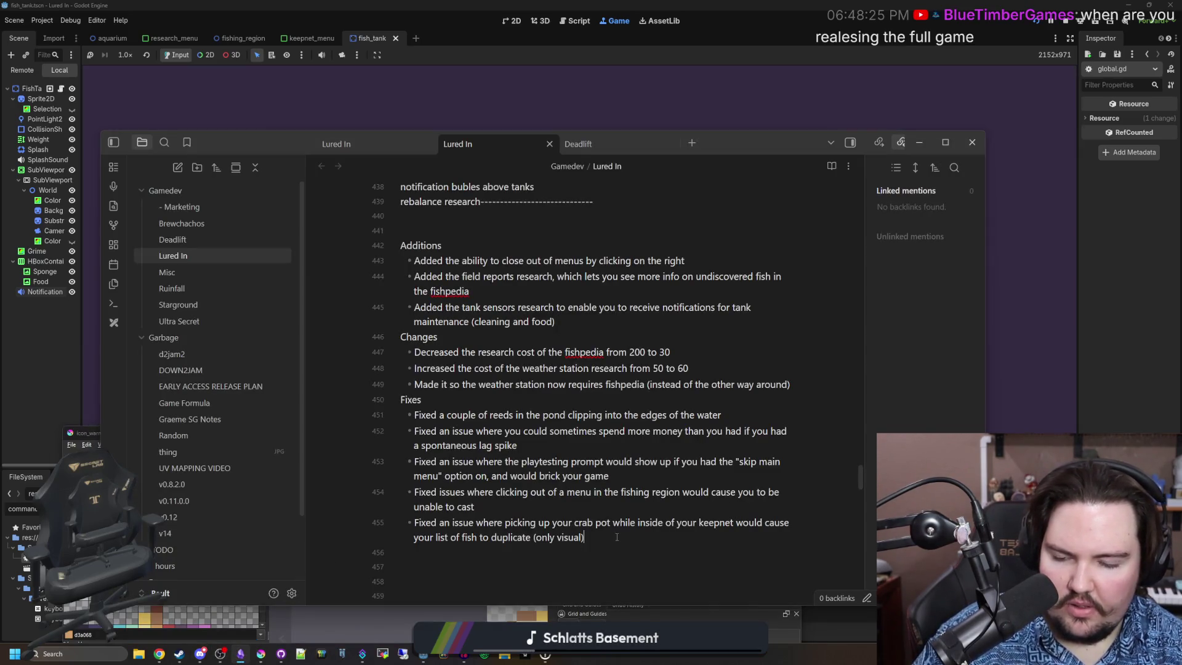
click(1029, 375)
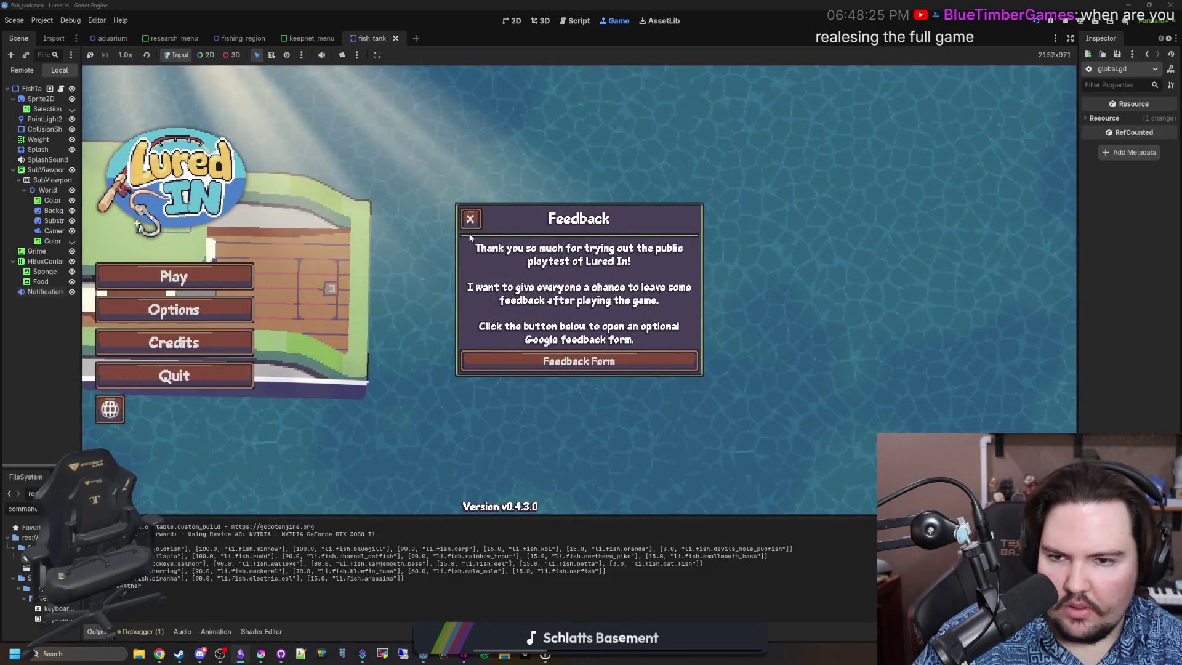
click(471, 218)
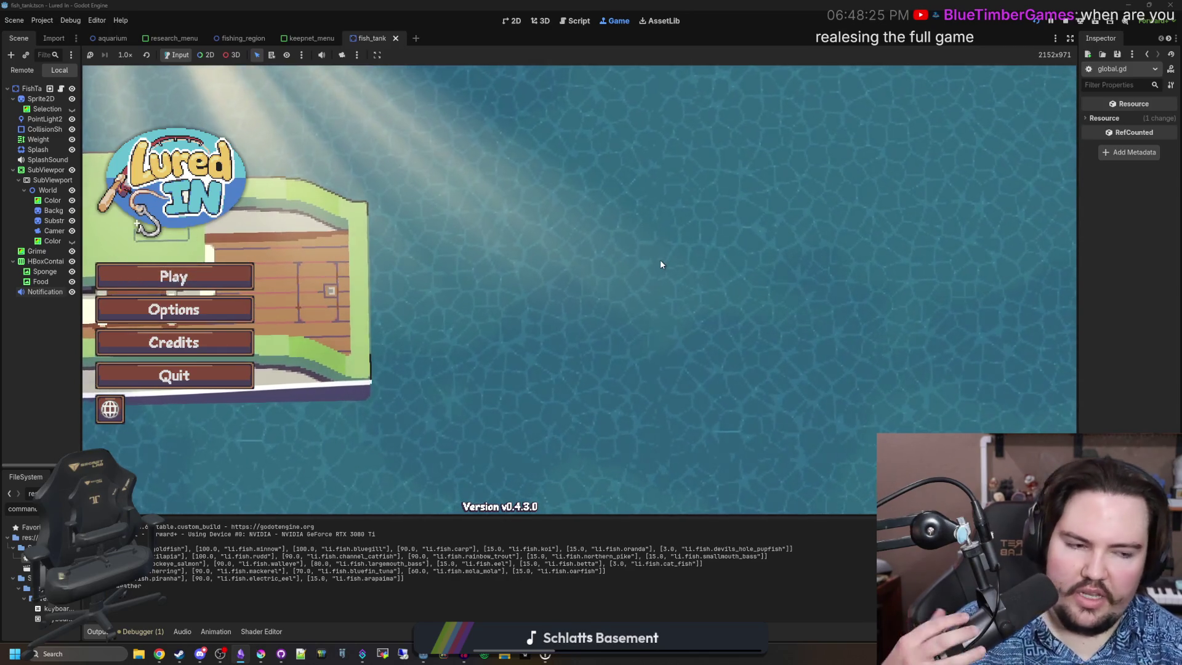
- Open the game's Options, nudge the UI Scale slider, and browse the General, Gameplay and Audio tabs
click(175, 312)
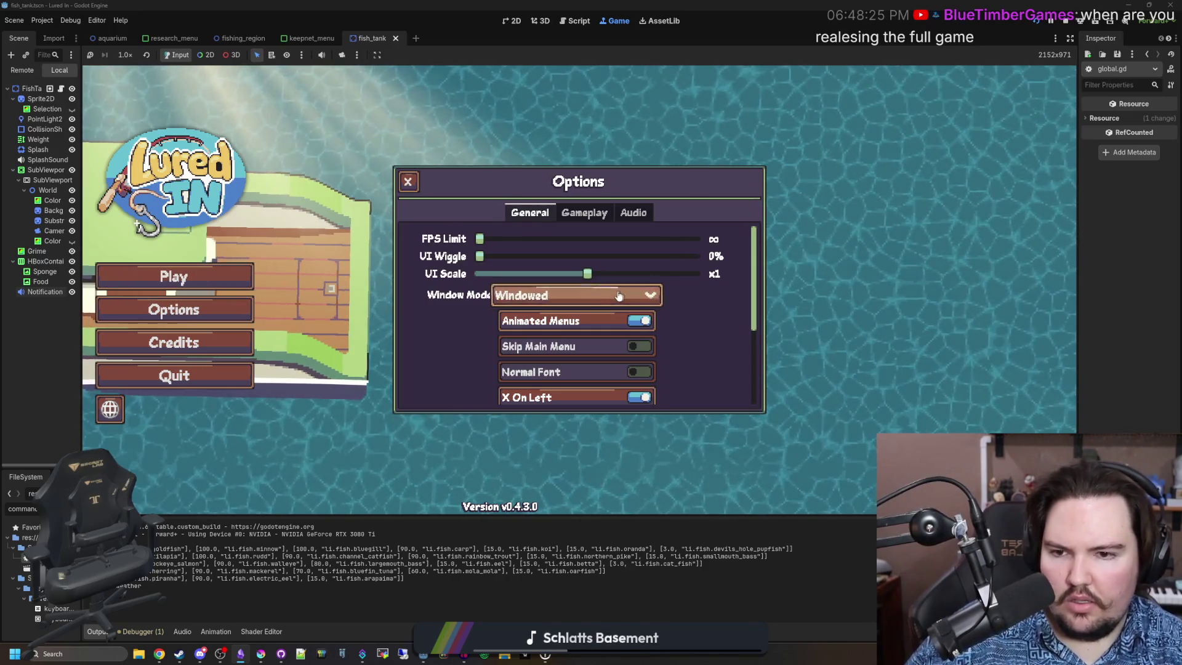
mouse_move(587, 274)
mouse_down()
mouse_move(763, 265)
mouse_move(369, 290)
mouse_move(763, 265)
mouse_move(245, 314)
mouse_move(587, 273)
mouse_up()
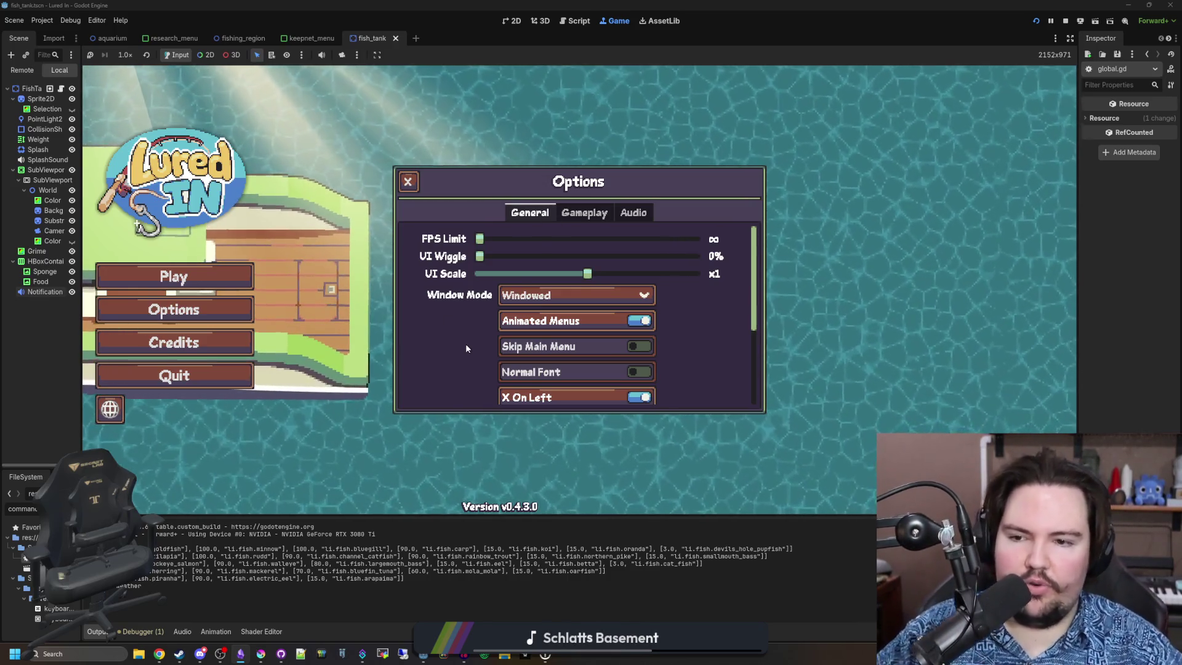
click(582, 213)
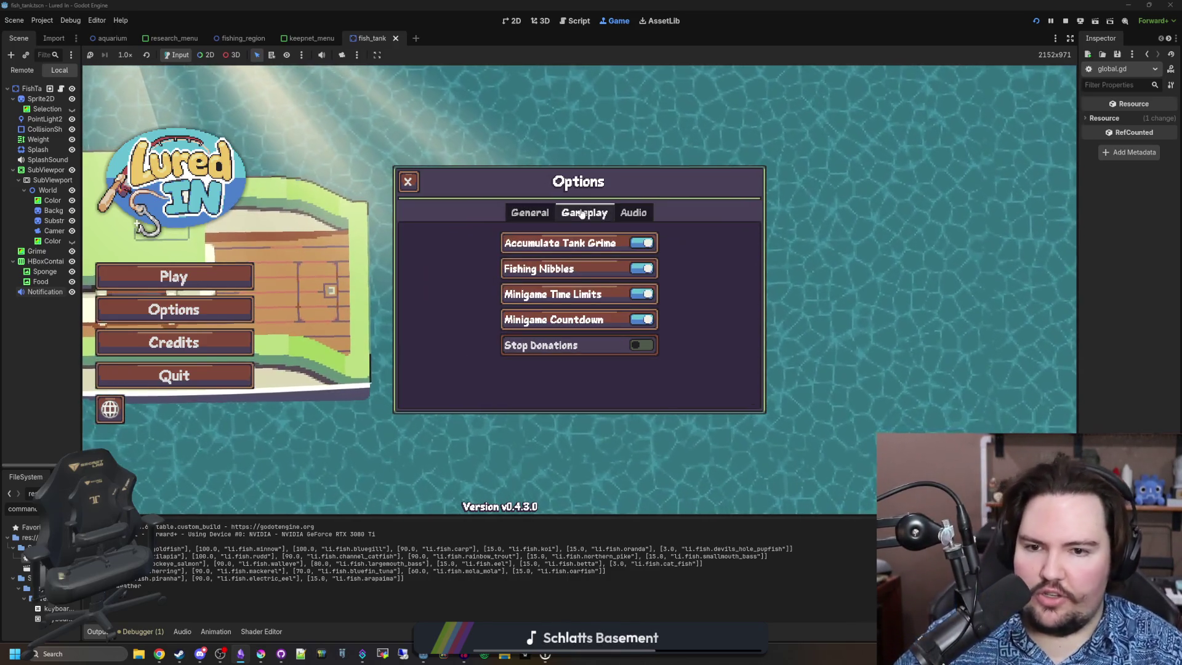
click(637, 211)
click(595, 214)
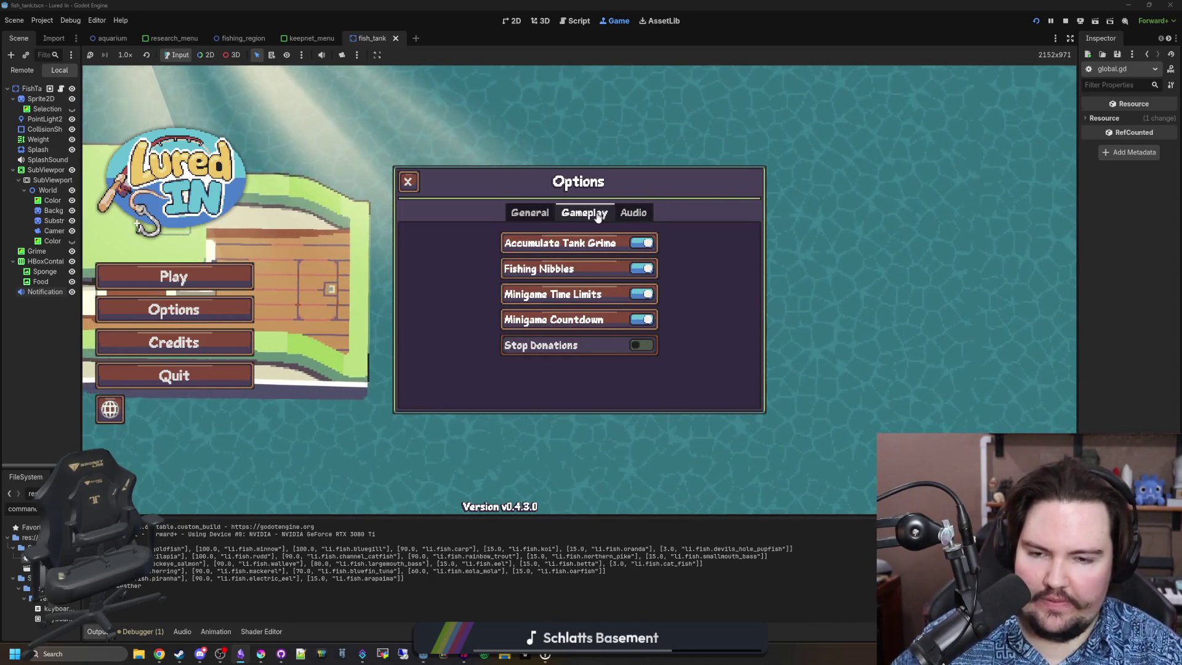
mouse_move(587, 362)
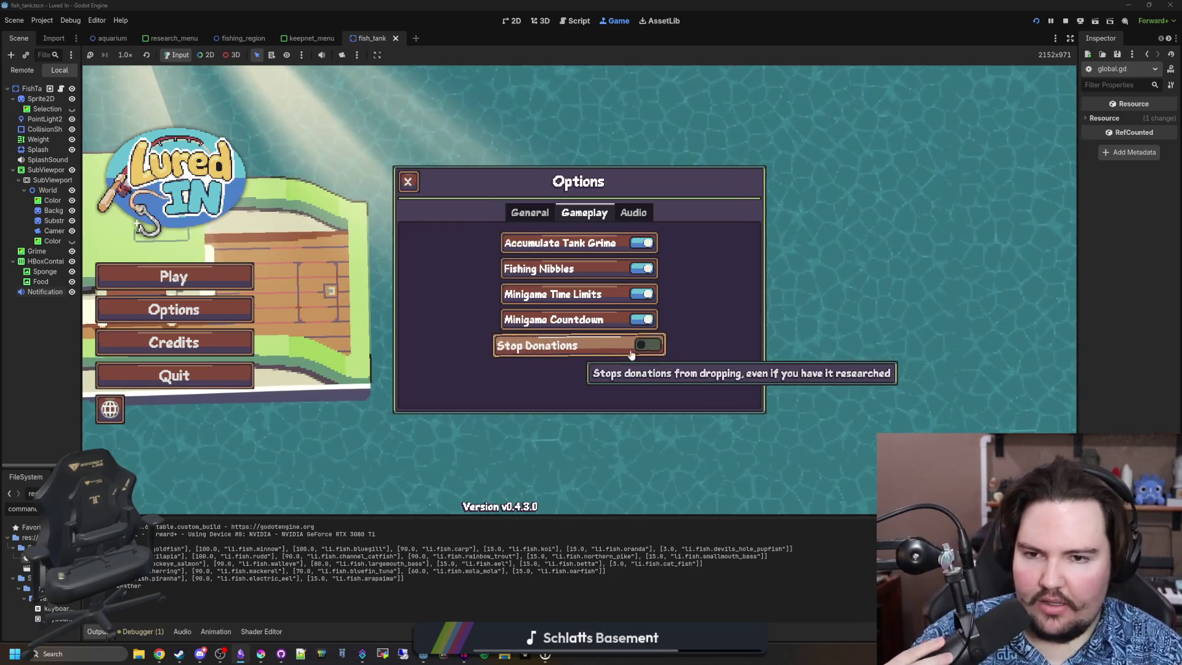
click(548, 216)
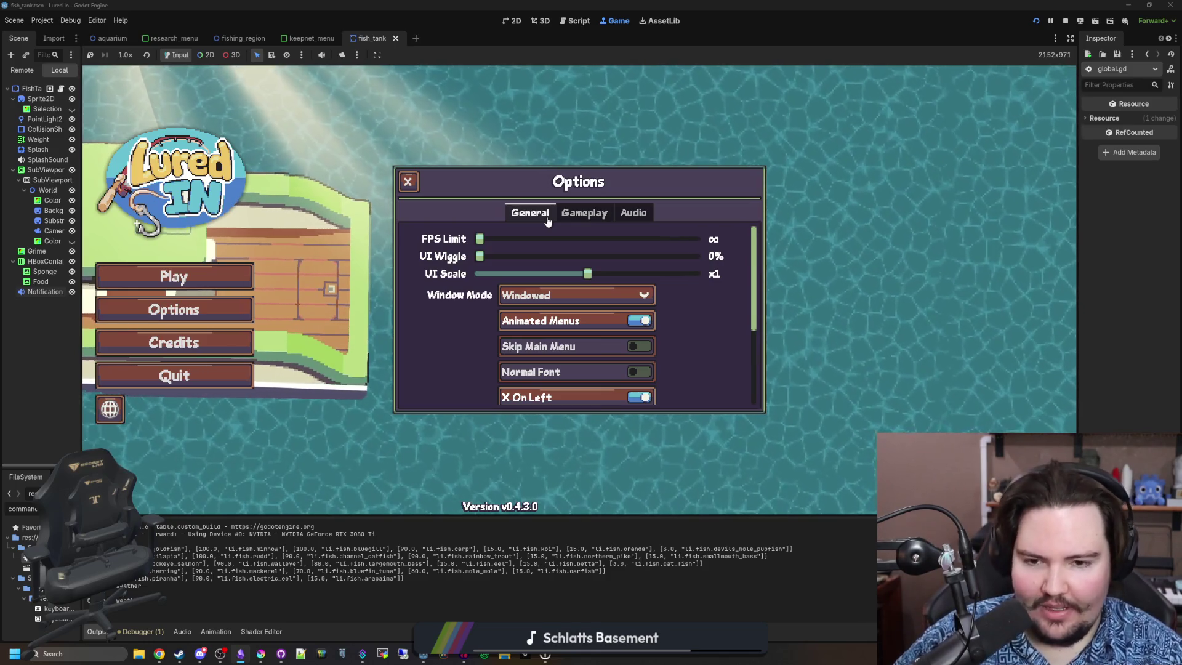
scroll(640, 253, down, 2)
scroll(693, 282, up, 2)
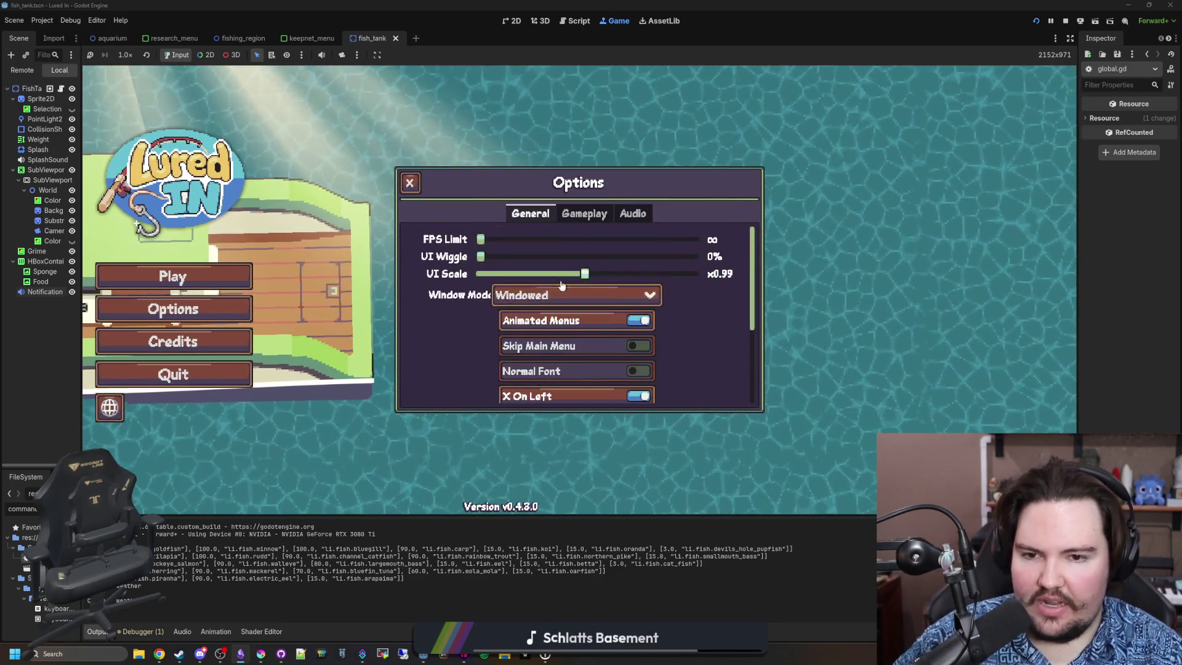
scroll(708, 330, down, 3)
- Close Options, start playing, dismiss Welcome Back, and peek at character customization at the clothing rack
scroll(715, 332, down, 2)
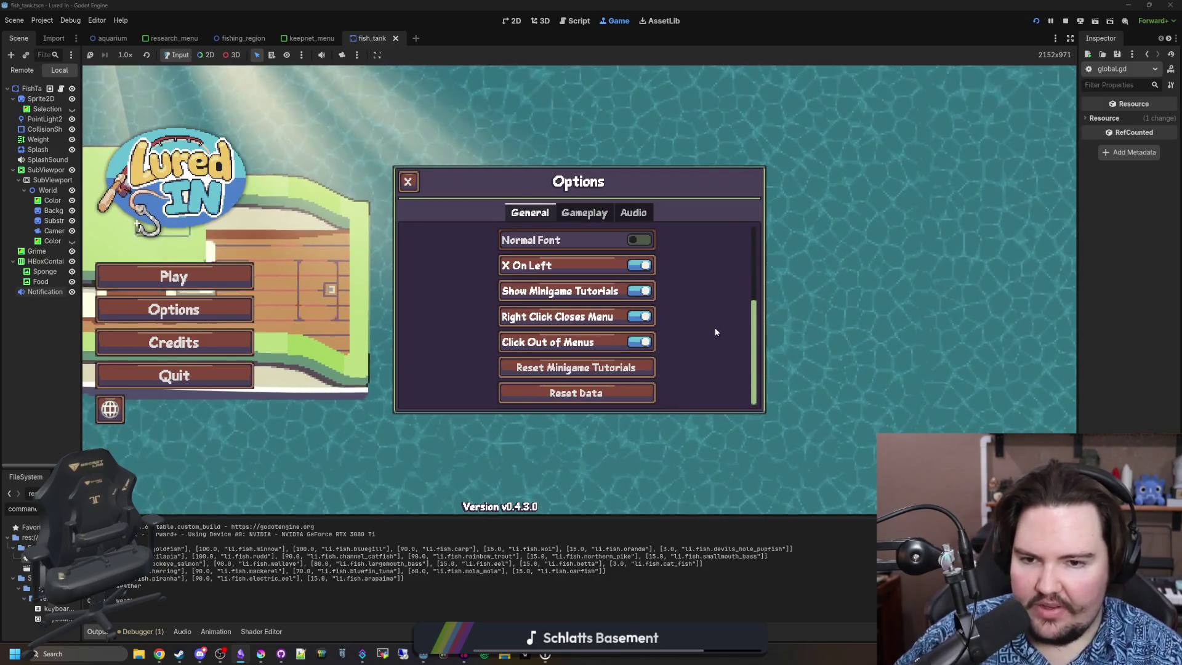
click(408, 182)
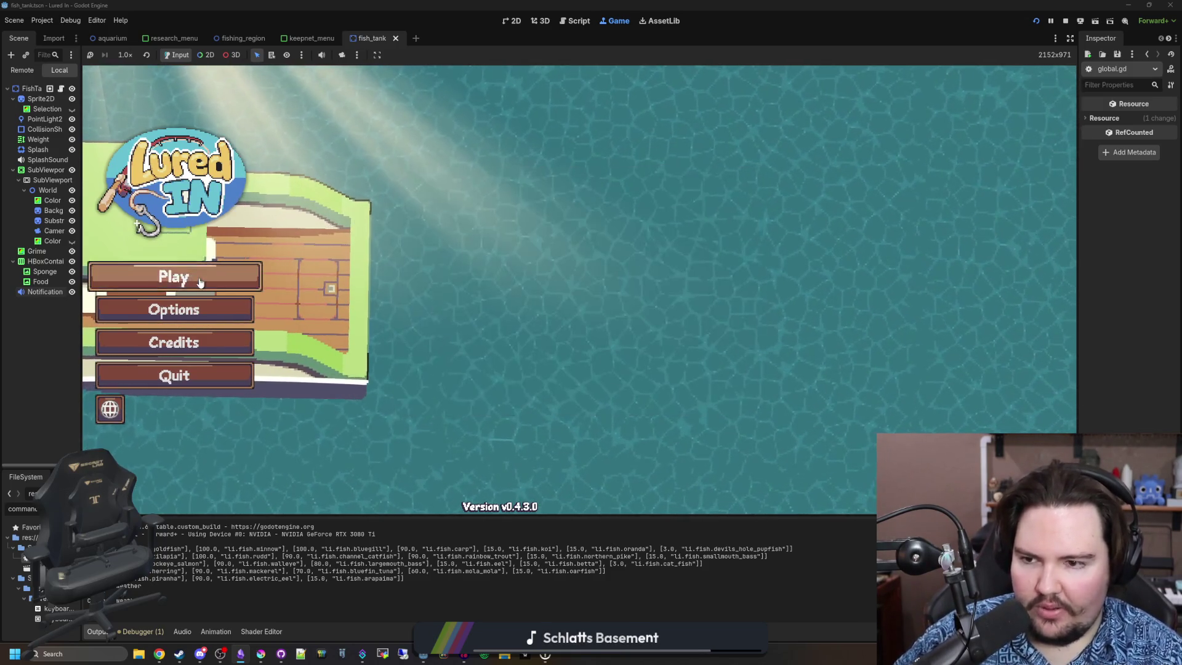
click(199, 283)
click(634, 351)
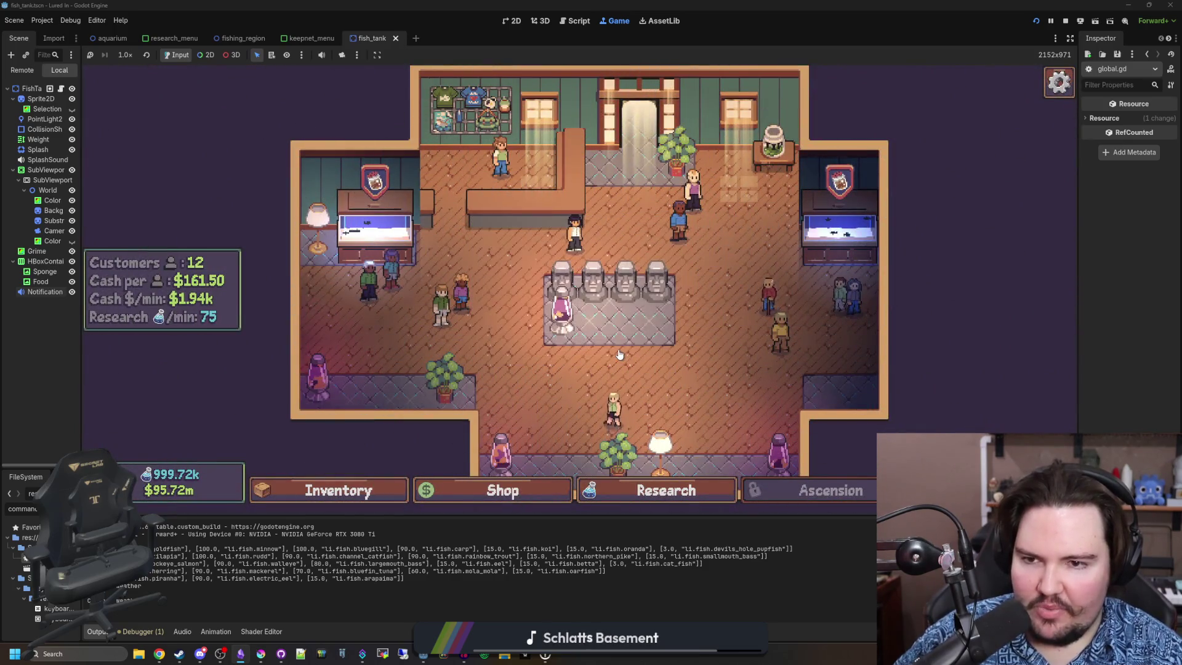
scroll(633, 337, up, 2)
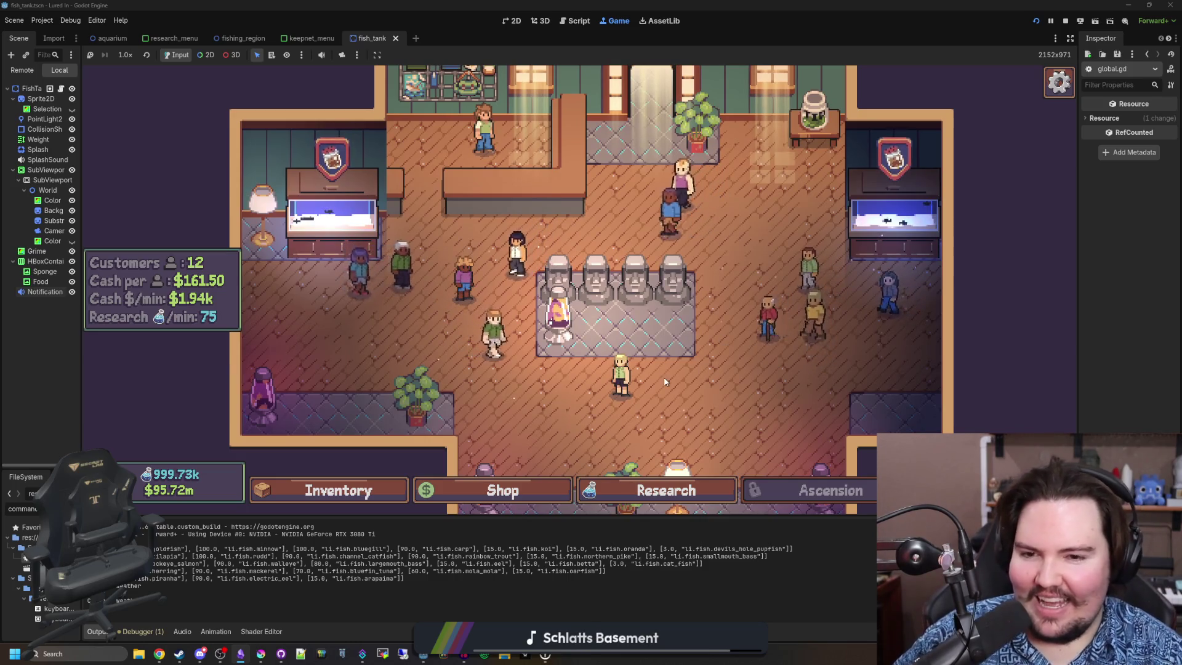
mouse_move(760, 349)
mouse_down()
mouse_move(715, 301)
mouse_move(697, 330)
mouse_move(522, 134)
mouse_up()
scroll(522, 134, down, 2)
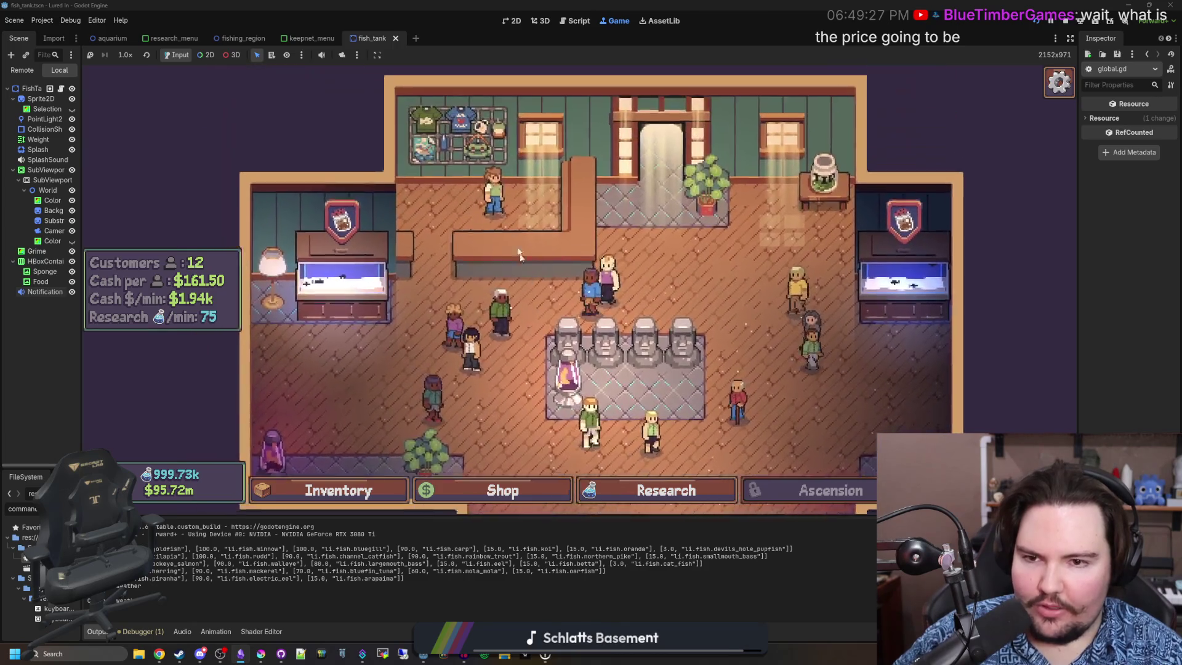
click(504, 224)
click(588, 165)
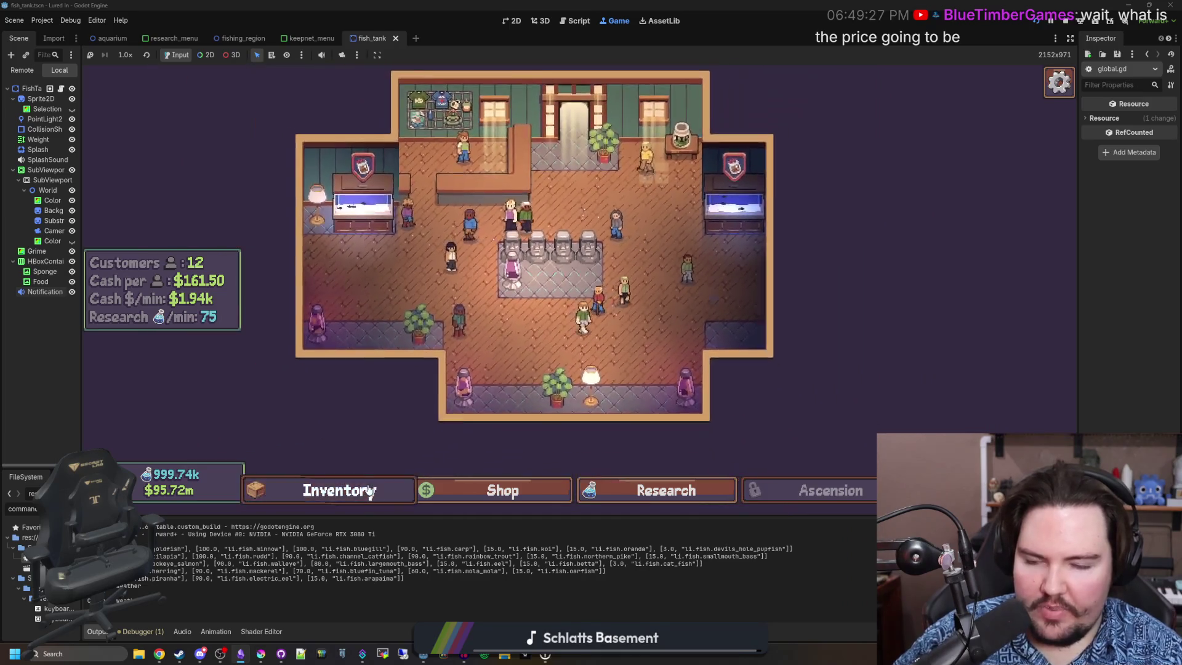
- Browse the fish inventory, the shop and the research tree
click(336, 490)
scroll(463, 372, down, 5)
scroll(467, 400, up, 4)
scroll(470, 429, up, 1)
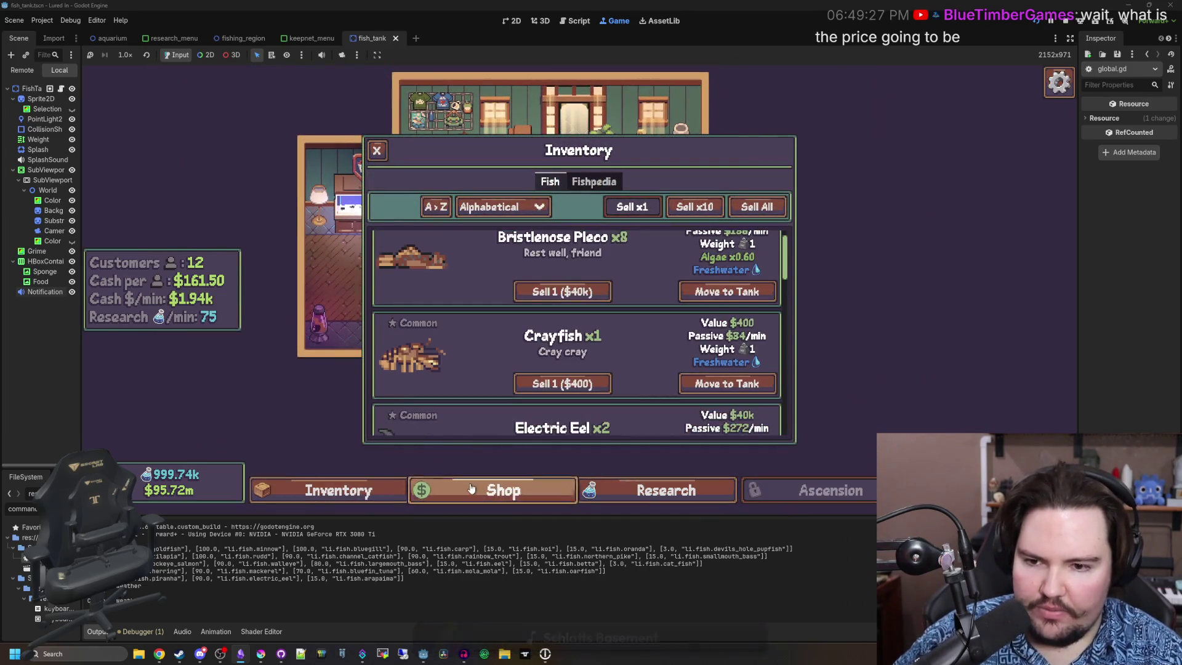
click(502, 490)
click(666, 490)
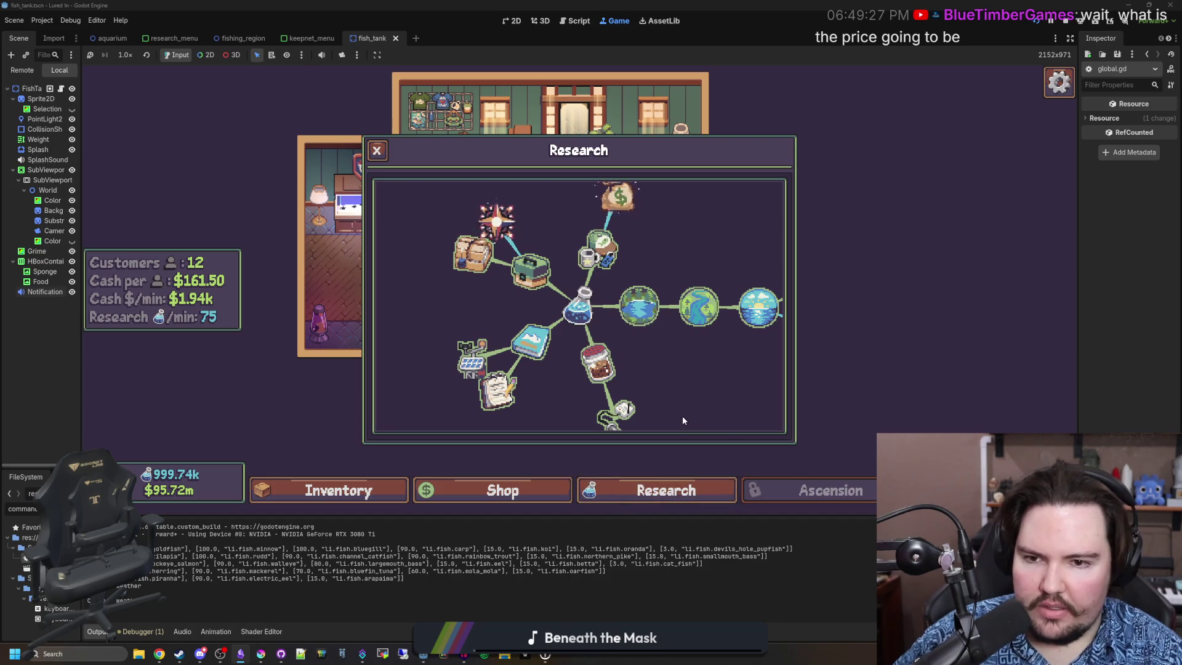
scroll(682, 415, down, 2)
mouse_move(686, 396)
mouse_down()
mouse_move(645, 379)
mouse_move(617, 411)
mouse_up()
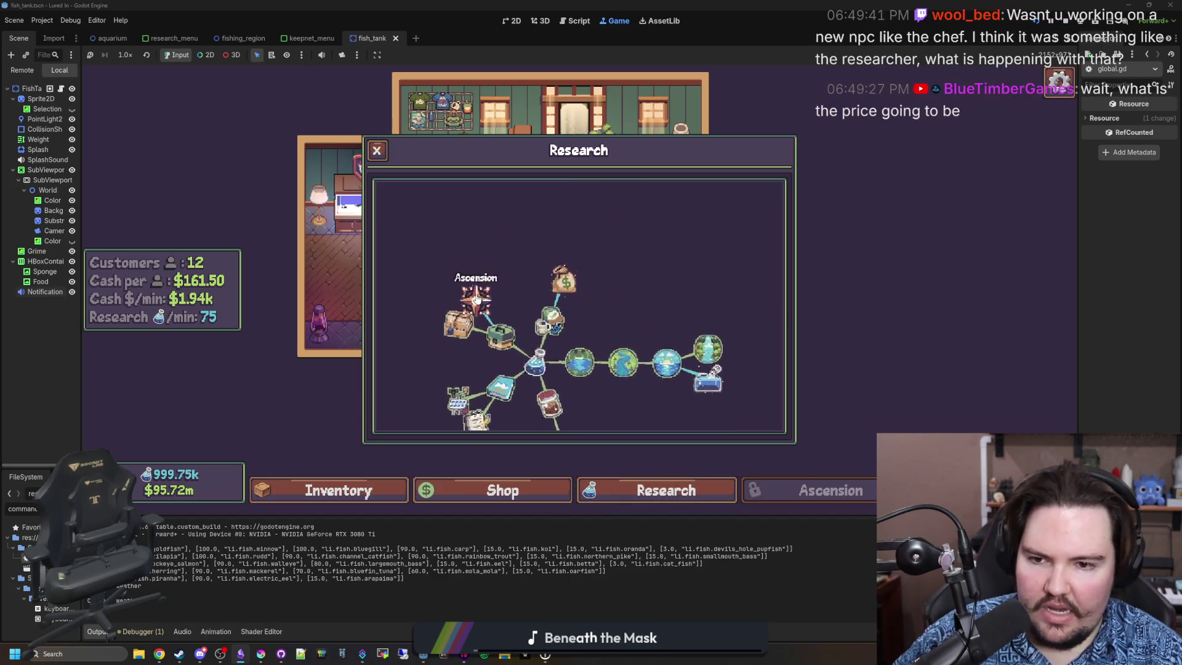
click(377, 151)
- Feed the fish in Fish Tank 2 for an income boost
click(332, 264)
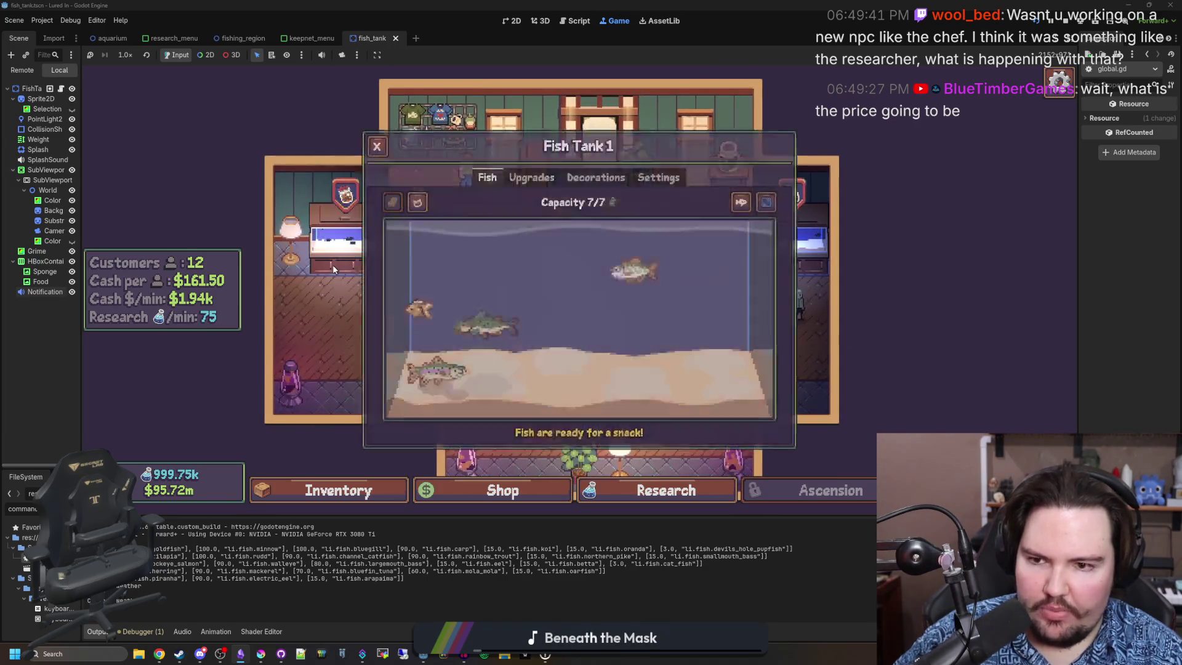
click(377, 146)
click(401, 216)
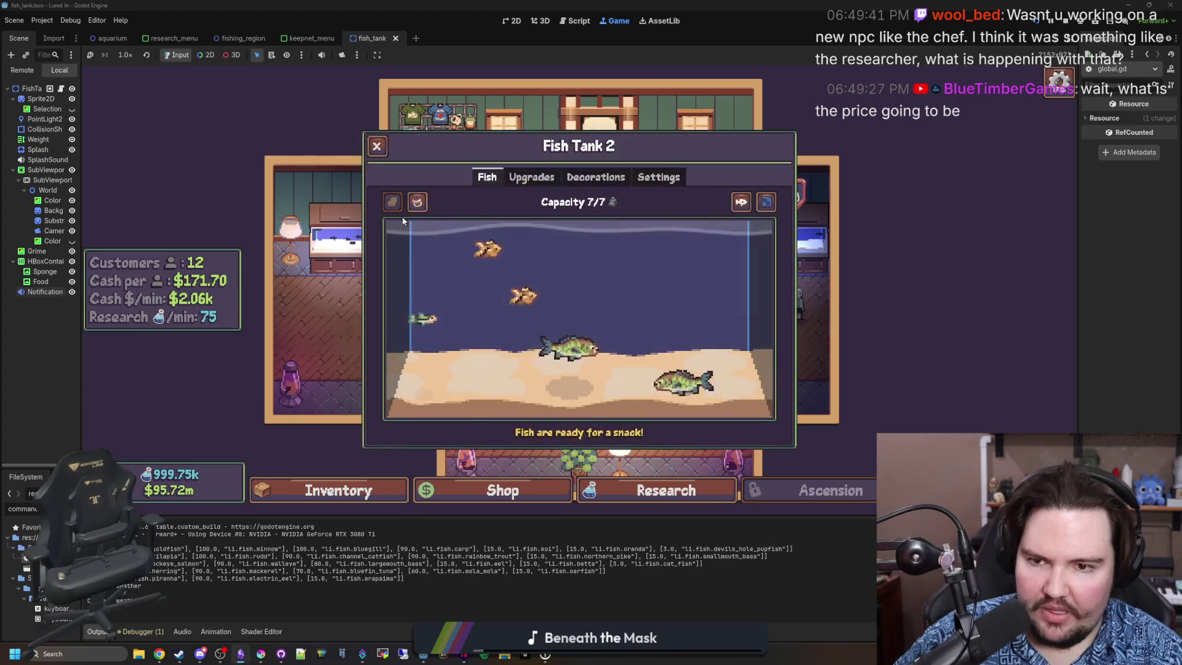
click(417, 202)
- Close the Fish Tank 2 window, pan the shop floor slightly, and open Windows search
click(372, 149)
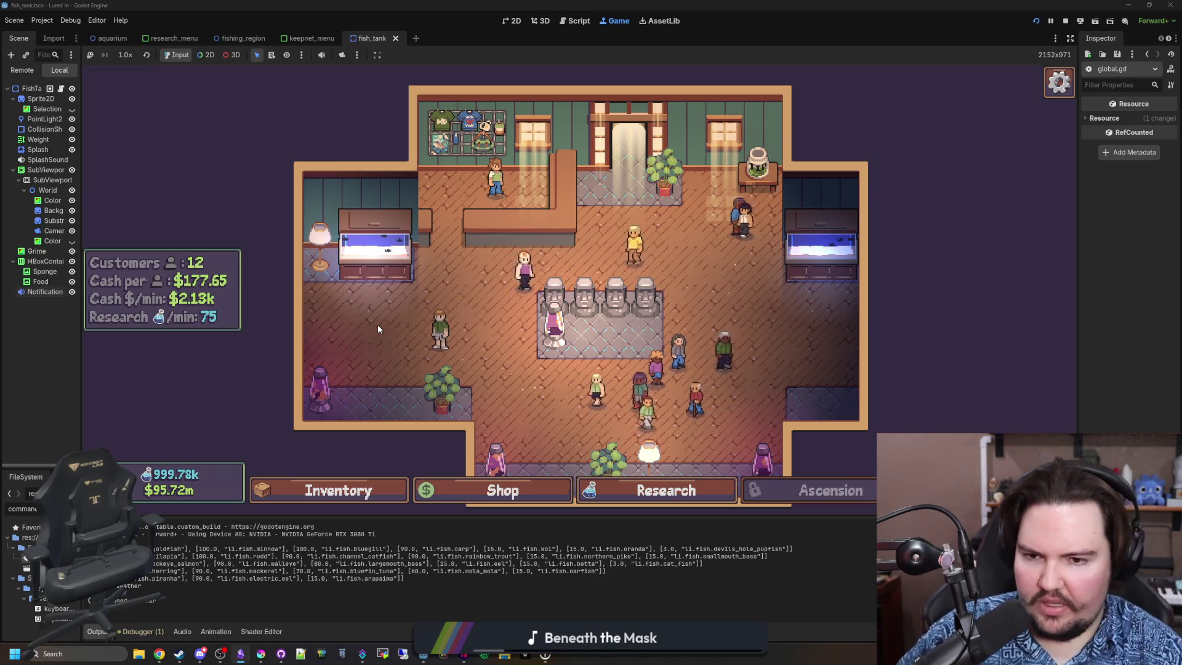
drag(364, 325, 390, 342)
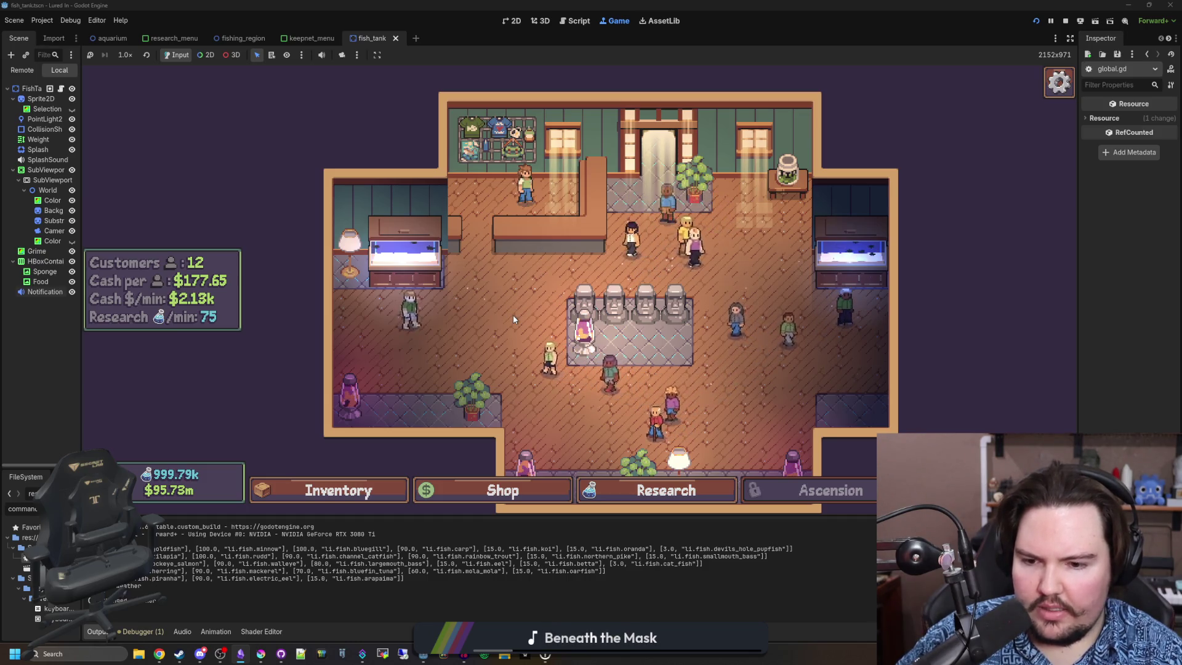
click(91, 652)
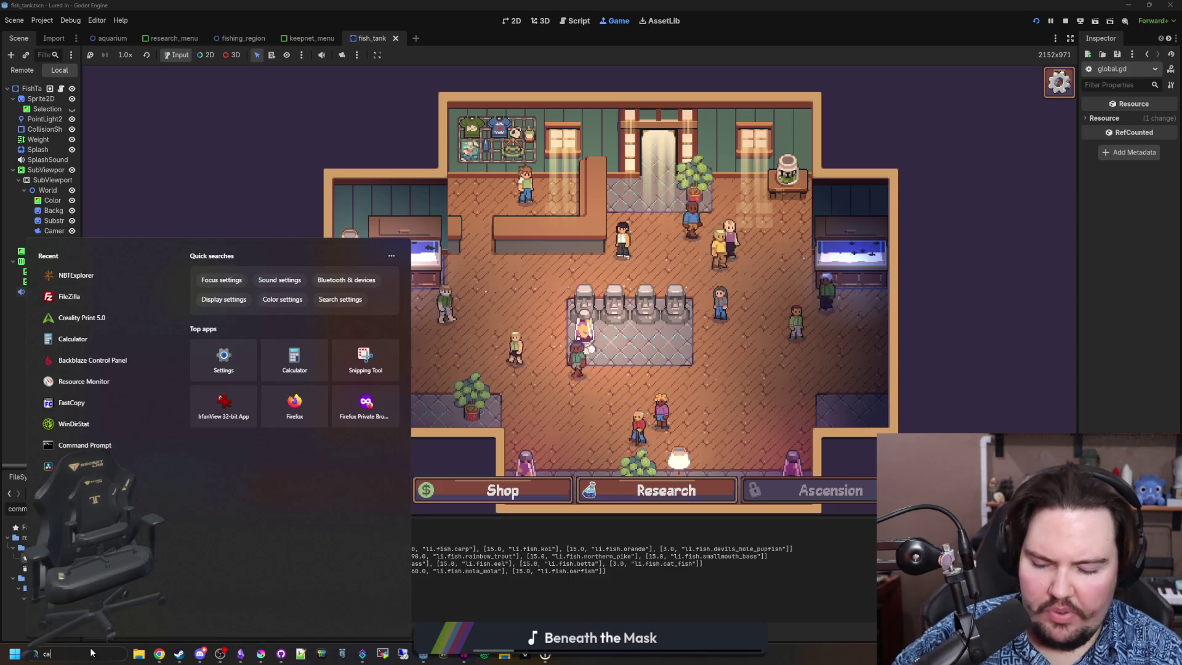
text(ca)
click(126, 306)
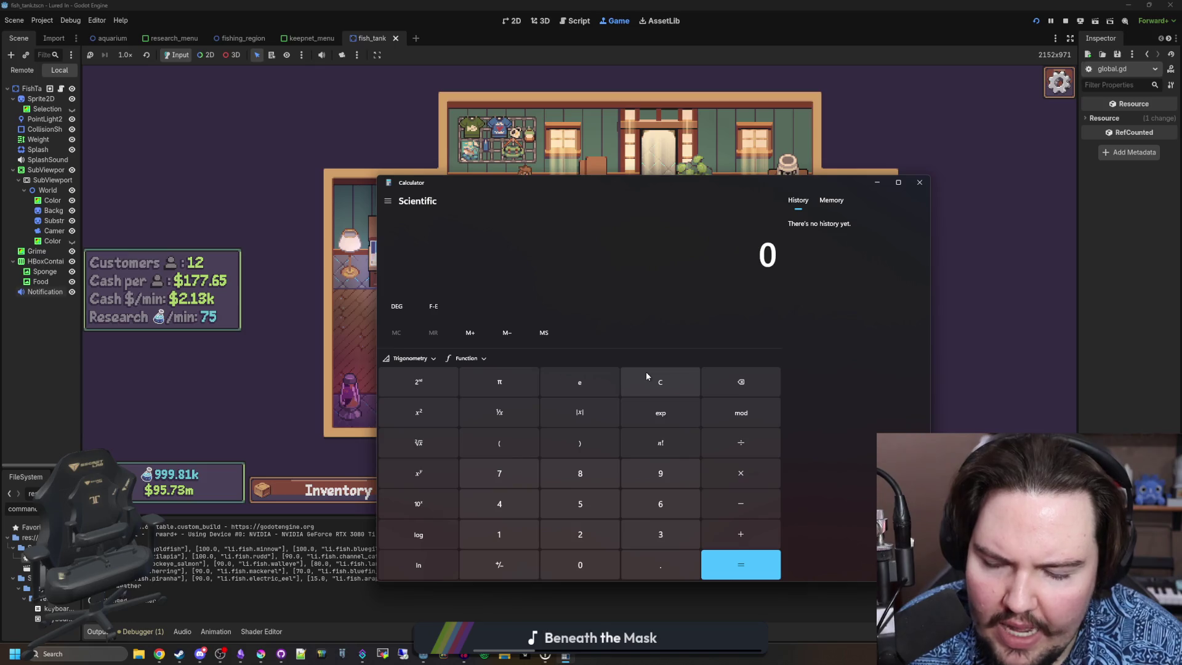
click(919, 183)
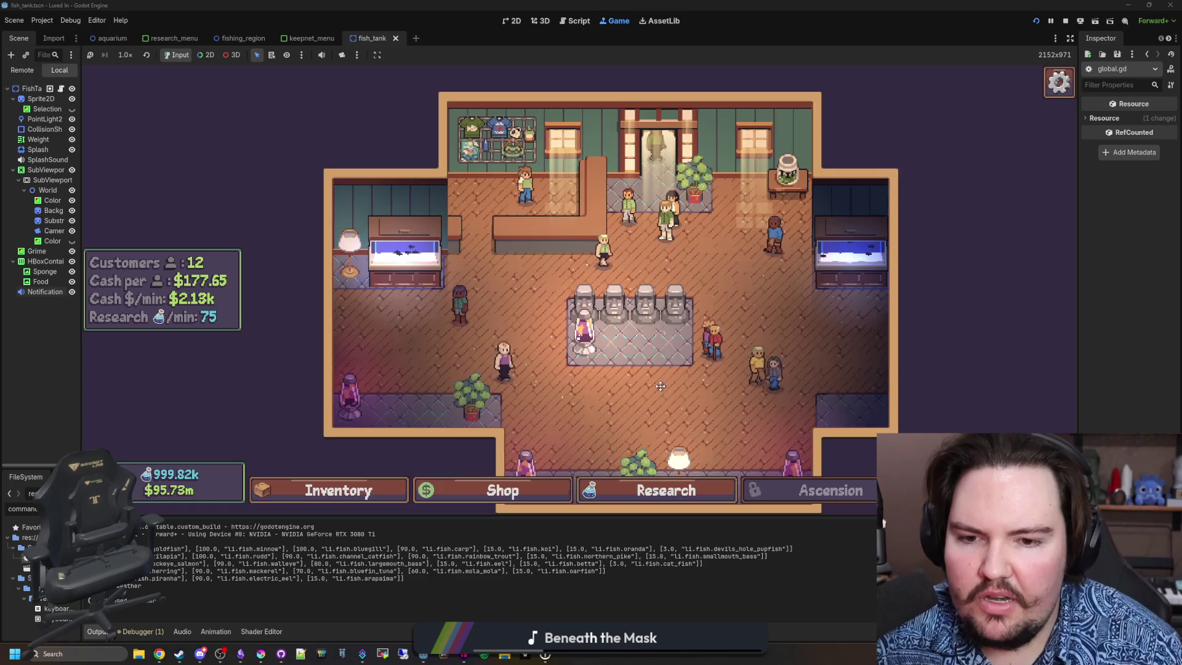
scroll(606, 337, down, 3)
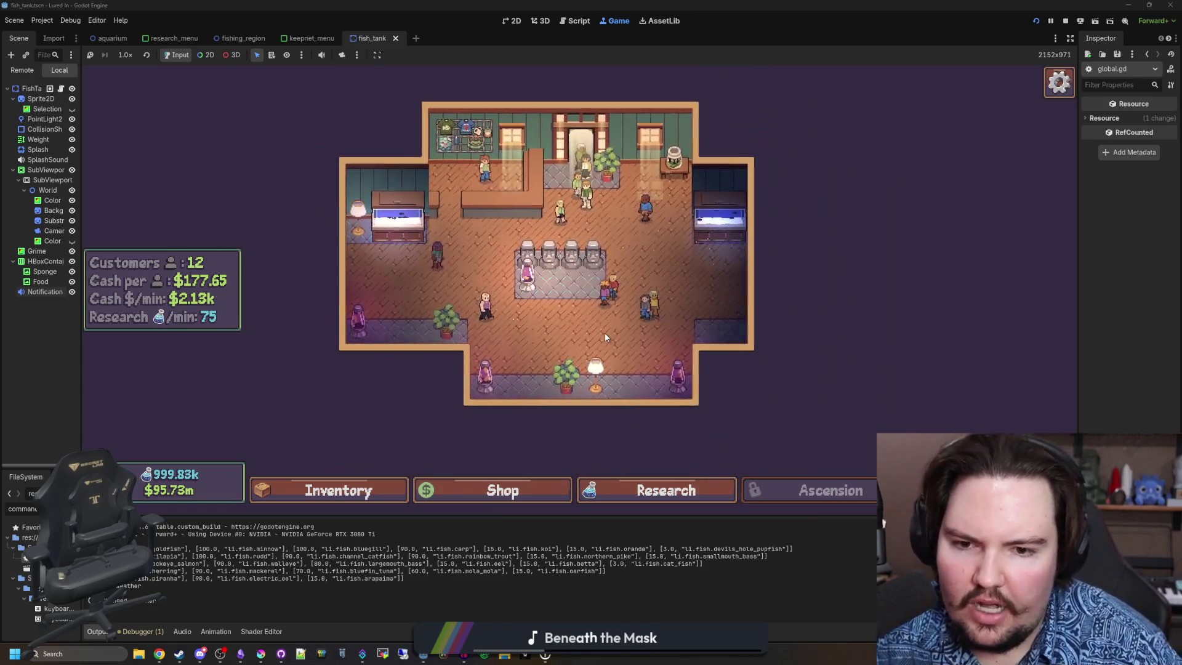
scroll(605, 337, up, 3)
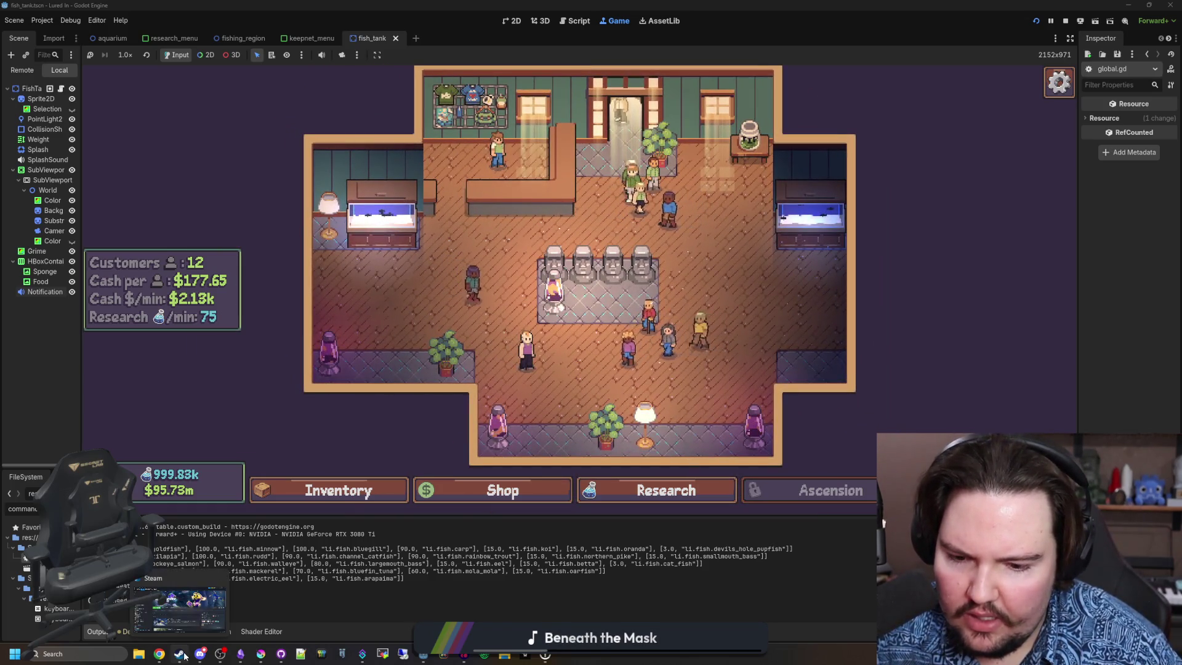
- Type 'des' in Windows search, clear it, and dismiss the panel back to the running shop
click(84, 651)
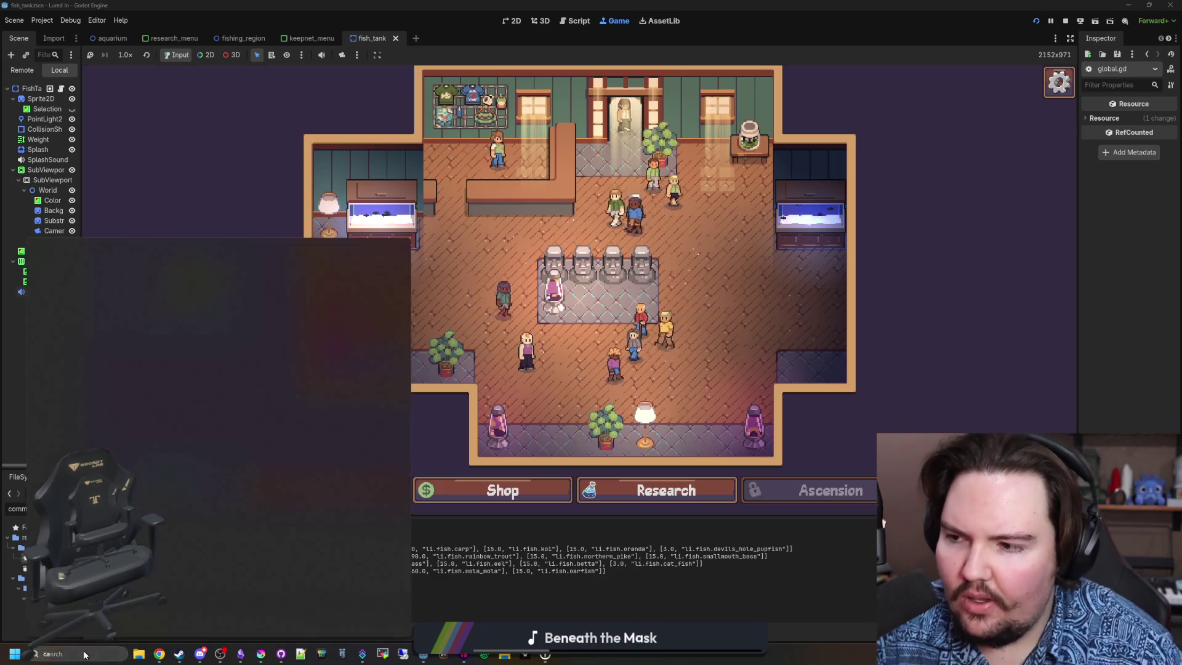
text(des)
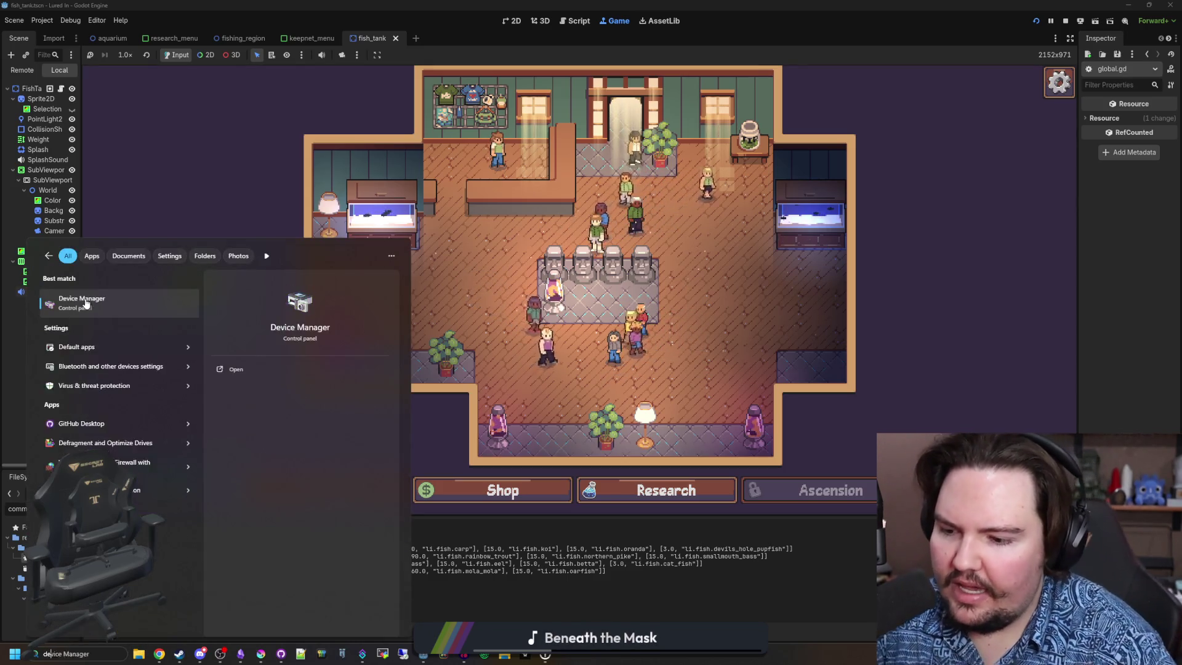
key(BackSpace)
key(BackSpace)
key(BackSpace)
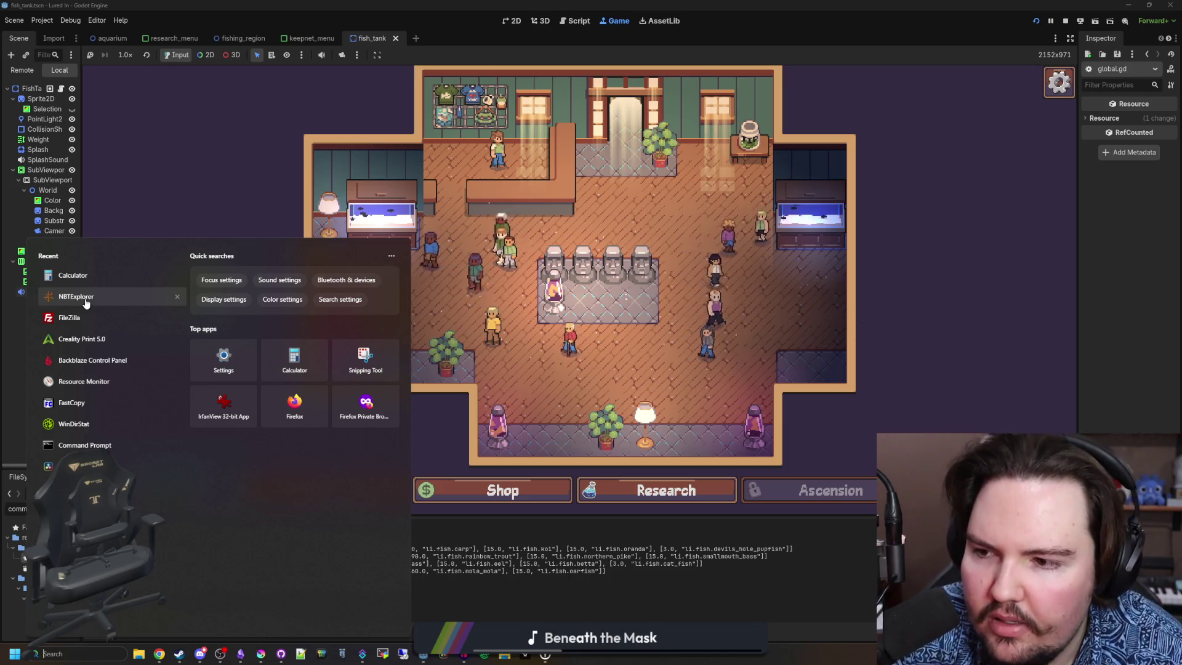
click(564, 367)
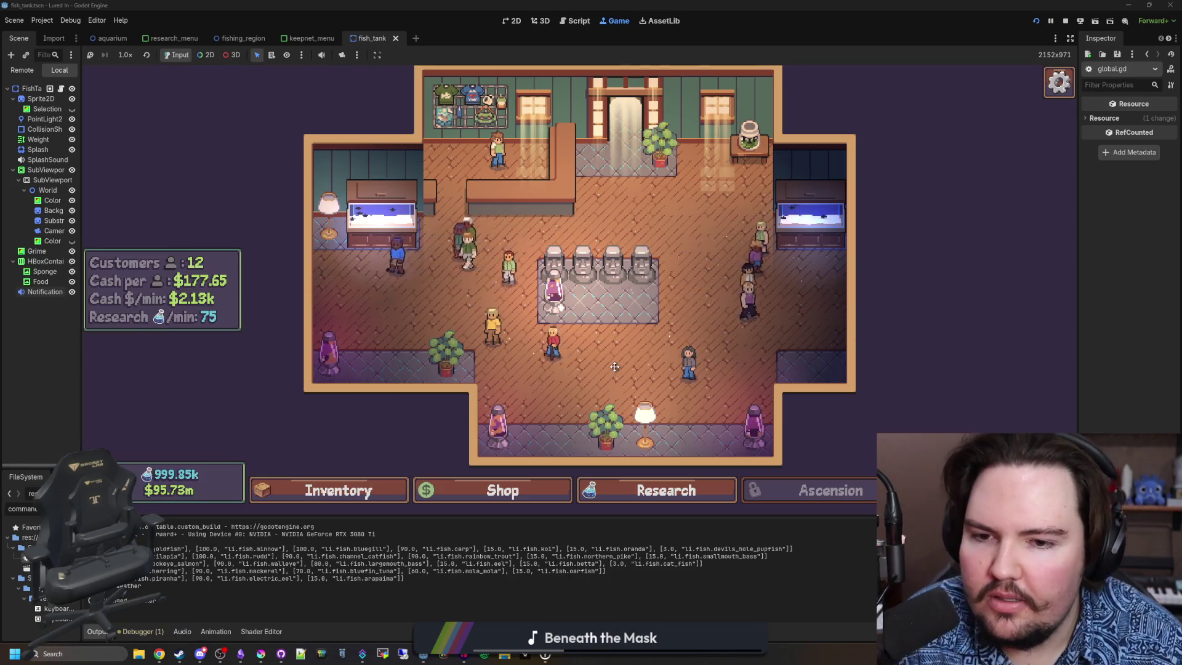
scroll(556, 404, up, 4)
scroll(638, 331, down, 4)
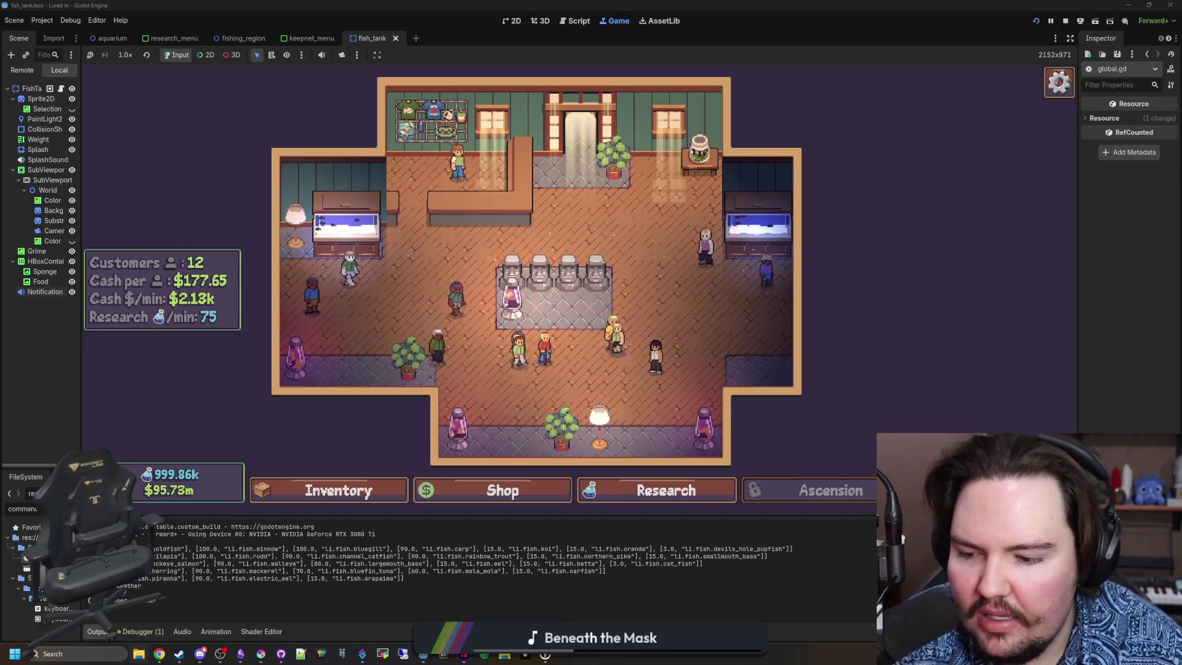
- Bring the Steam library window forward and move it higher on screen
click(181, 656)
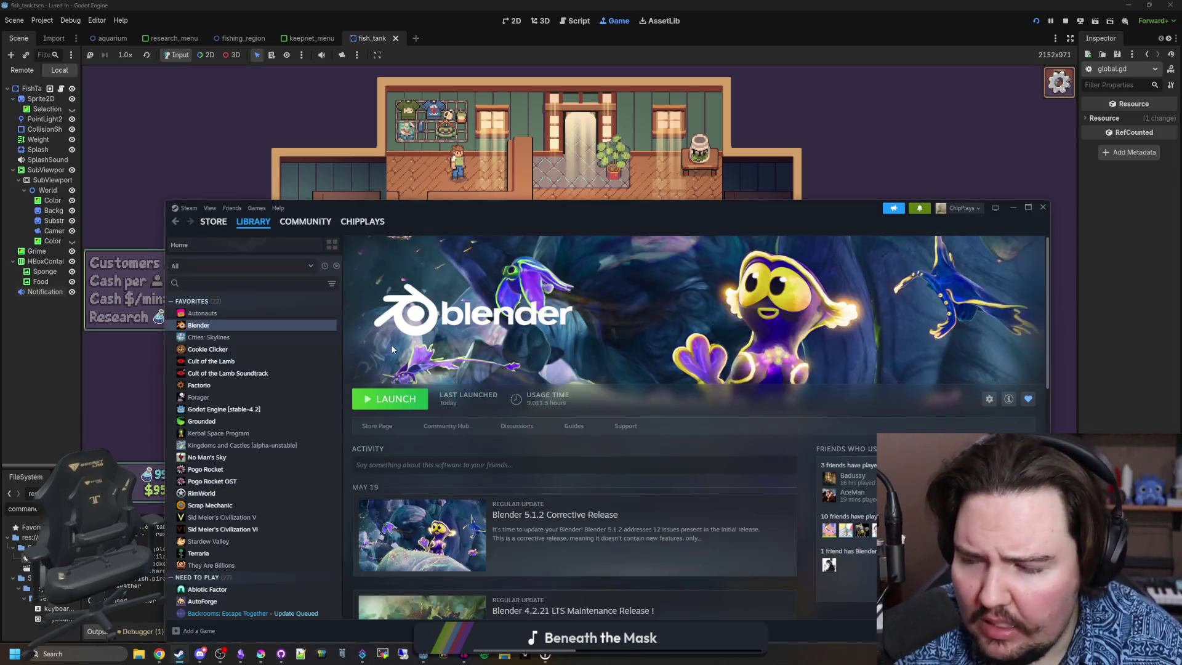
drag(511, 218, 522, 131)
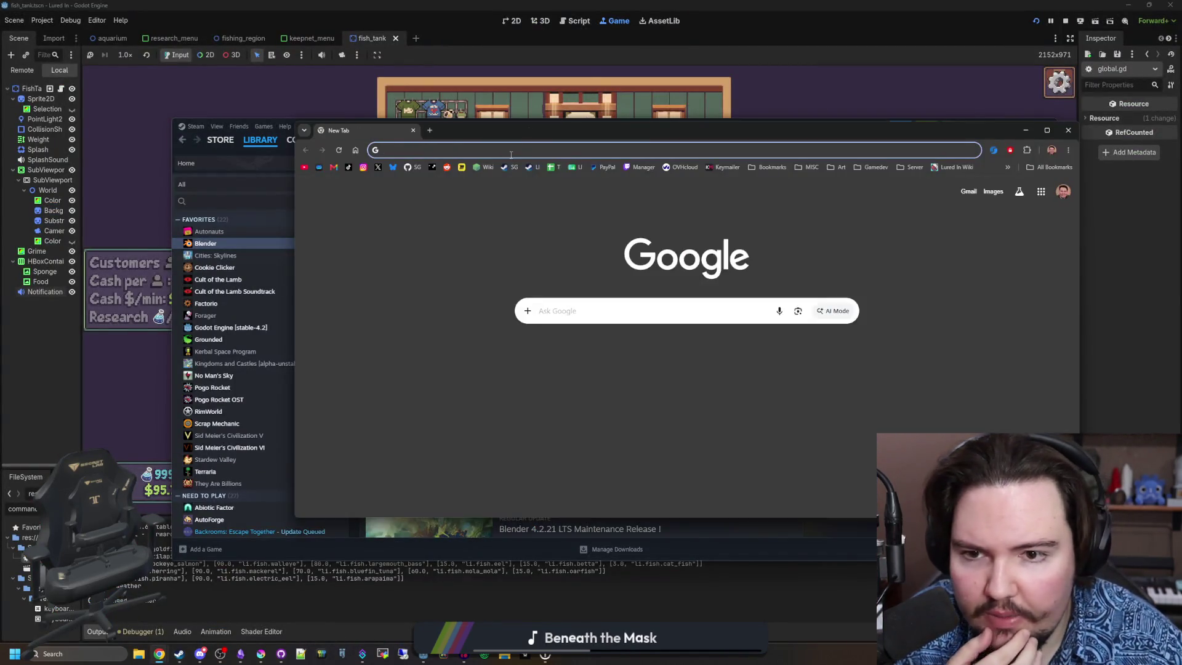
- Open the Lured In Steam store page and close the live broadcast mini-player
click(528, 169)
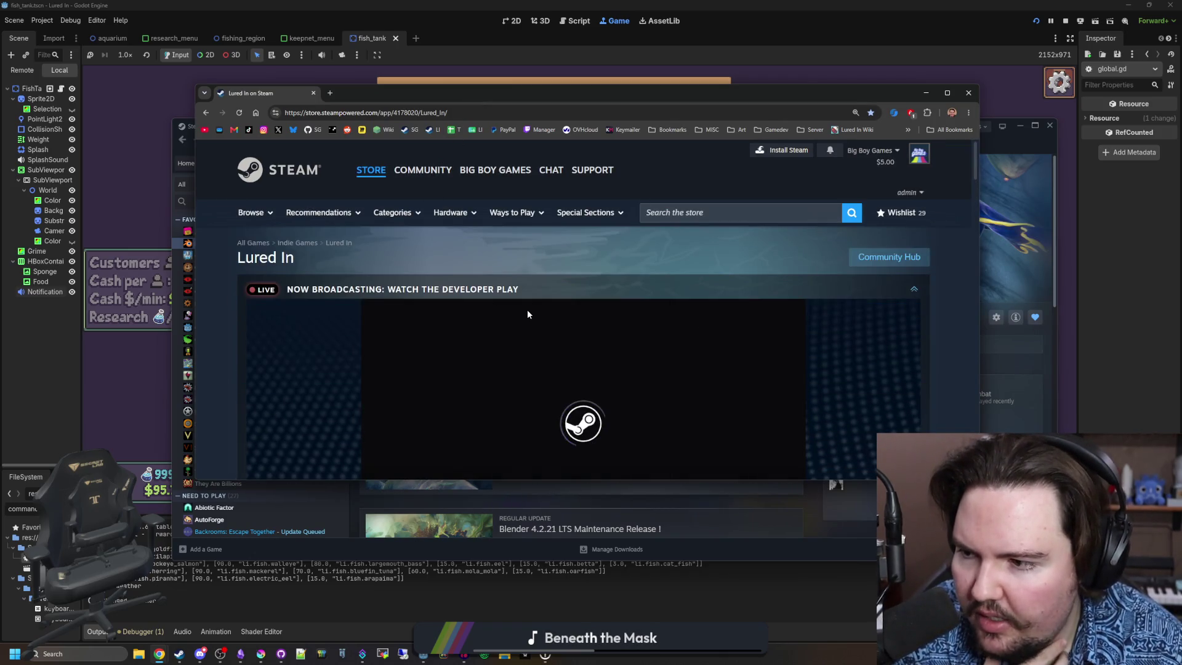
scroll(527, 314, down, 2)
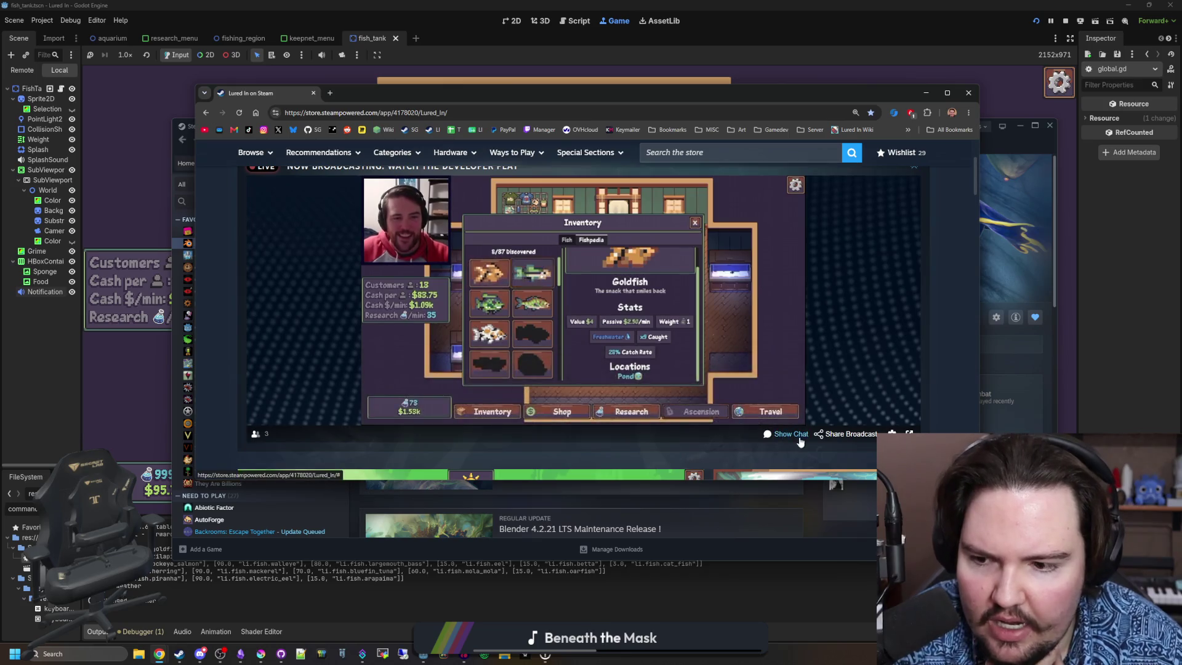
scroll(889, 249, up, 1)
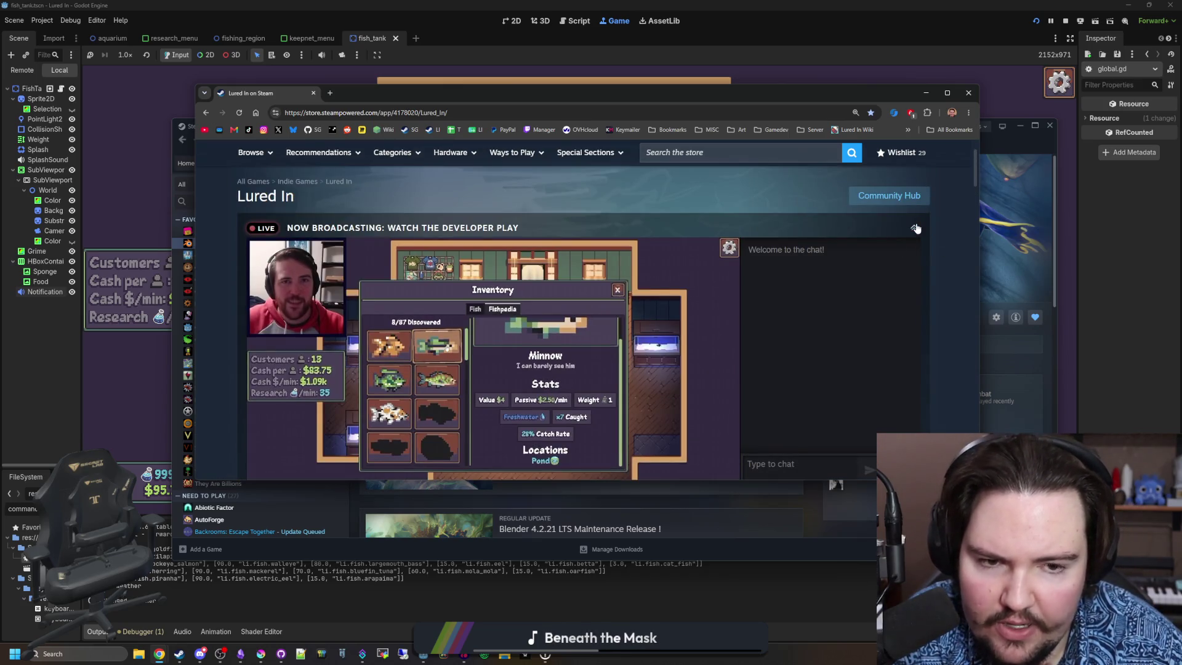
click(915, 228)
scroll(711, 312, down, 3)
scroll(710, 312, up, 1)
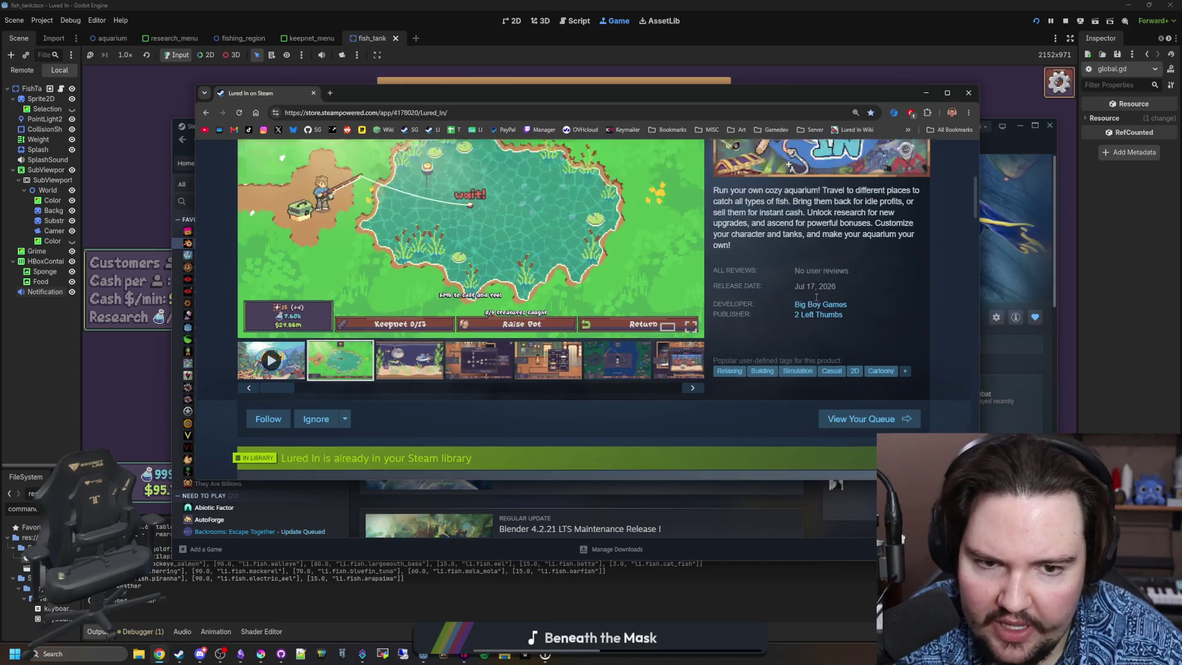
scroll(833, 306, down, 15)
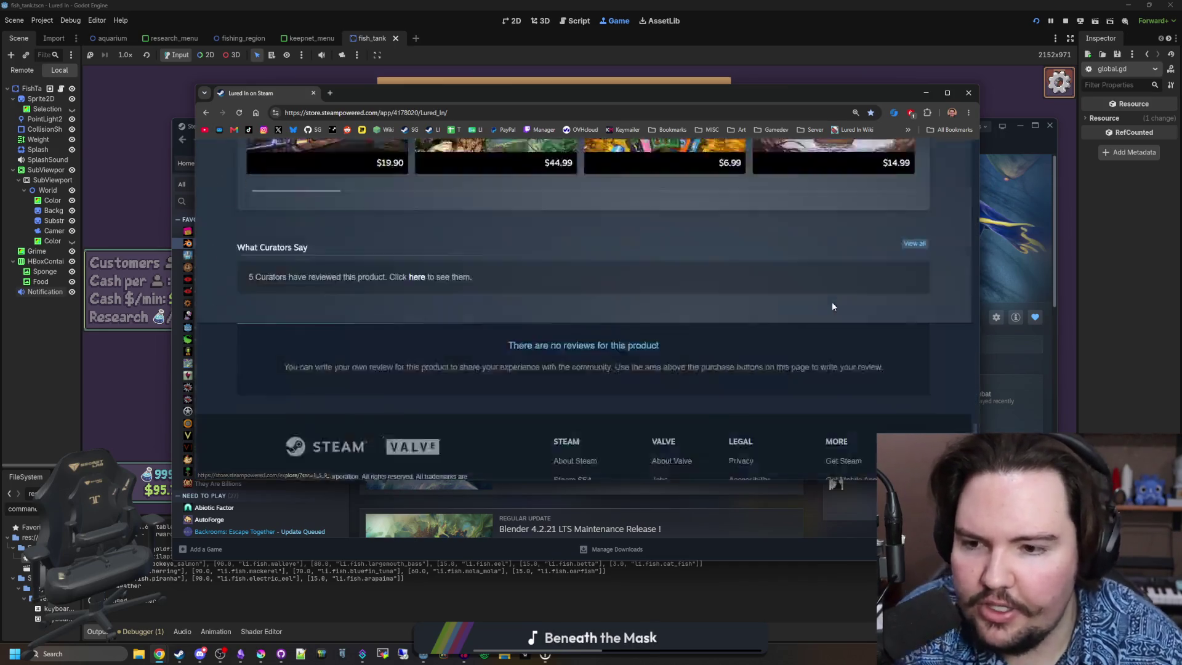
scroll(833, 306, up, 5)
scroll(833, 306, down, 3)
scroll(833, 306, up, 6)
scroll(833, 306, up, 15)
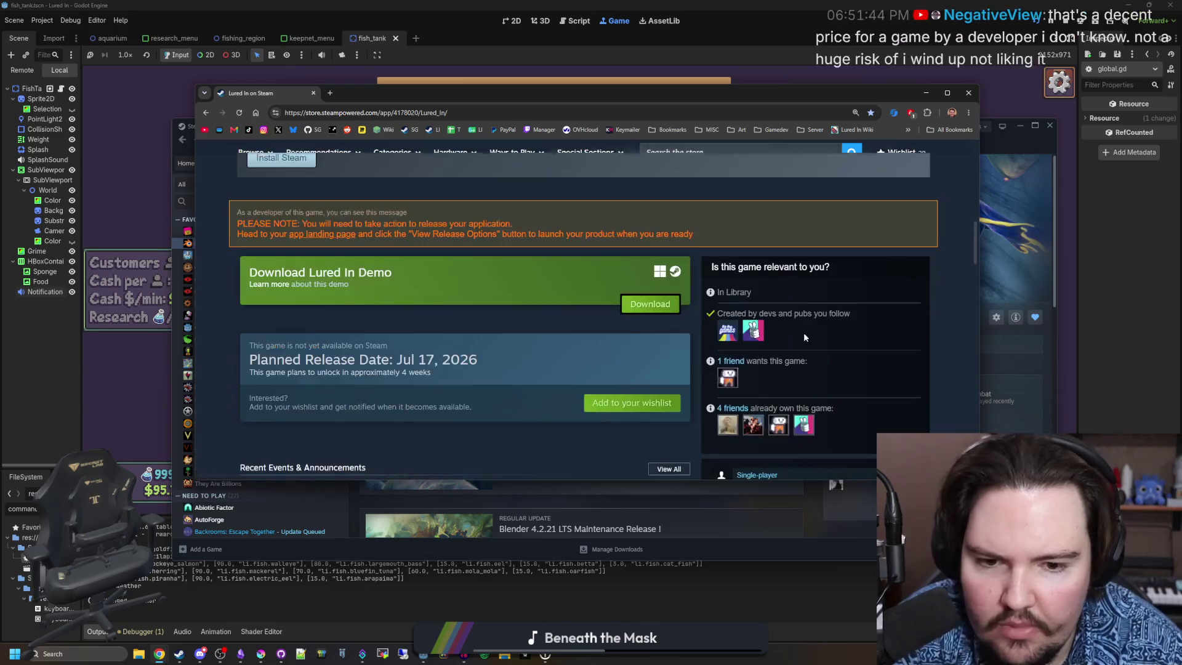
scroll(266, 262, down, 1)
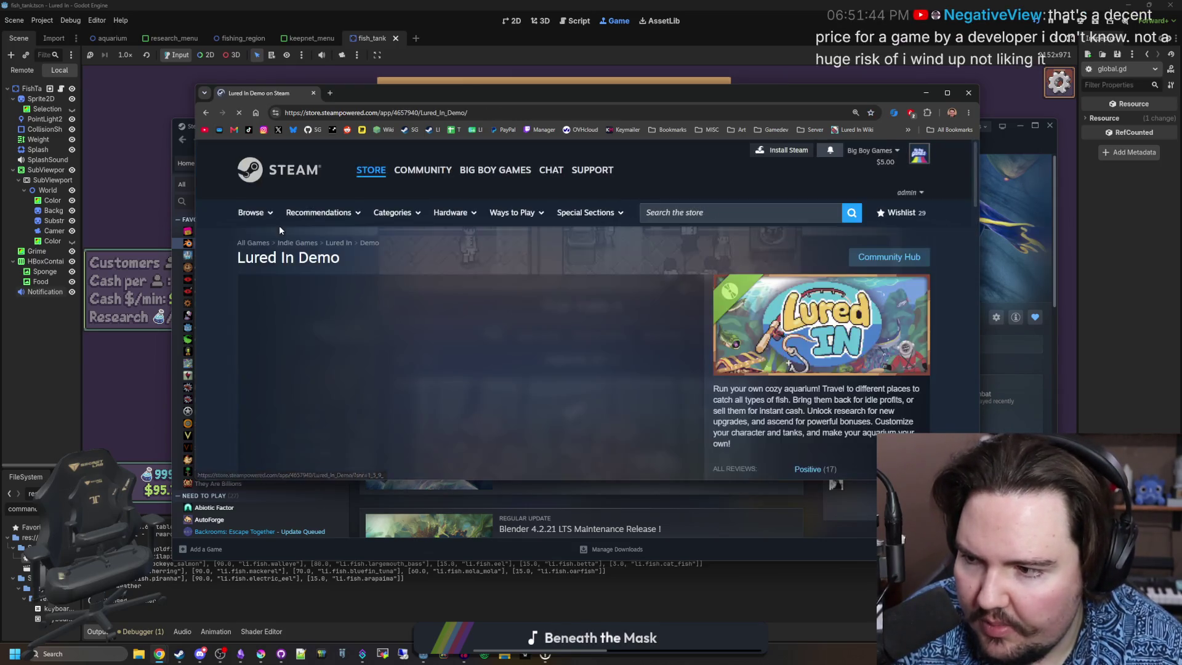
scroll(970, 356, down, 10)
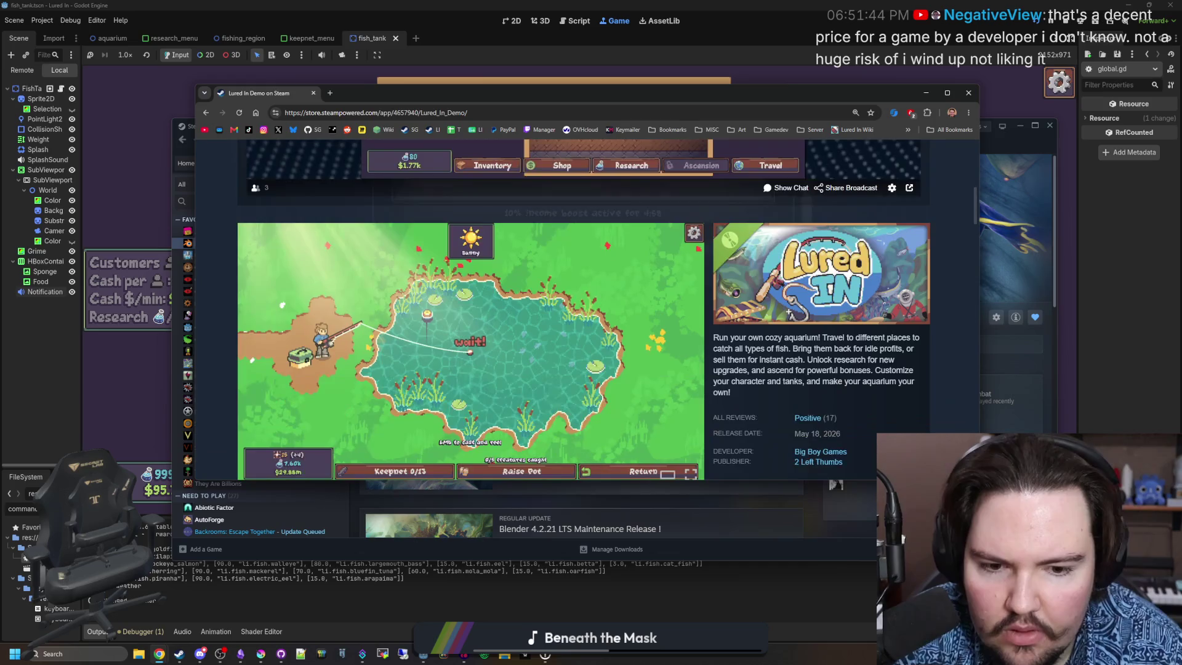
click(948, 354)
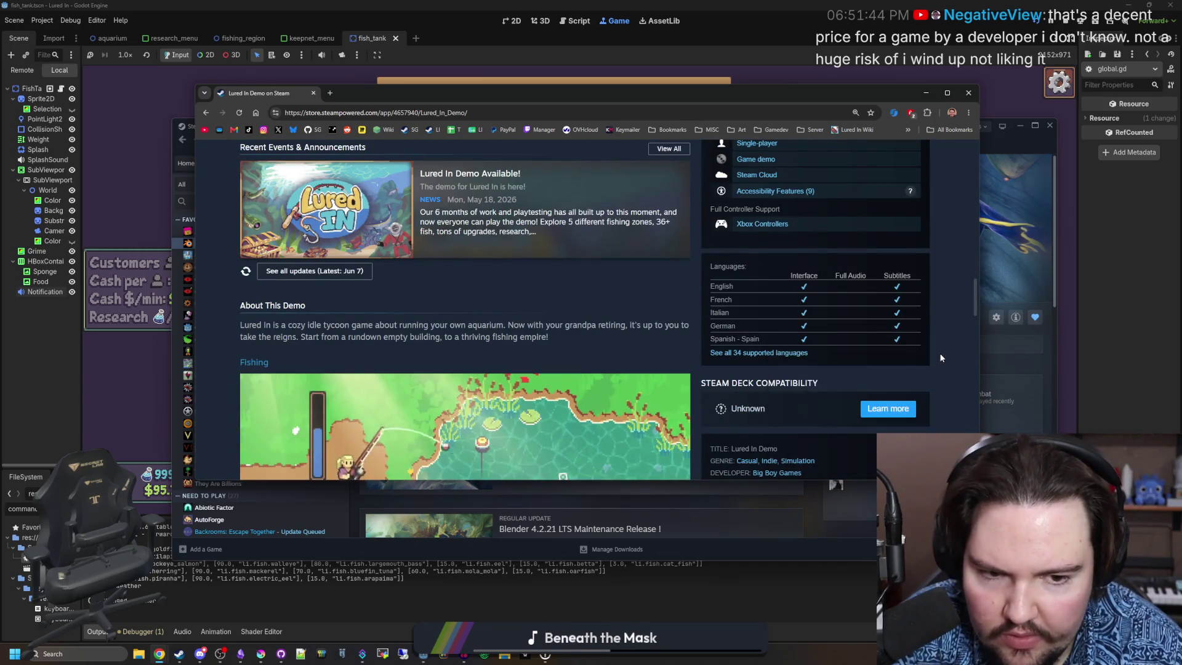
- Remove the 'Your Languages' filter and read through all 17 Lured In Demo reviews
scroll(671, 321, down, 15)
scroll(686, 319, down, 5)
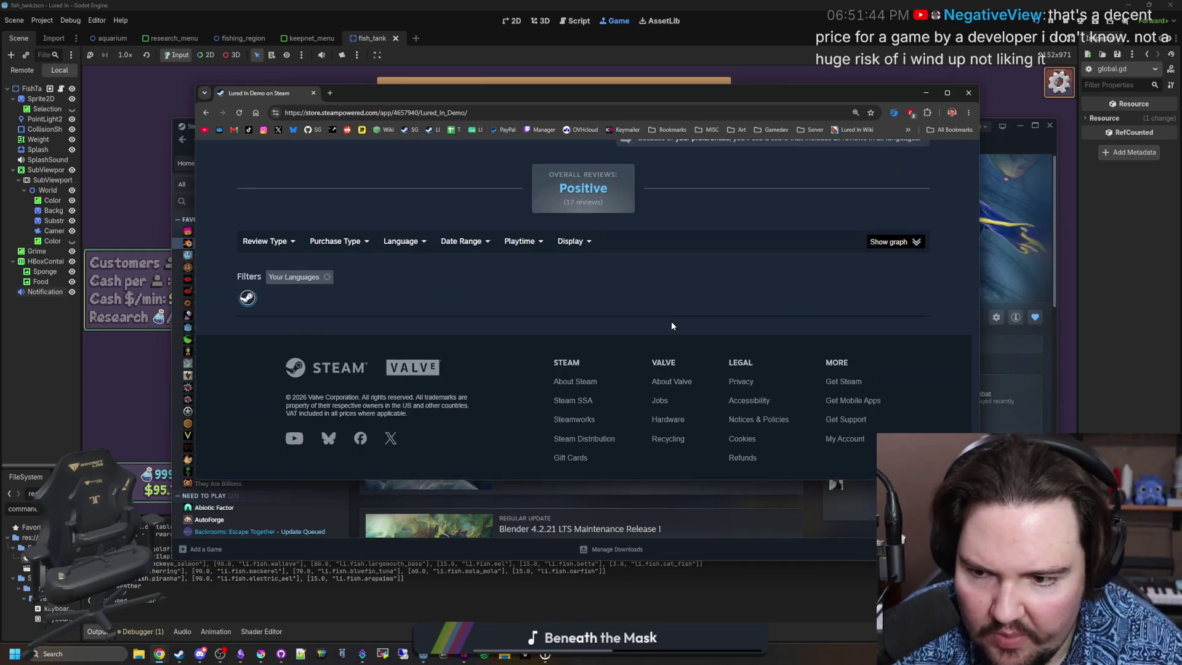
click(328, 277)
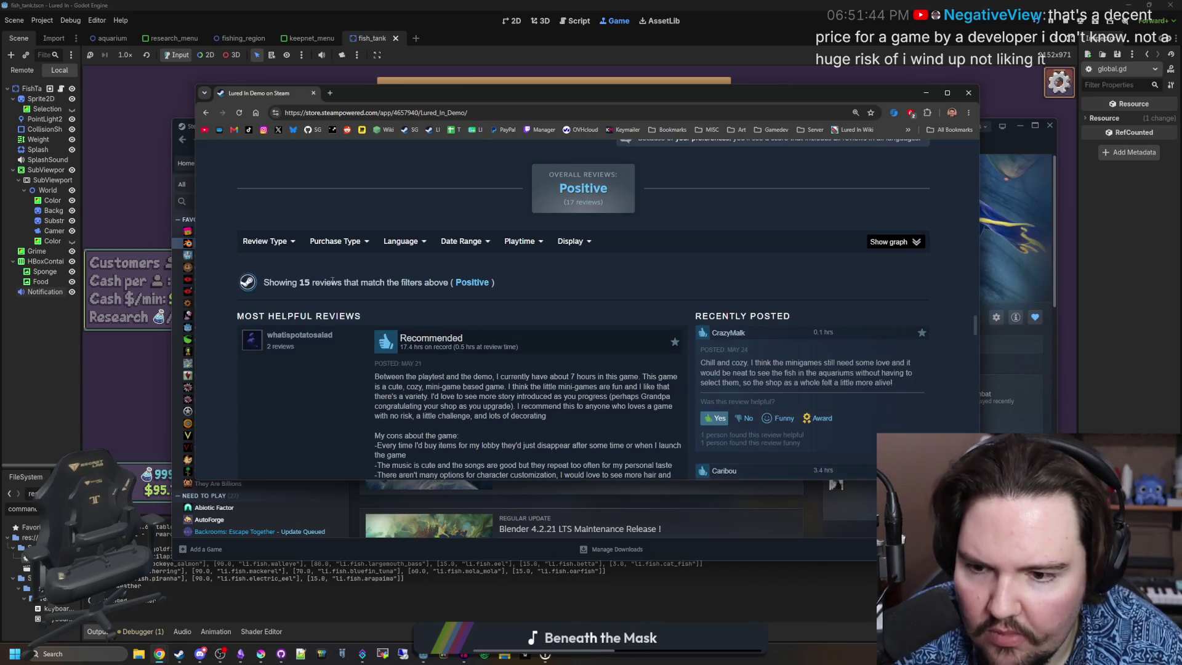
scroll(426, 313, down, 1)
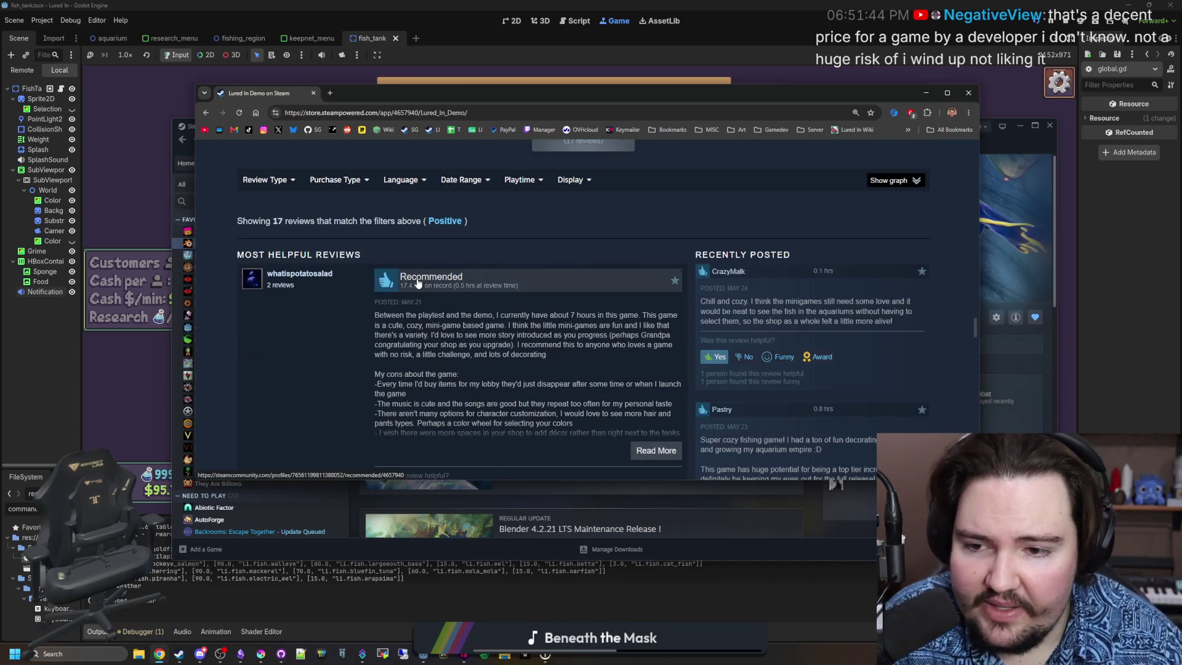
scroll(417, 282, down, 3)
scroll(417, 281, down, 10)
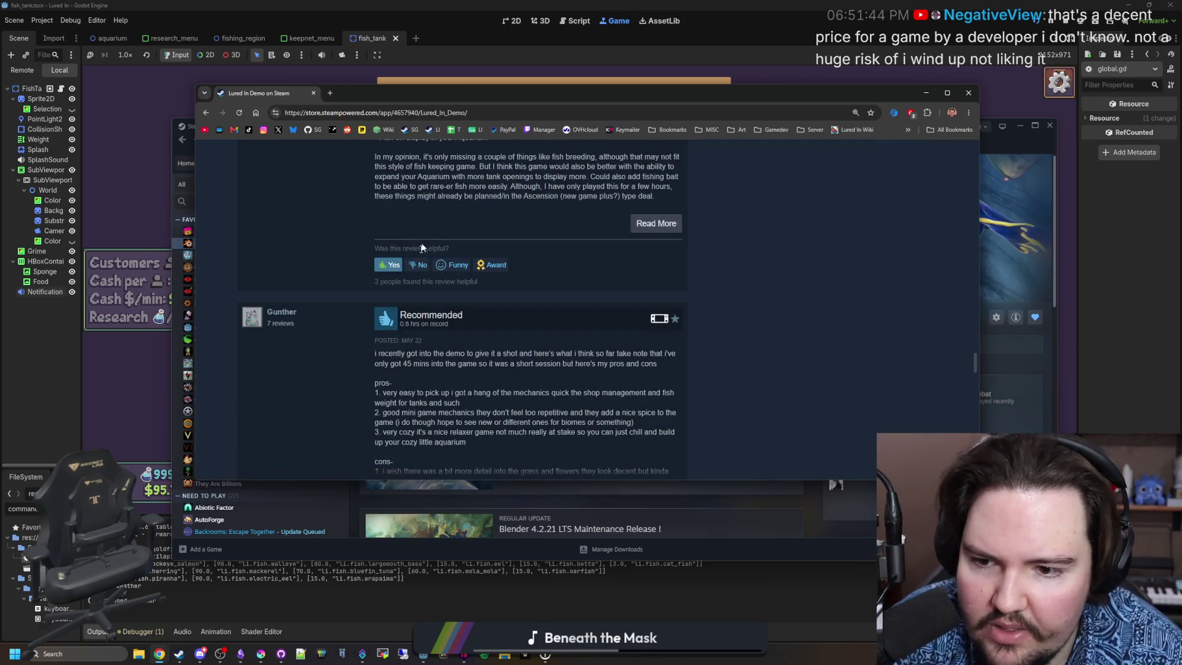
scroll(413, 284, down, 4)
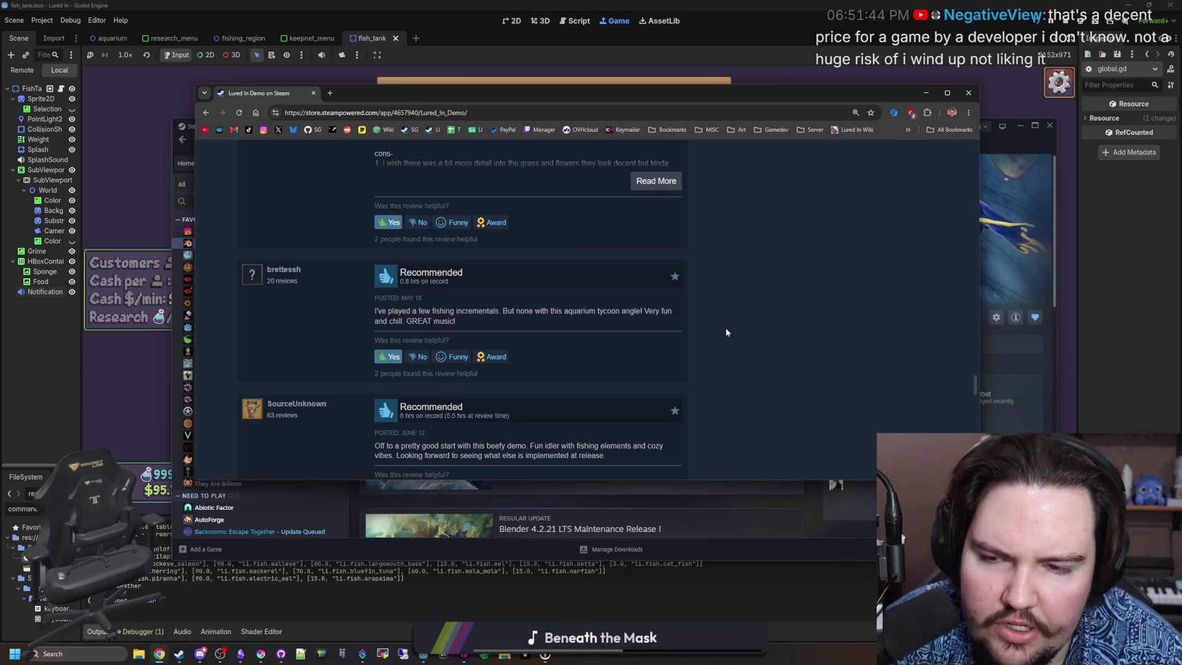
scroll(782, 304, up, 2)
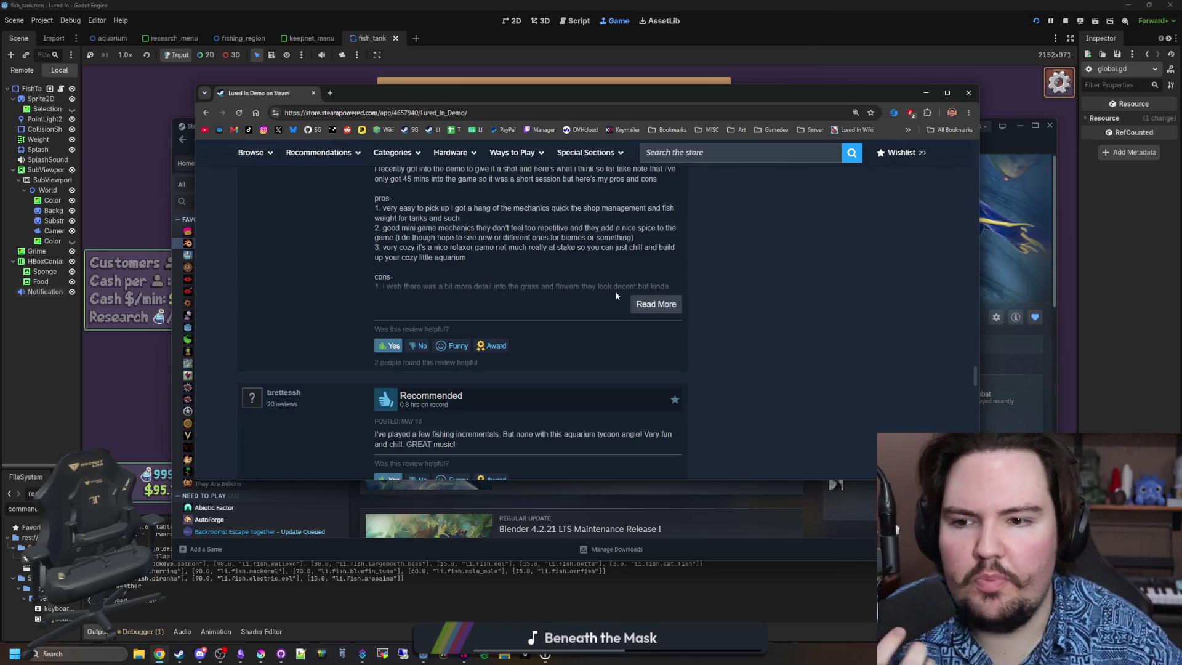
scroll(628, 299, up, 2)
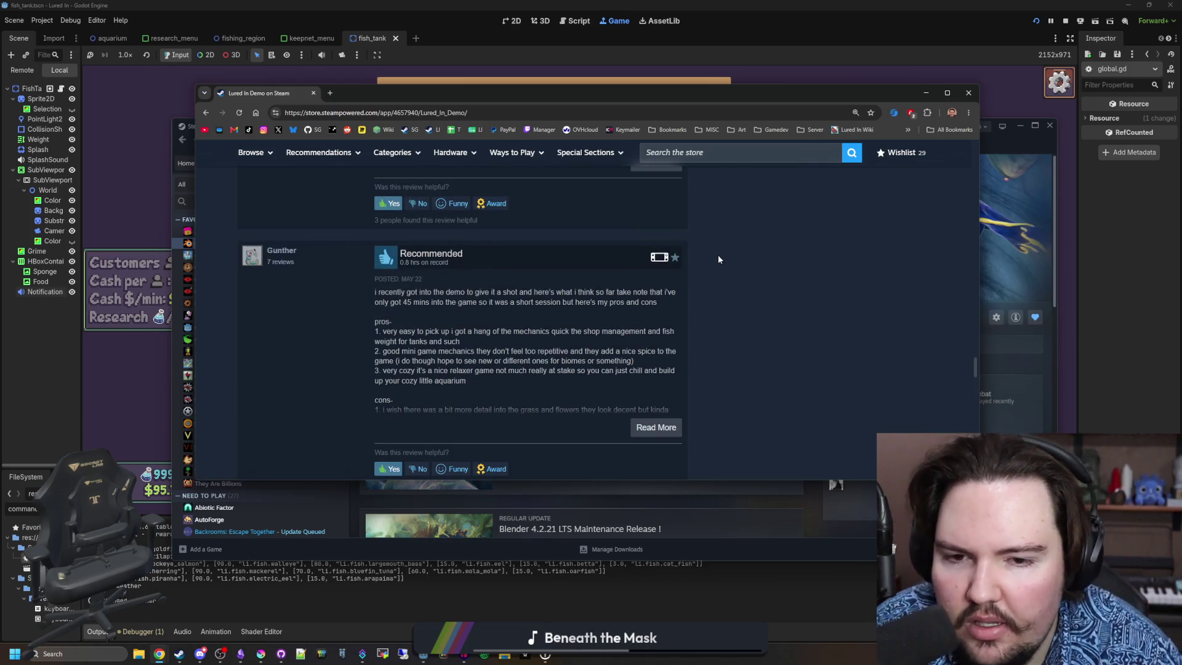
scroll(566, 323, down, 6)
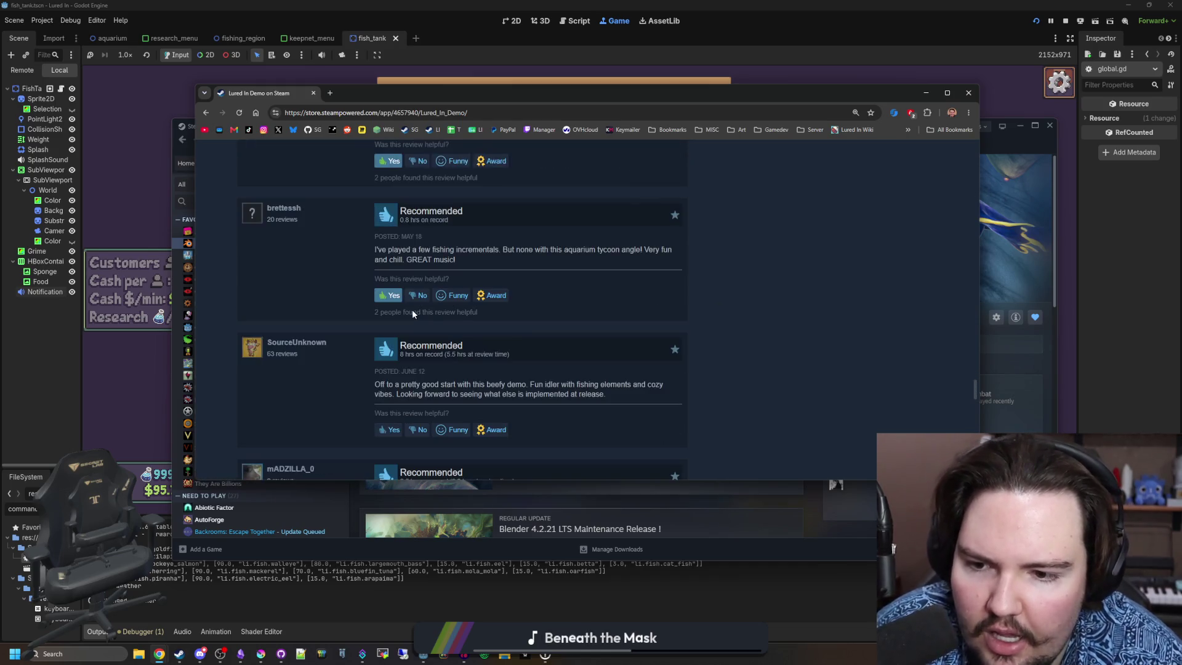
scroll(427, 313, down, 3)
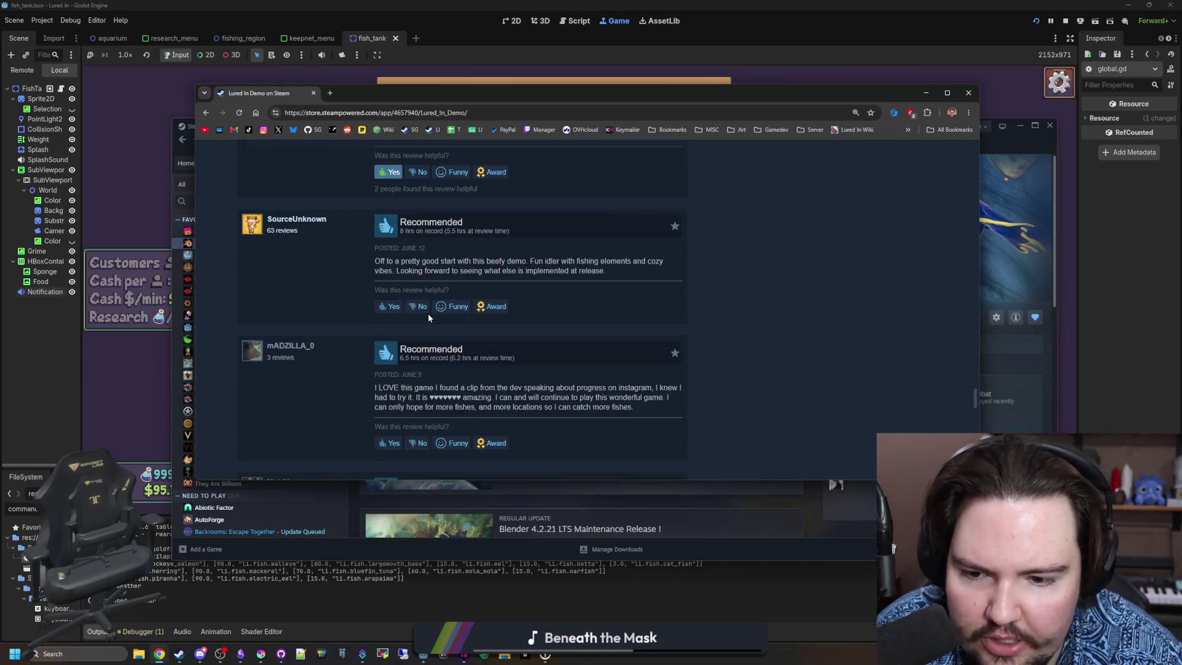
scroll(428, 312, up, 3)
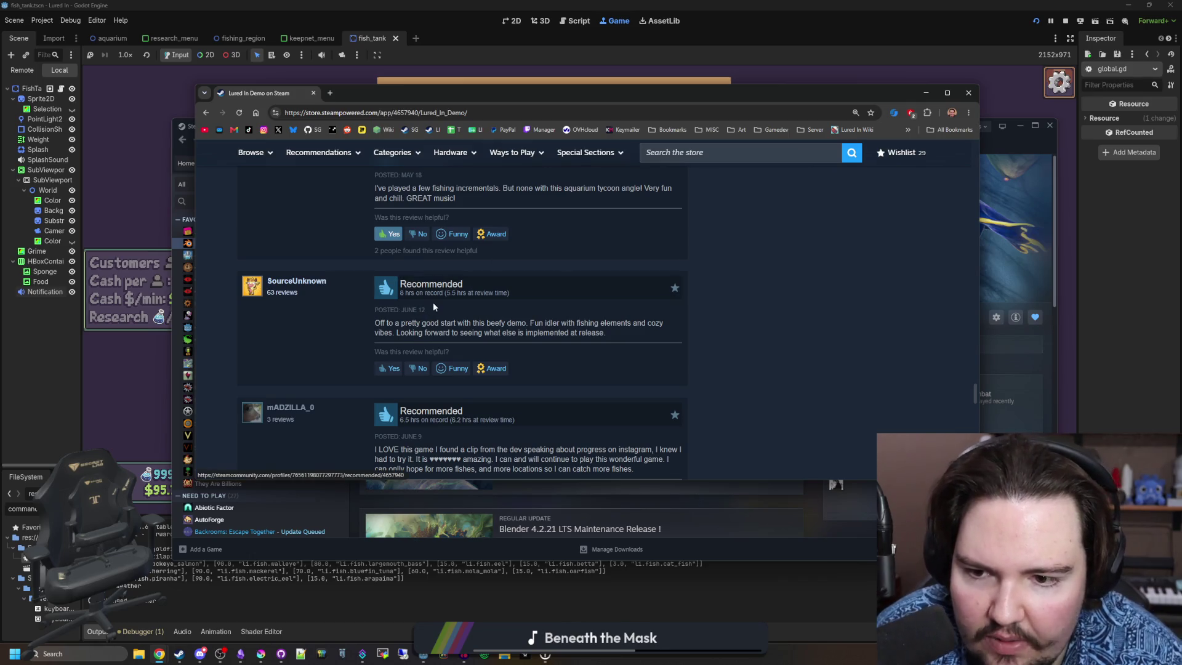
scroll(431, 302, down, 4)
scroll(456, 319, down, 2)
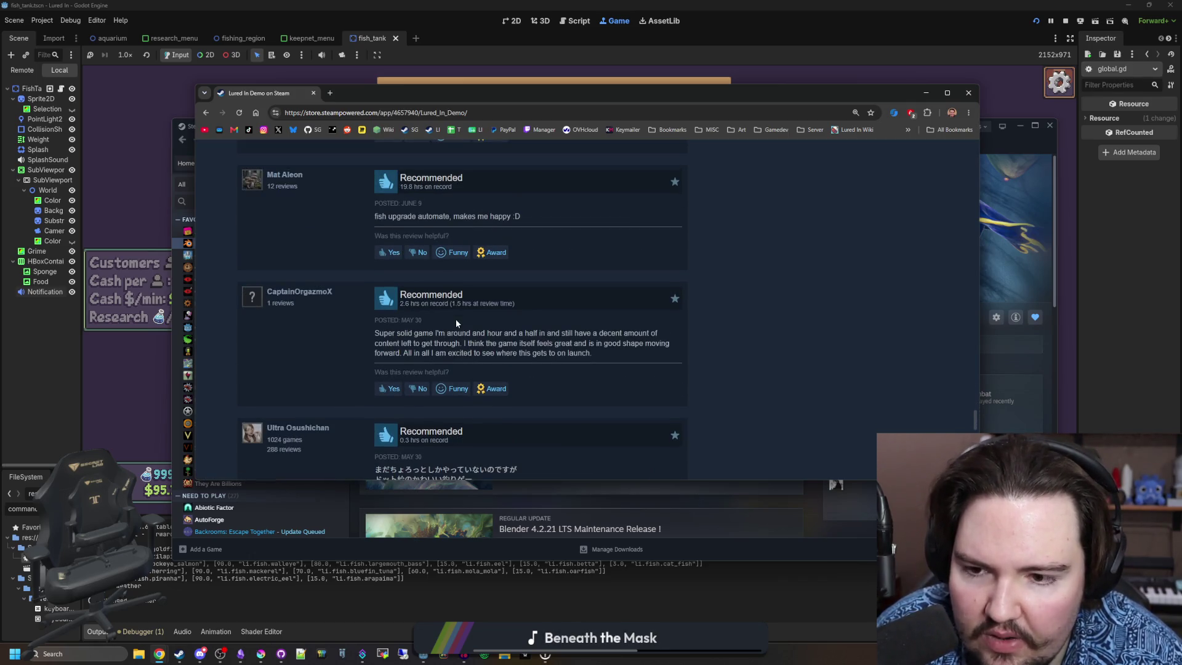
scroll(428, 315, down, 2)
scroll(427, 319, down, 4)
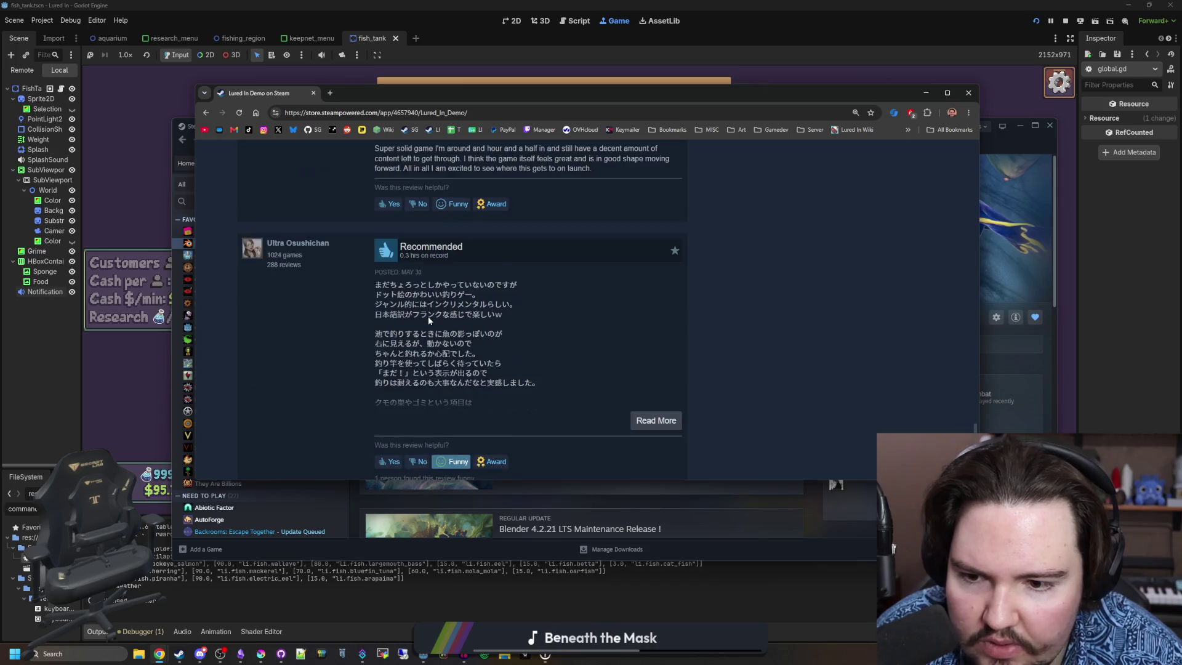
scroll(466, 328, down, 5)
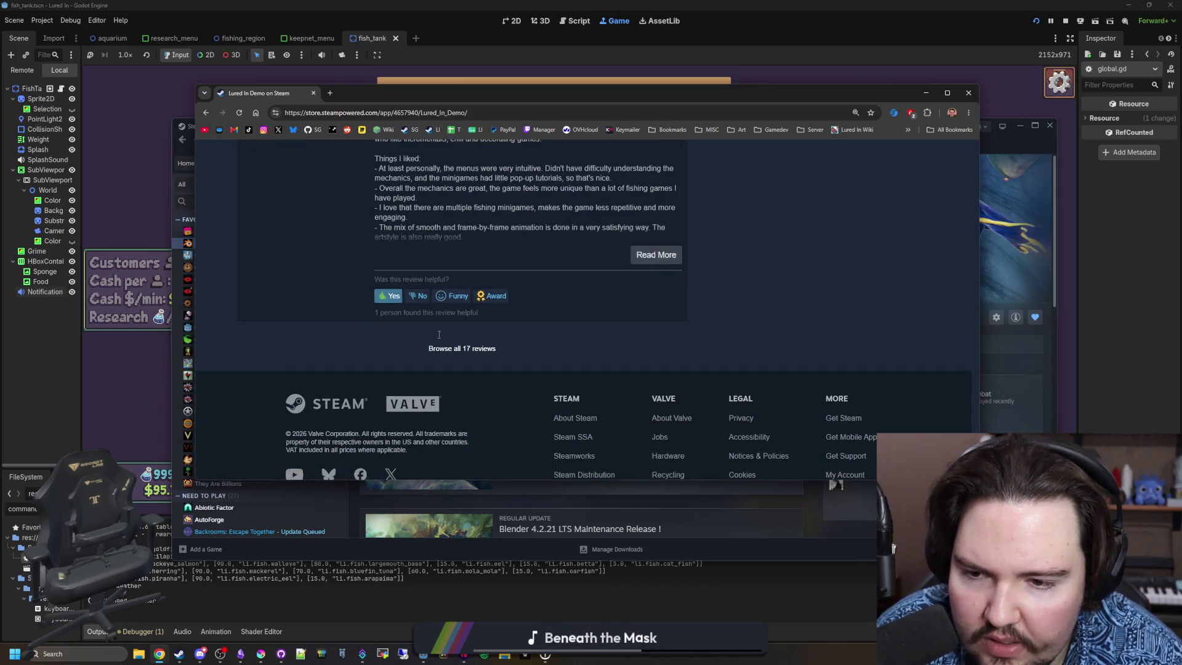
scroll(584, 439, up, 12)
scroll(550, 487, up, 5)
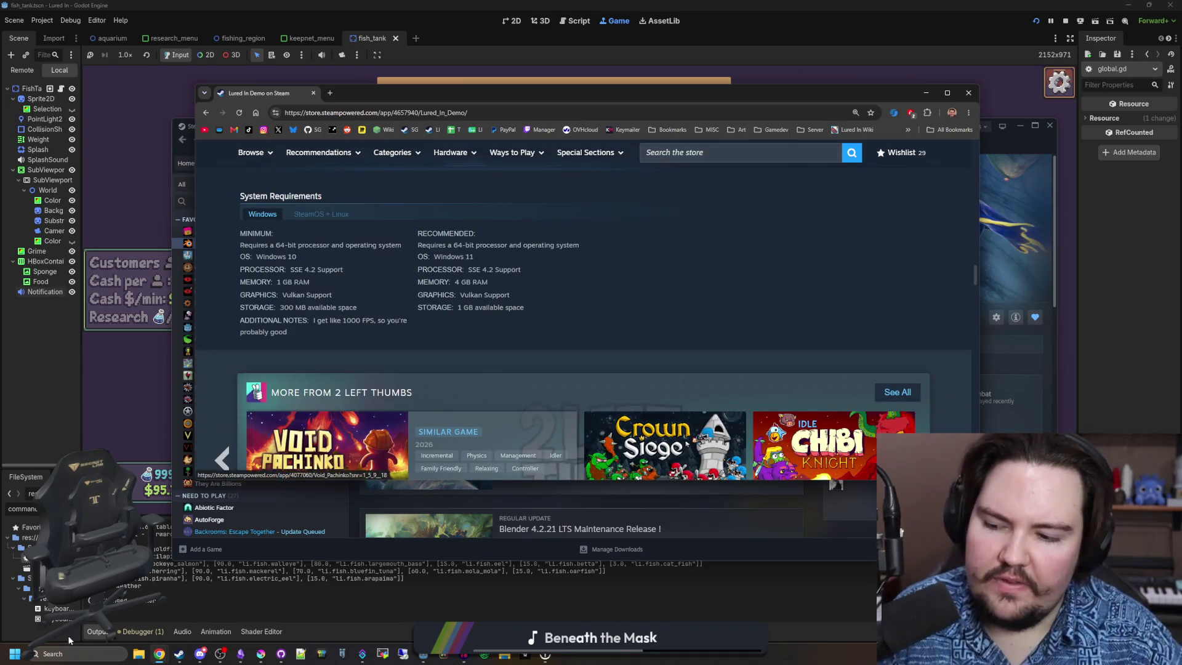
key(super)
- Open Calculator from the search, enter 8, then close it
text(calculator)
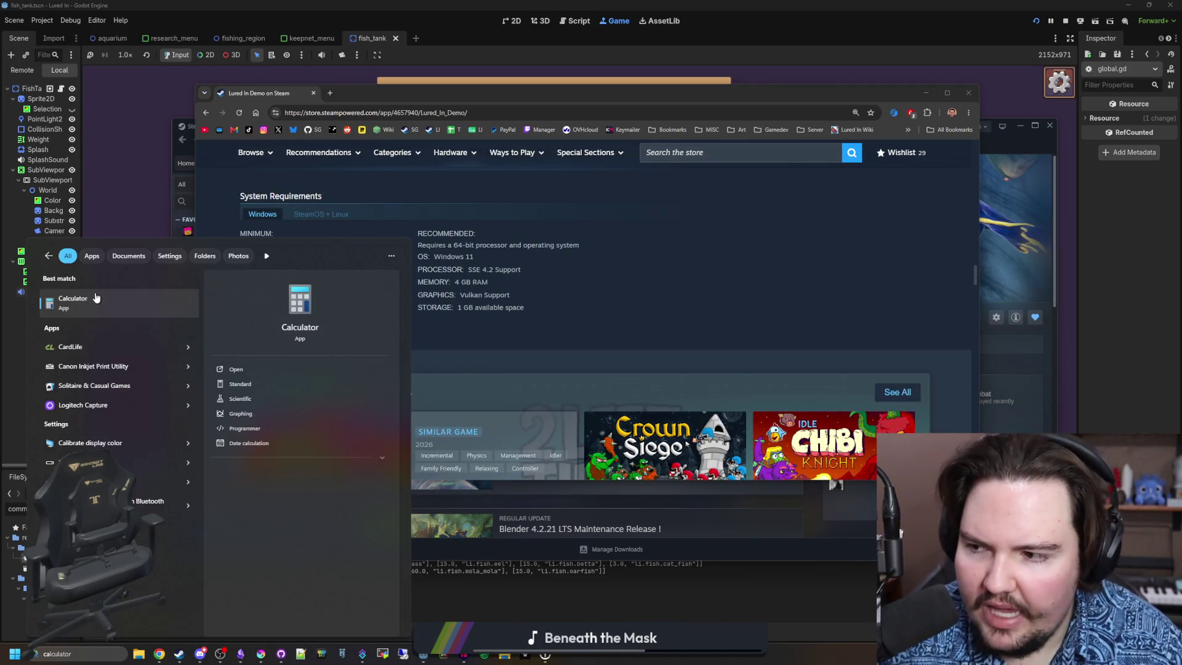
click(96, 298)
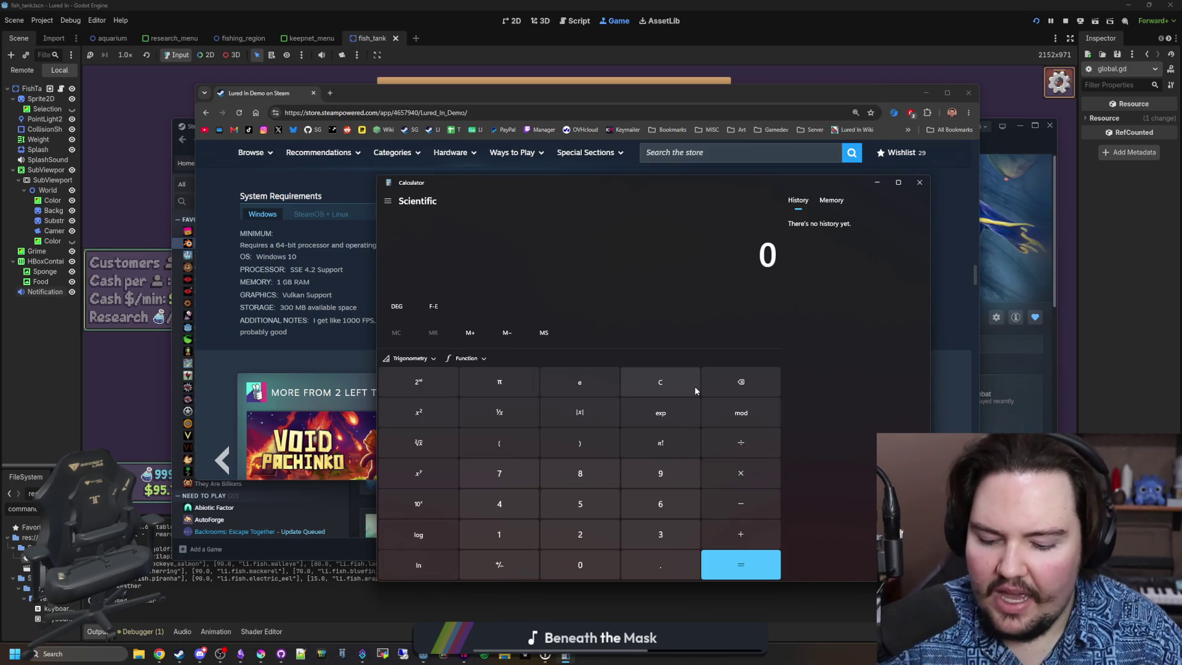
text(8)
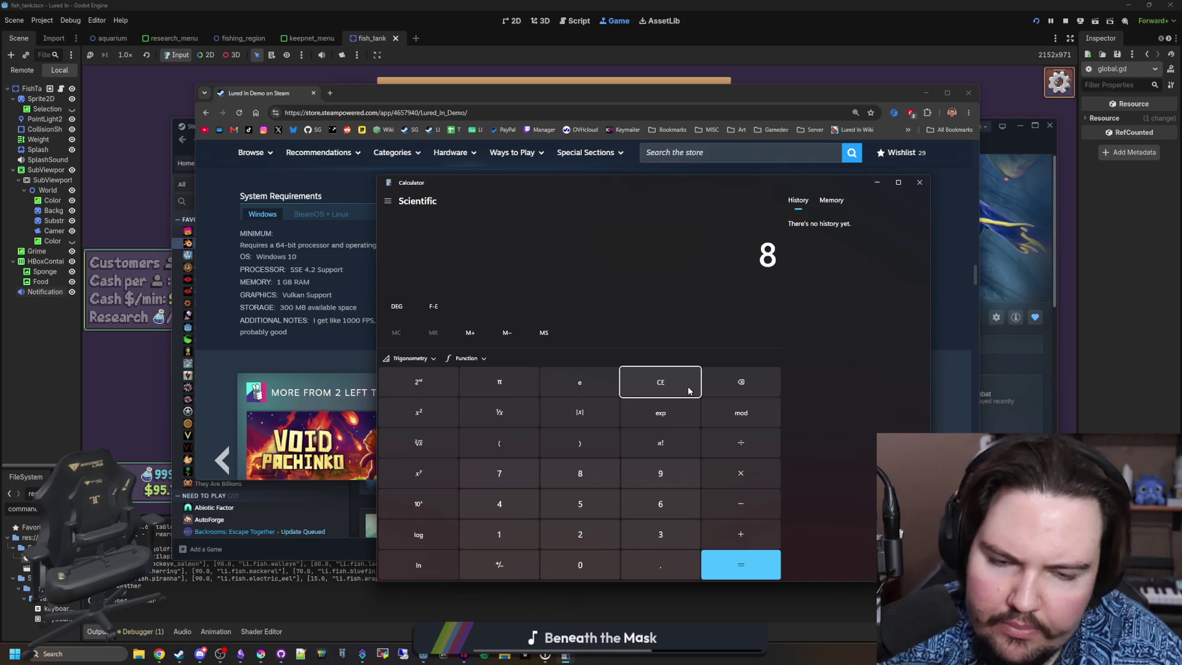
click(928, 181)
- Close the browser window showing the Lured In Demo store page
scroll(423, 248, up, 10)
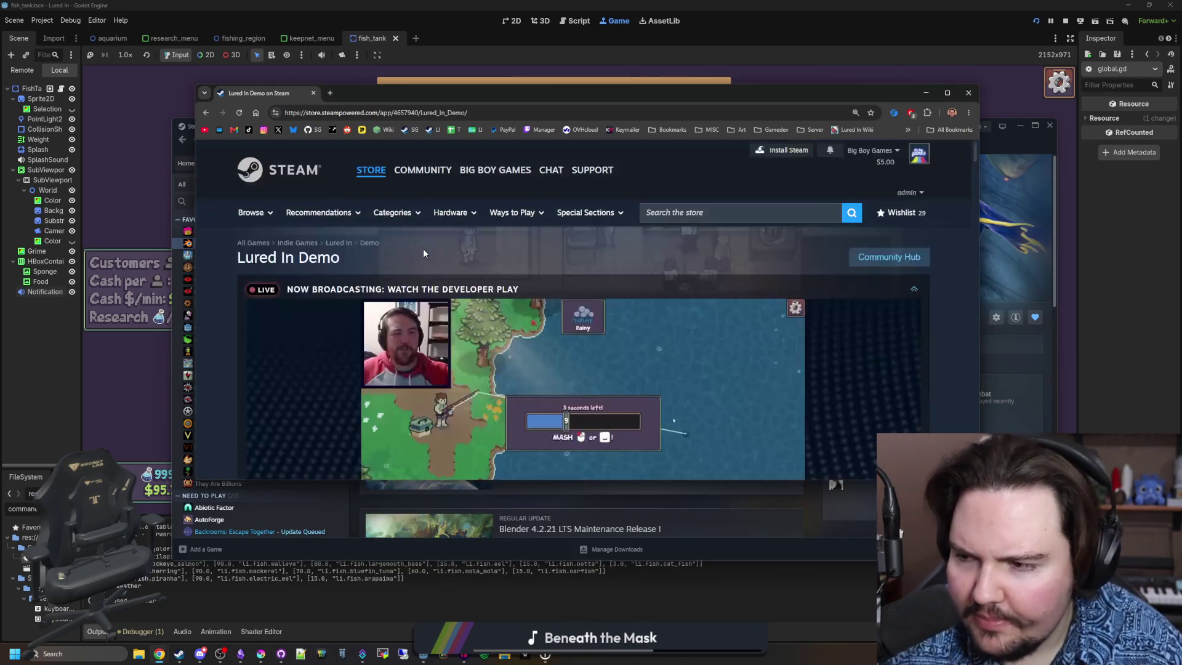
scroll(346, 326, down, 3)
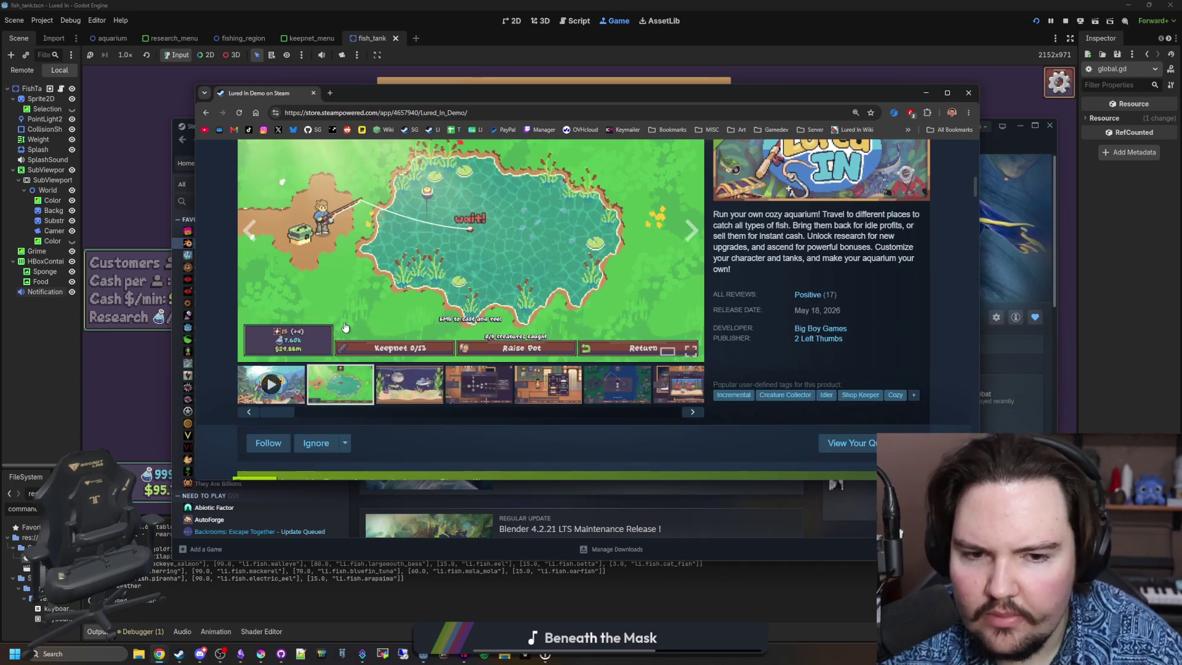
scroll(419, 289, up, 5)
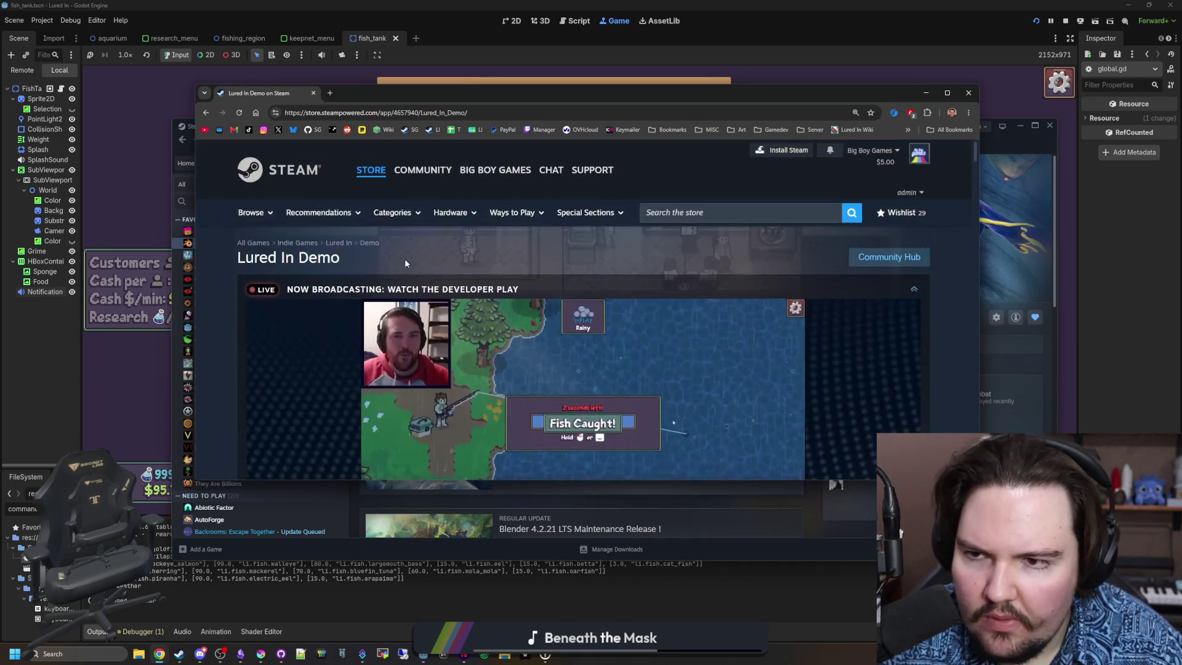
click(313, 93)
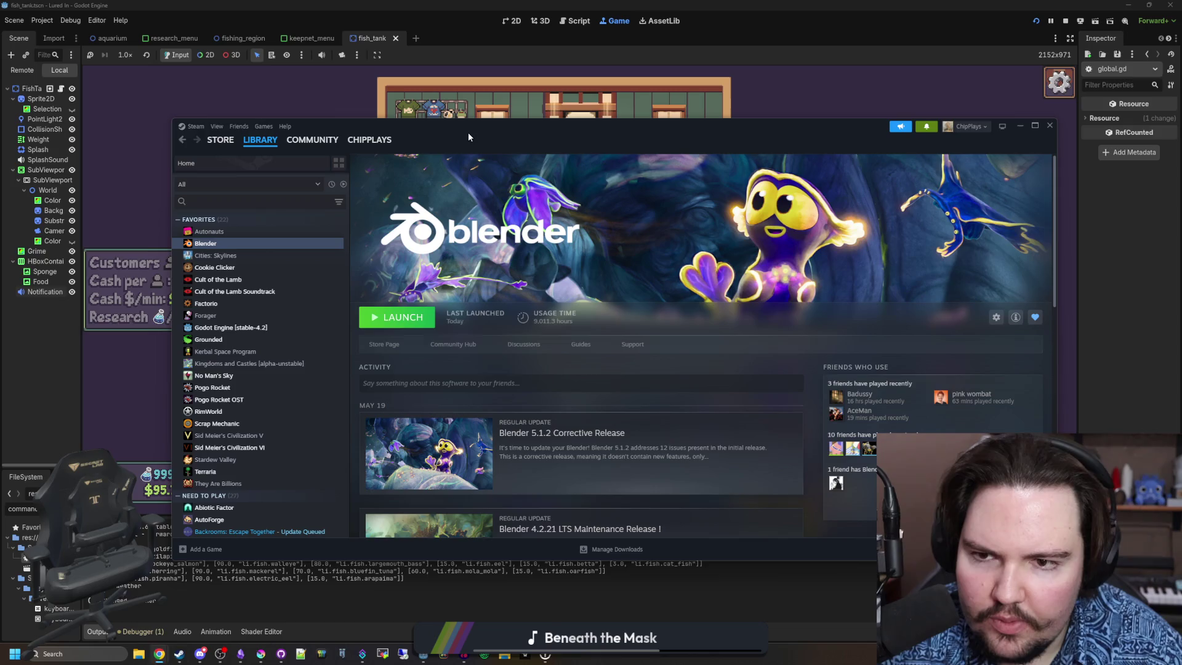
- Show Factorio's page in the Steam library and bring up Windows search
drag(476, 132, 470, 117)
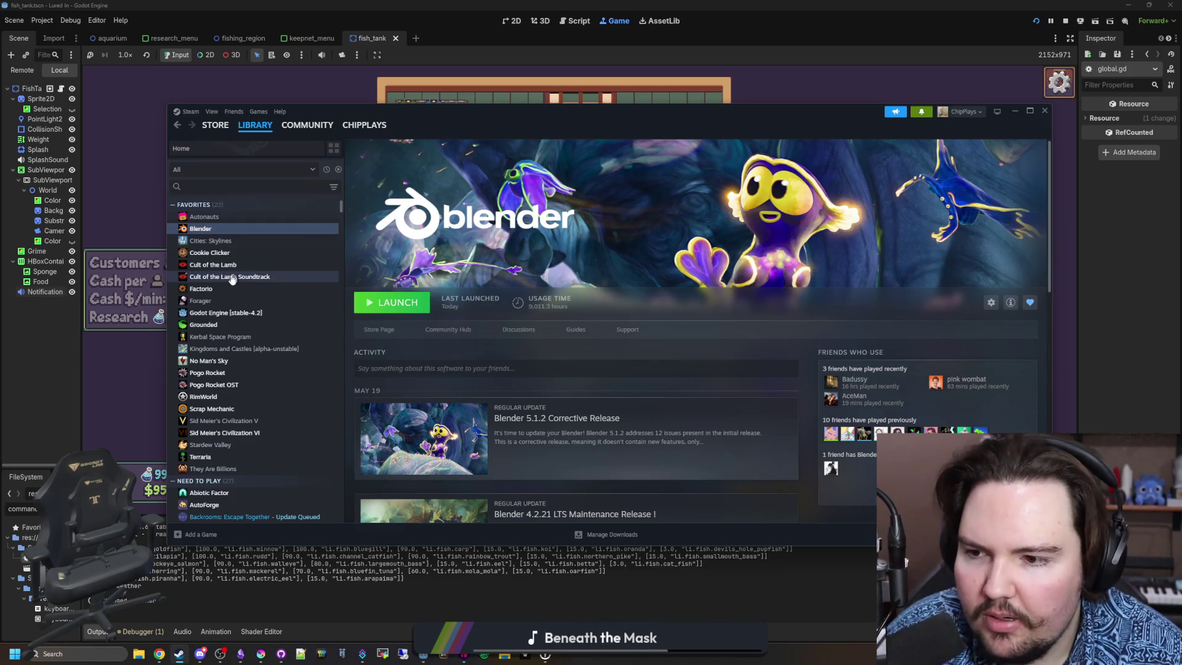
click(214, 288)
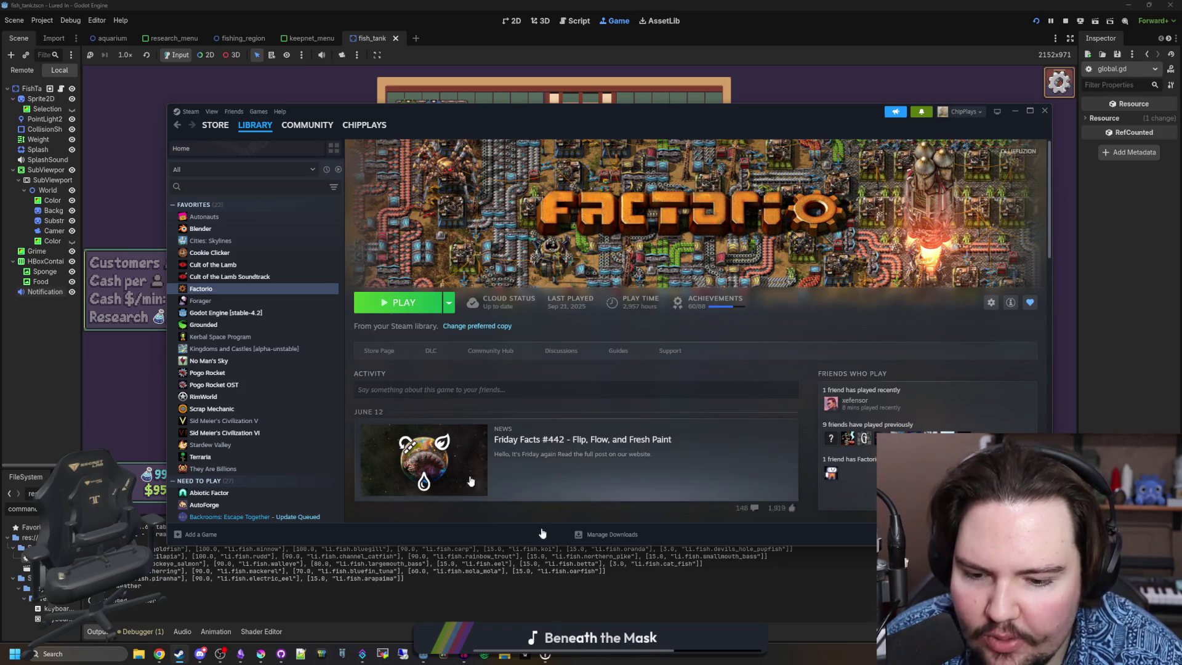
click(69, 660)
- Launch Calculator and compute 3000 ÷ 20 = 150
text(ca)
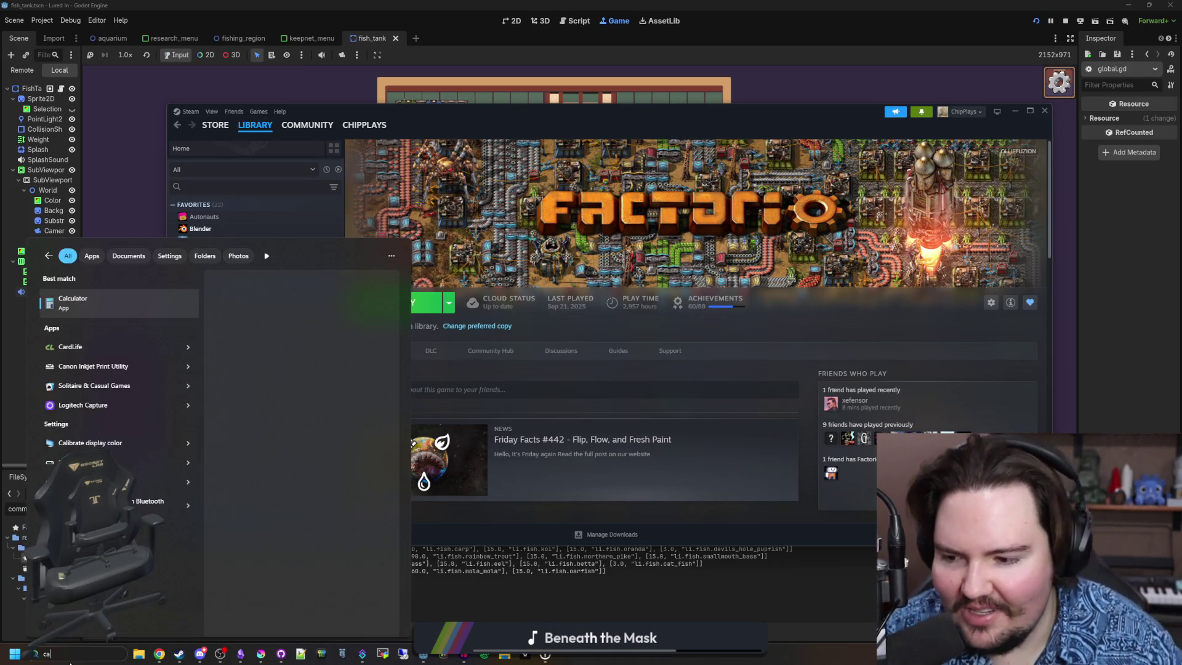
click(80, 318)
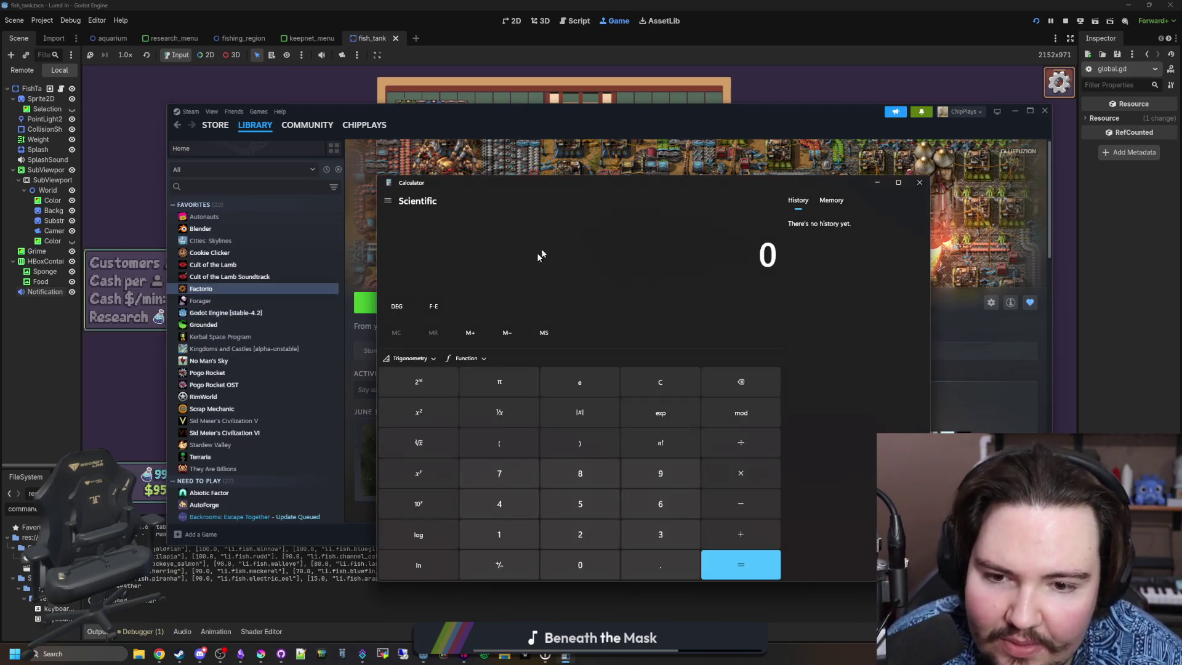
mouse_move(571, 187)
mouse_down()
mouse_move(730, 223)
mouse_move(890, 128)
mouse_up()
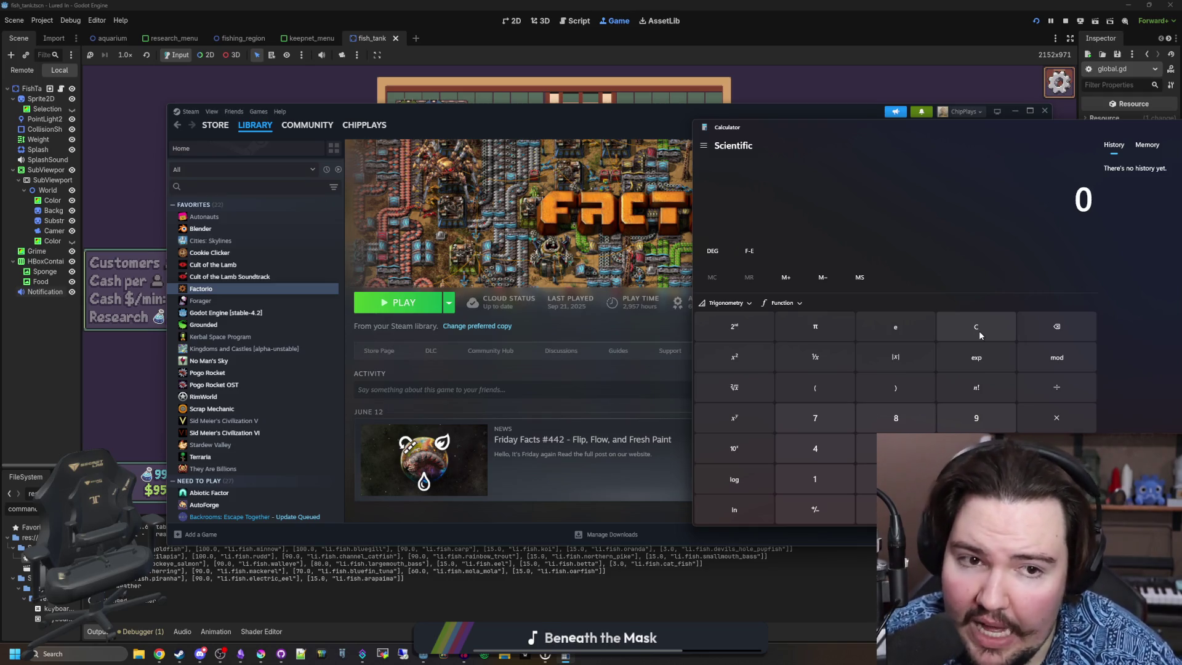
text(30)
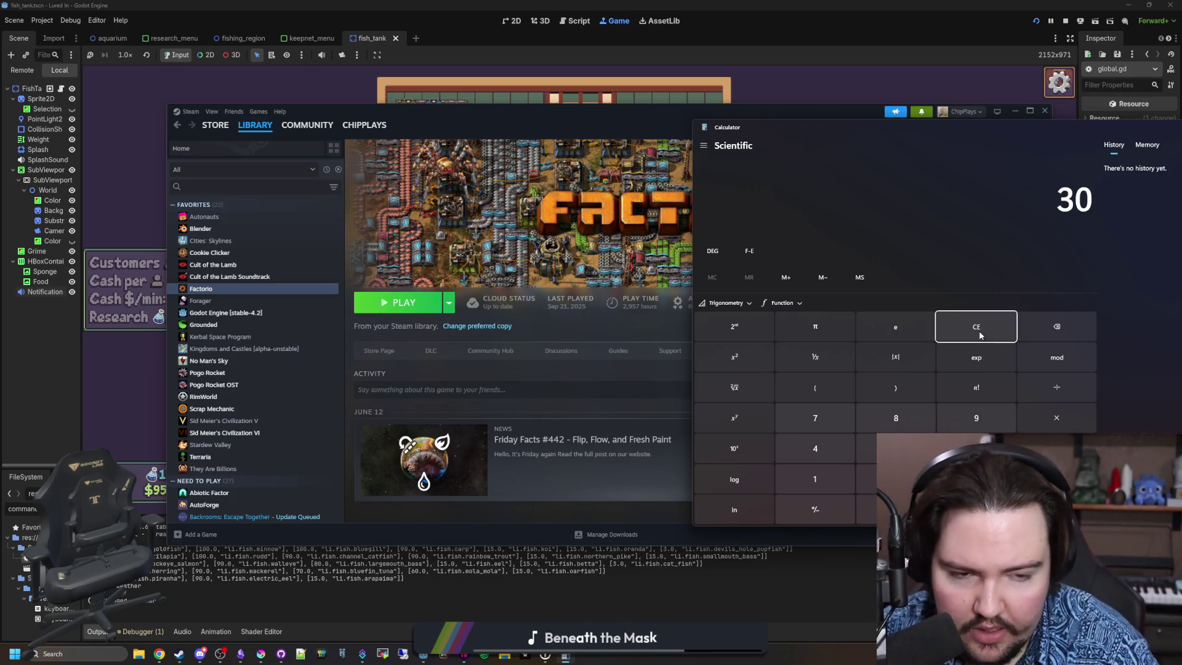
text(000)
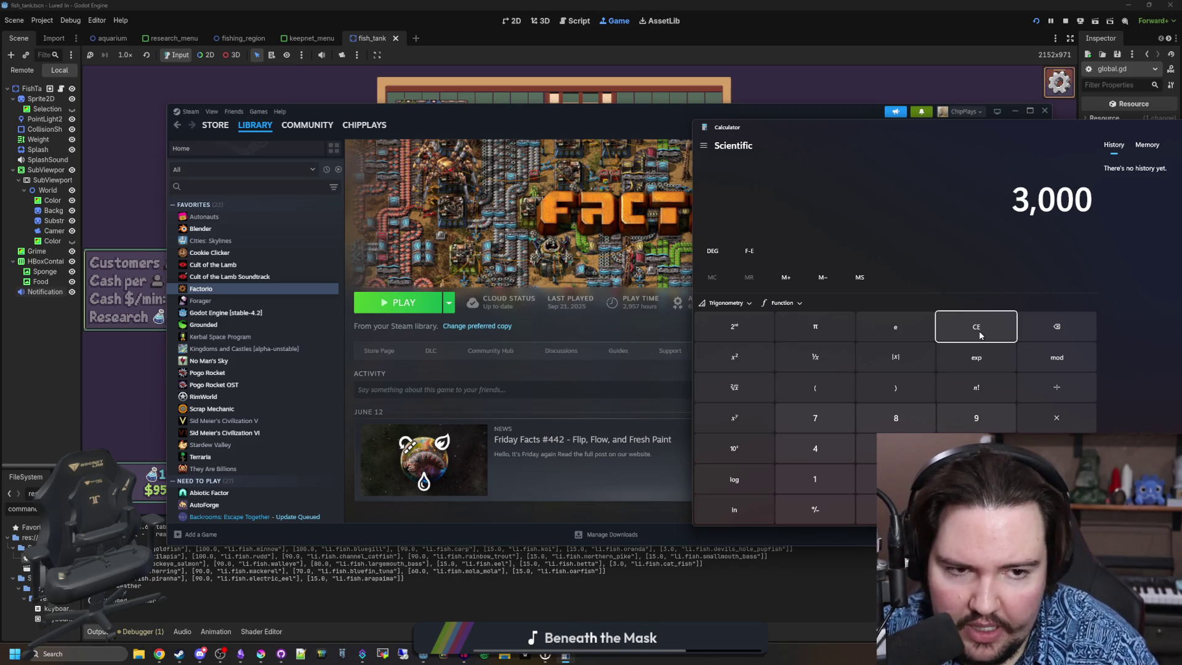
text(/20)
key(Return)
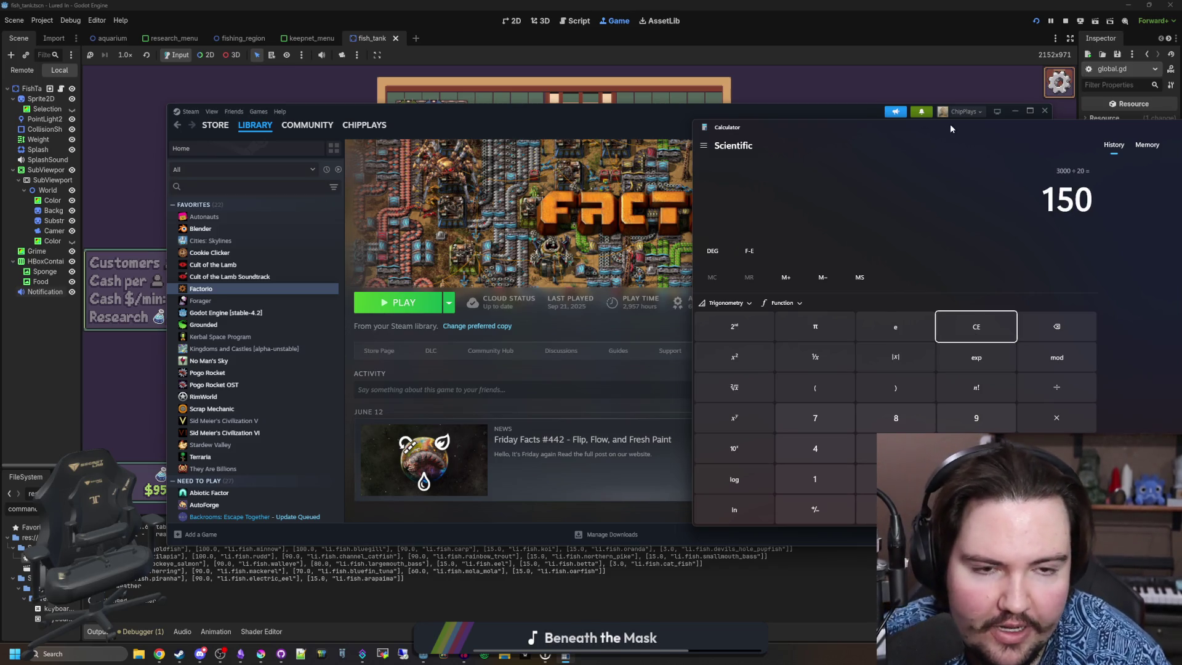
- Clear the result, compute 1 ÷ 150 ≈ 0.0067, and return to the Steam library
drag(951, 124, 648, 169)
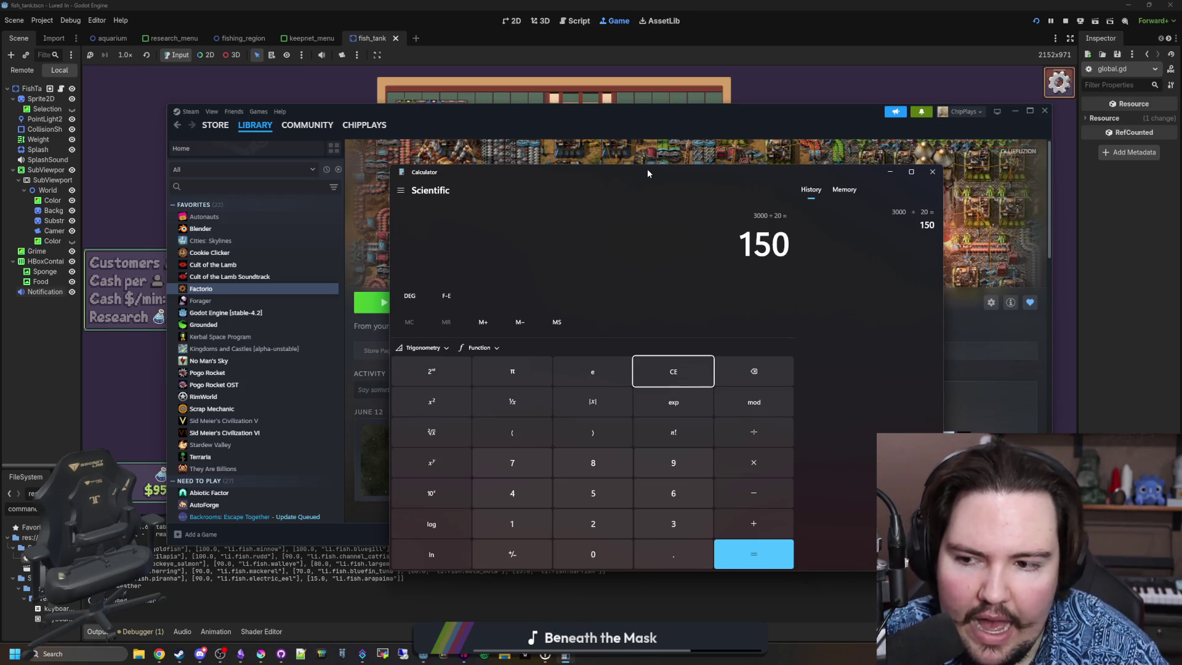
drag(647, 169, 464, 153)
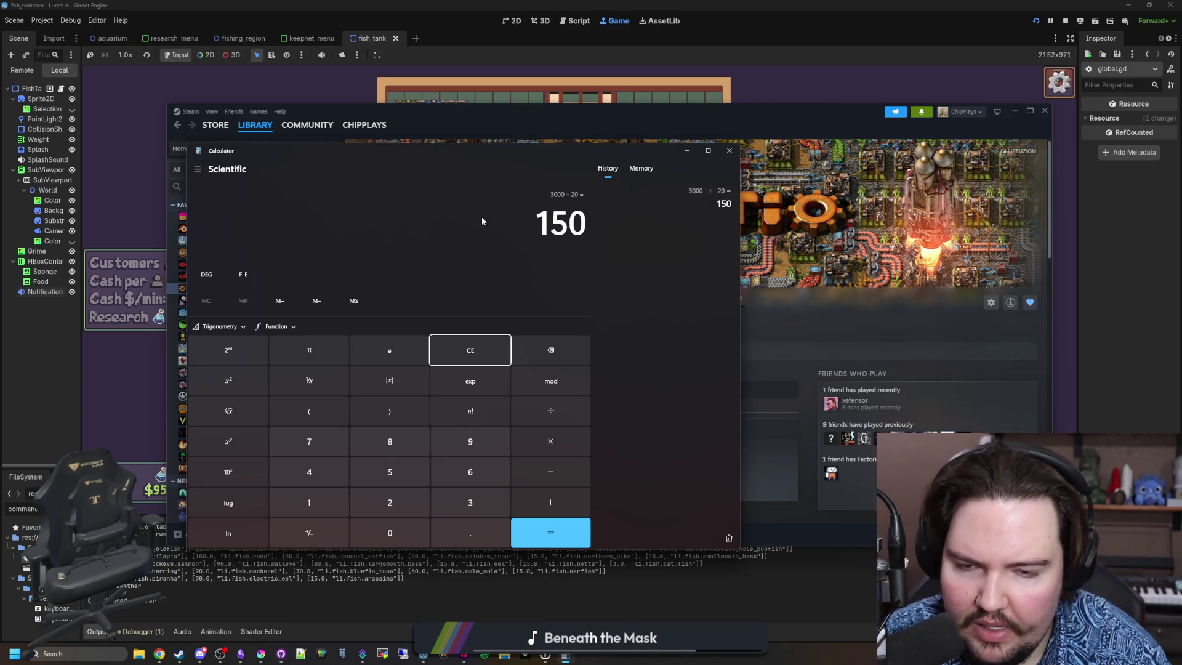
click(467, 349)
text(1/150)
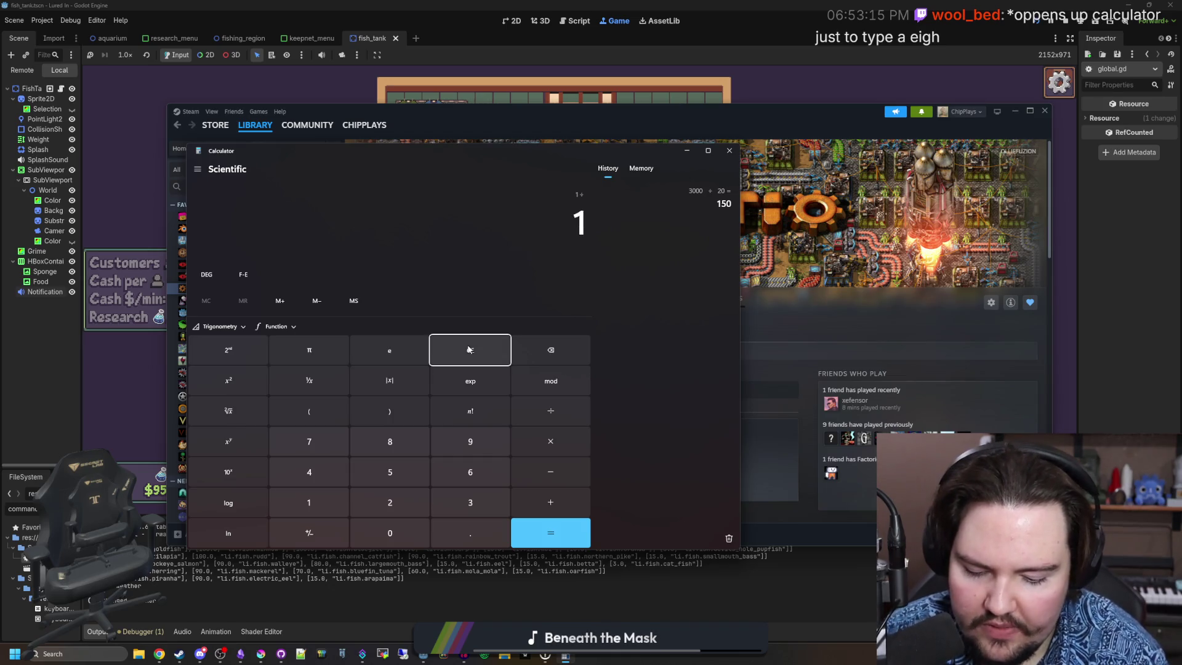
key(Return)
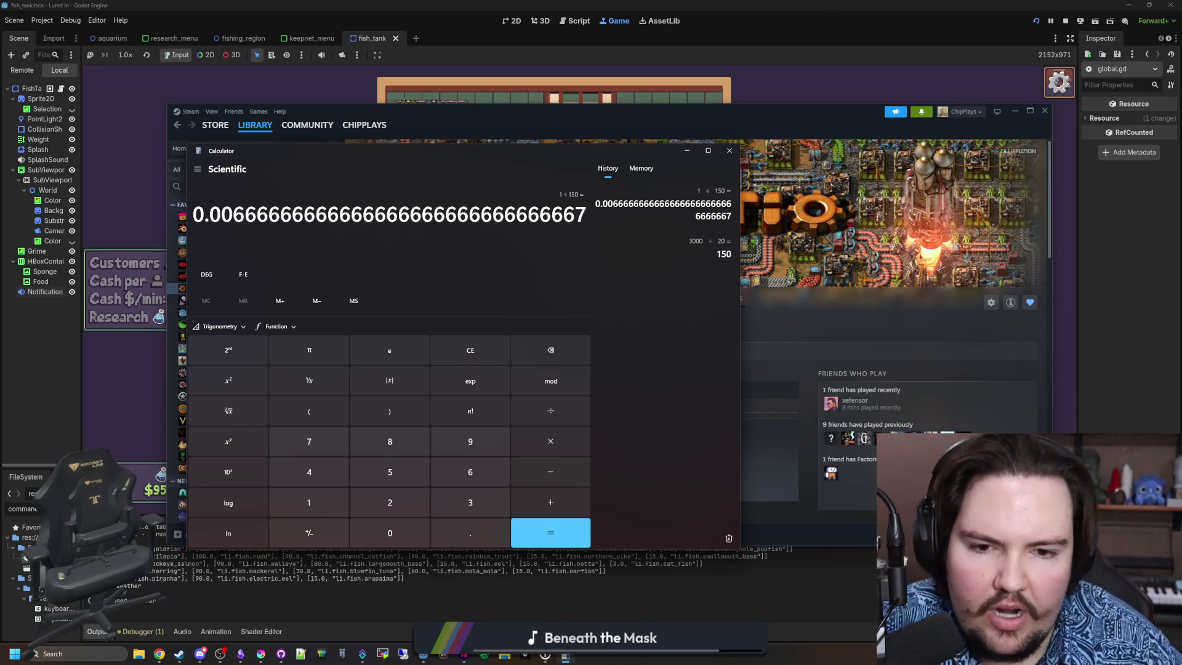
click(900, 331)
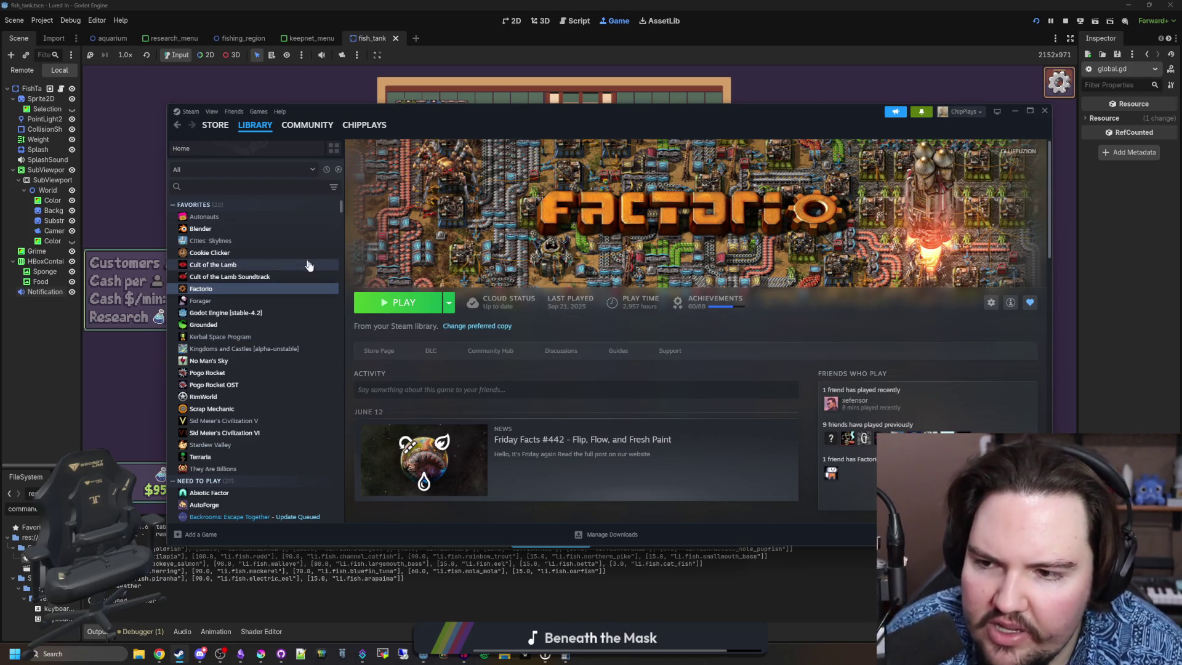
- Browse the Cult of the Lamb and Blender pages in the Steam library
click(229, 265)
scroll(785, 311, down, 5)
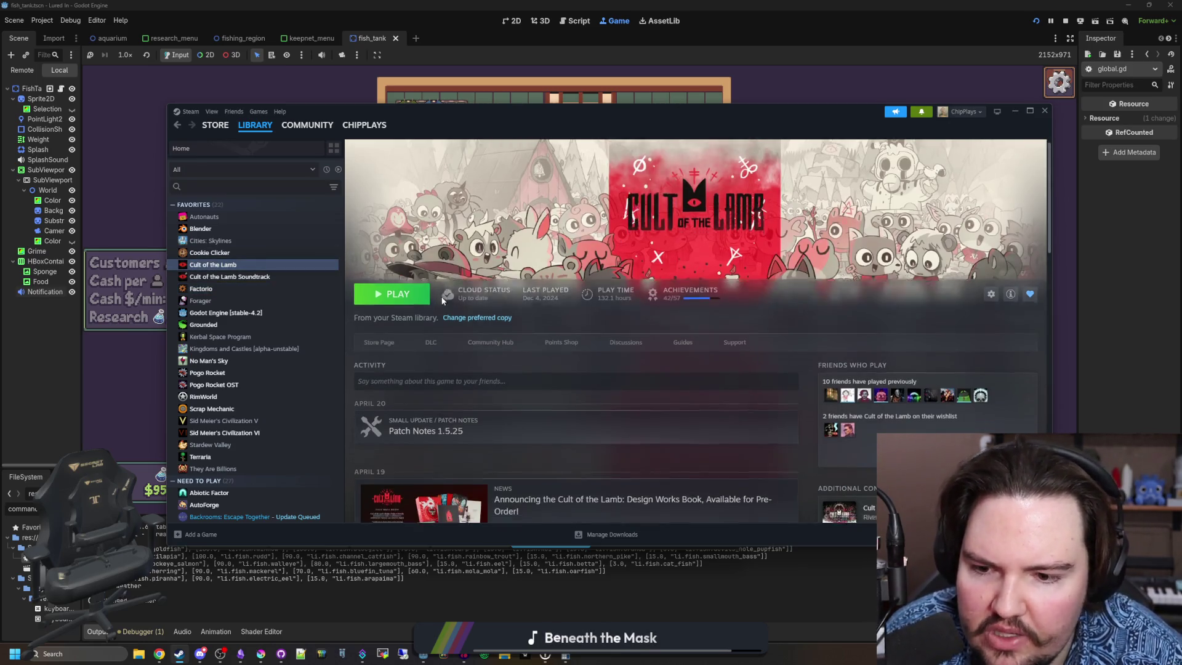
scroll(437, 299, up, 5)
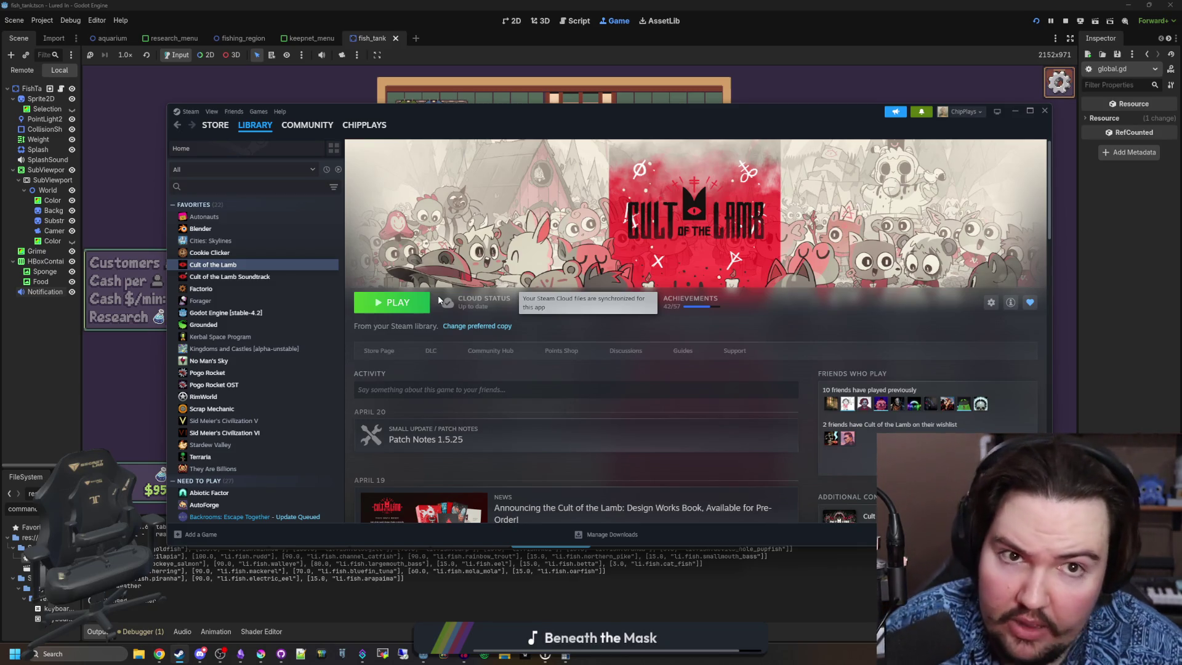
click(202, 230)
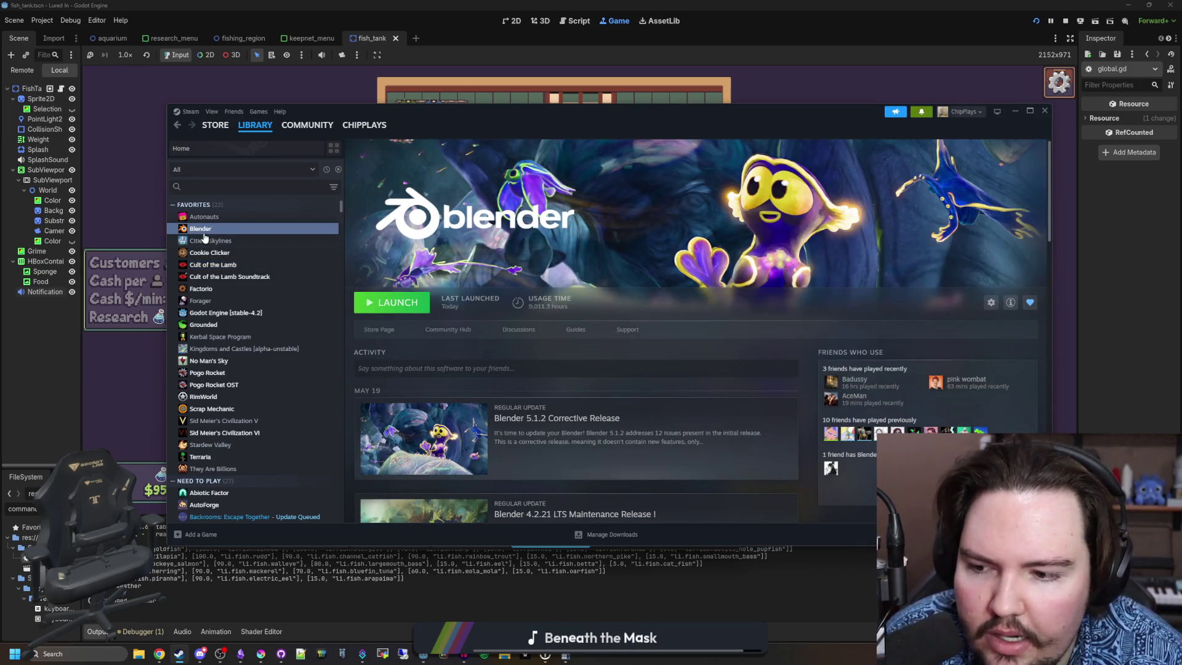
scroll(205, 238, down, 4)
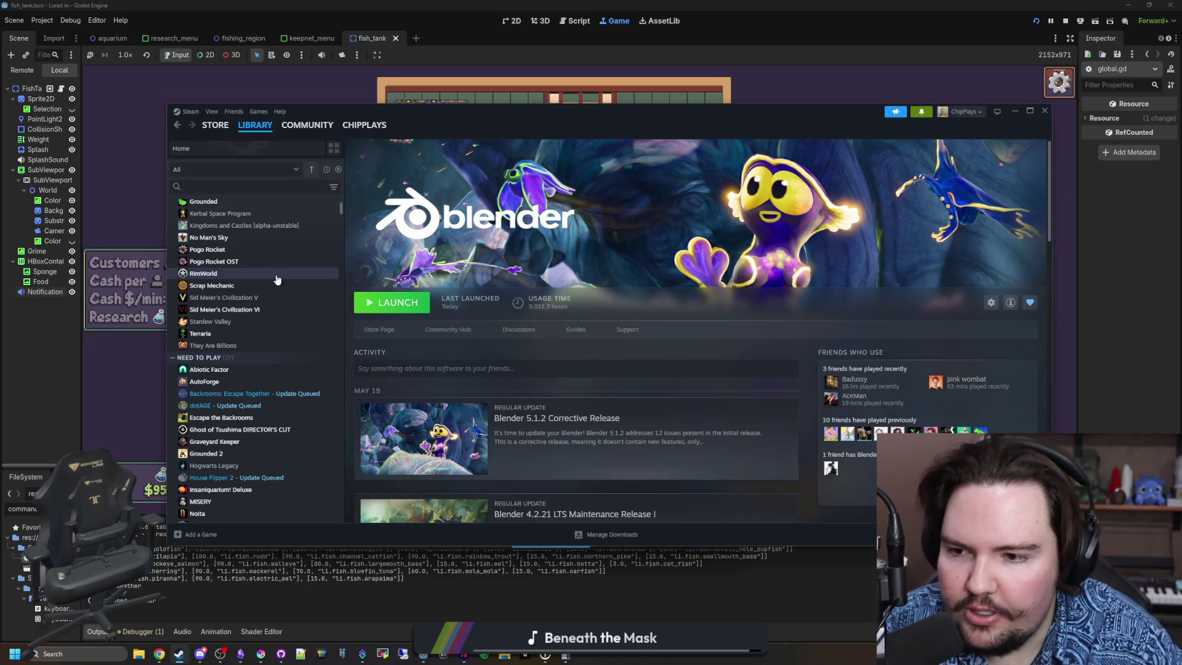
scroll(234, 342, up, 4)
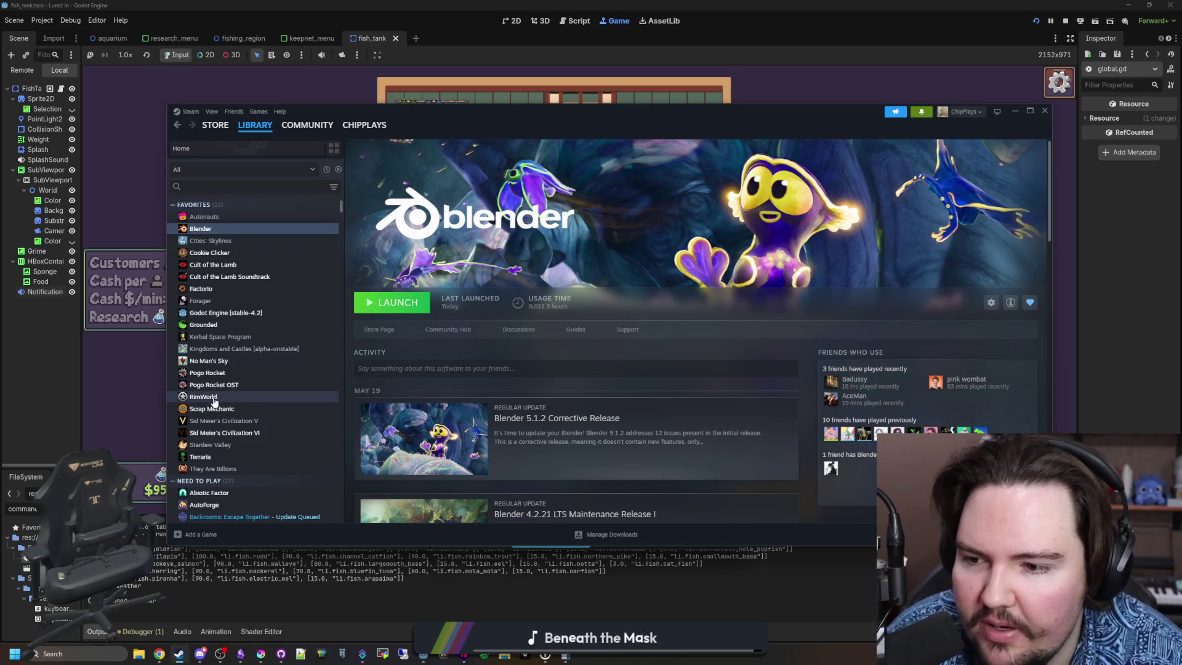
scroll(267, 298, down, 4)
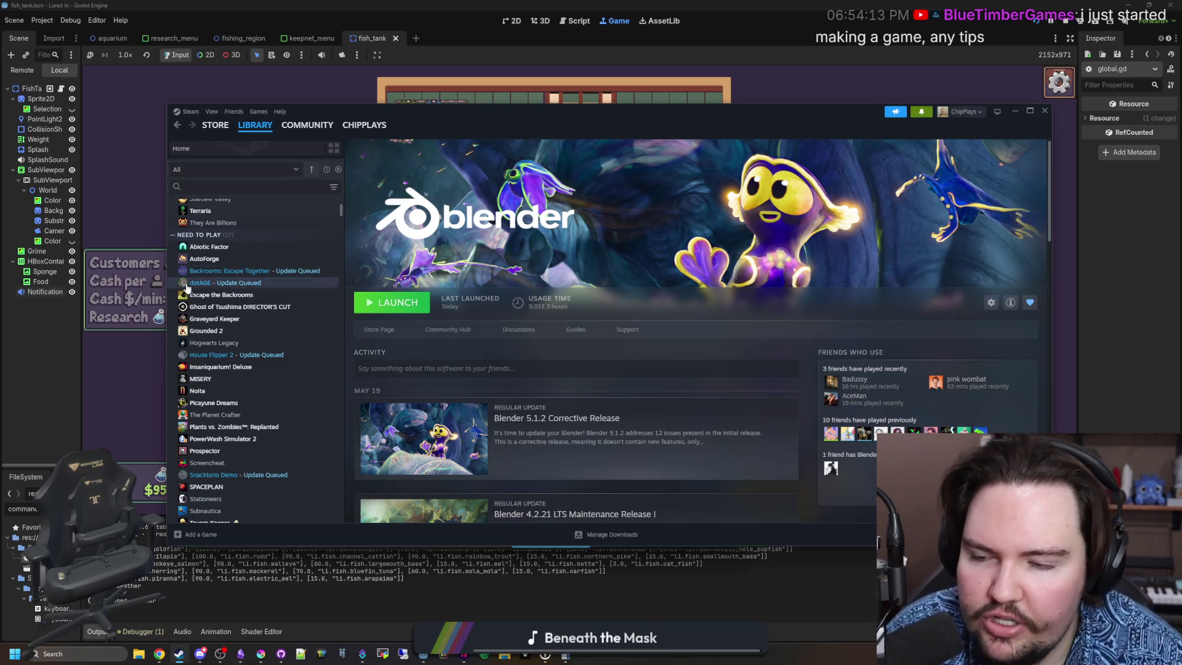
- Move the Steam window aside to reveal the running Lured In shop game
mouse_move(475, 114)
mouse_down()
mouse_move(478, 445)
mouse_move(421, 183)
mouse_up()
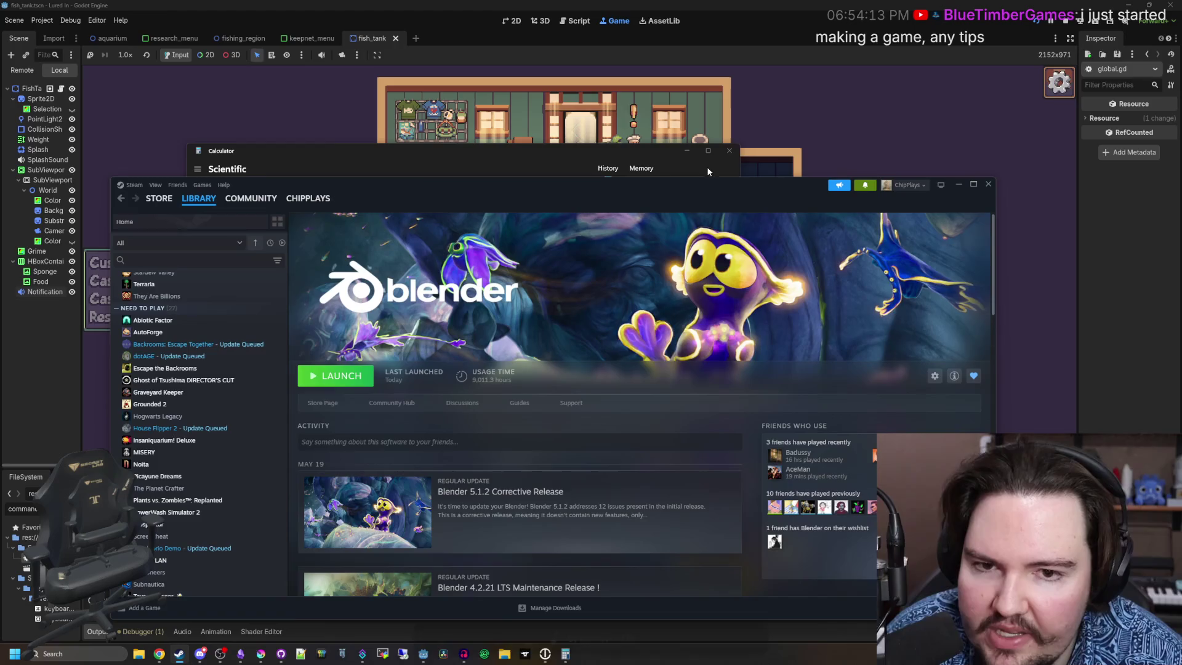
drag(692, 191, 720, 140)
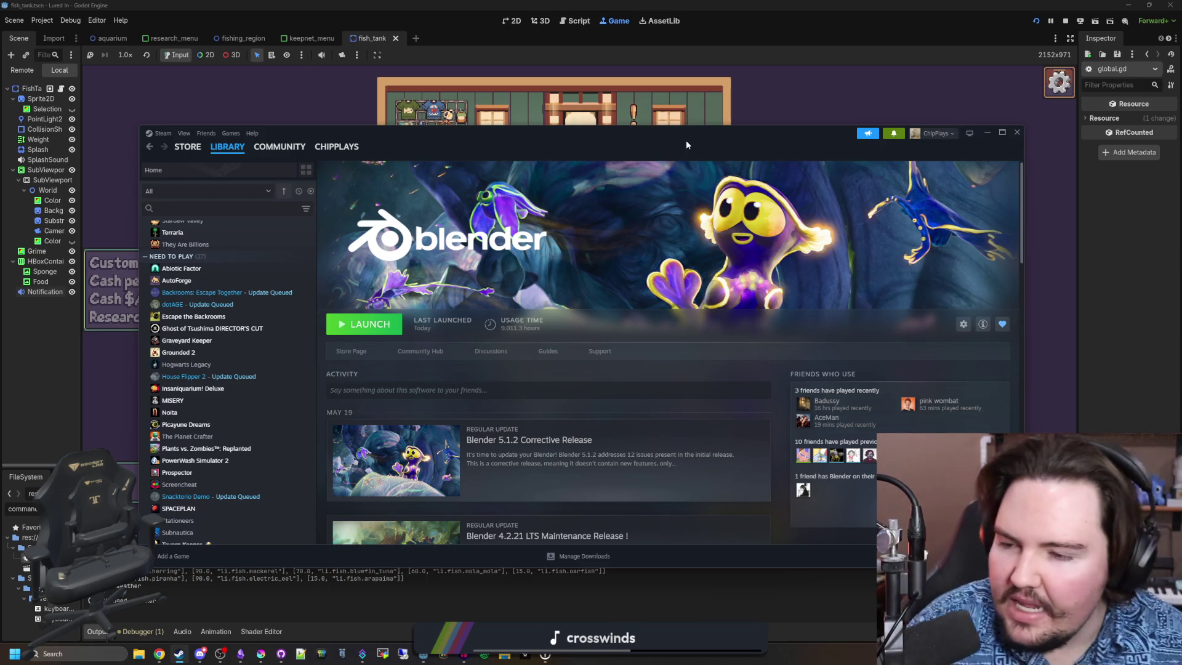
drag(599, 133, 622, 465)
click(670, 278)
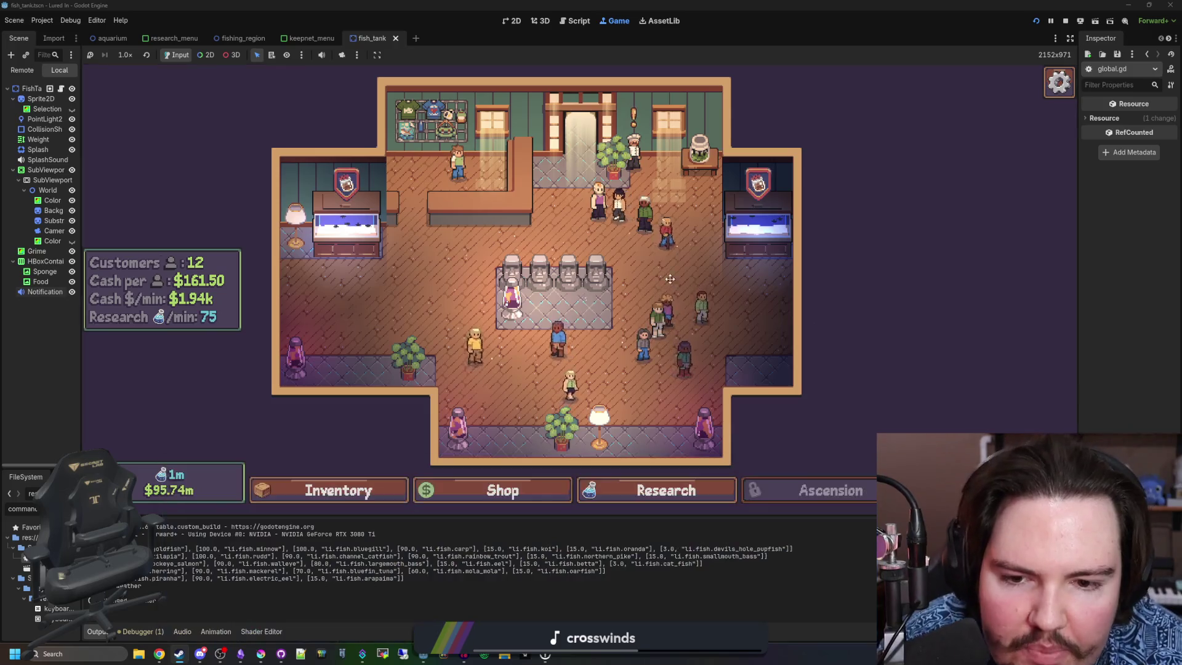
scroll(670, 279, down, 3)
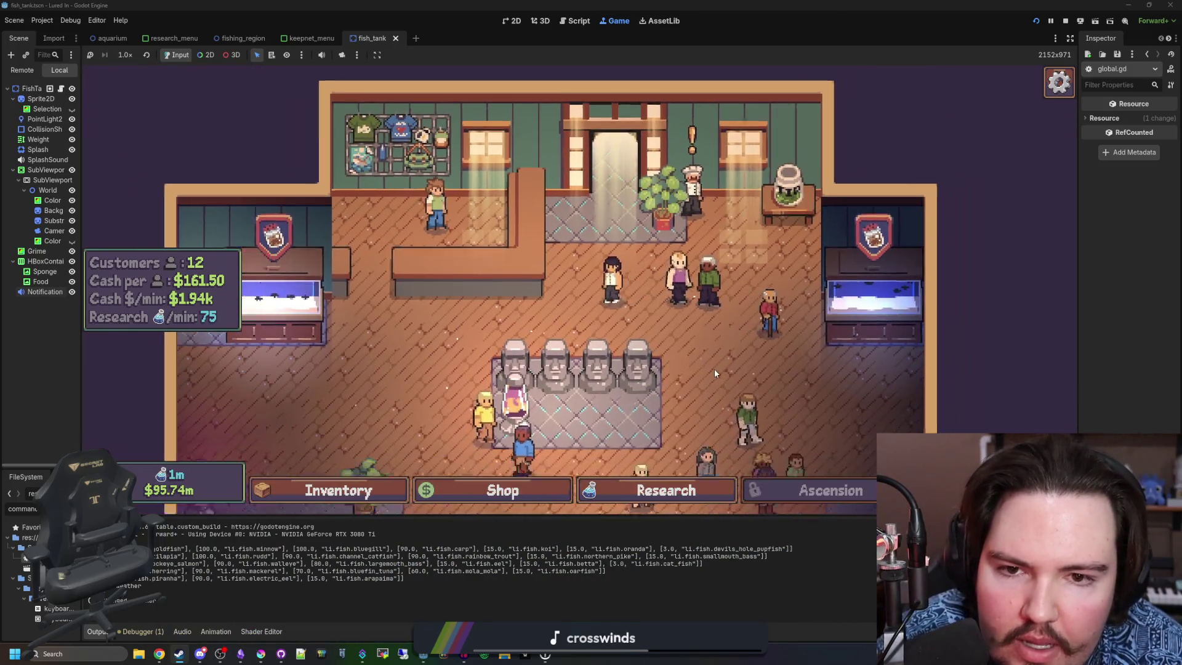
scroll(714, 374, down, 2)
drag(708, 344, 678, 250)
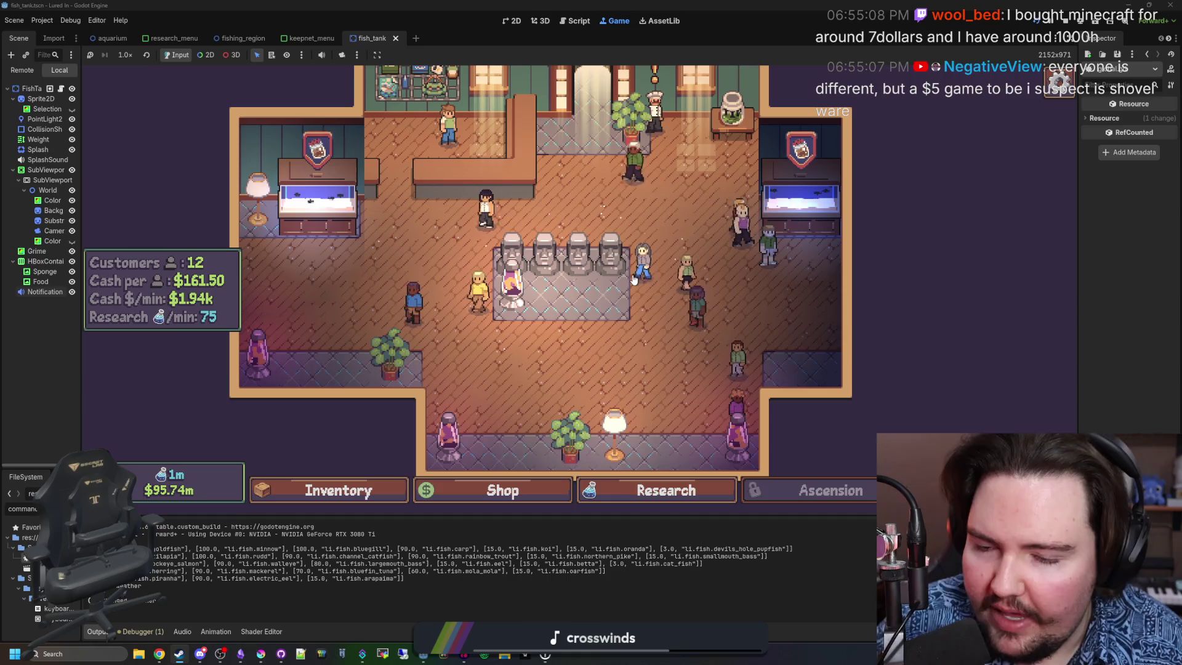
drag(562, 317, 592, 328)
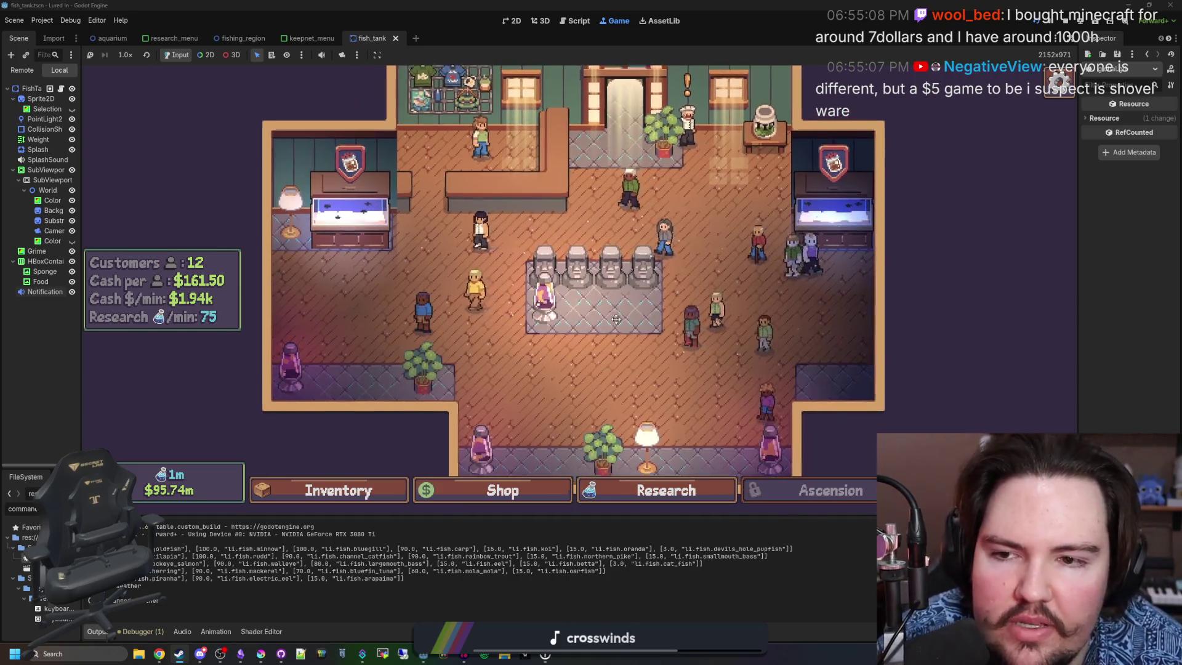
mouse_move(405, 240)
mouse_down()
mouse_move(424, 333)
mouse_move(476, 348)
mouse_up()
scroll(528, 355, up, 3)
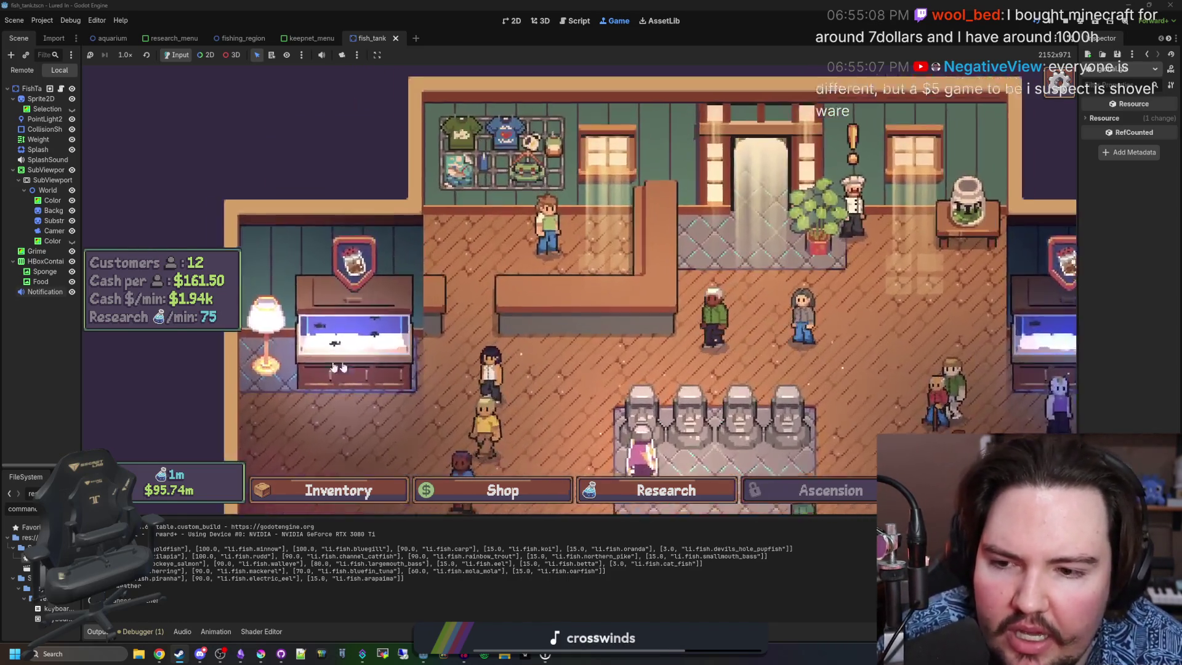
scroll(528, 356, down, 4)
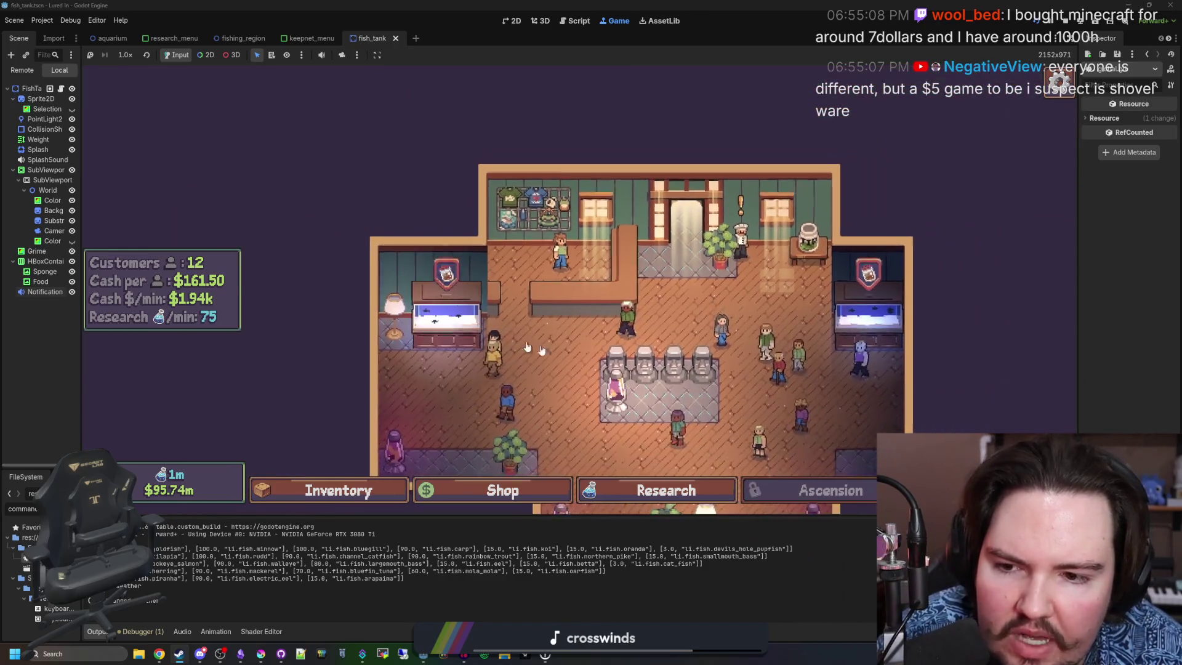
scroll(665, 378, down, 1)
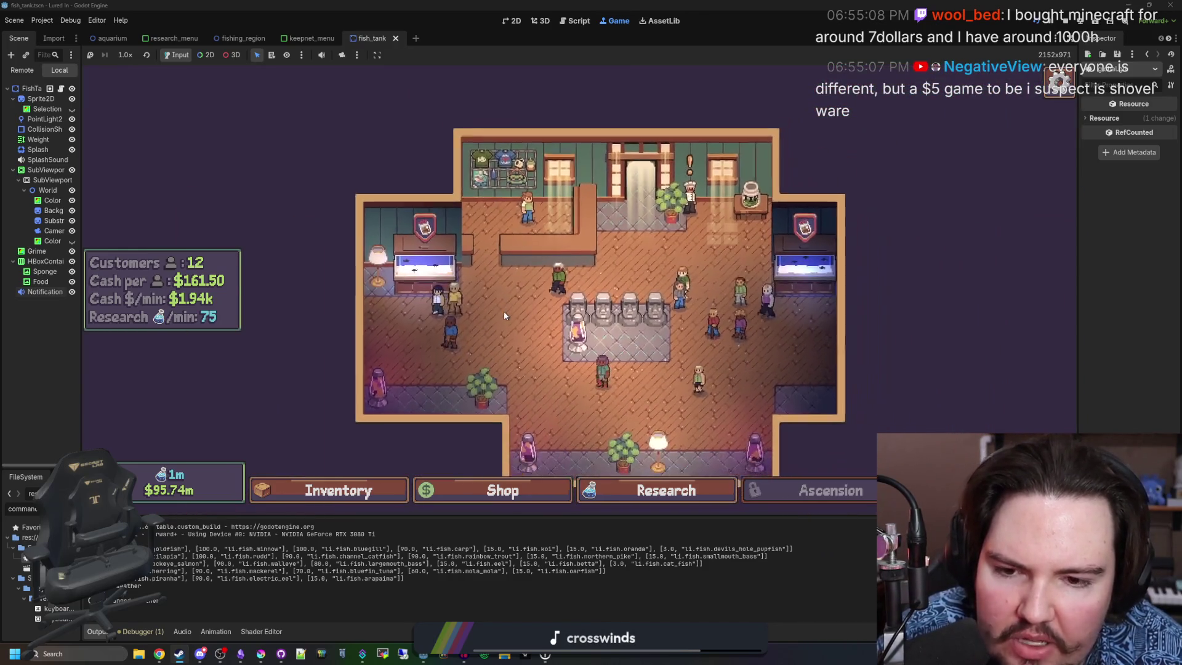
drag(666, 379, 667, 350)
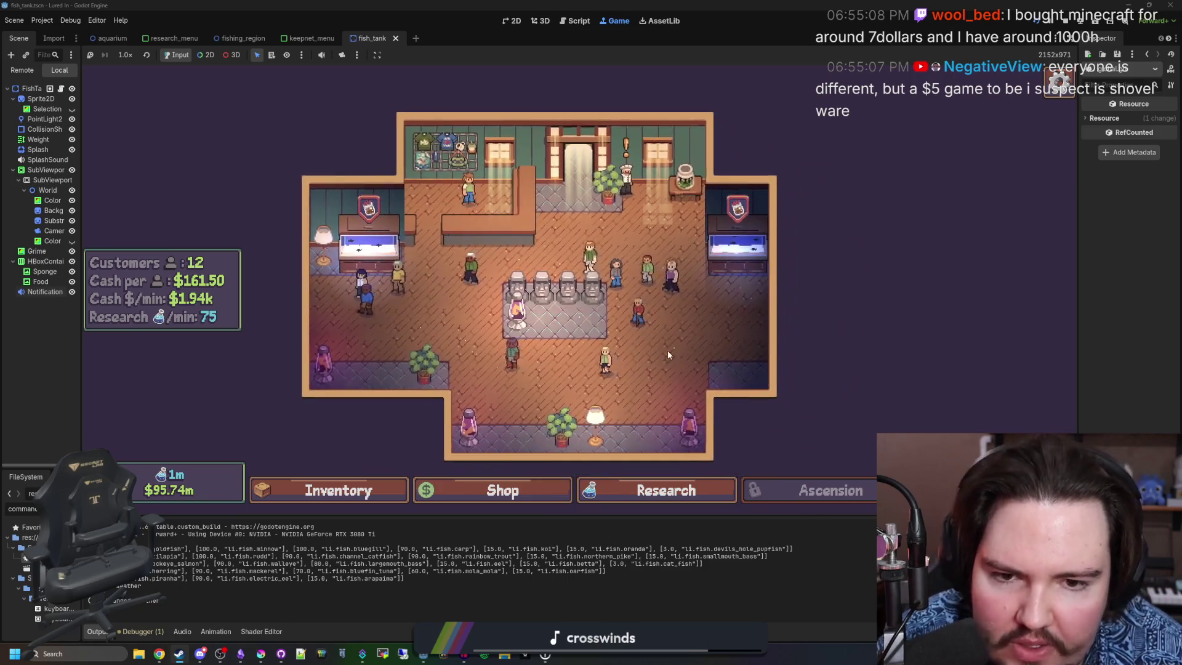
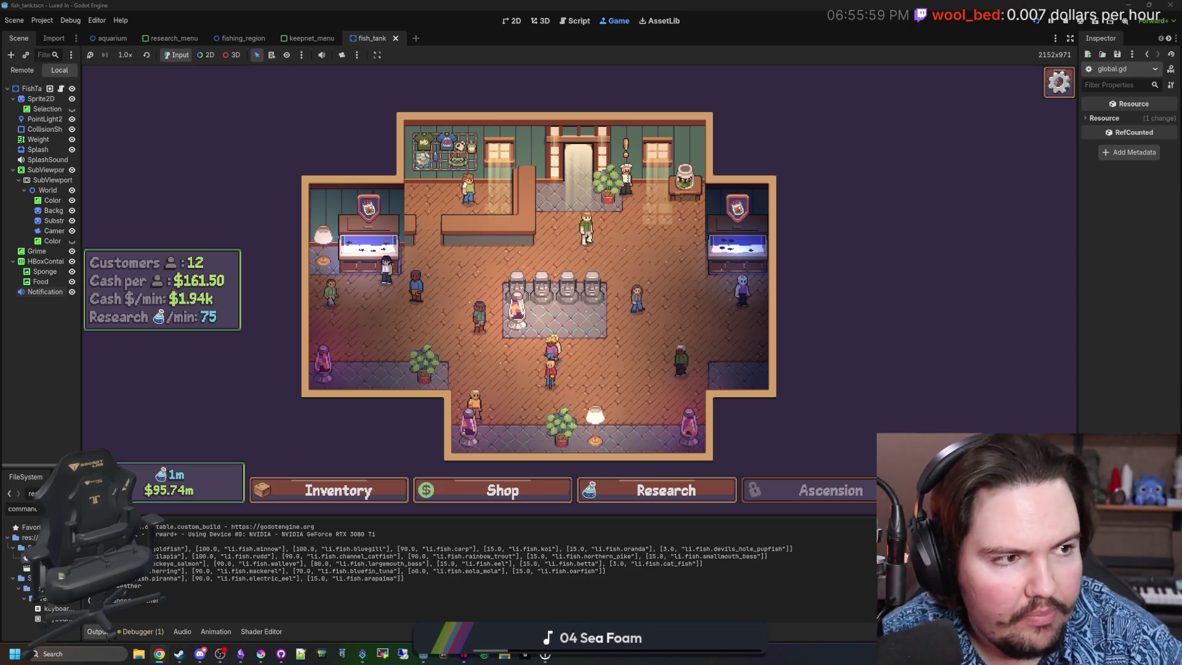
- Open the Starground Steam store page in Chrome with the window maximized
key(alt+Tab)
click(560, 170)
double_click(585, 133)
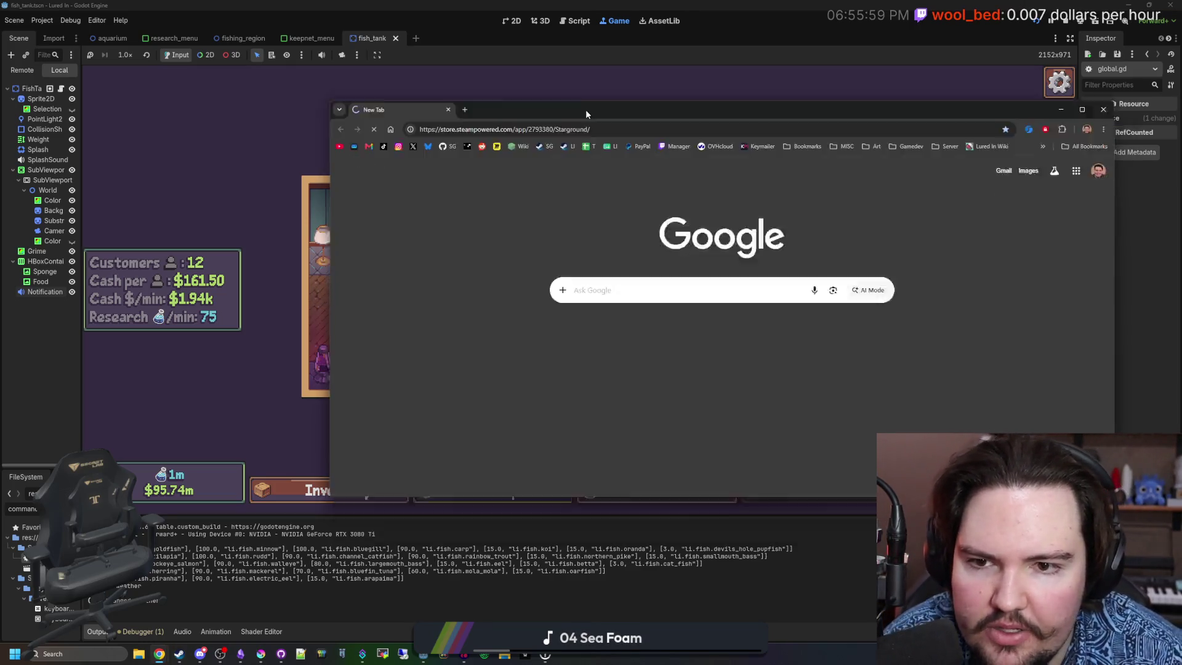
scroll(701, 376, down, 2)
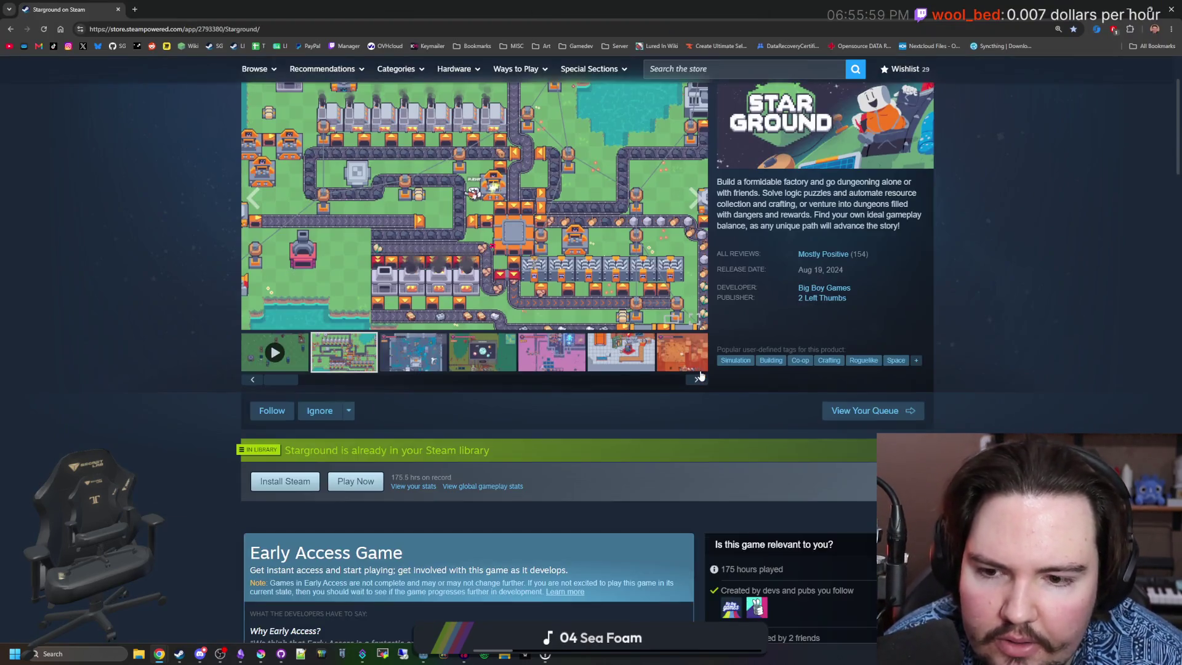
scroll(647, 363, up, 2)
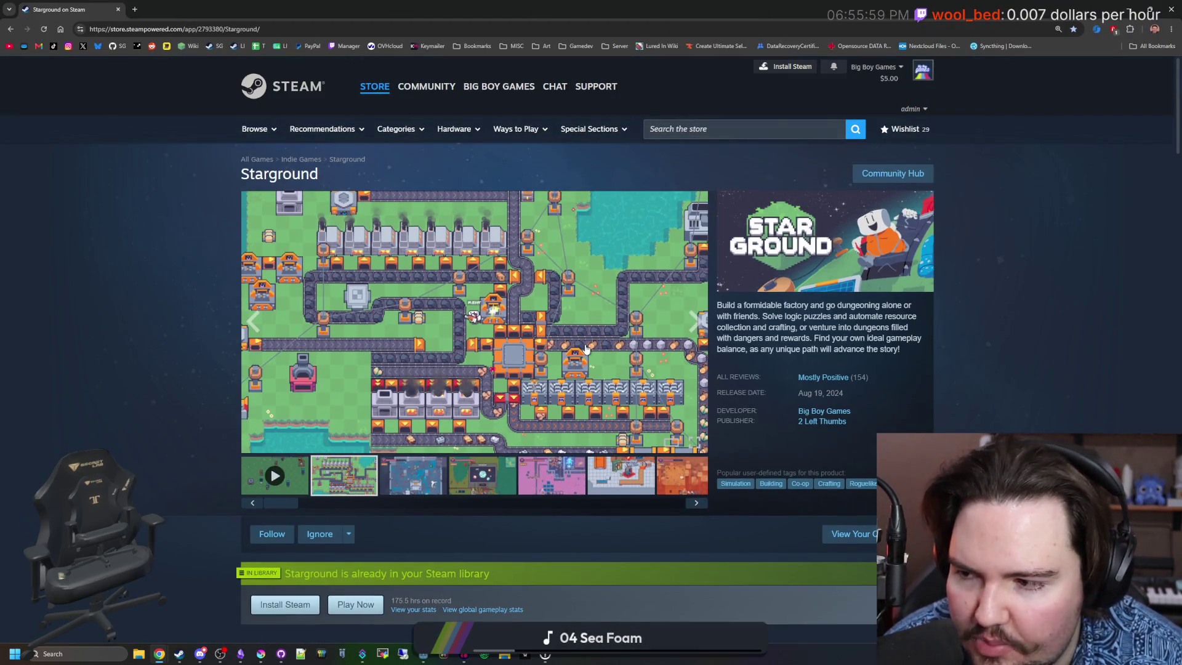
- Cycle through all Starground gameplay screenshots in the carousel, then step back to the first
click(695, 324)
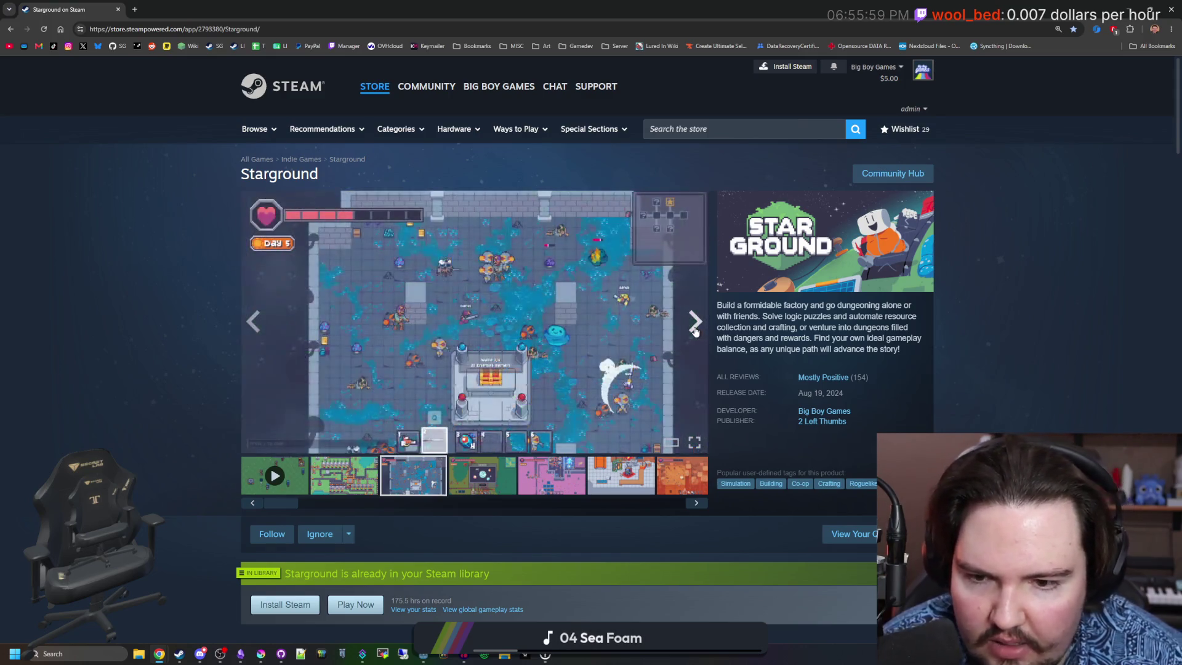
click(695, 329)
click(694, 331)
click(695, 331)
click(695, 330)
click(694, 330)
click(694, 331)
click(694, 330)
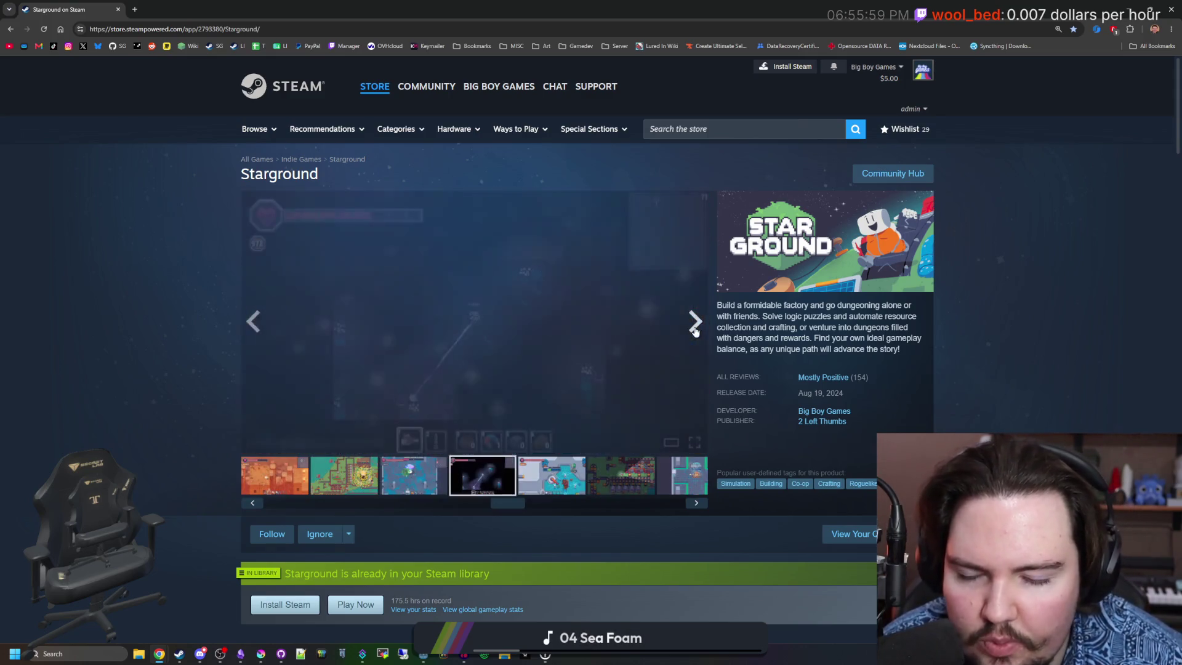
click(694, 331)
click(695, 331)
click(694, 331)
click(694, 331)
click(695, 330)
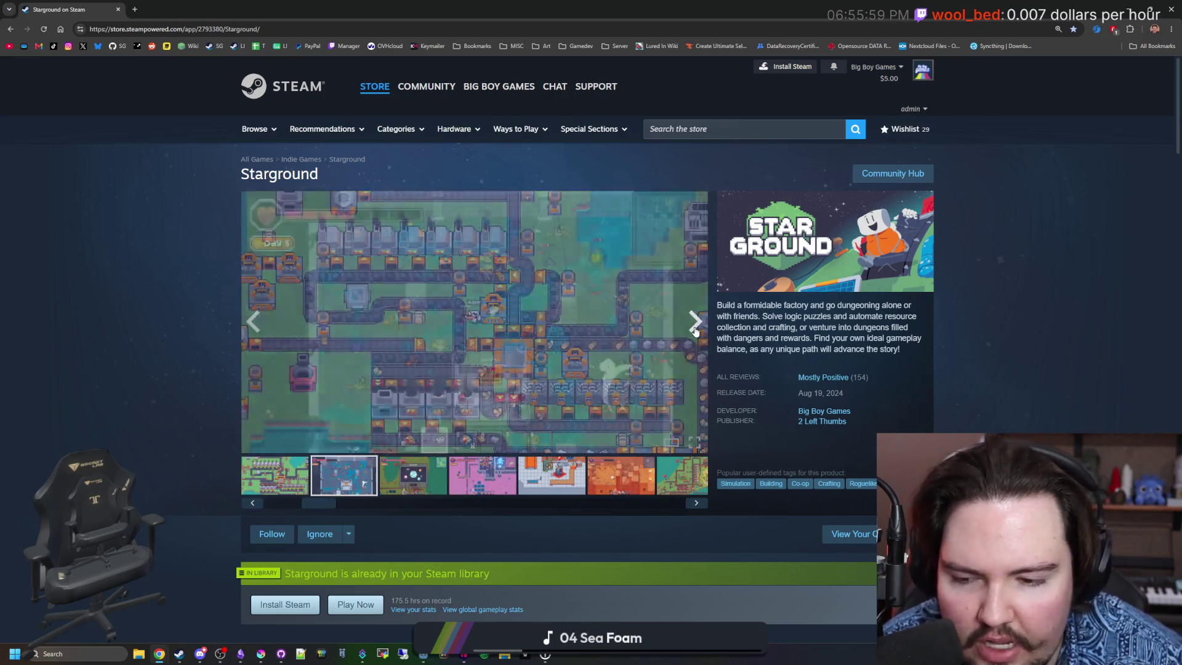
click(695, 330)
click(694, 331)
click(251, 323)
click(251, 323)
click(252, 324)
click(251, 323)
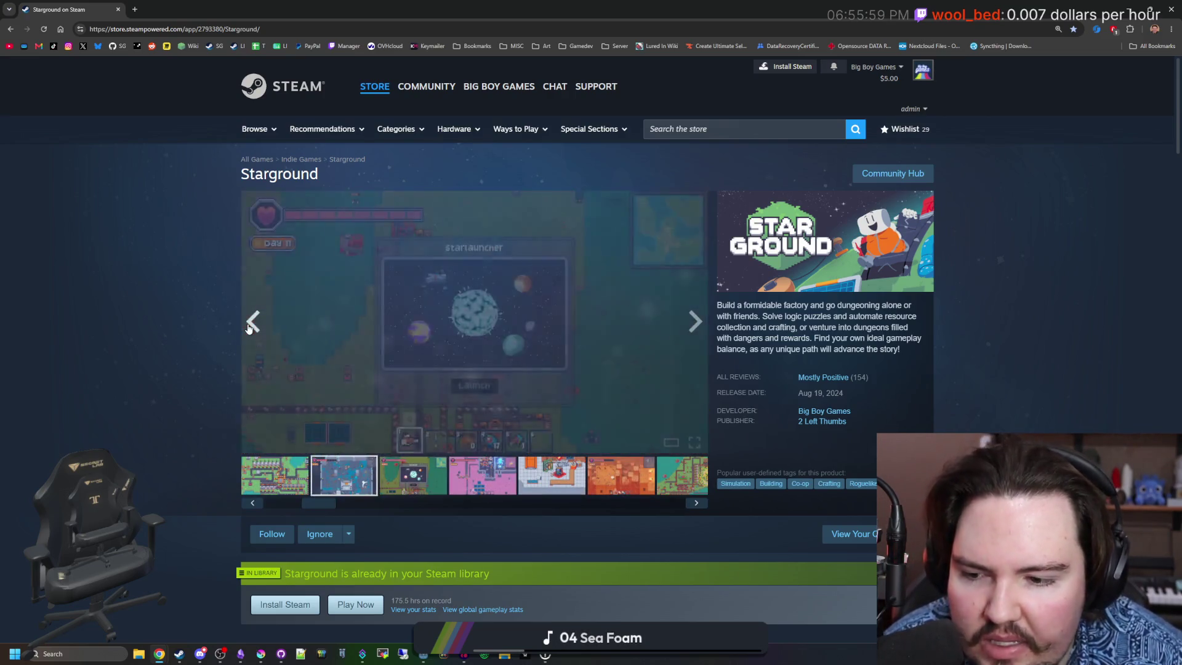
click(250, 326)
click(249, 328)
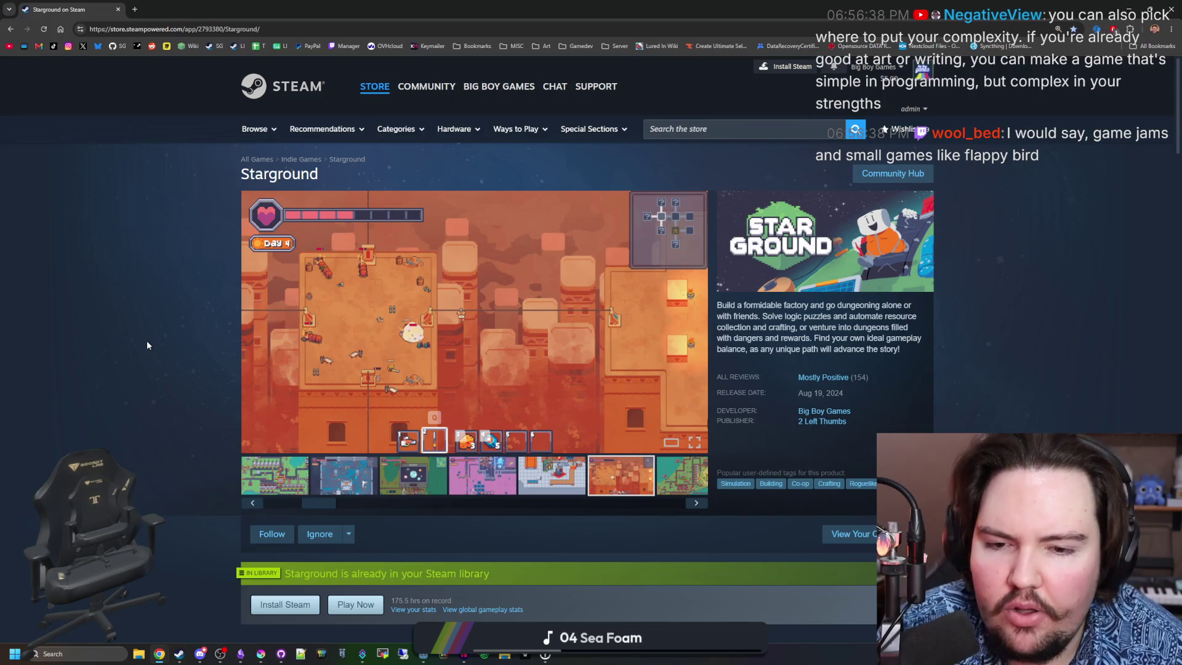
scroll(159, 362, down, 20)
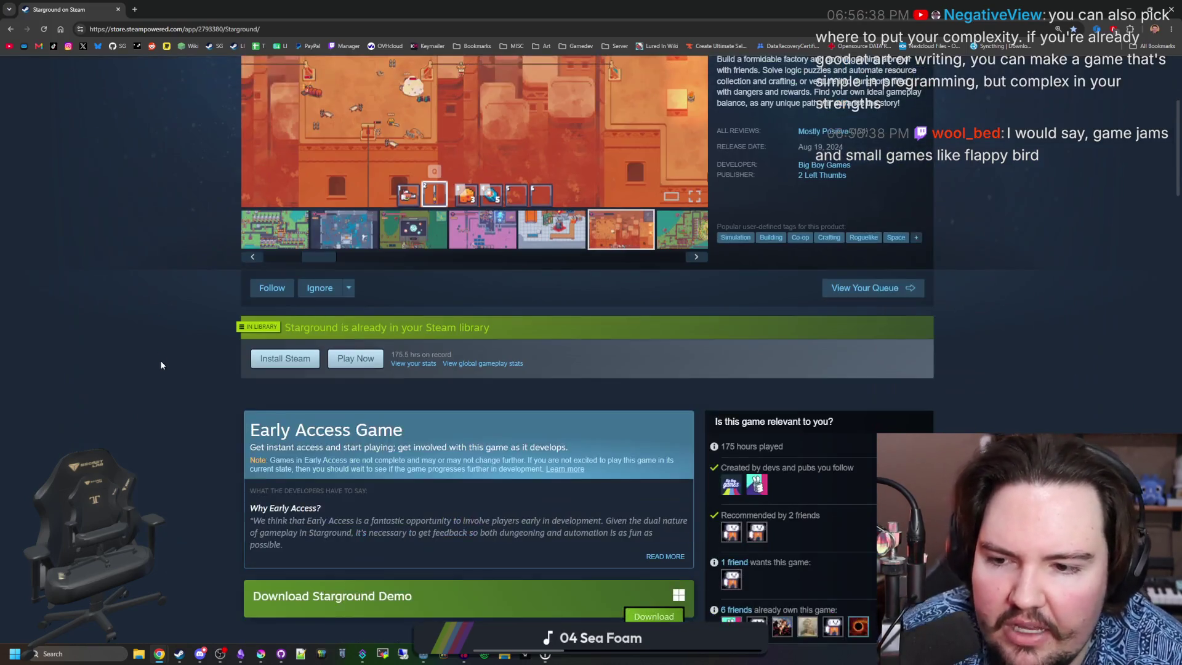
scroll(189, 488, down, 5)
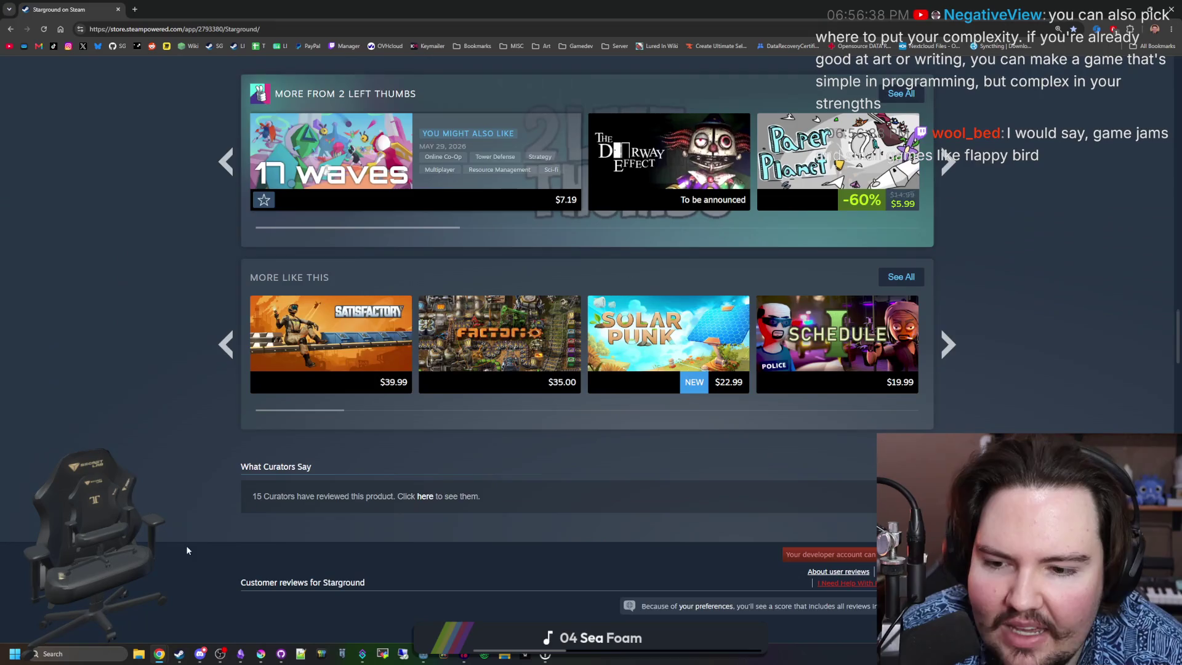
scroll(160, 484, up, 20)
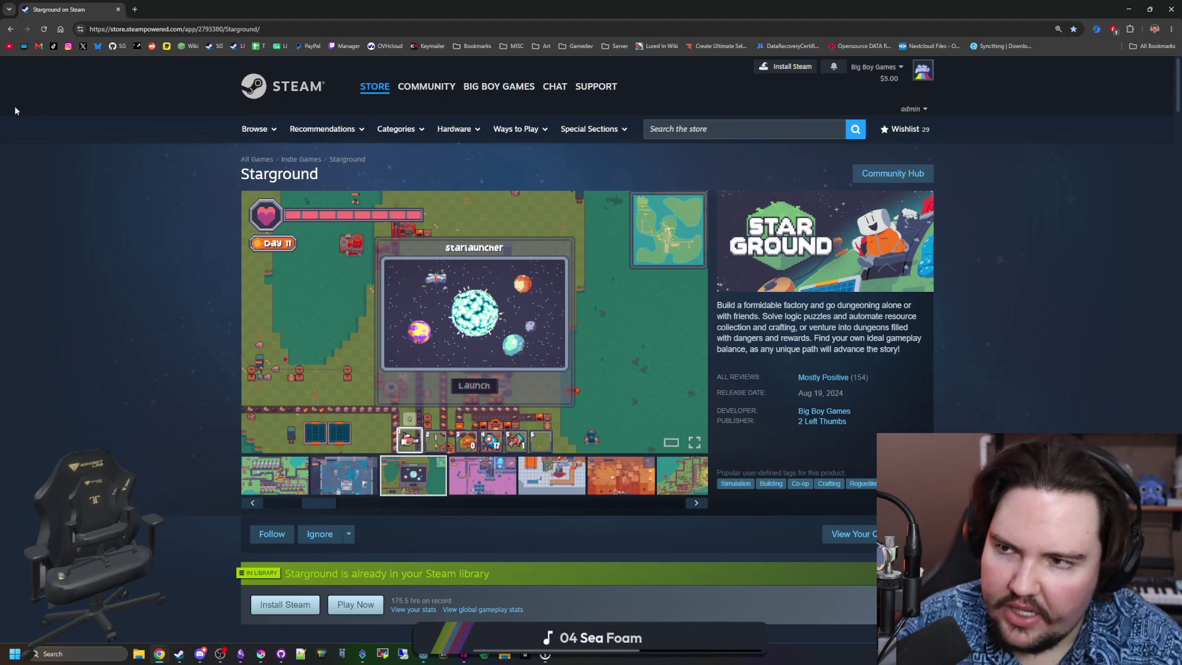
- In a new tab, search 'godot documentation' and open the Godot Docs 4.6 result
click(133, 10)
text(godot documenta)
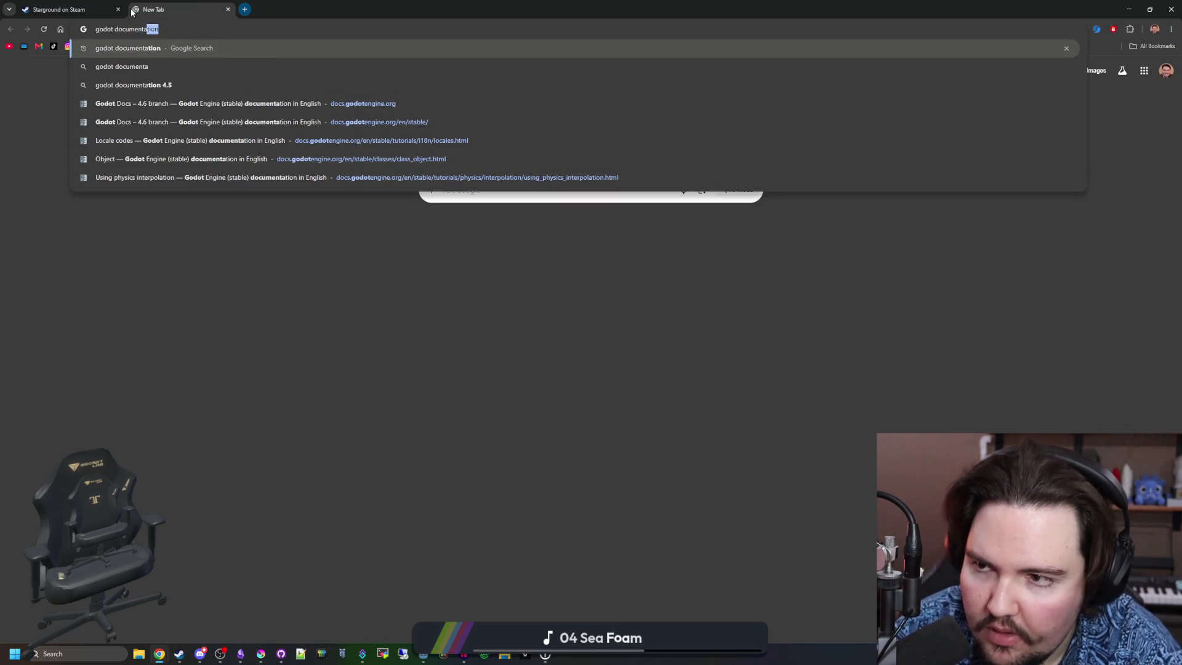
key(Return)
click(158, 158)
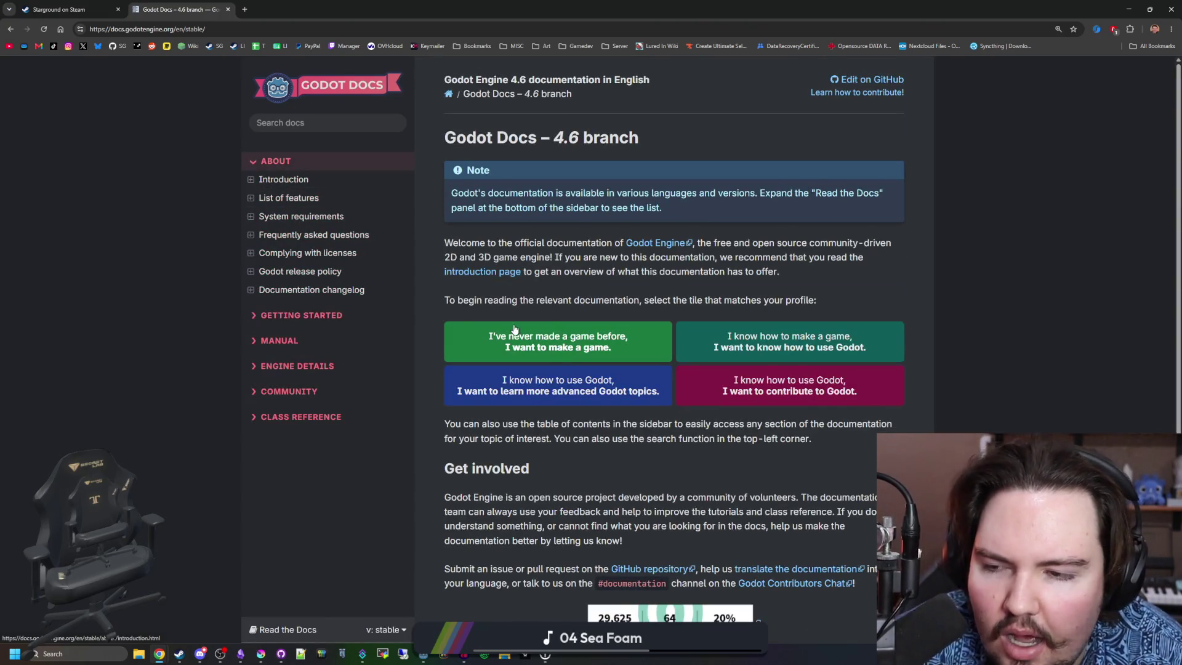
- Expand CLASS REFERENCE and open the All classes index
scroll(439, 276, down, 2)
scroll(440, 277, down, 2)
scroll(442, 277, up, 3)
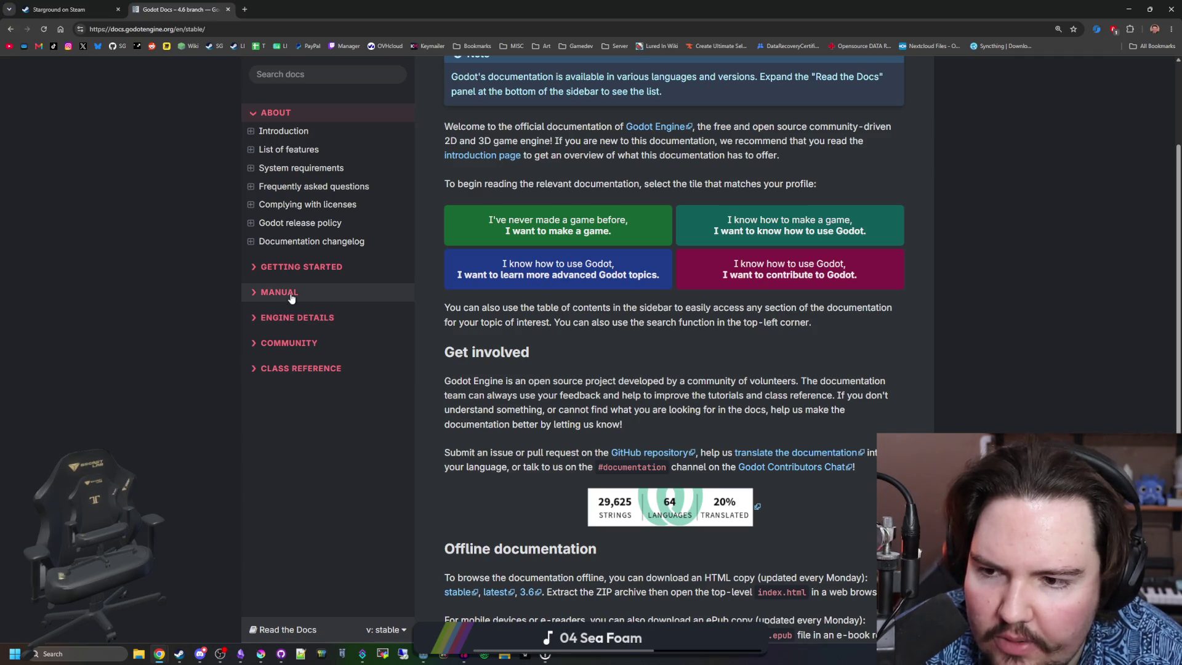
click(298, 368)
click(268, 280)
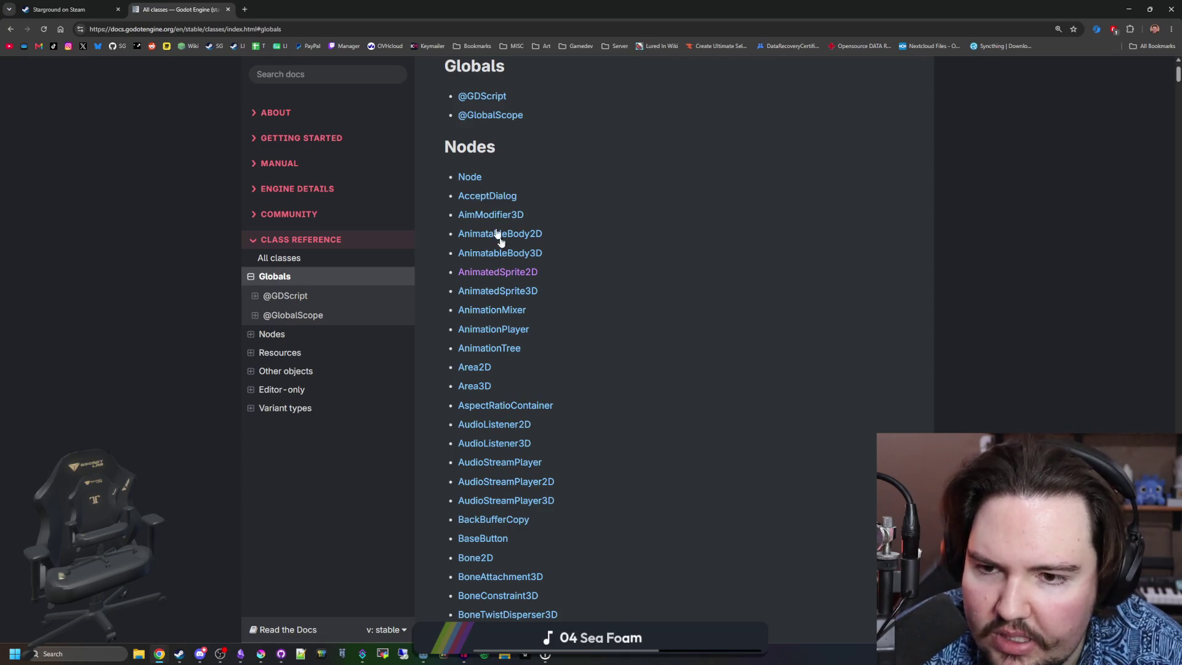
- Open the AnimatedSprite2D class reference and scroll down to its Methods list
click(510, 274)
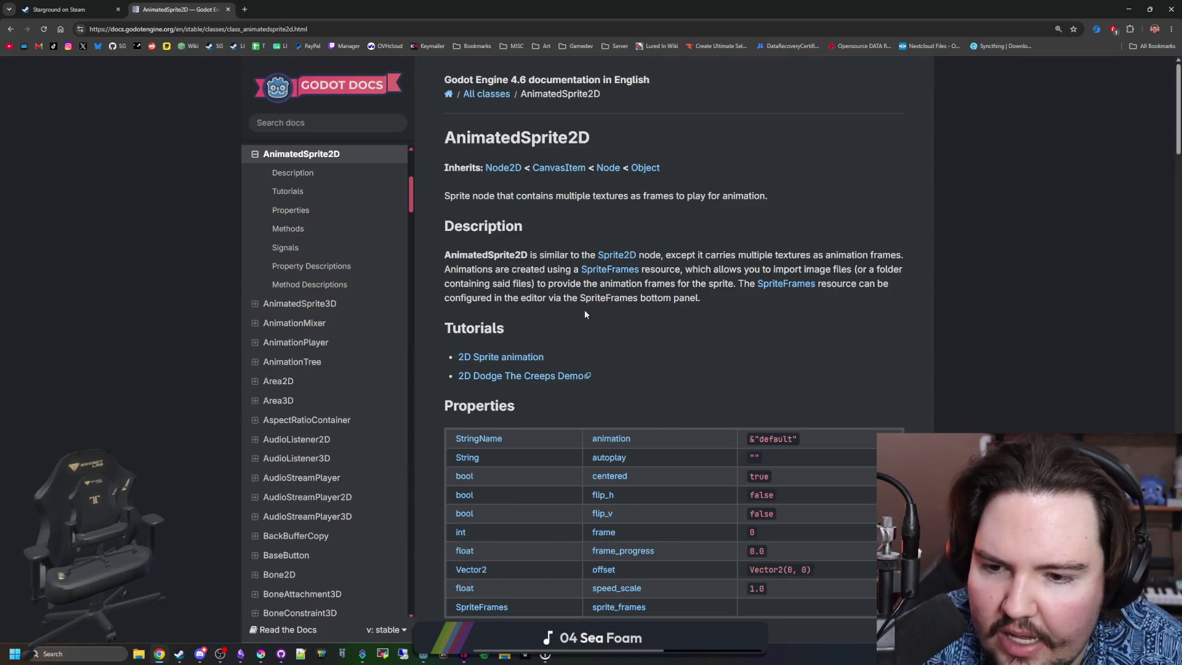
scroll(595, 308, down, 4)
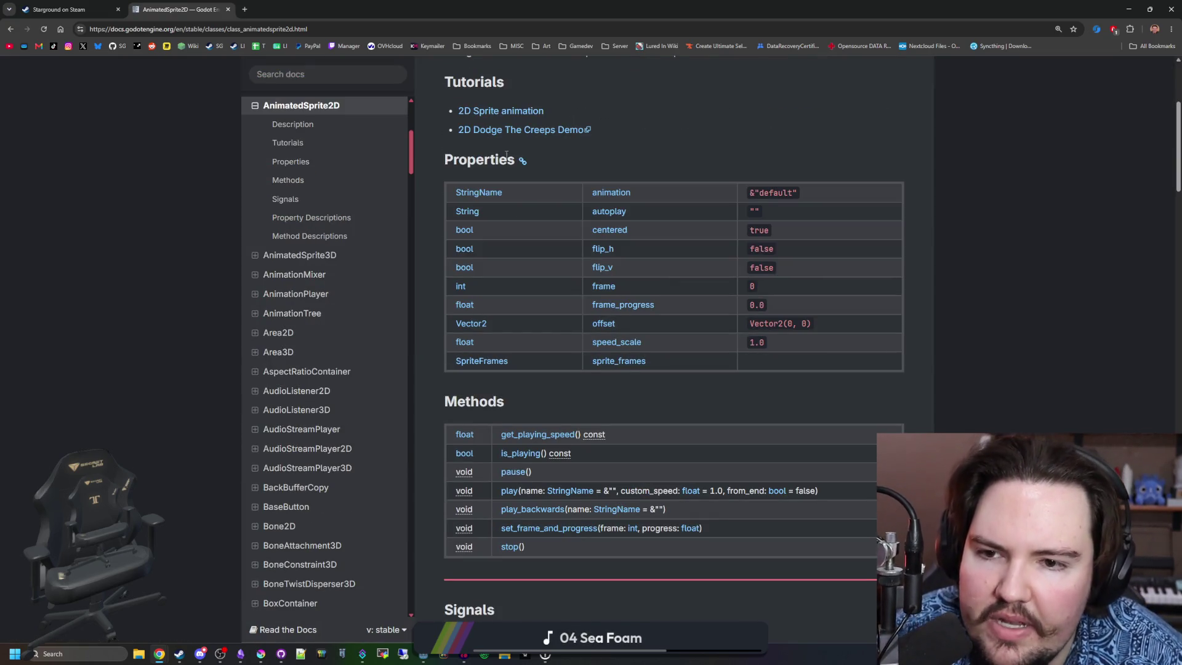
scroll(480, 360, down, 2)
drag(456, 278, 496, 279)
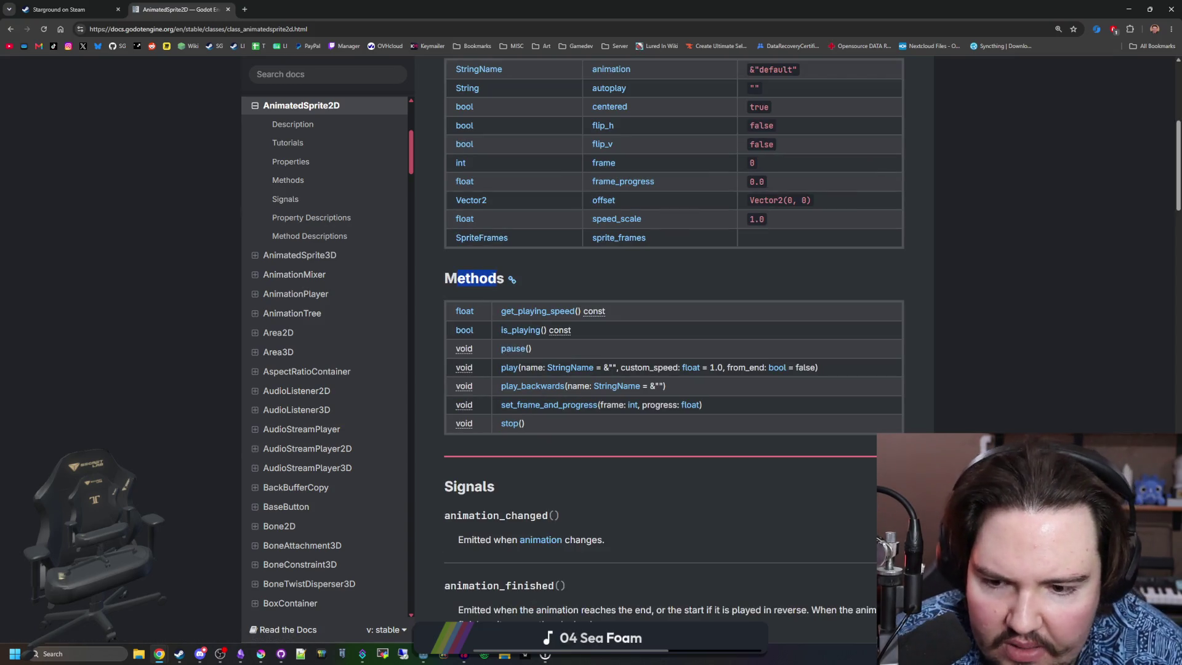
click(580, 284)
scroll(579, 284, down, 3)
scroll(508, 454, up, 6)
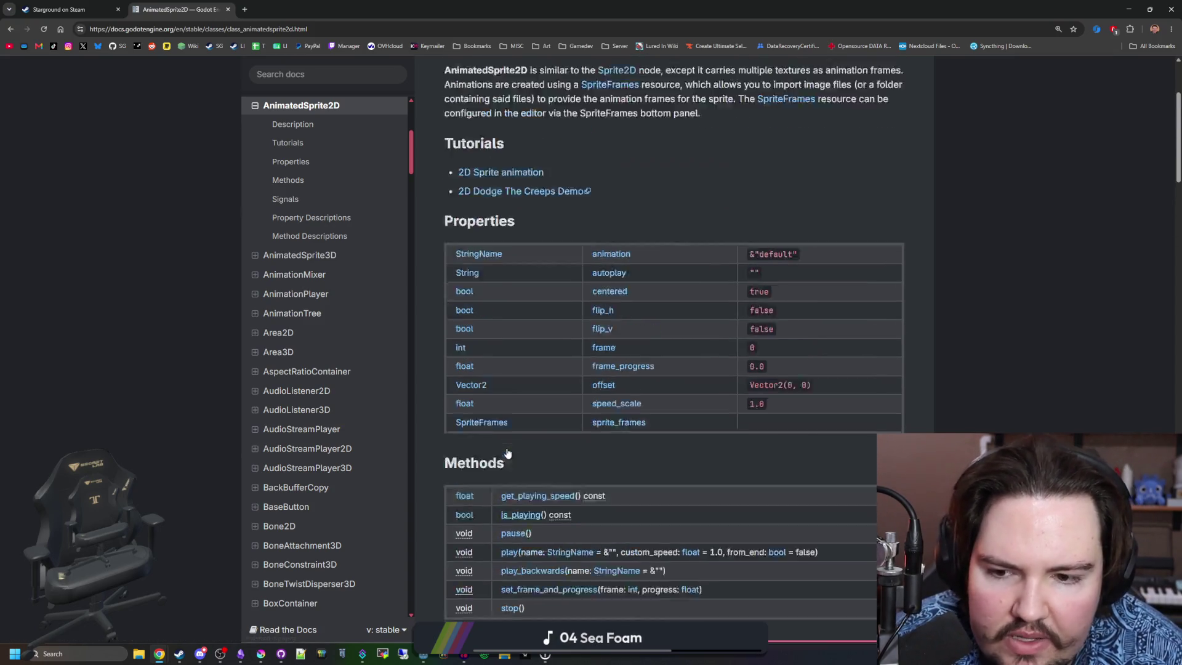
scroll(508, 453, up, 3)
scroll(431, 259, down, 3)
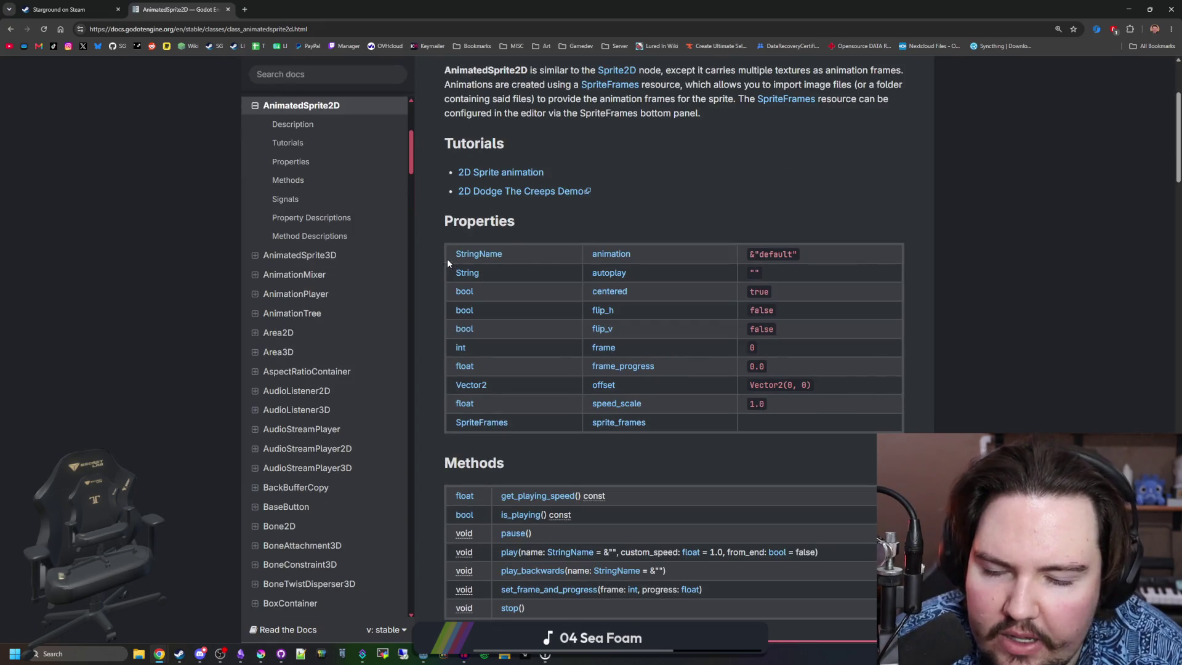
scroll(434, 247, down, 3)
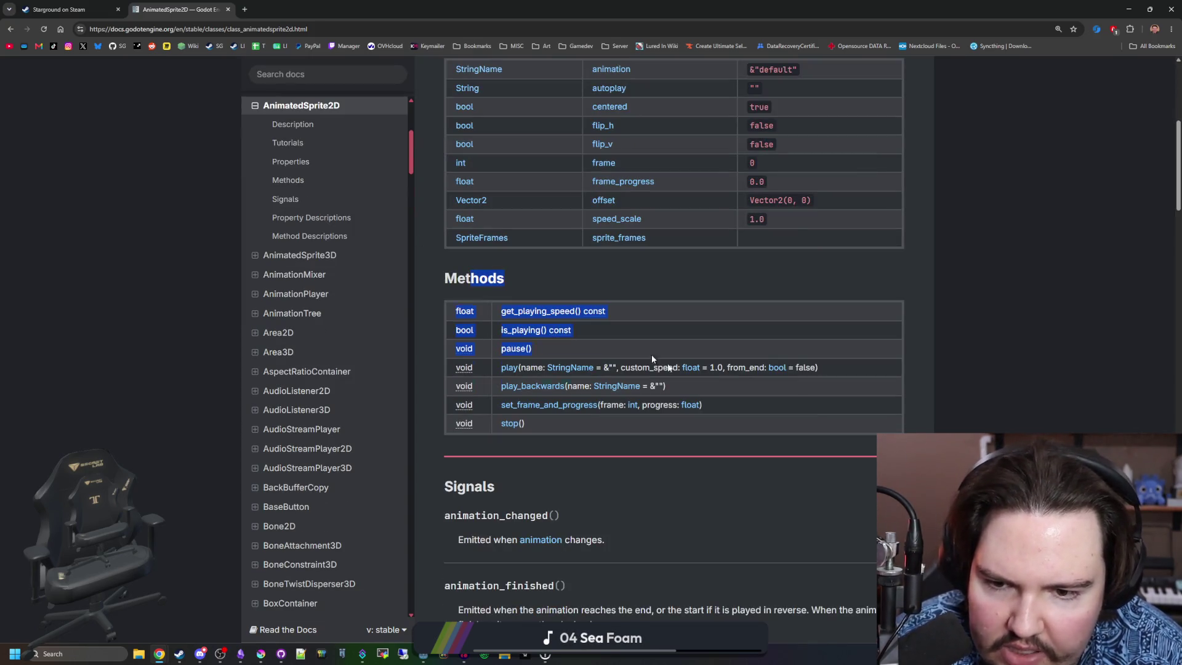
- Read the pause() method description, then return to the top of the AnimatedSprite2D page
click(525, 352)
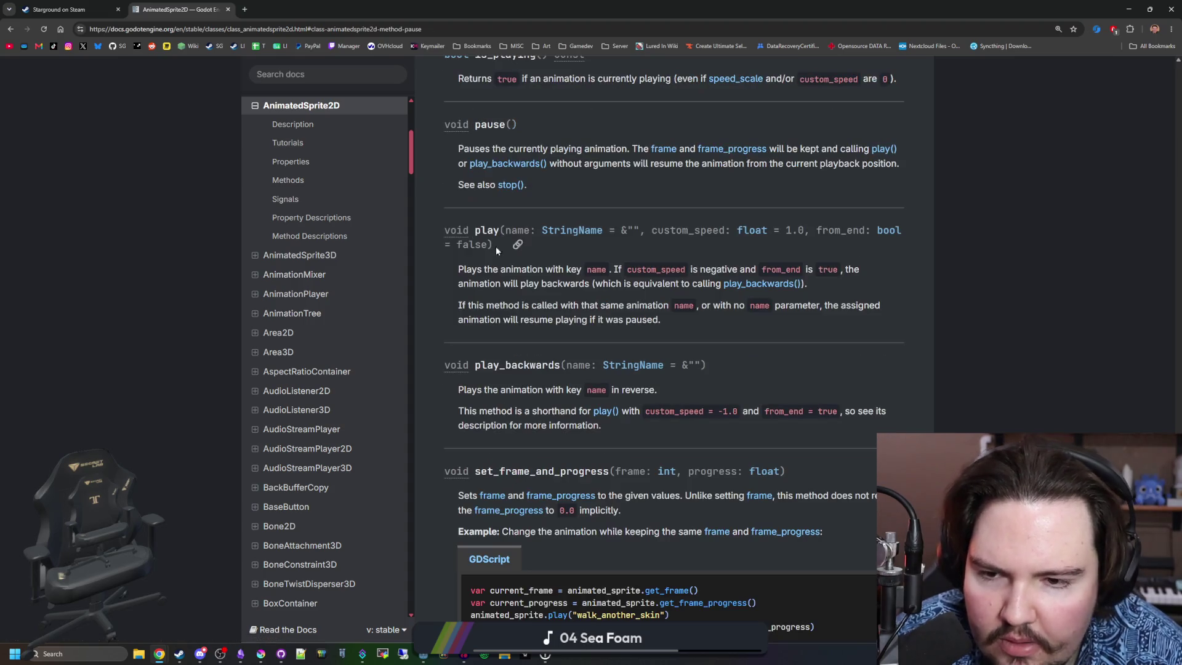
drag(458, 153, 860, 151)
click(729, 148)
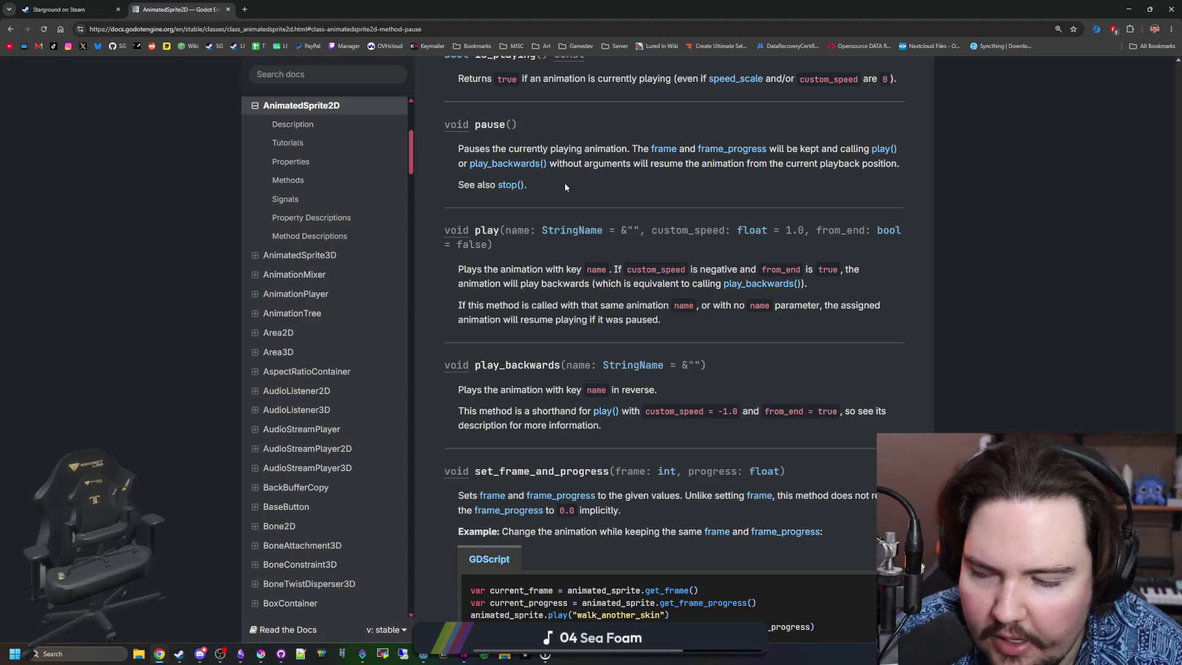
scroll(560, 215, up, 1)
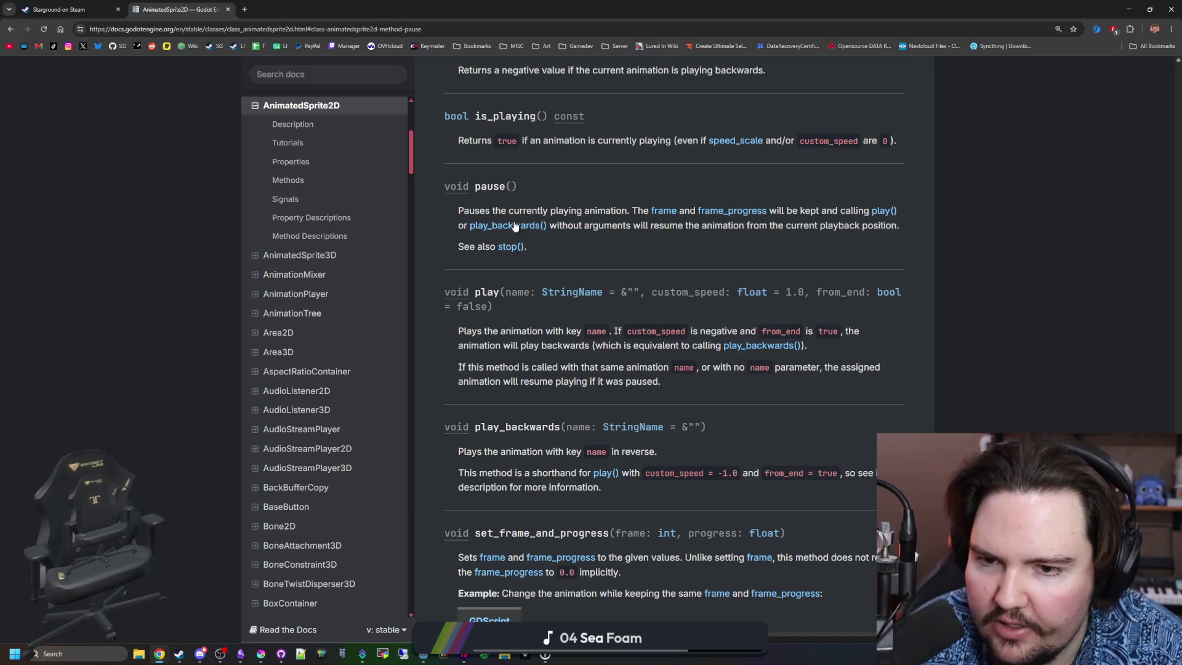
key(Home)
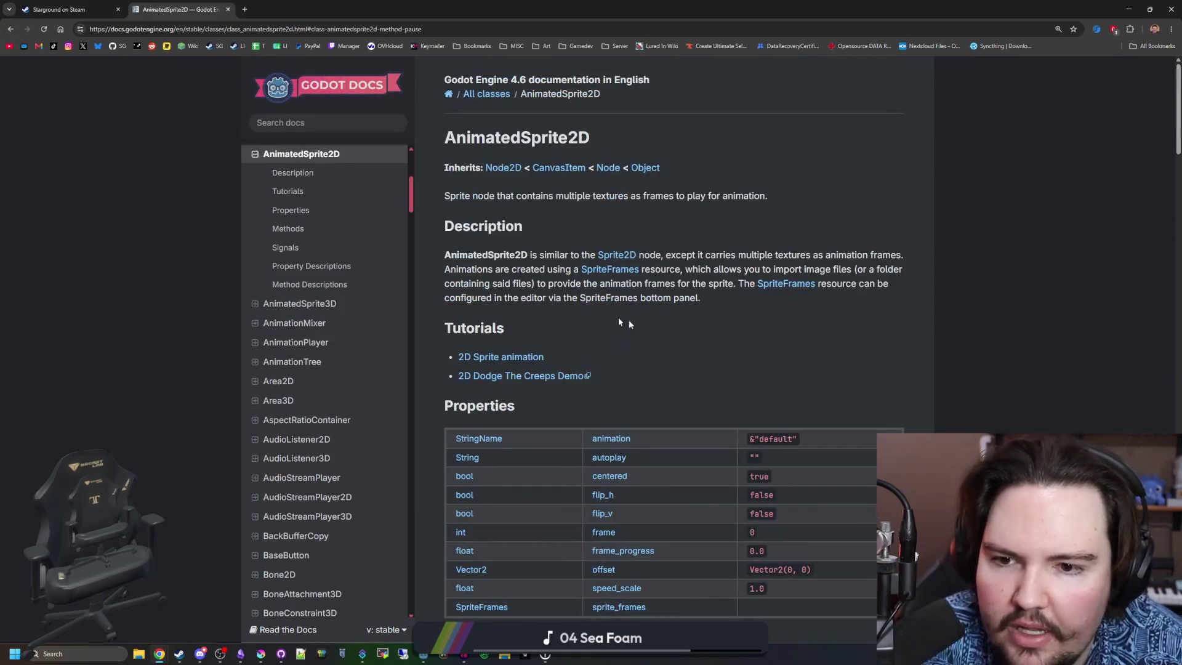
scroll(644, 298, down, 2)
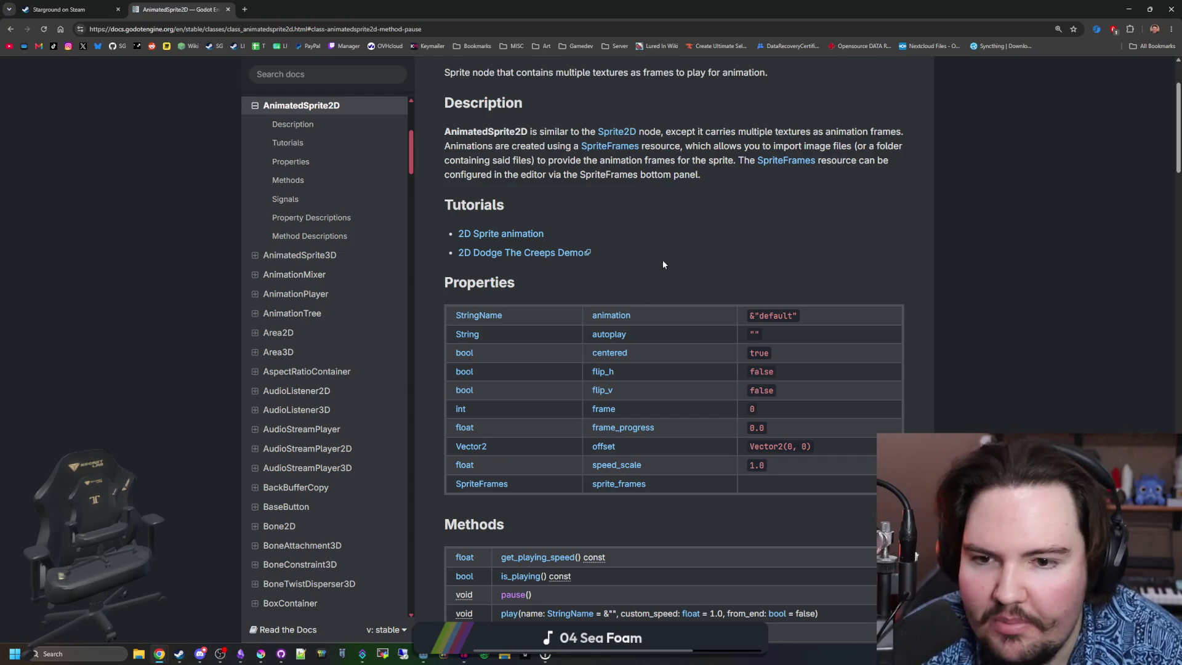
scroll(663, 264, down, 3)
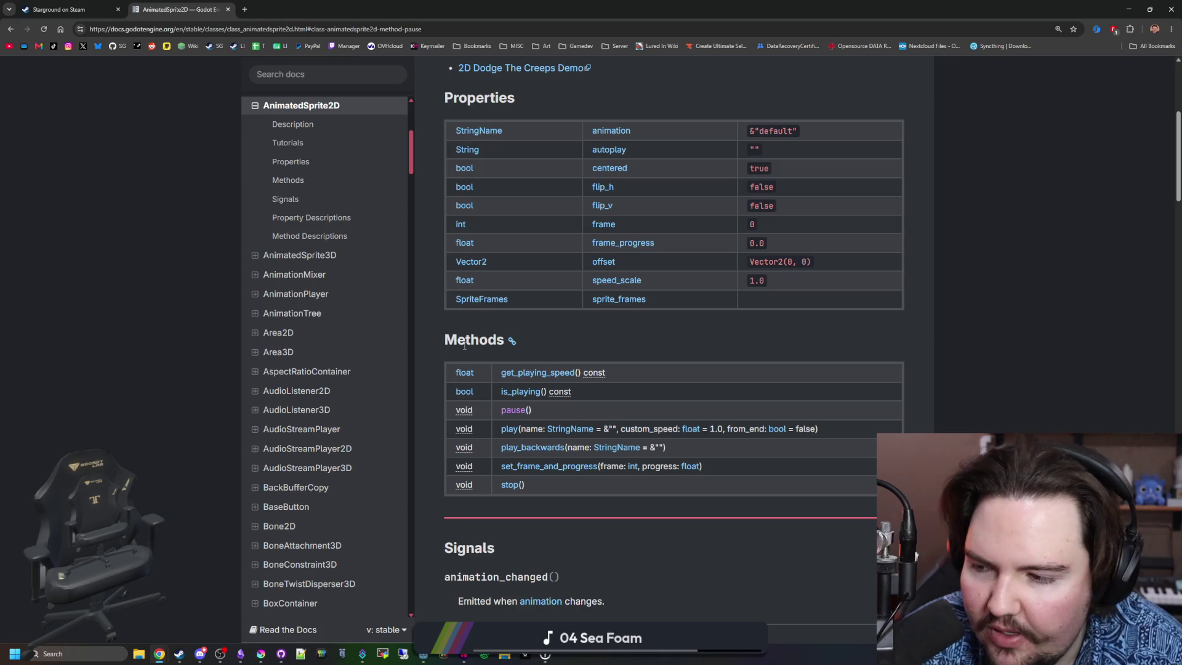
scroll(548, 330, up, 5)
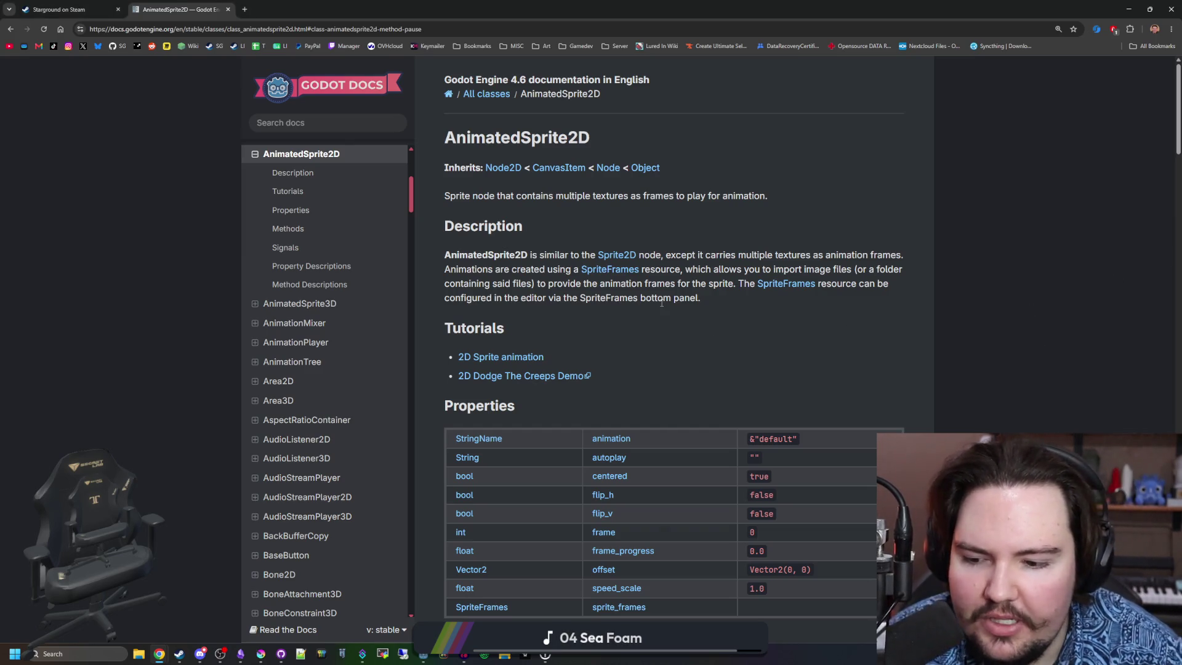
- Shrink Chrome over the Godot editor, close the docs tab, and open a new tab beside Starground
mouse_move(505, 10)
mouse_down()
mouse_move(612, 256)
mouse_move(723, 274)
mouse_up()
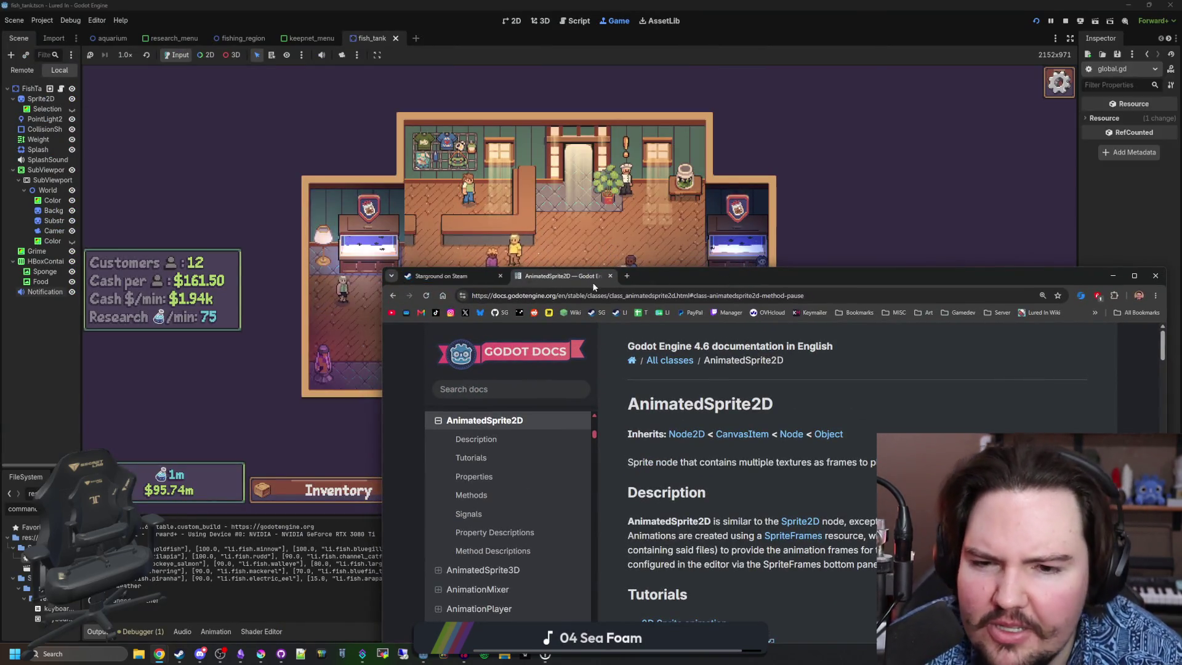
click(611, 276)
drag(563, 274, 380, 151)
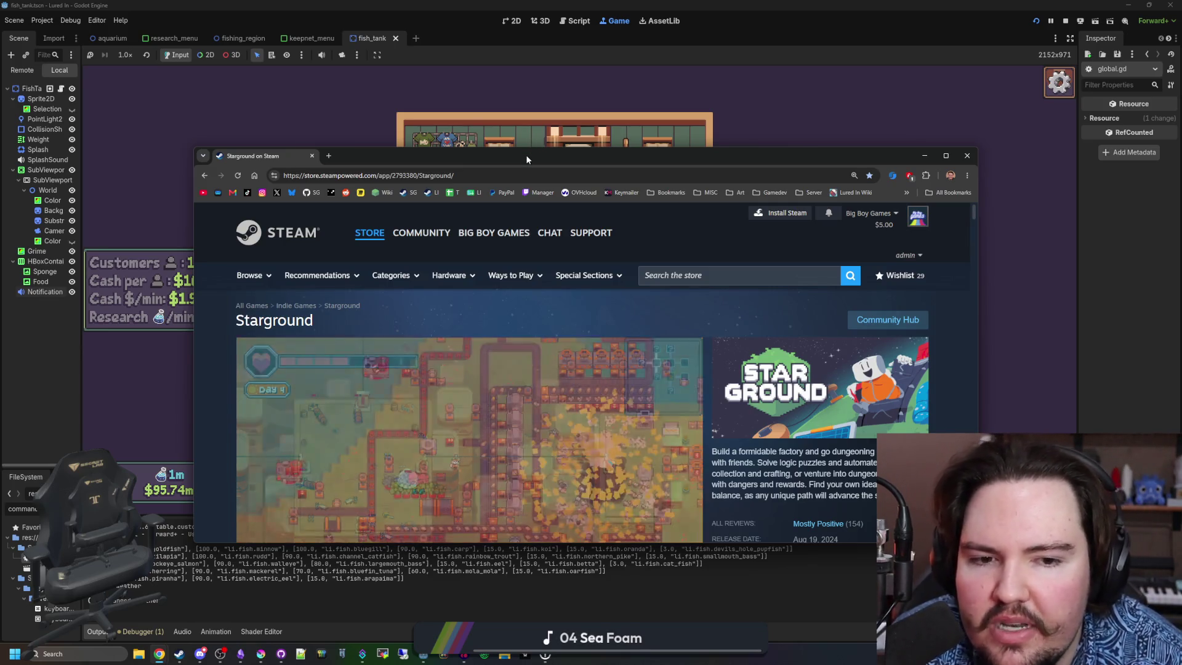
scroll(715, 321, down, 4)
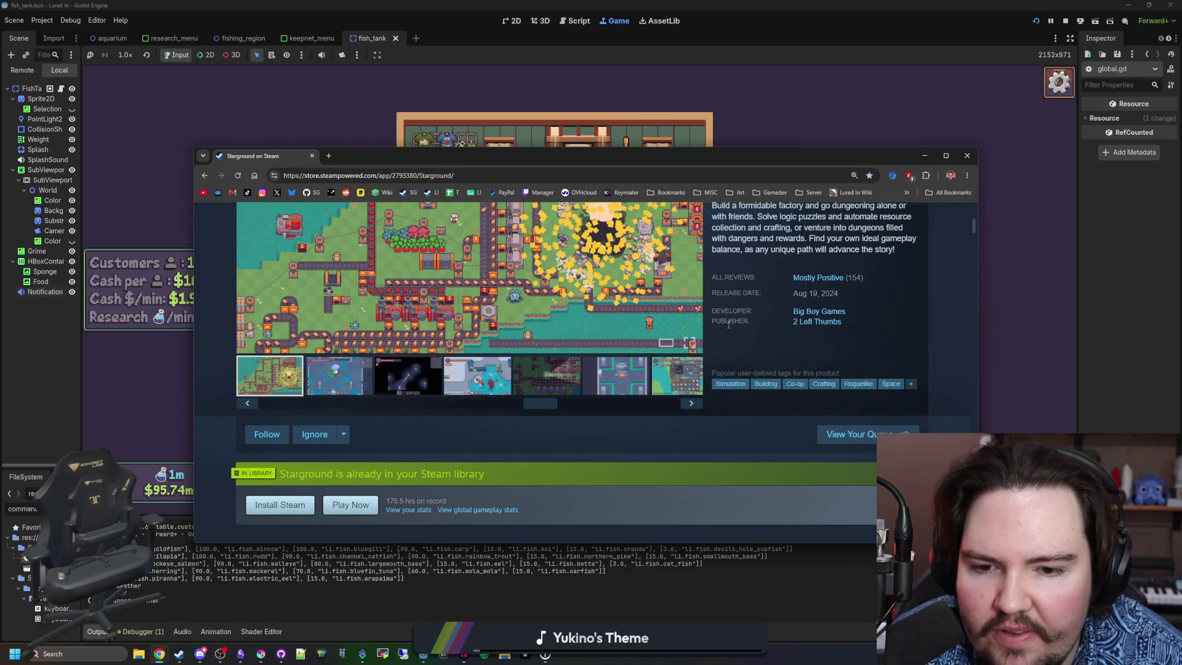
scroll(730, 336, up, 3)
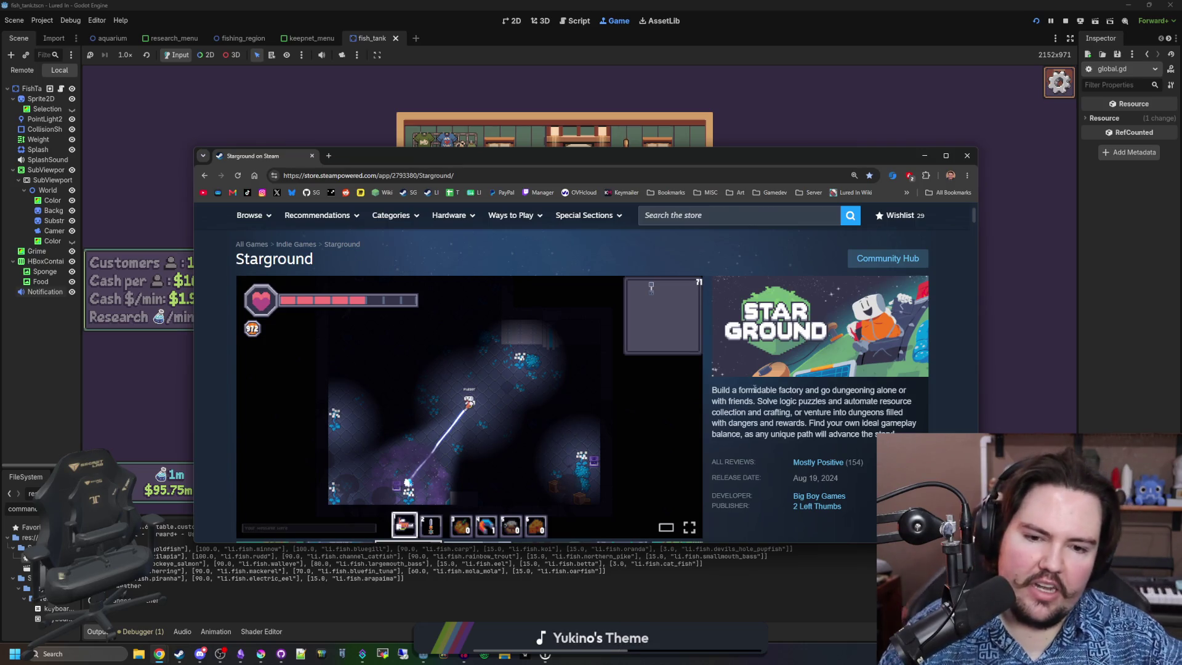
click(331, 156)
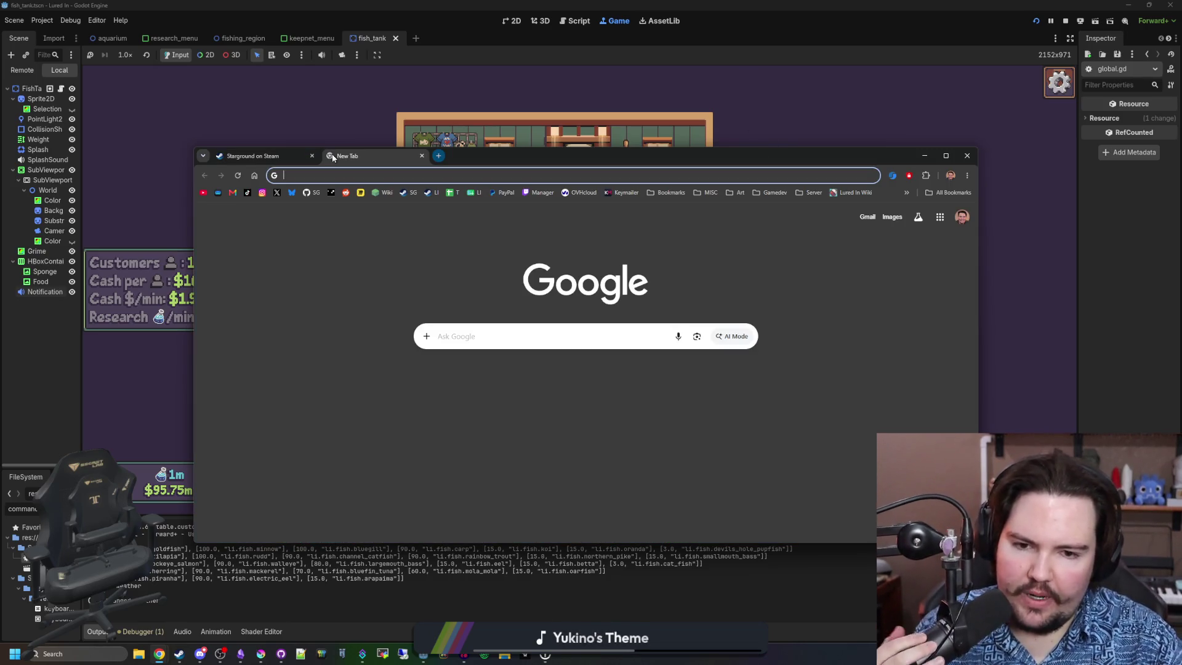
- Search 'gmtk' and open the Game Maker's Toolkit itch.io page
text(gmtk)
key(Return)
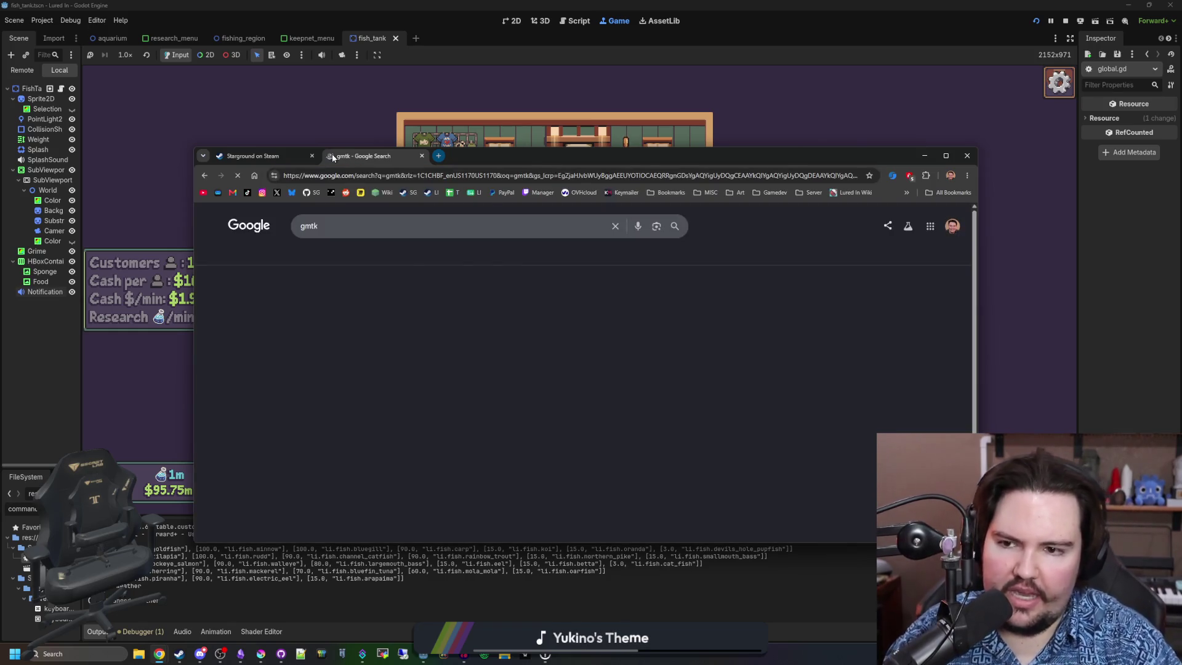
click(406, 373)
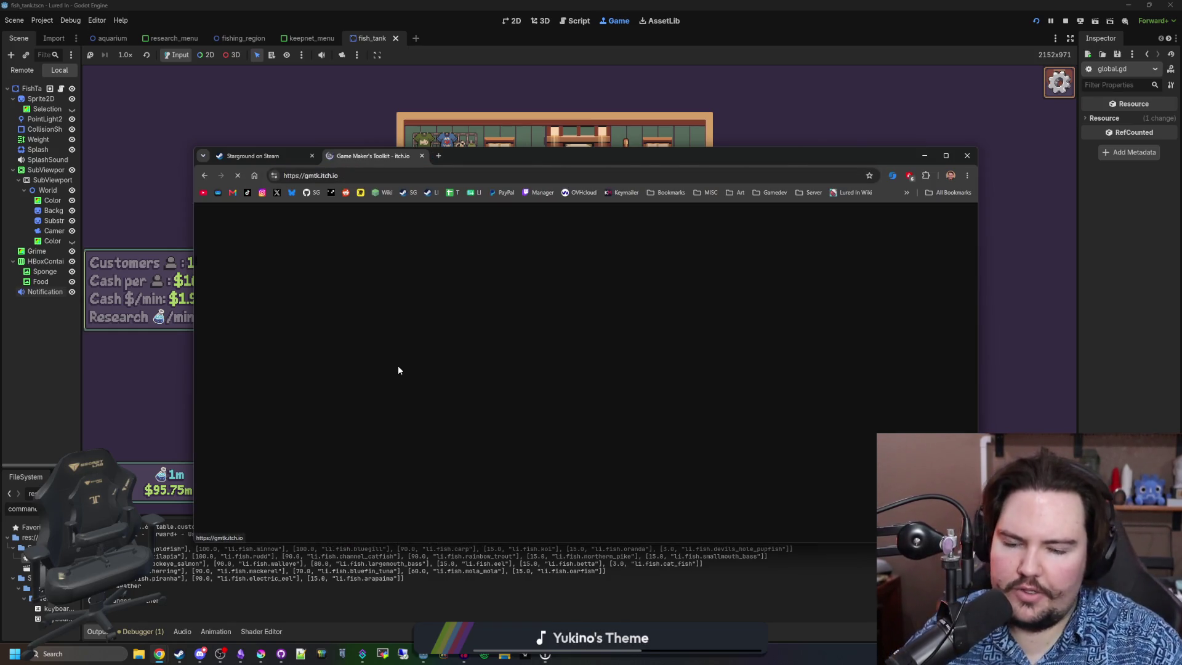
scroll(474, 354, down, 1)
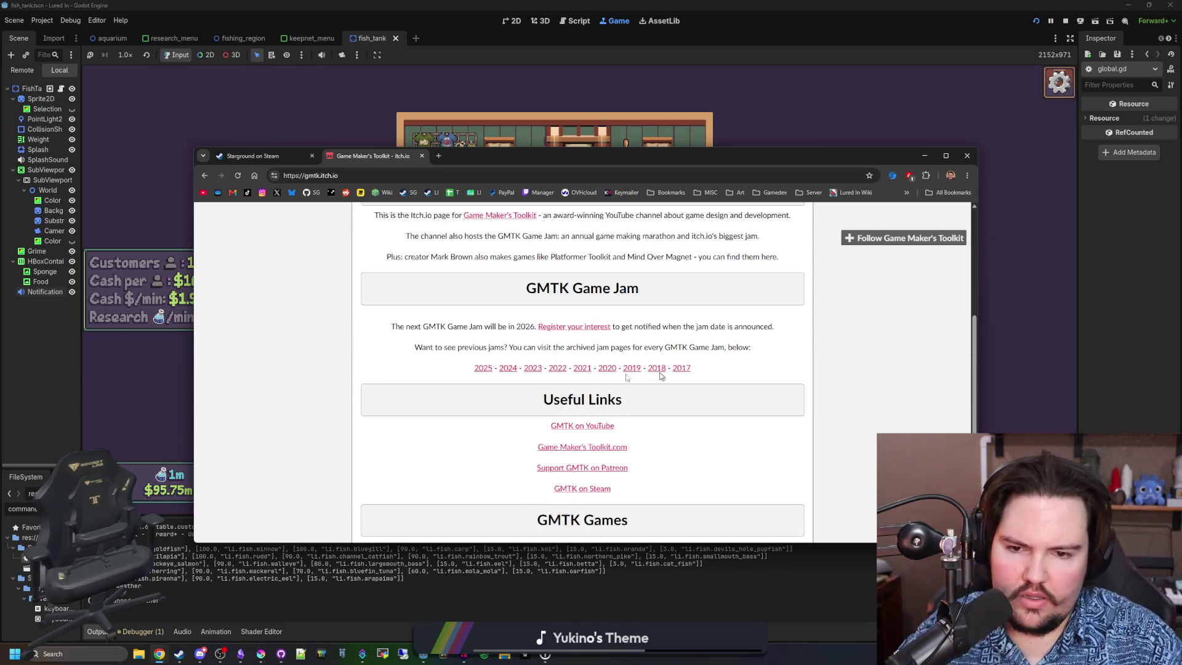
scroll(477, 370, up, 4)
- Search 'gmtk 2026' and scroll through the GMTK Game Jam 2026 itch.io page
click(364, 176)
text(g)
text(mtk 2026)
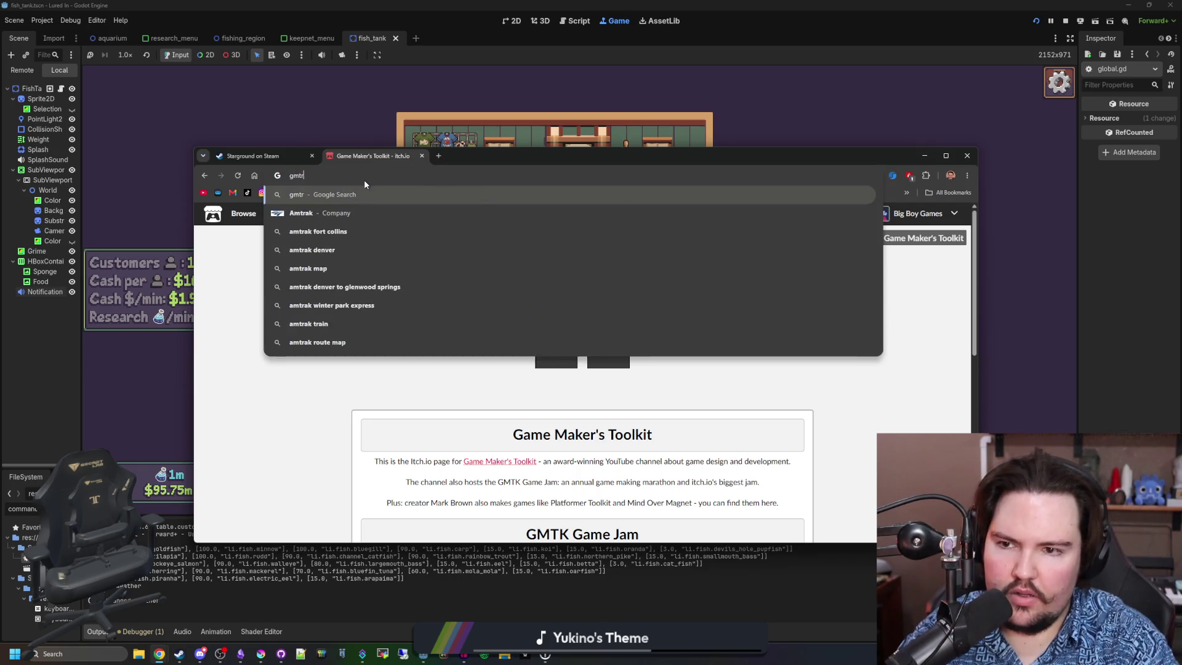
key(Return)
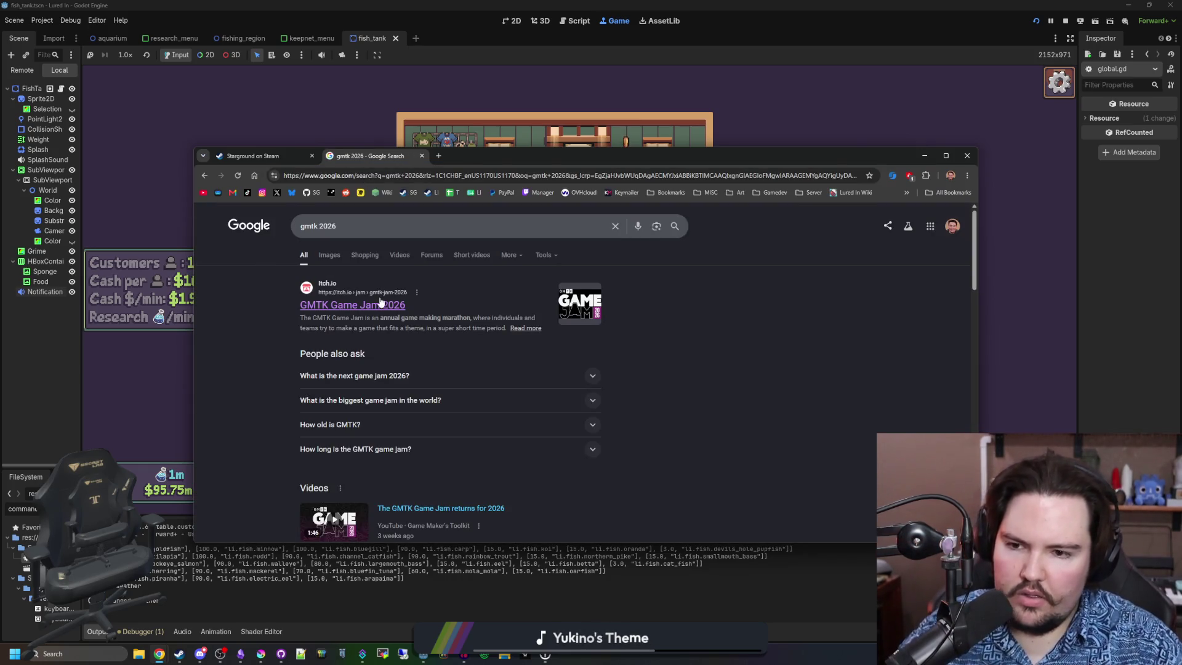
click(380, 301)
scroll(482, 382, down, 2)
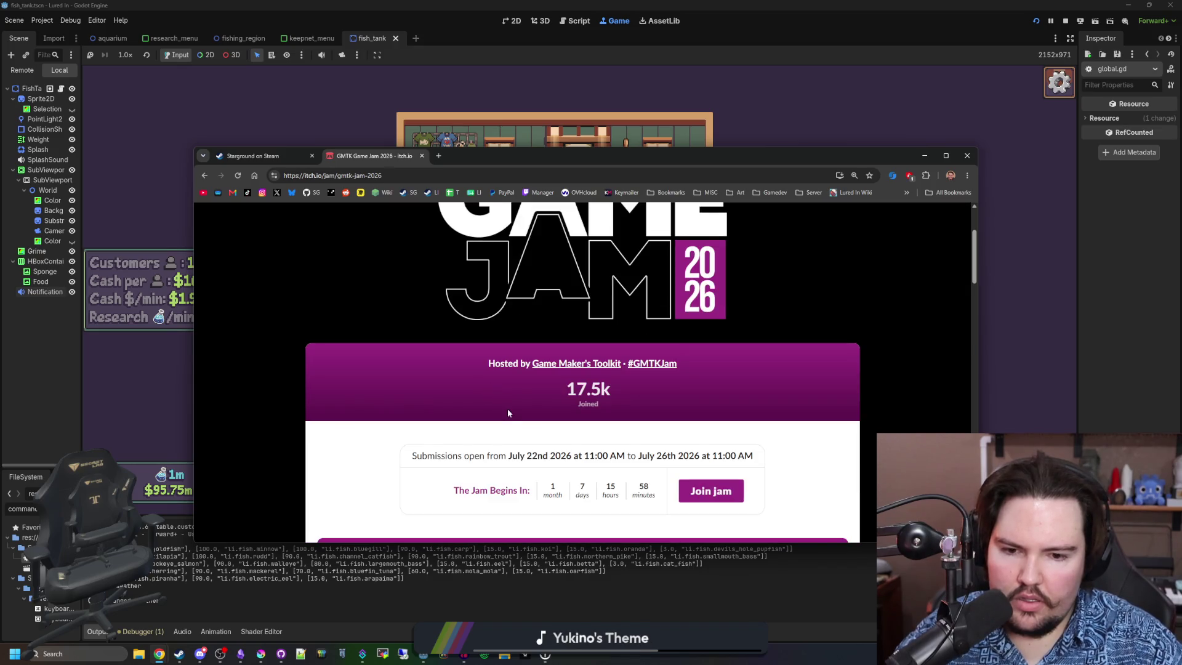
scroll(557, 468, down, 1)
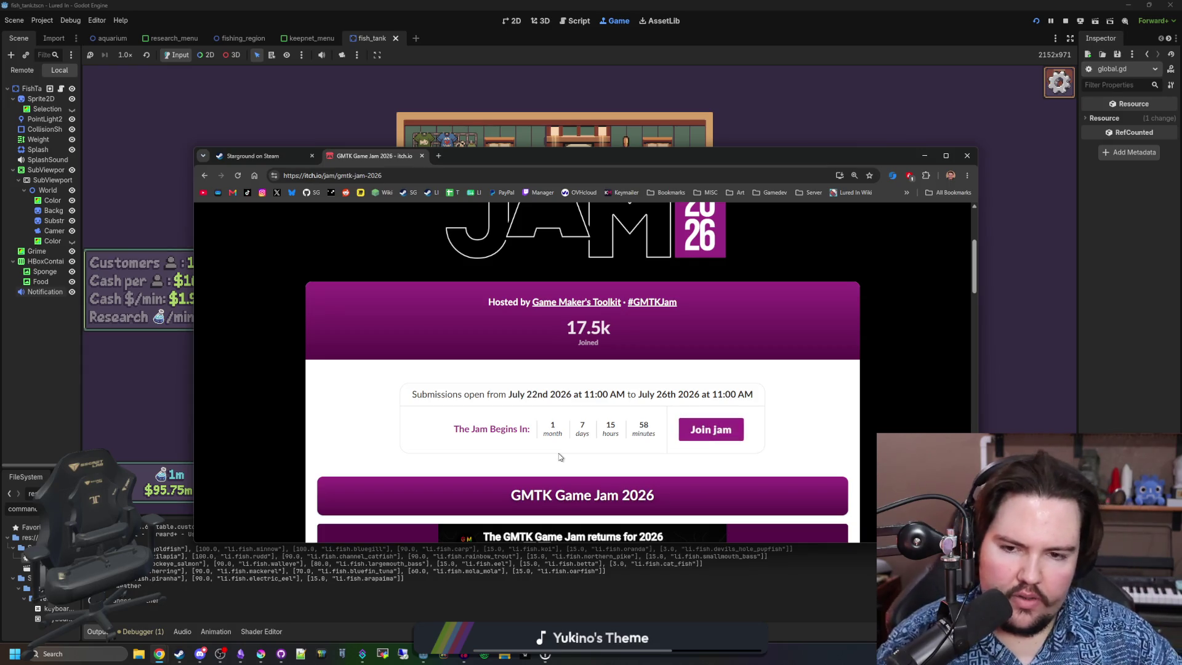
scroll(560, 457, down, 4)
scroll(560, 457, down, 4)
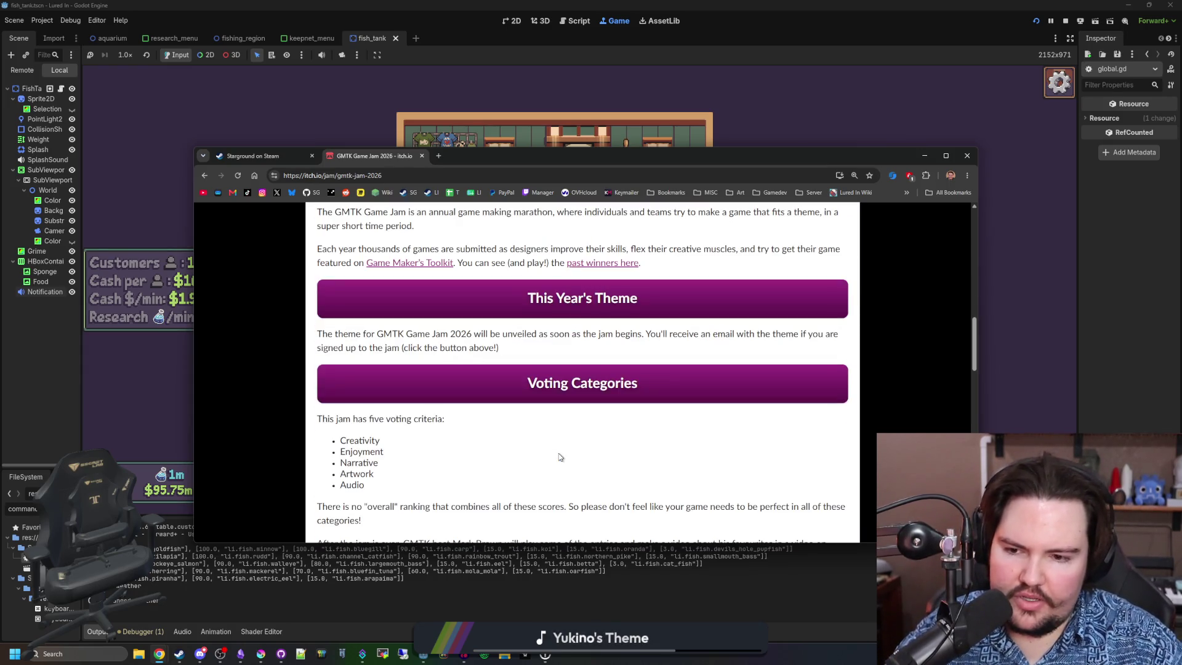
scroll(561, 457, down, 3)
scroll(560, 457, down, 9)
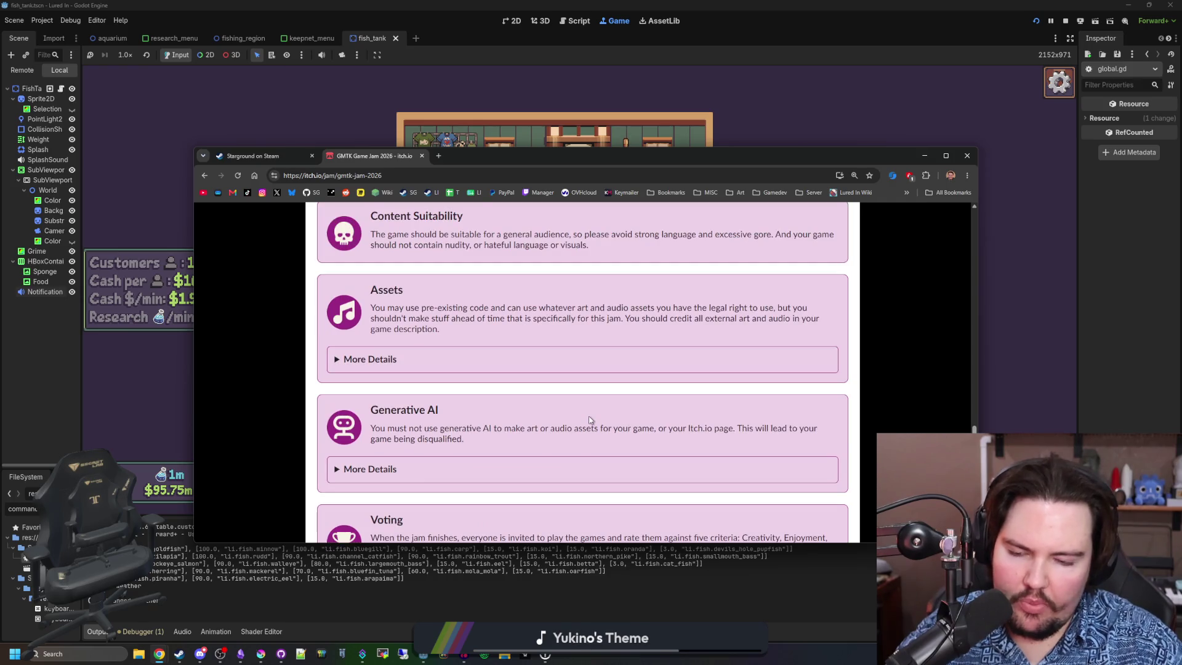
scroll(589, 420, down, 5)
scroll(589, 419, up, 20)
scroll(589, 420, down, 2)
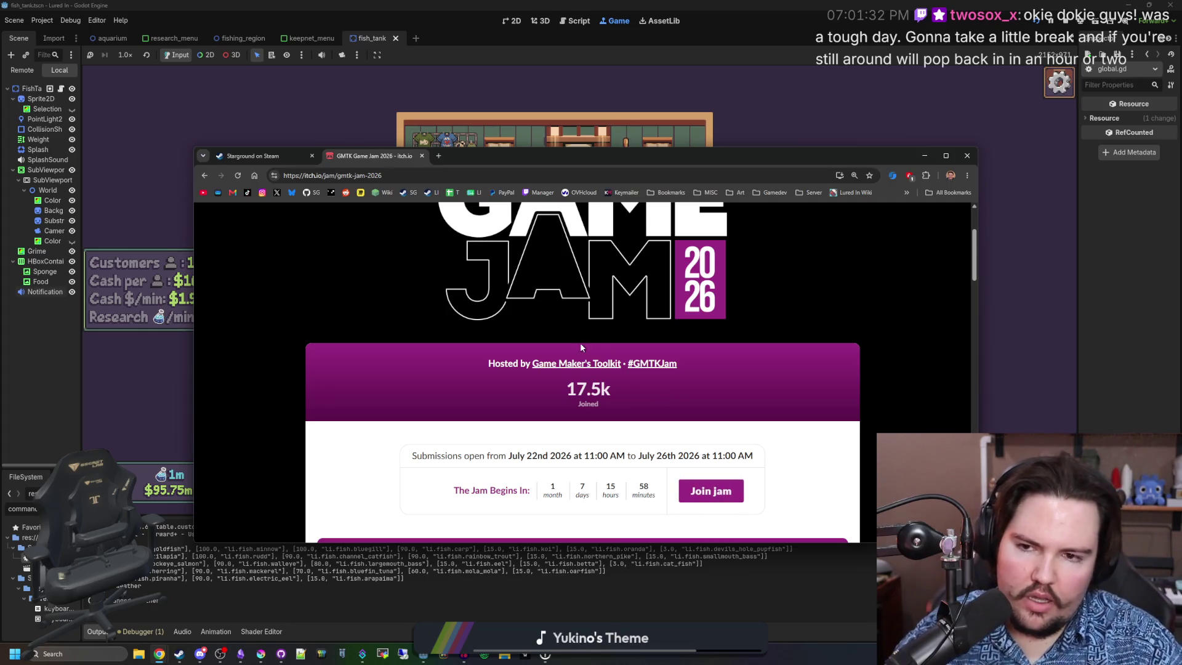
- Search 'down2jam' and visit the d2jam.com website
click(377, 178)
text(down2jam)
key(Return)
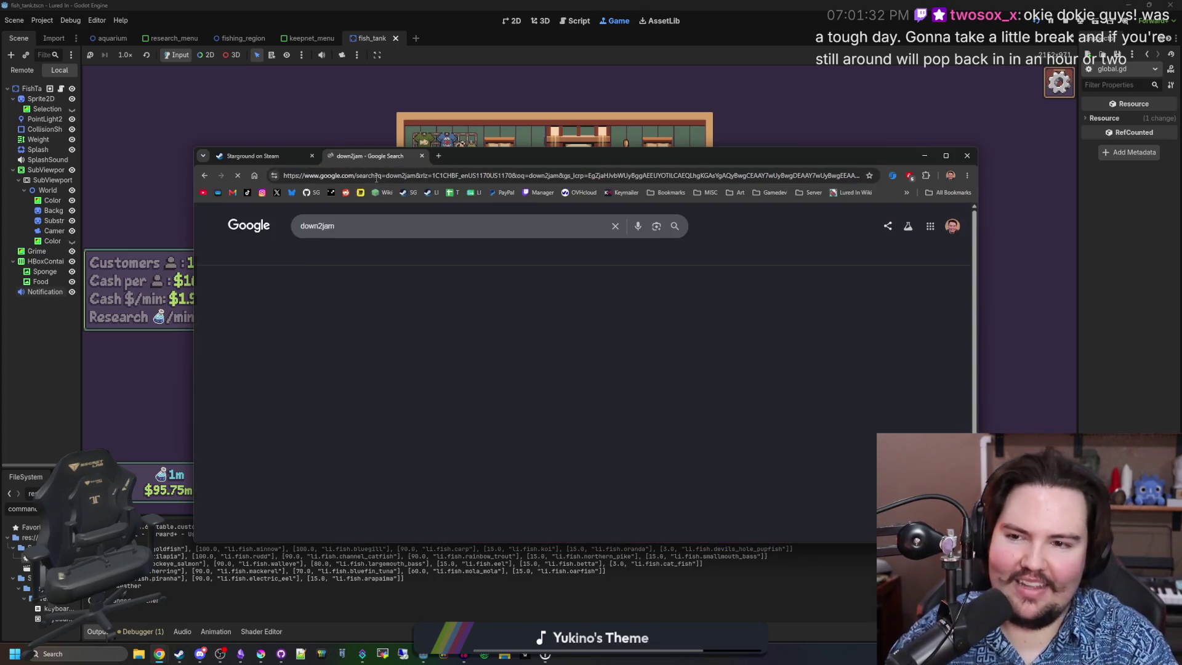
scroll(388, 369, down, 5)
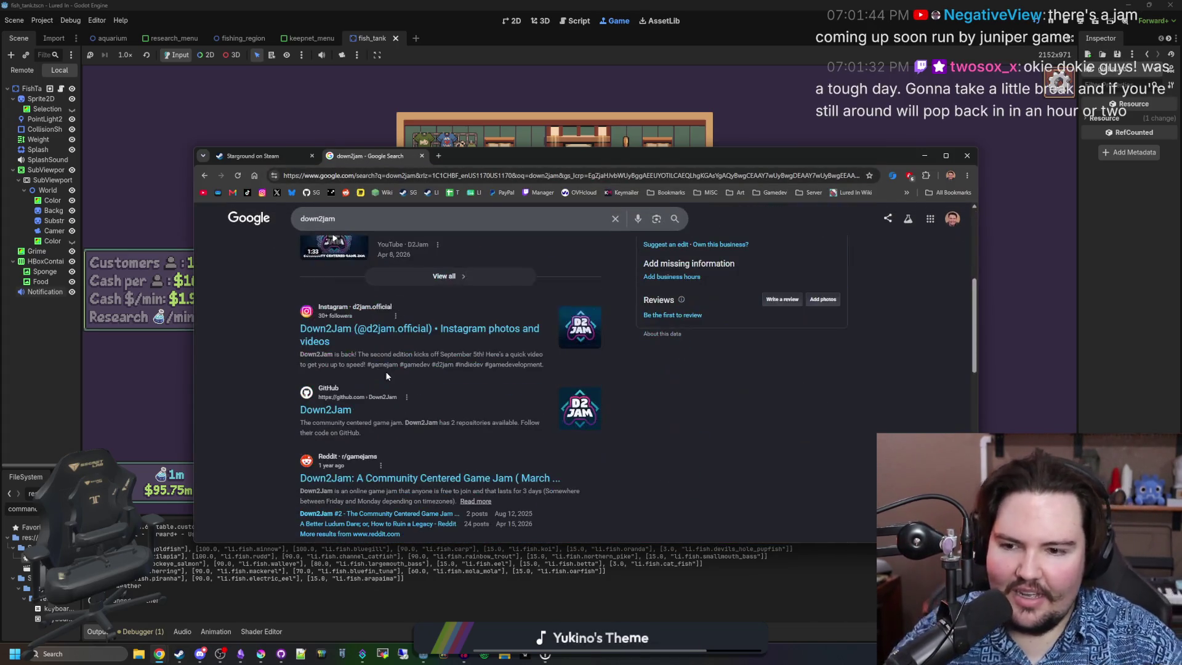
click(388, 178)
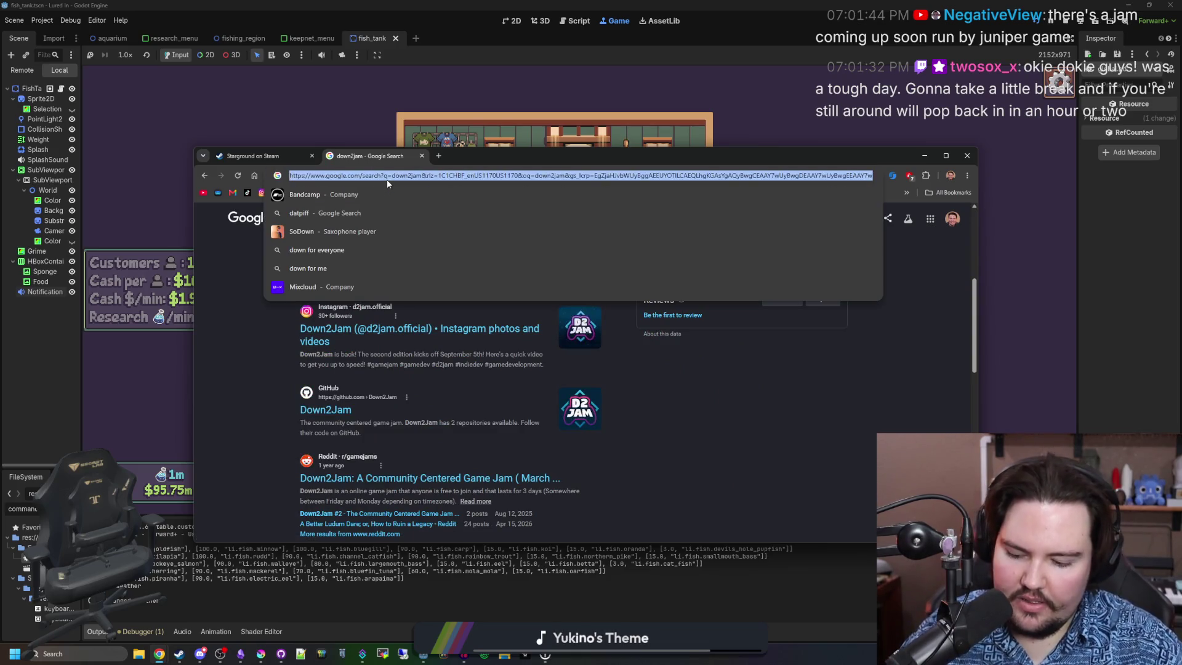
text(d2jam.com)
key(Return)
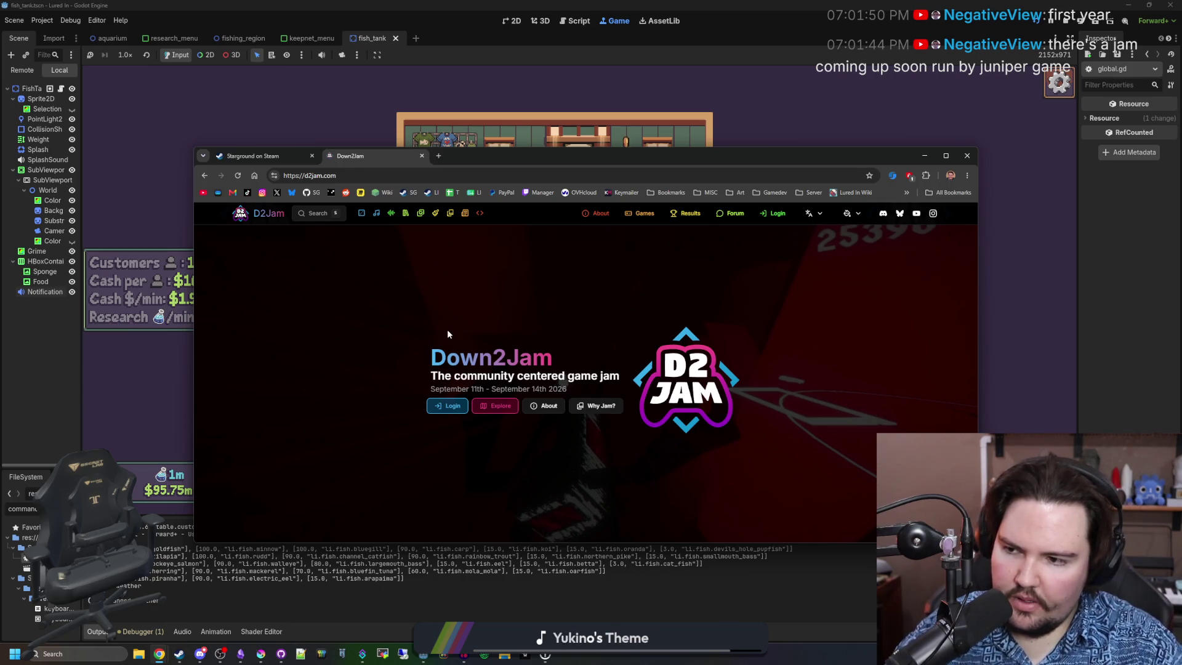
- Search 'juniperdev', view the Juniper Dev itch.io page, then return to the results
click(392, 177)
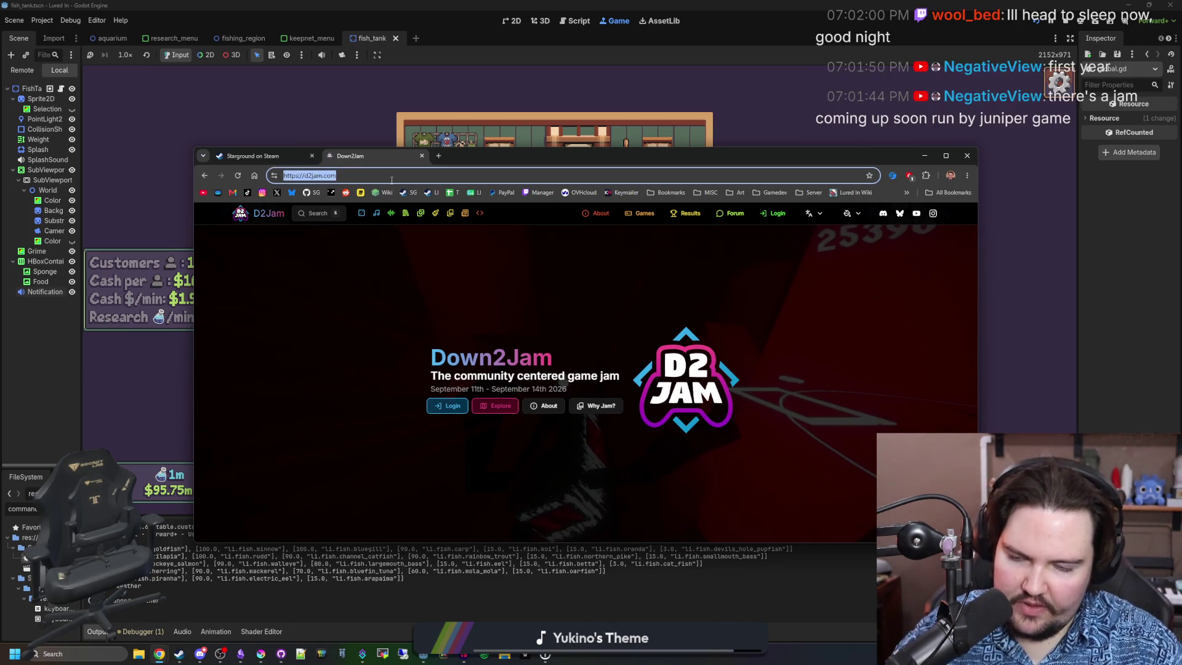
text(juniperdev)
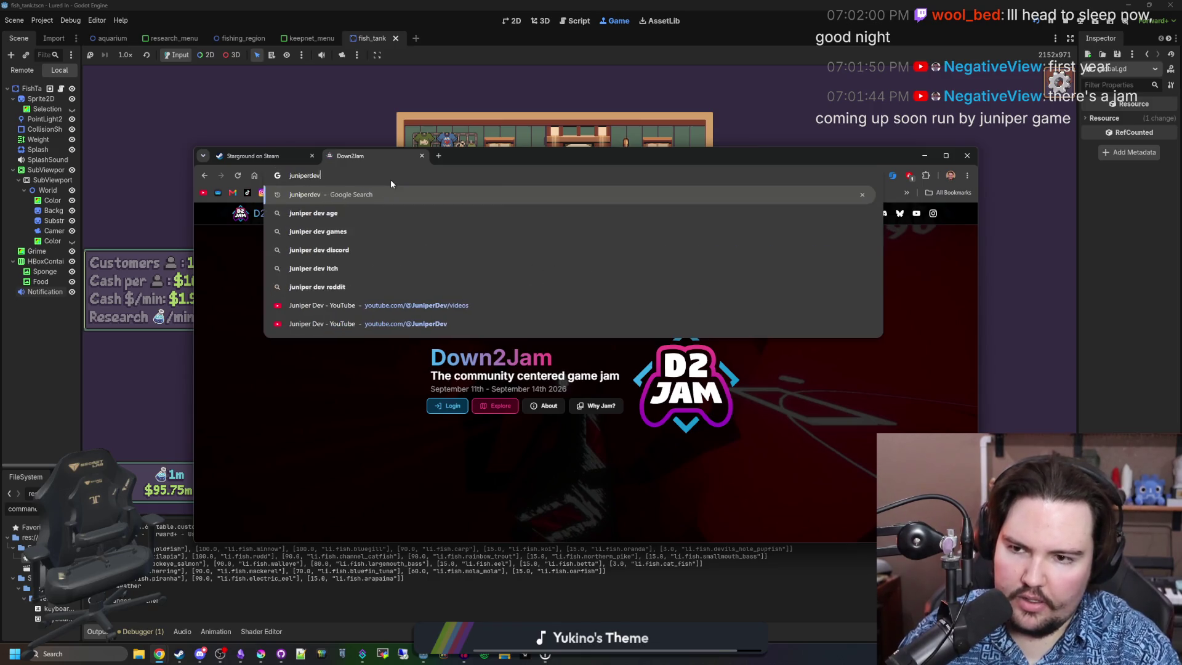
key(Return)
scroll(381, 360, down, 10)
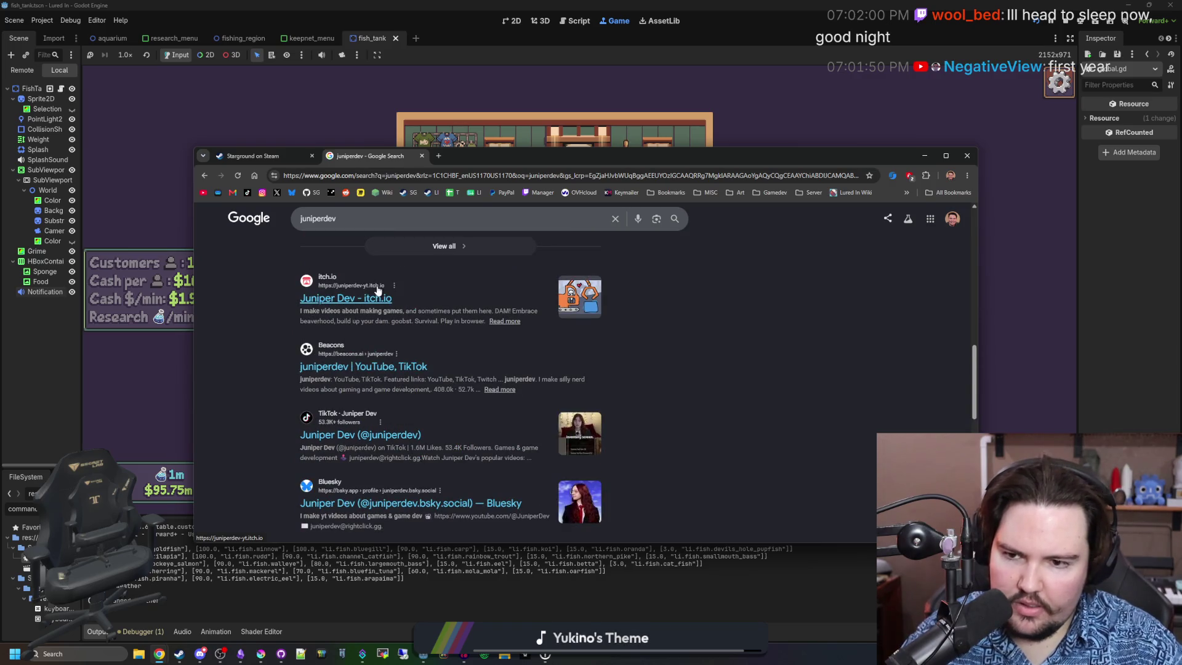
click(378, 289)
scroll(456, 350, down, 2)
scroll(456, 350, up, 2)
key(alt+Left)
- Search 'juniperdev jam' and open The Very Serious Juniper Dev Game Jam result
click(385, 225)
text(jam)
key(Return)
click(402, 333)
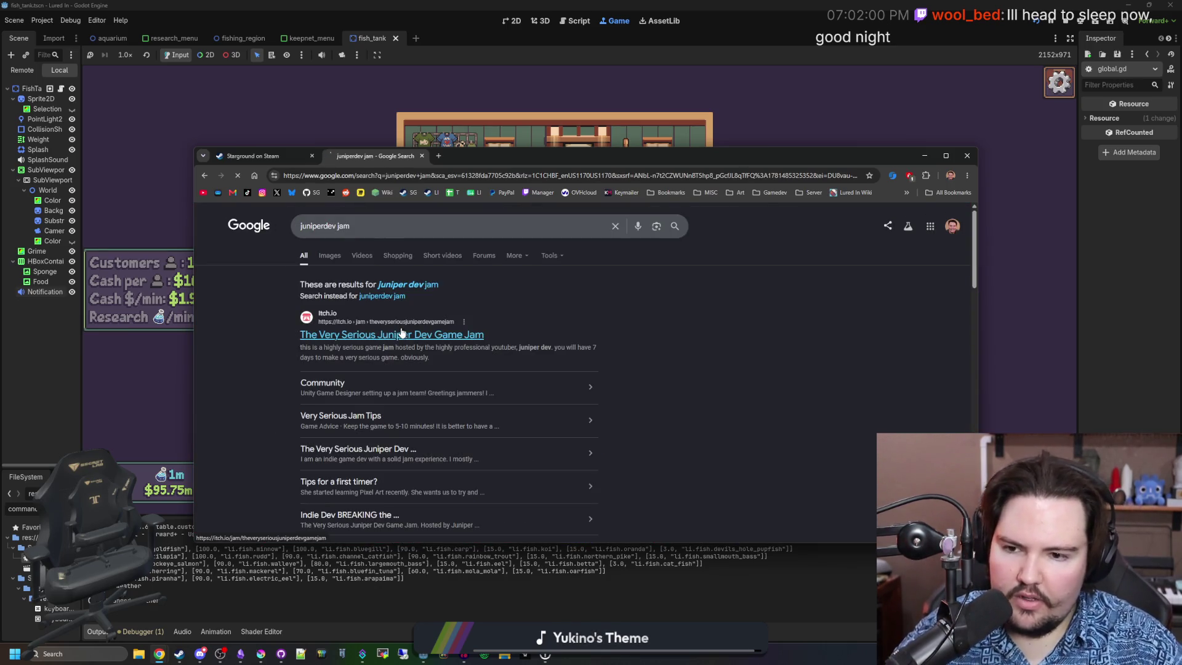
- Scroll down the Juniper Dev jam page to read its June 19–26 2026 dates and description
scroll(401, 332, down, 3)
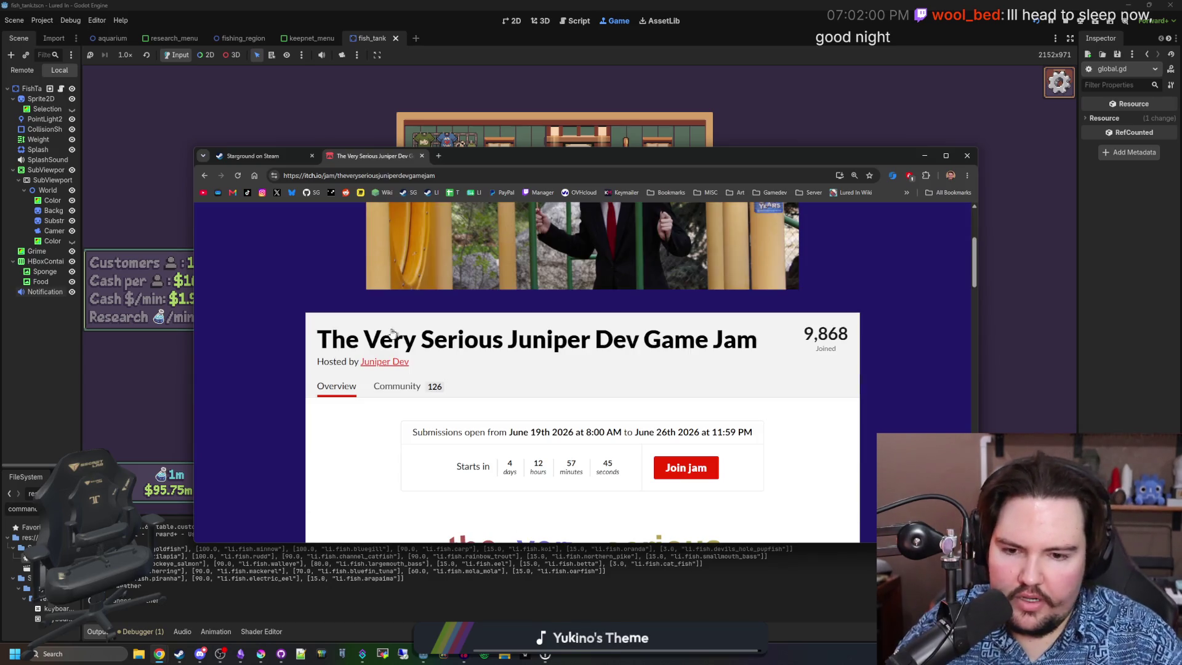
scroll(659, 359, down, 3)
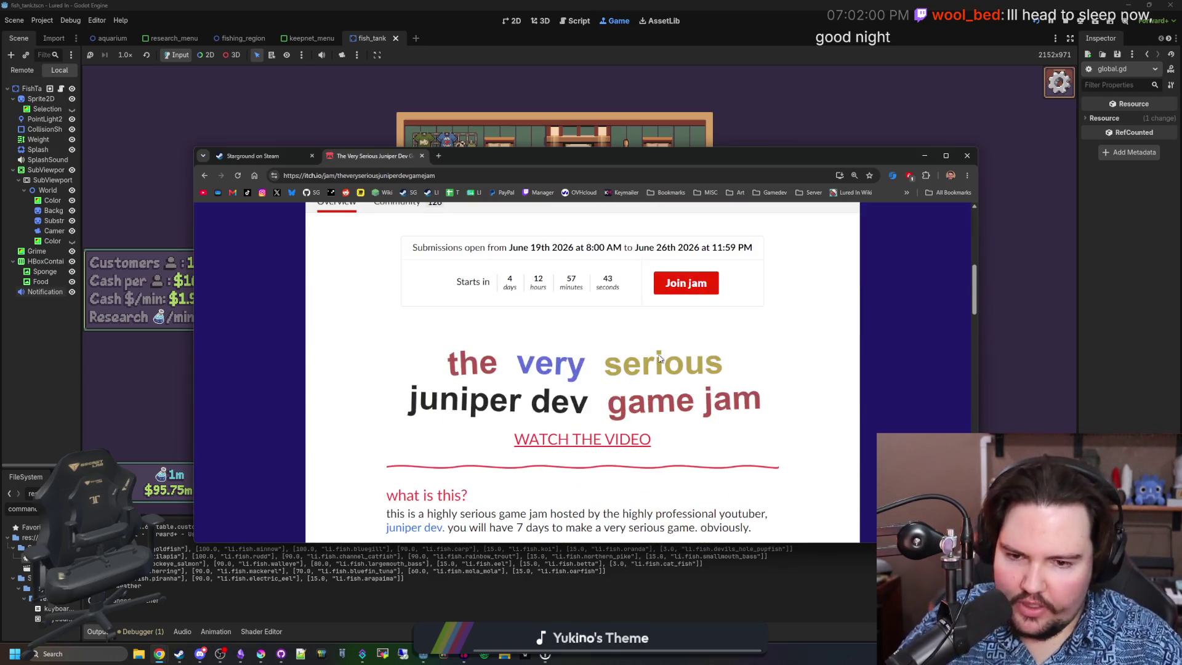
mouse_move(527, 249)
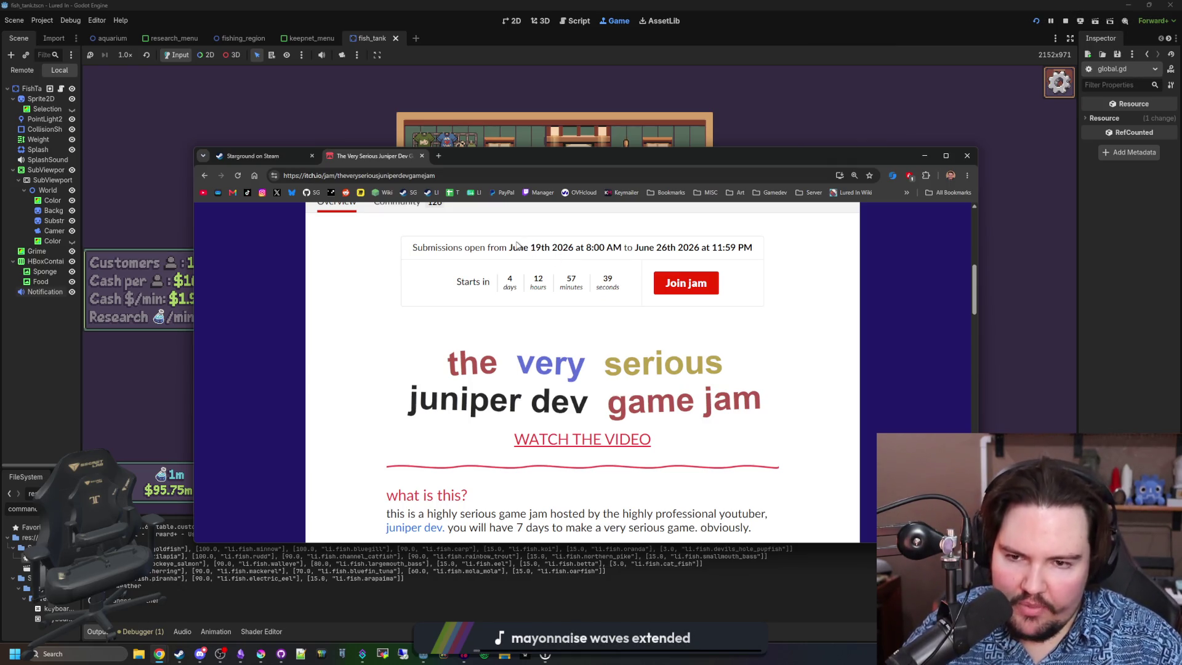
drag(518, 245, 706, 248)
click(484, 285)
scroll(483, 285, down, 3)
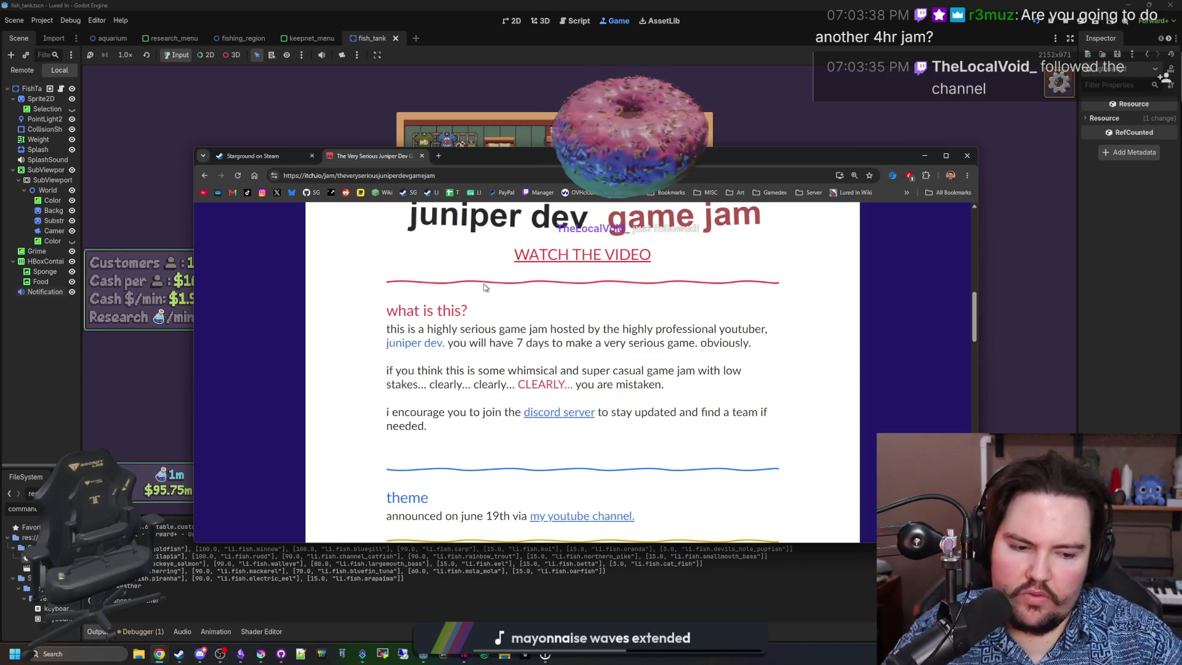
- Close both Chrome tabs and view the Freshwater tank's details in the running game
click(313, 157)
click(313, 156)
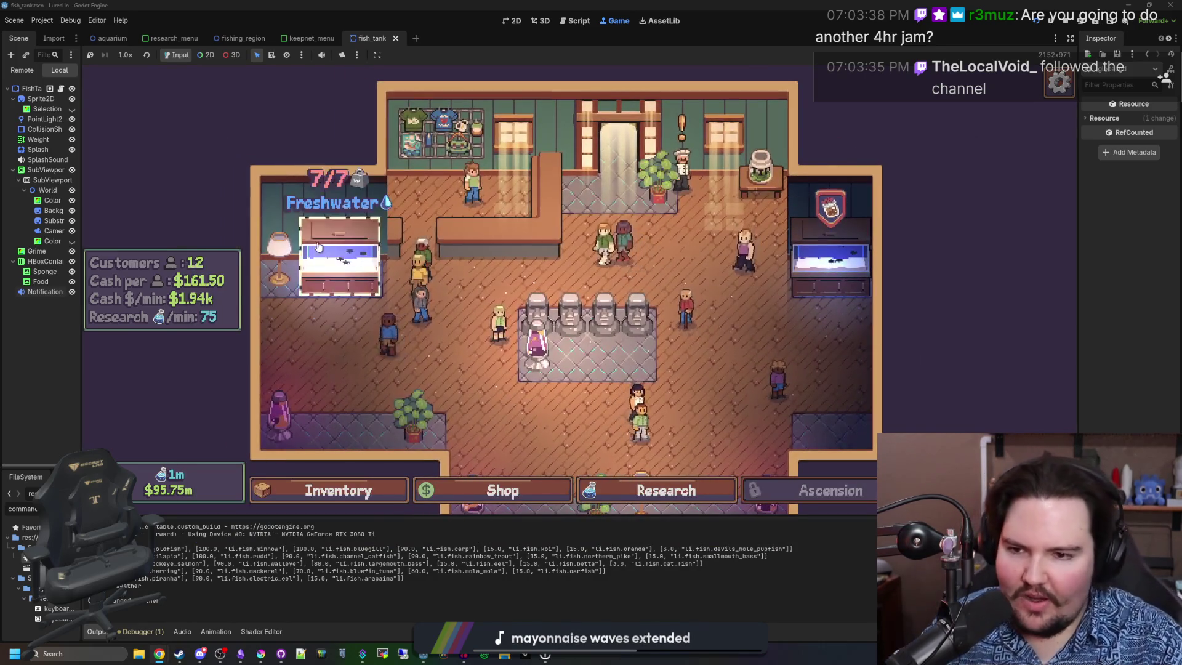
click(333, 259)
key(Escape)
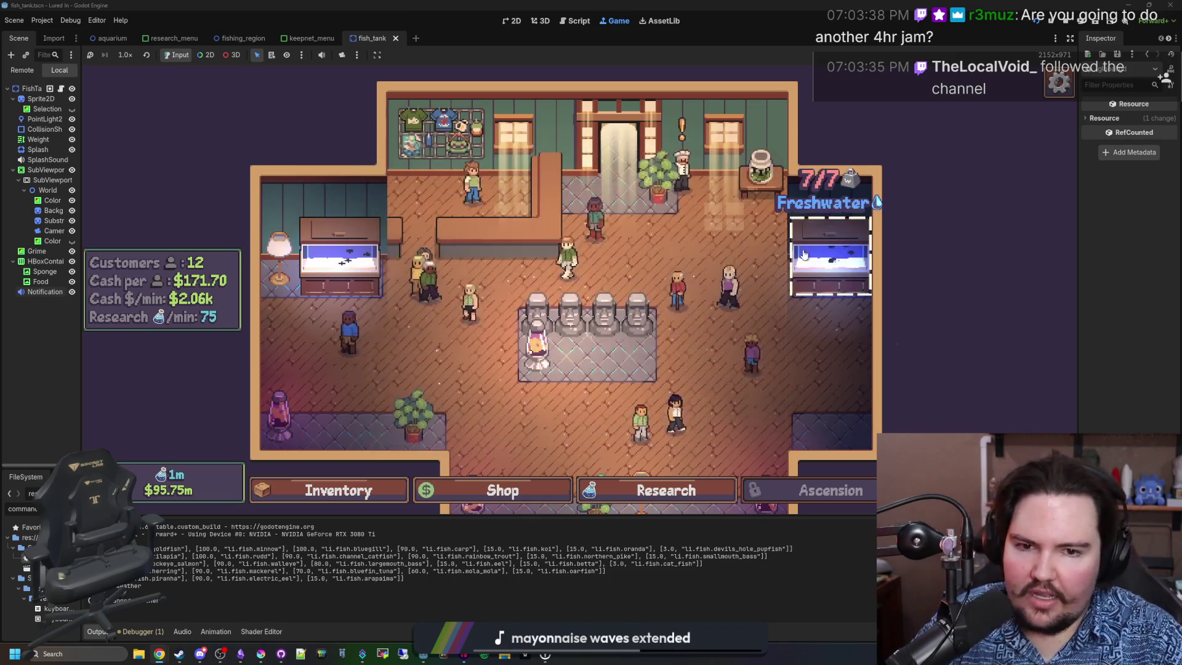
- Zoom the fish shop view in and out, then open a new browser window
scroll(577, 407, down, 2)
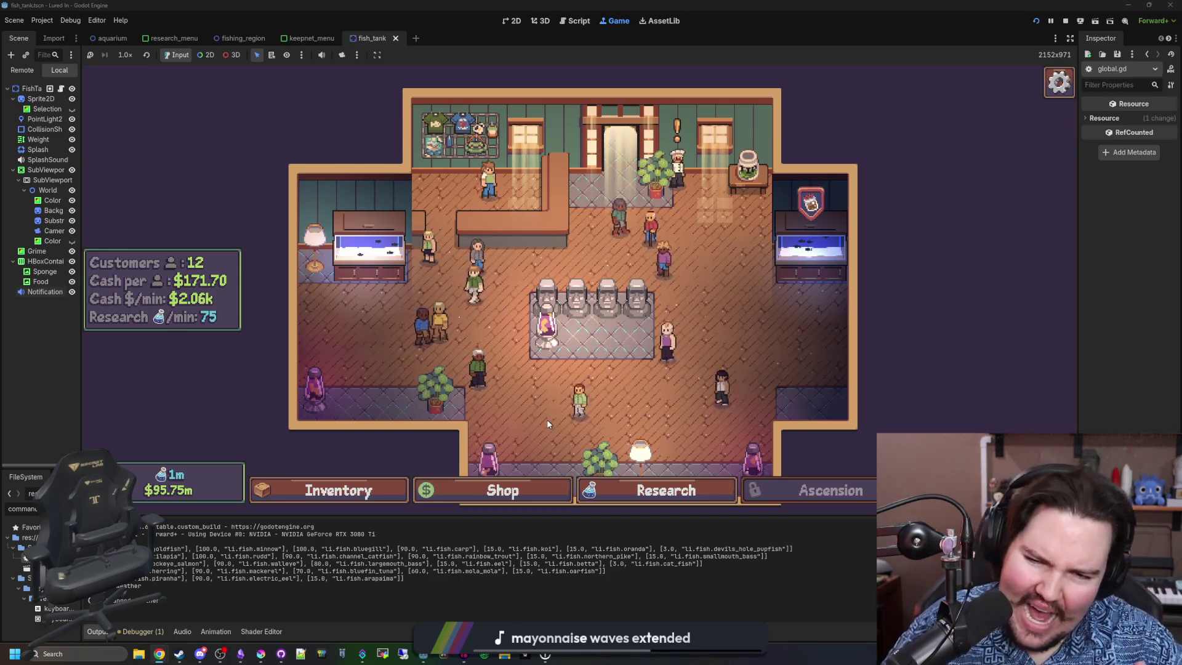
scroll(566, 419, up, 1)
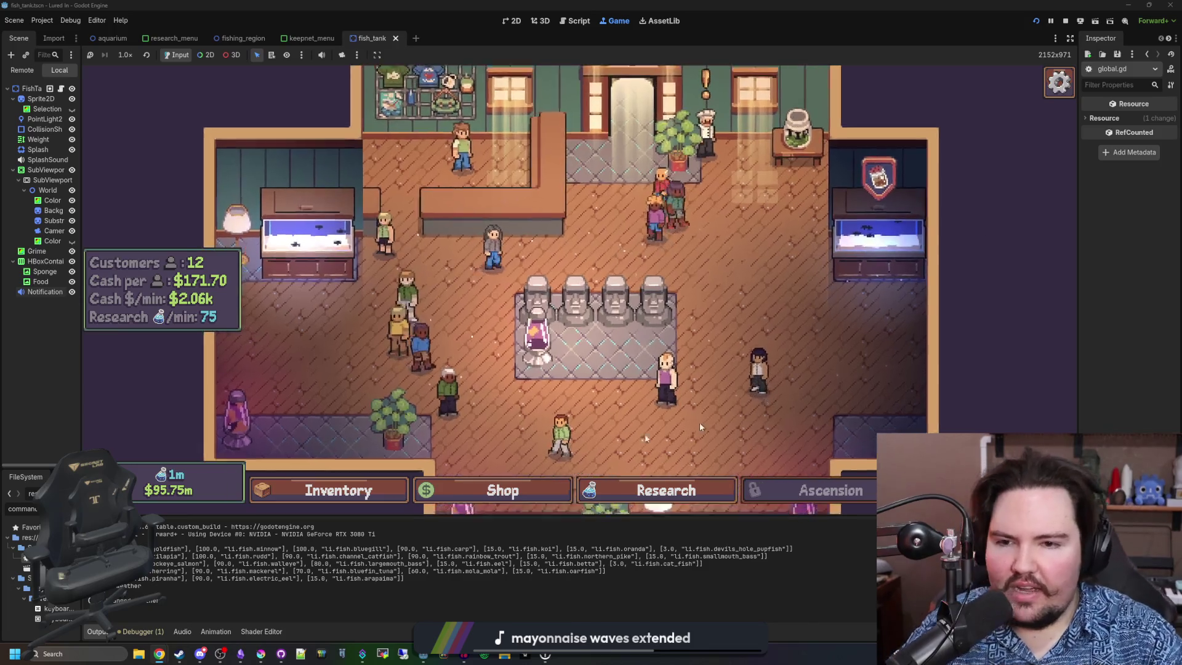
scroll(595, 408, down, 2)
scroll(595, 408, up, 1)
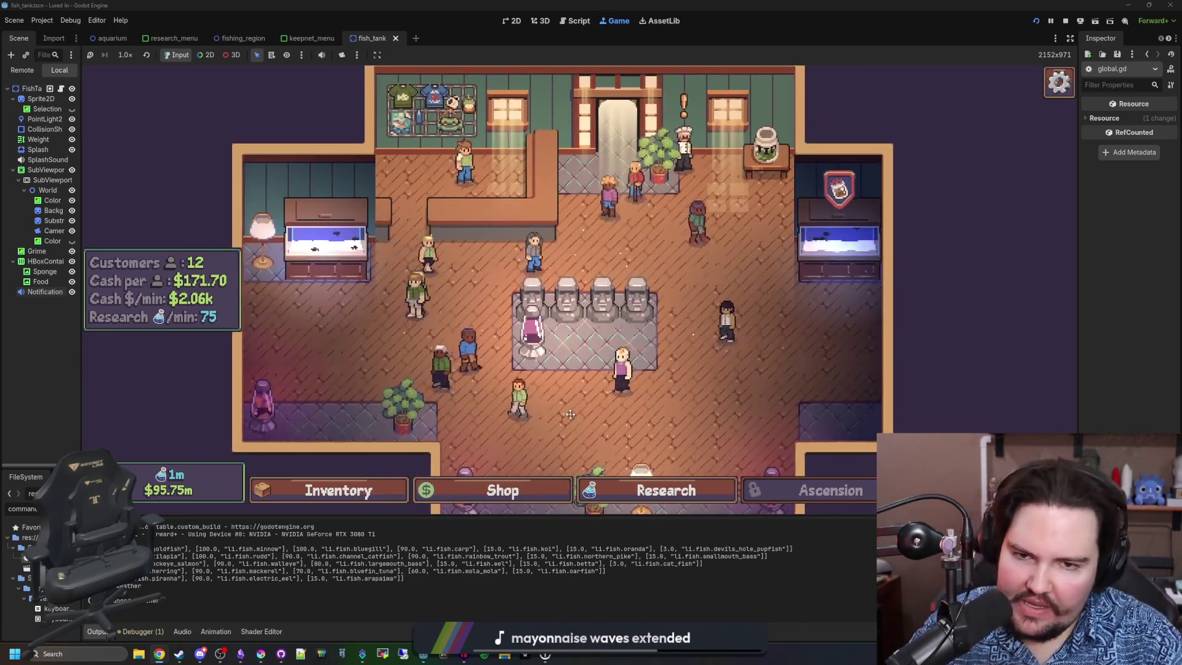
scroll(652, 360, down, 2)
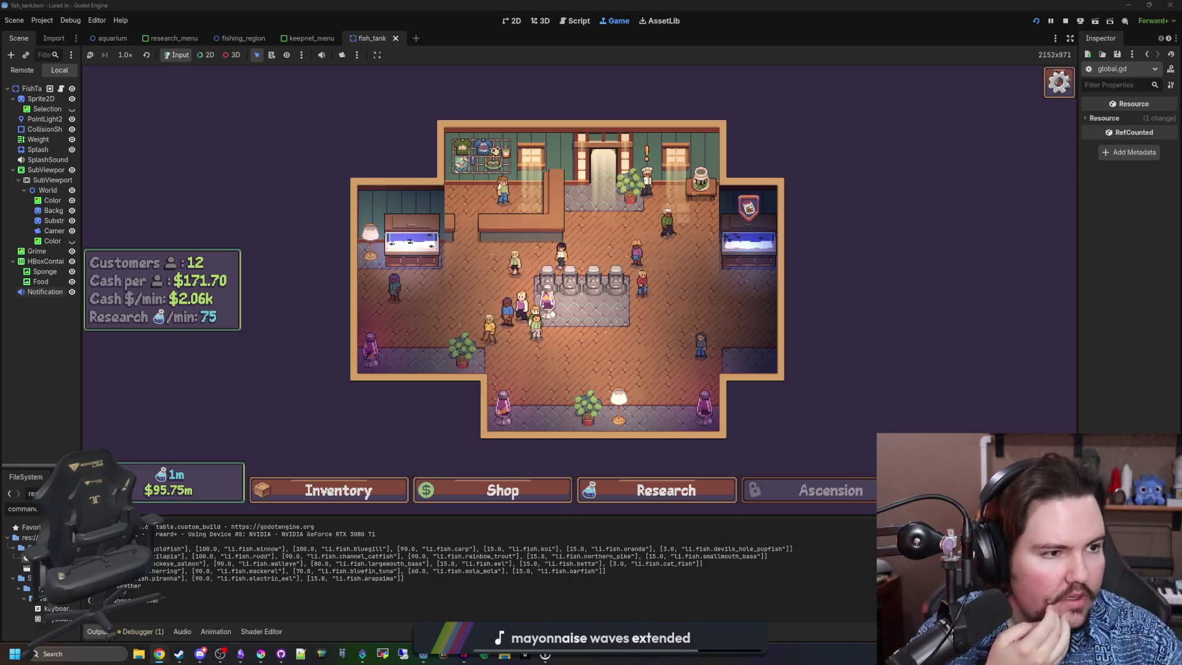
key(super+2)
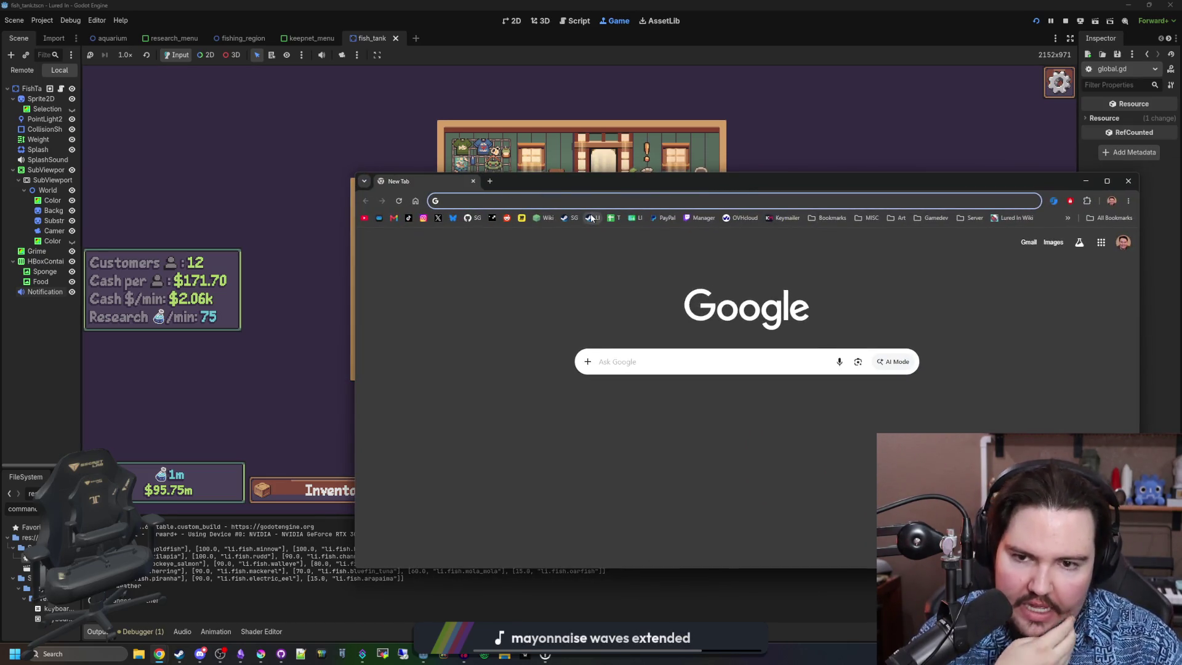
- Open the Lured In store page, then paste the YouTube channel address and go there
click(573, 217)
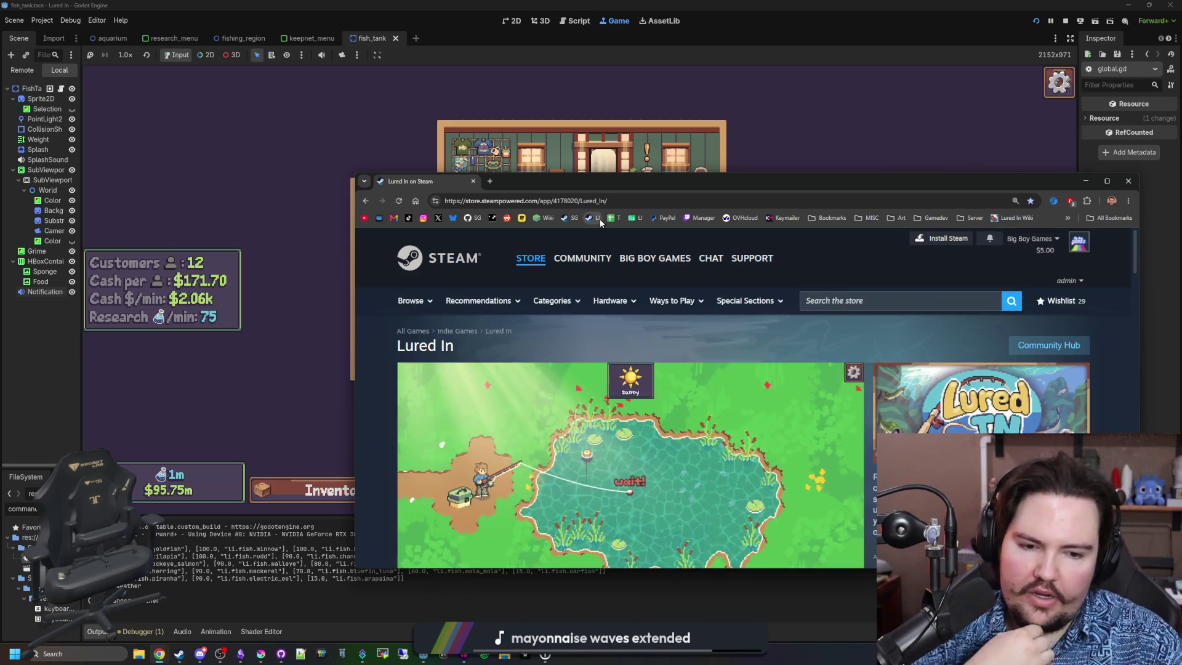
click(573, 196)
key(ctrl+v)
key(Return)
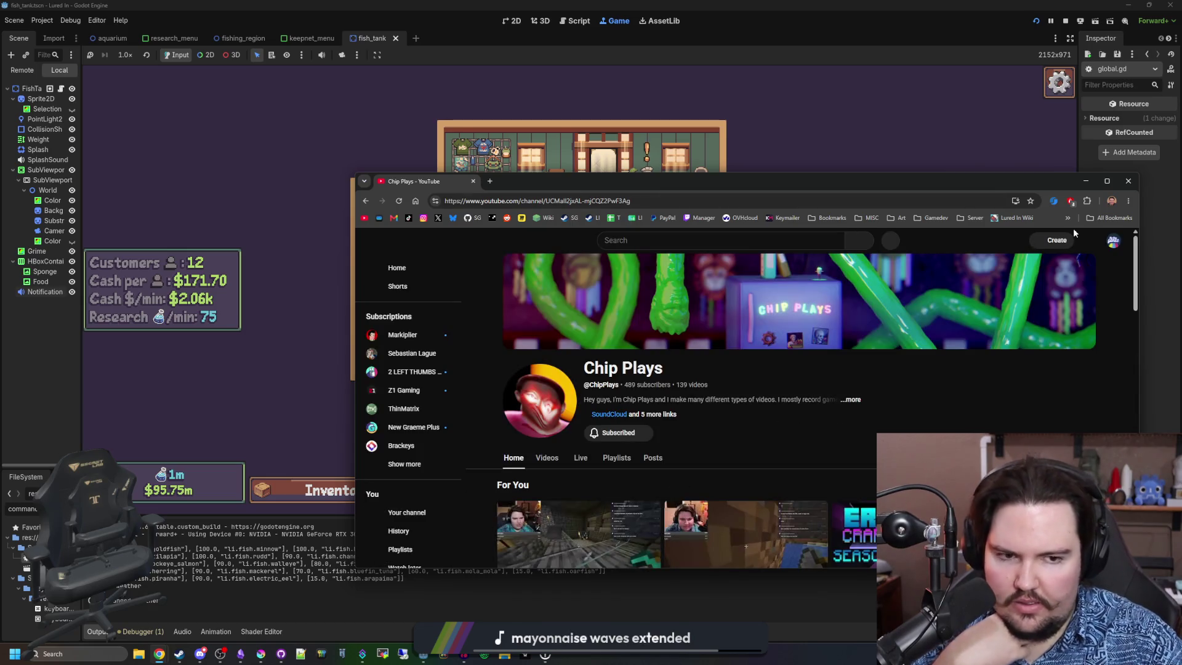
- Go to YouTube Studio's Content > Live list and scroll through the past streams
click(1119, 242)
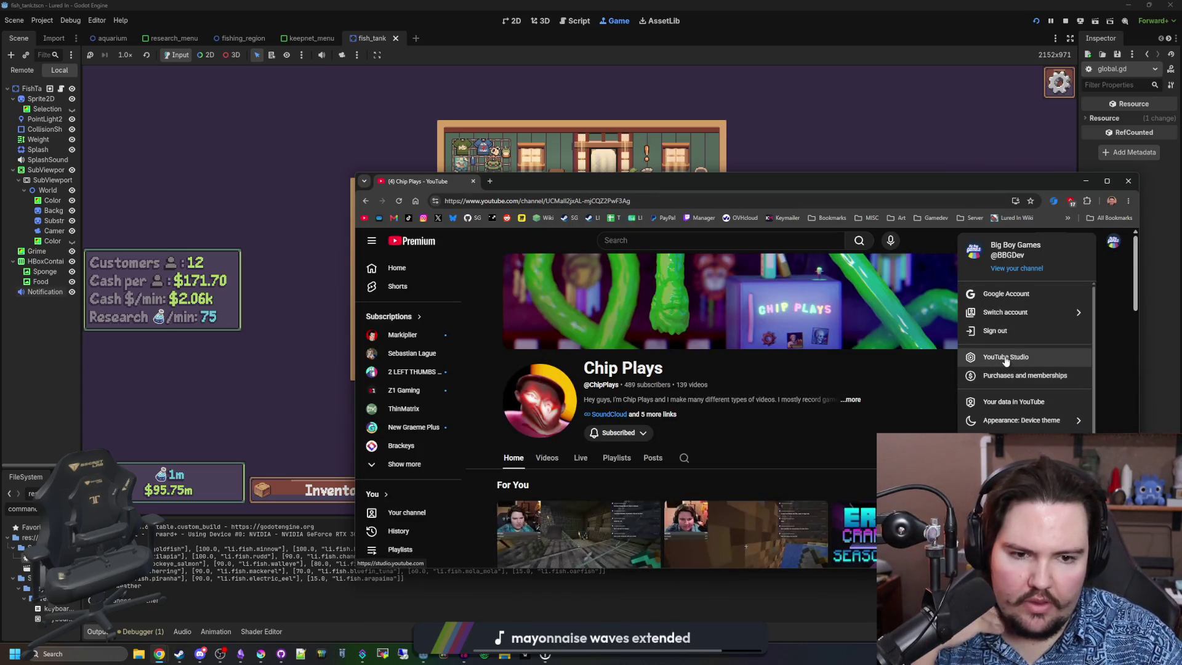
click(1007, 361)
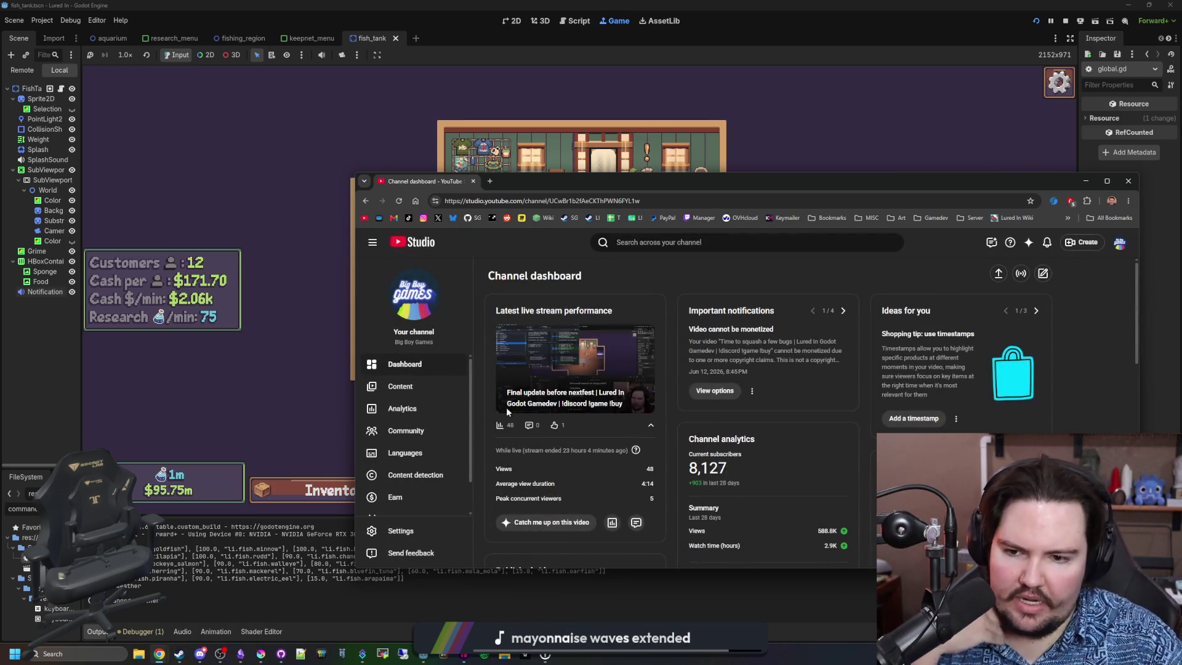
click(399, 386)
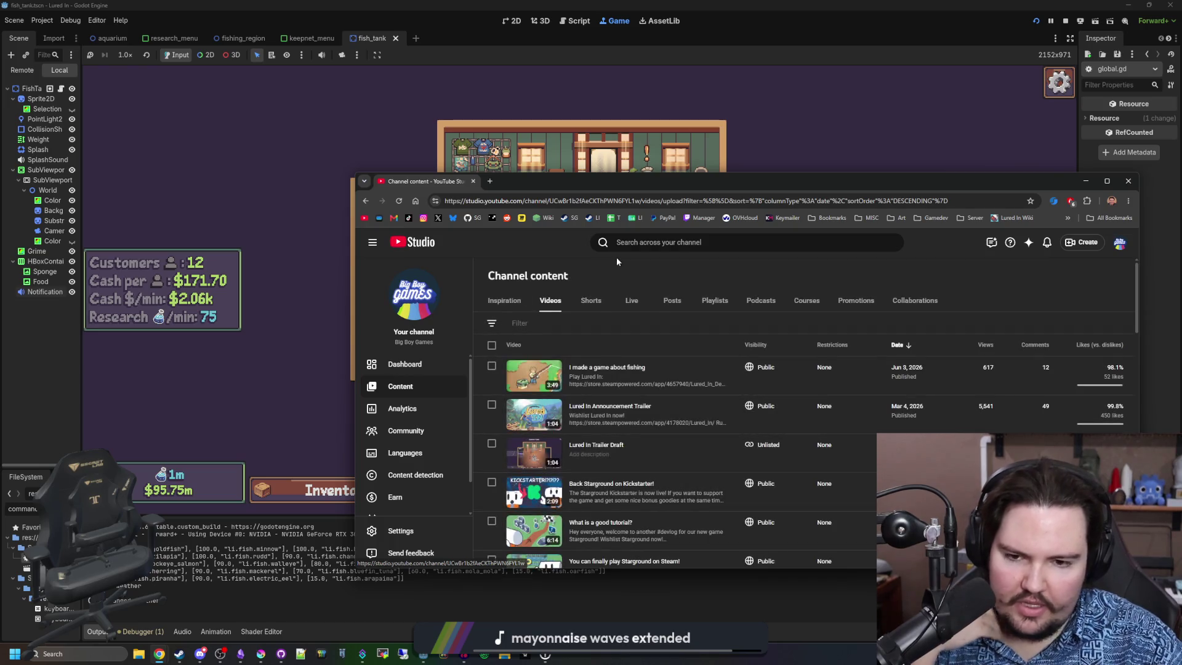
click(640, 308)
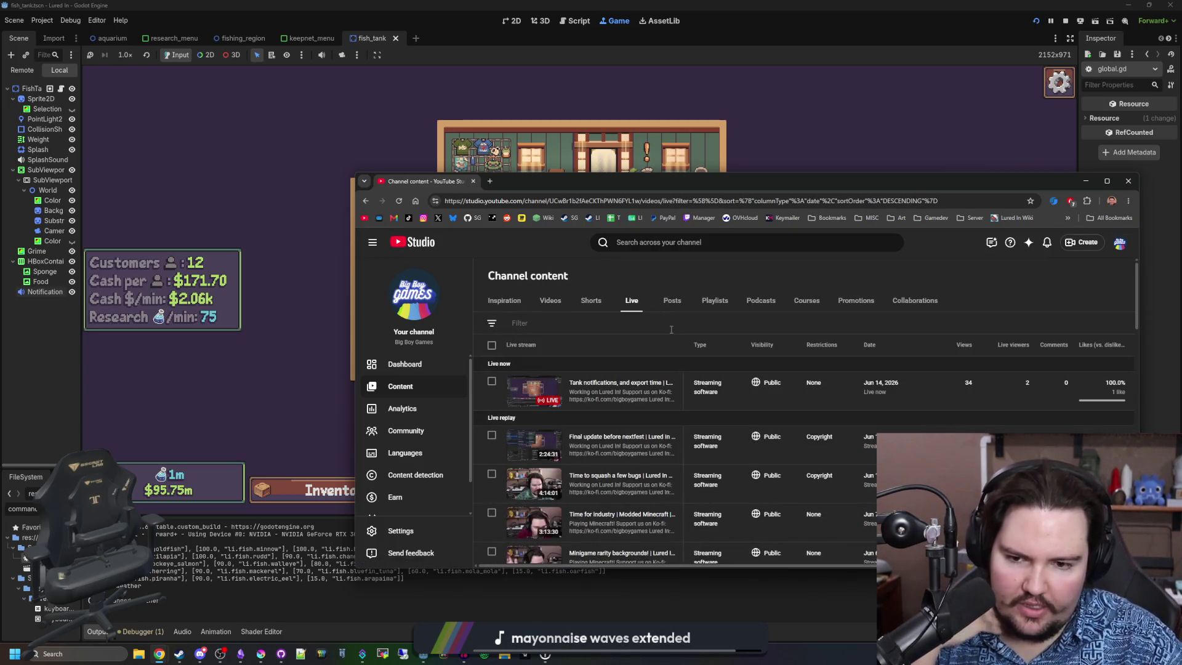
scroll(671, 329, down, 5)
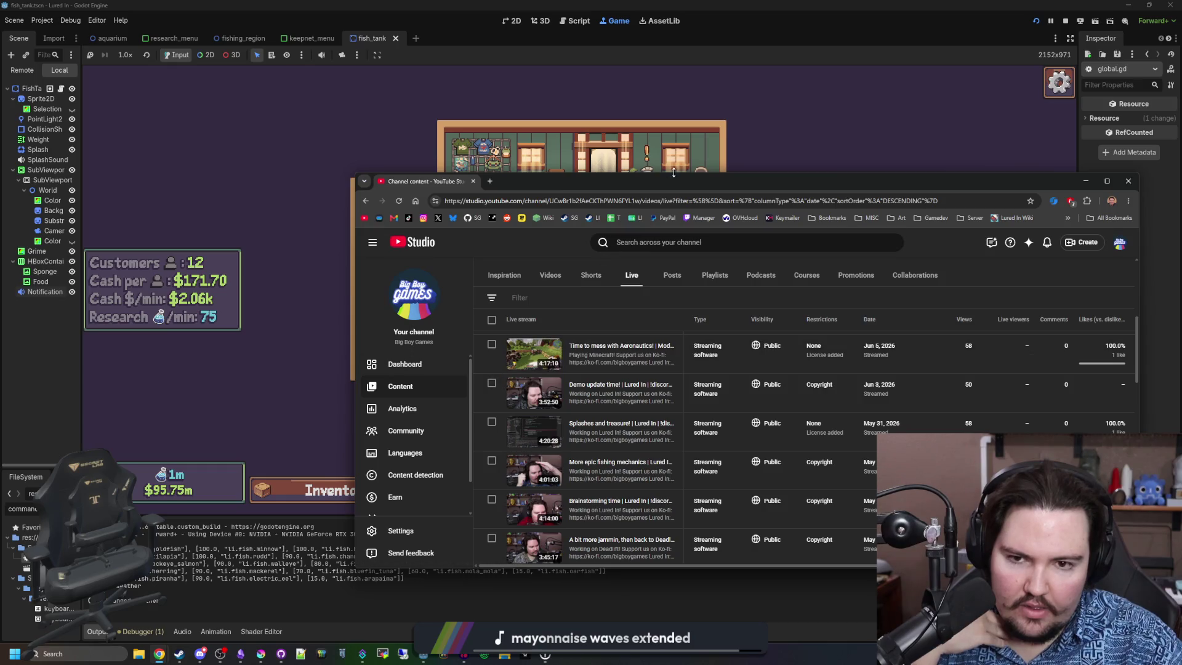
drag(663, 181, 662, 3)
scroll(323, 378, down, 1)
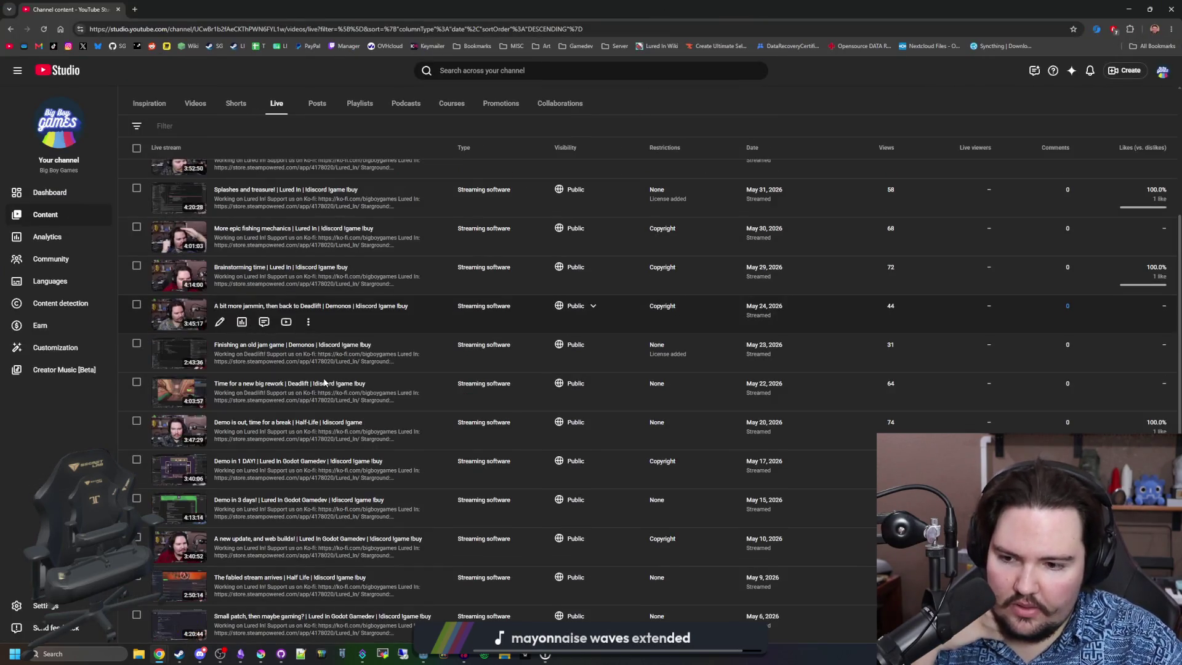
scroll(324, 382, down, 2)
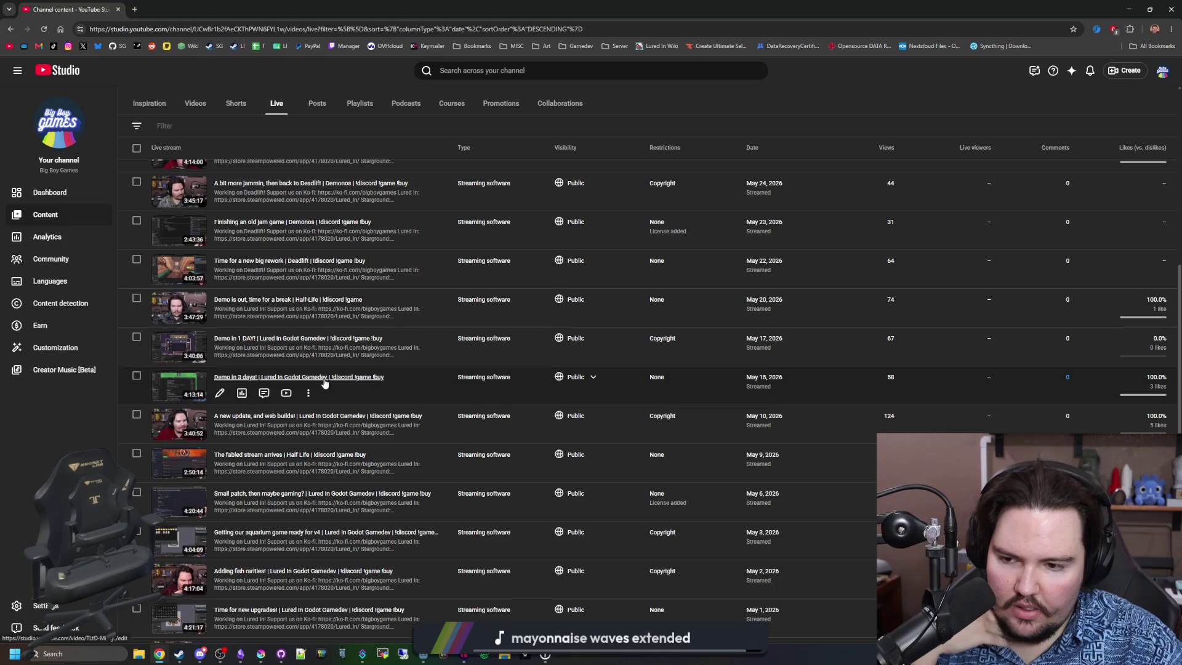
scroll(325, 381, down, 5)
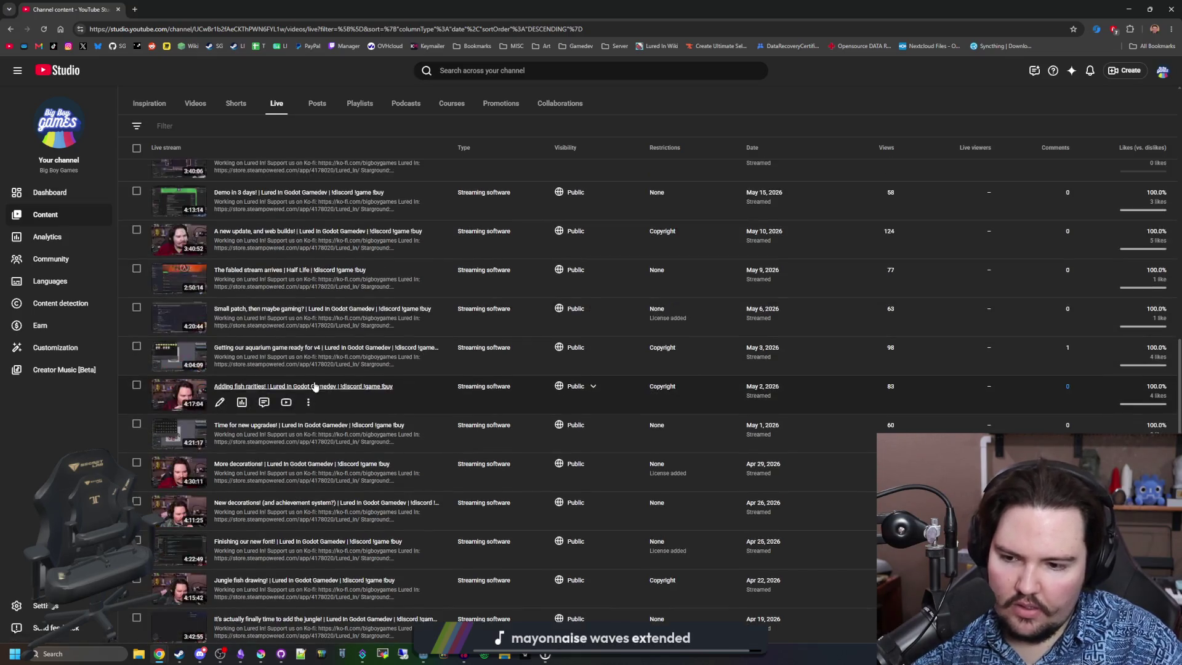
scroll(250, 417, down, 3)
- Filter the live streams by title containing '4 hour' and open that stream's details
key(ctrl+f)
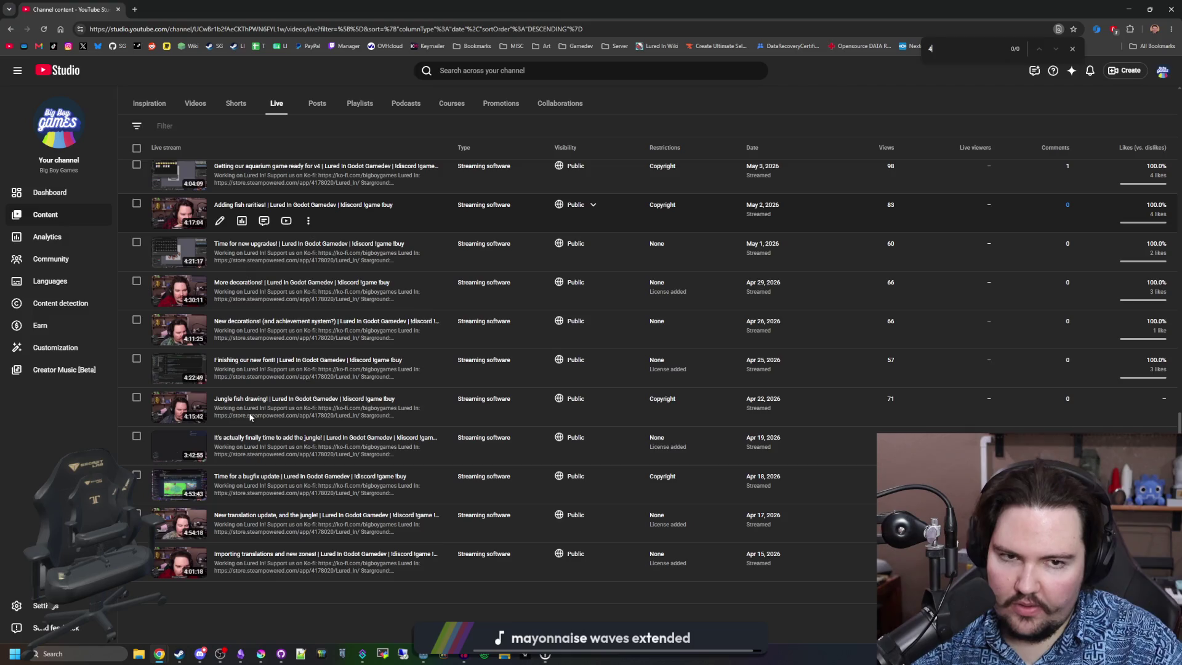
text(ho)
click(164, 150)
click(179, 240)
text(4 hour)
key(Return)
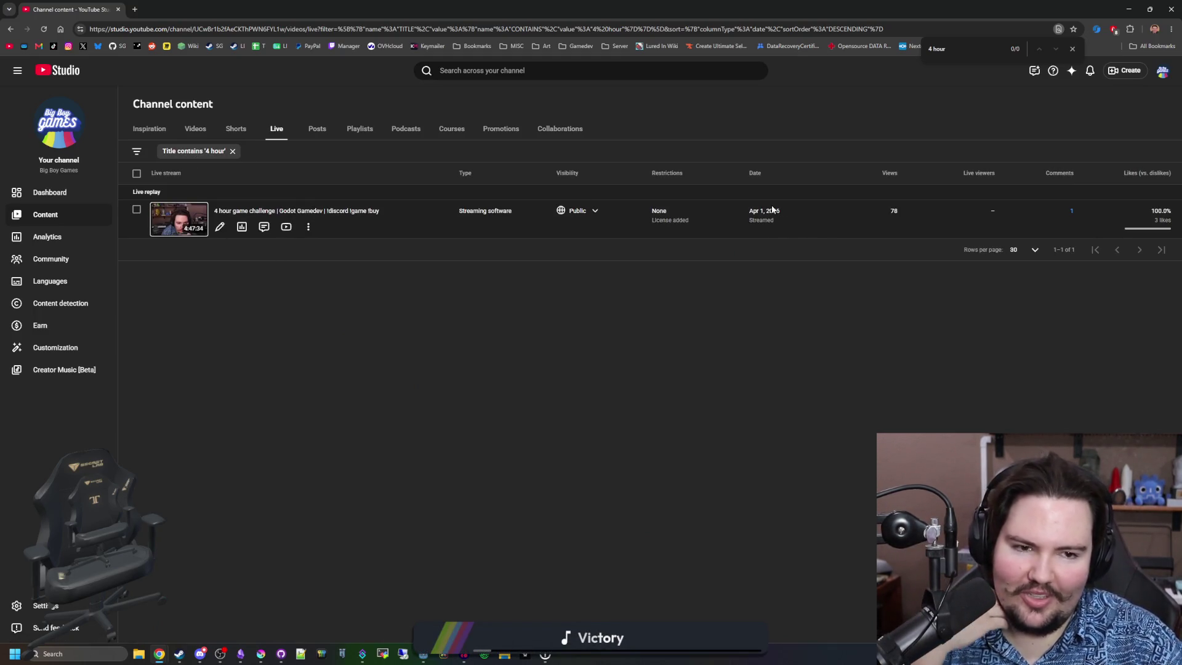
click(167, 216)
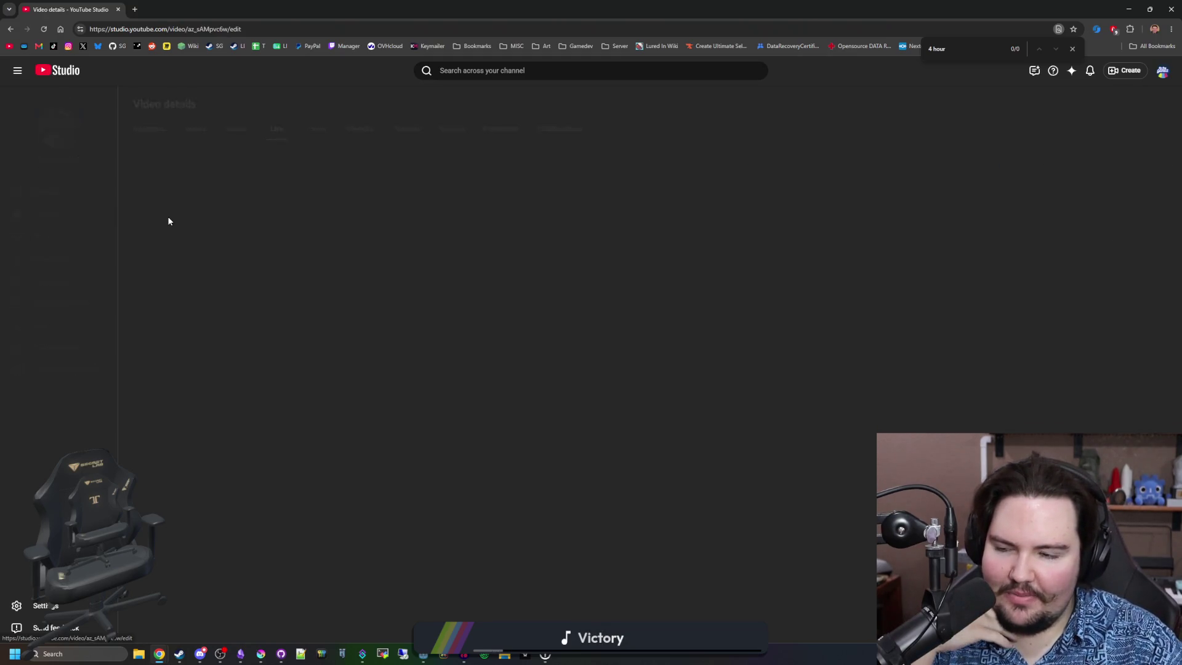
- Open the 4 hour game challenge replay's watch page in a new tab and start playing it
middle_click(517, 229)
click(182, 10)
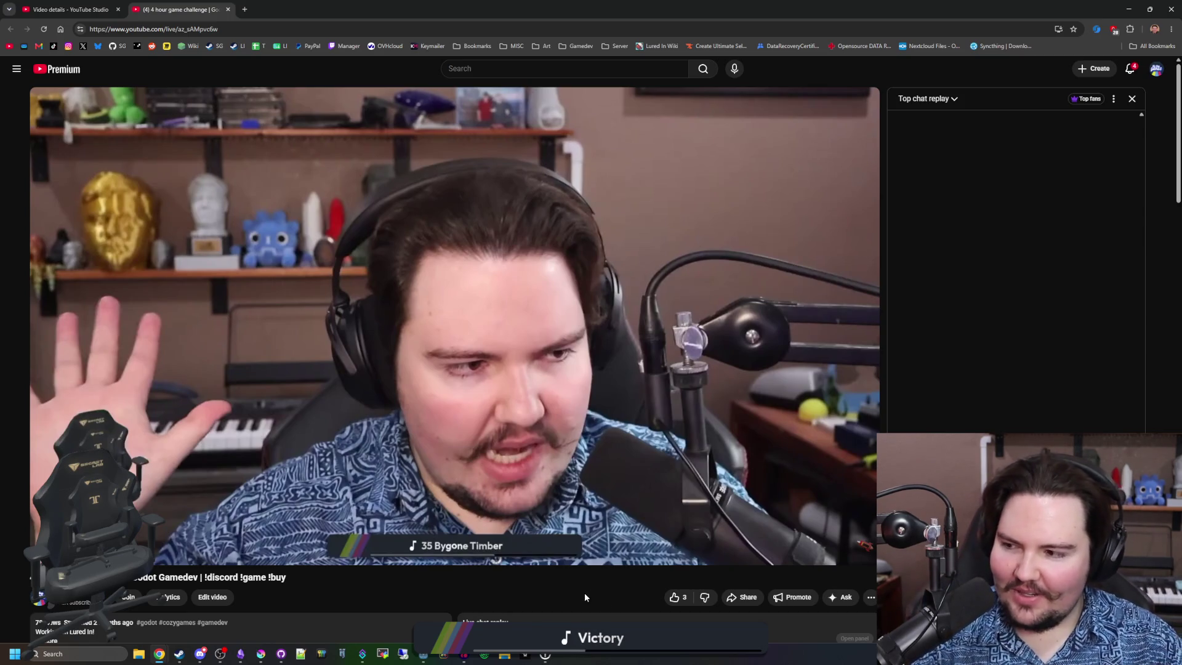
click(505, 409)
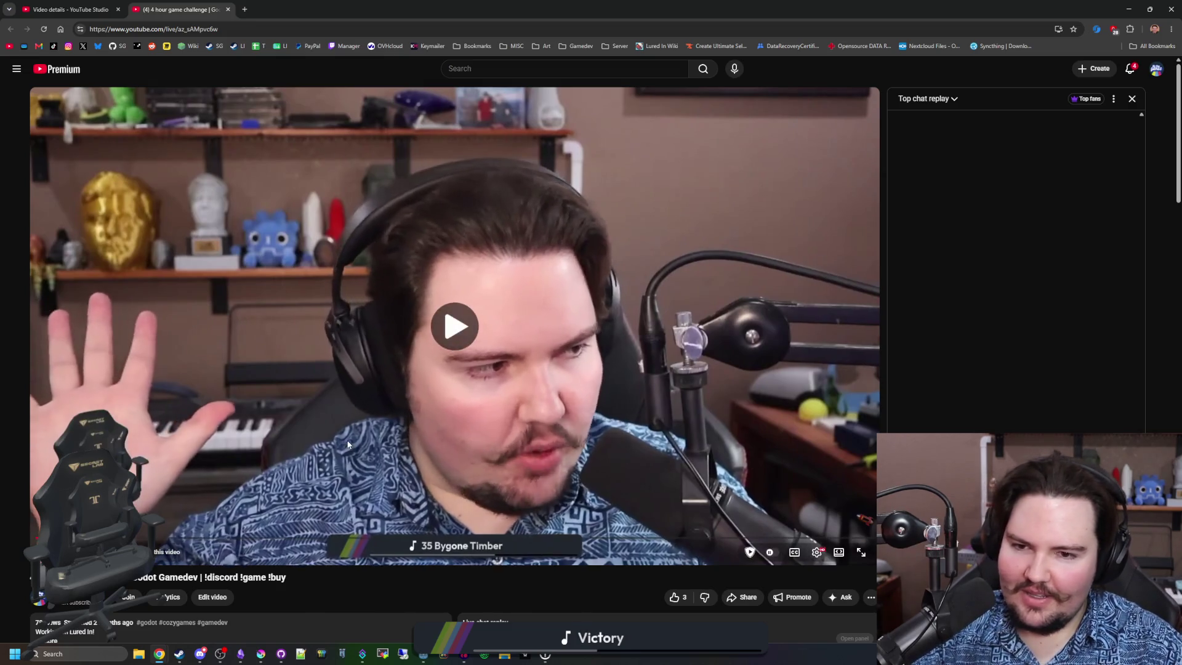
click(353, 441)
click(368, 437)
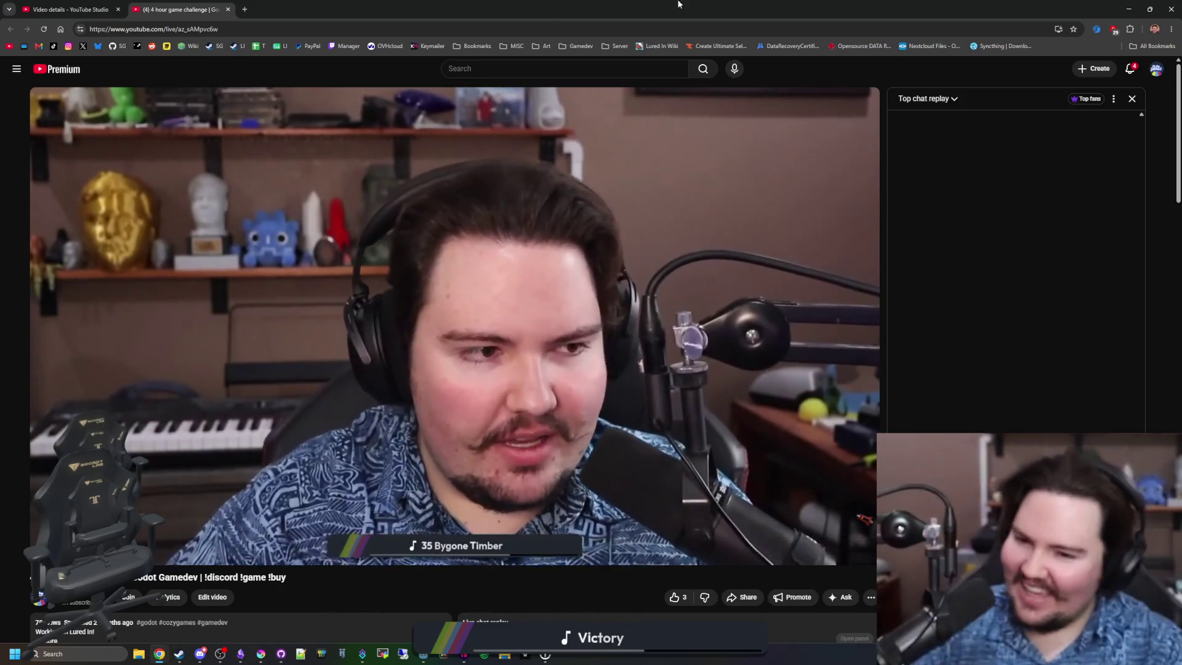
click(372, 488)
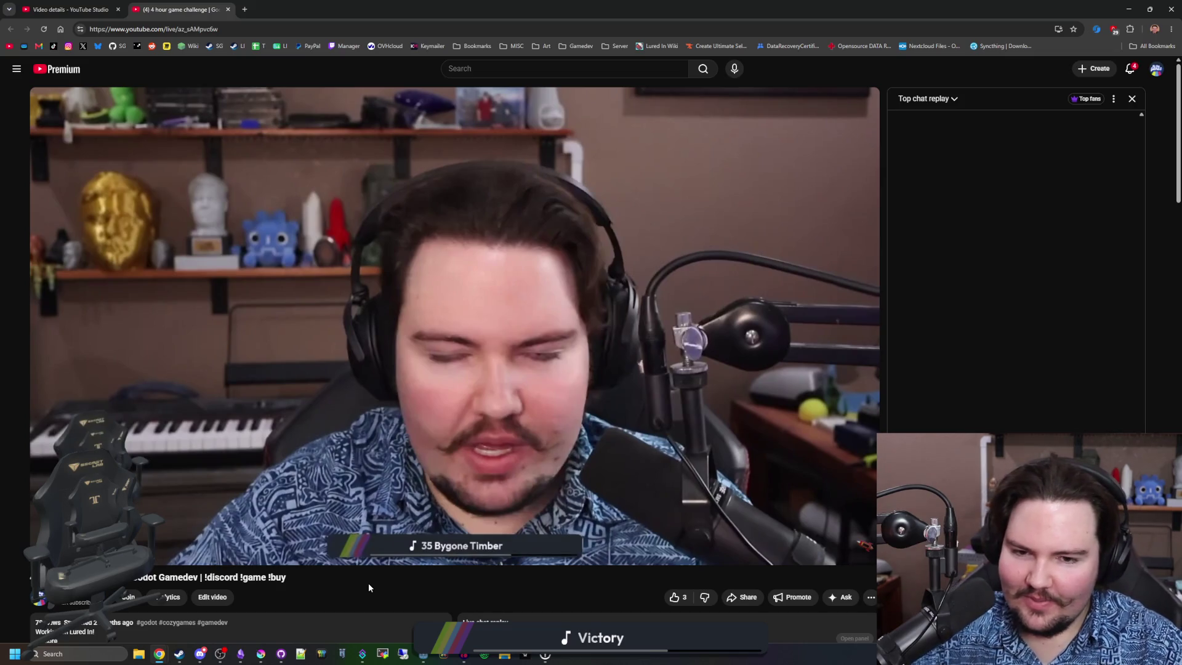
- Skip forward through the replay with the L key, past the sprite drawing and coding sections
key(l)
key(l)
key(l)
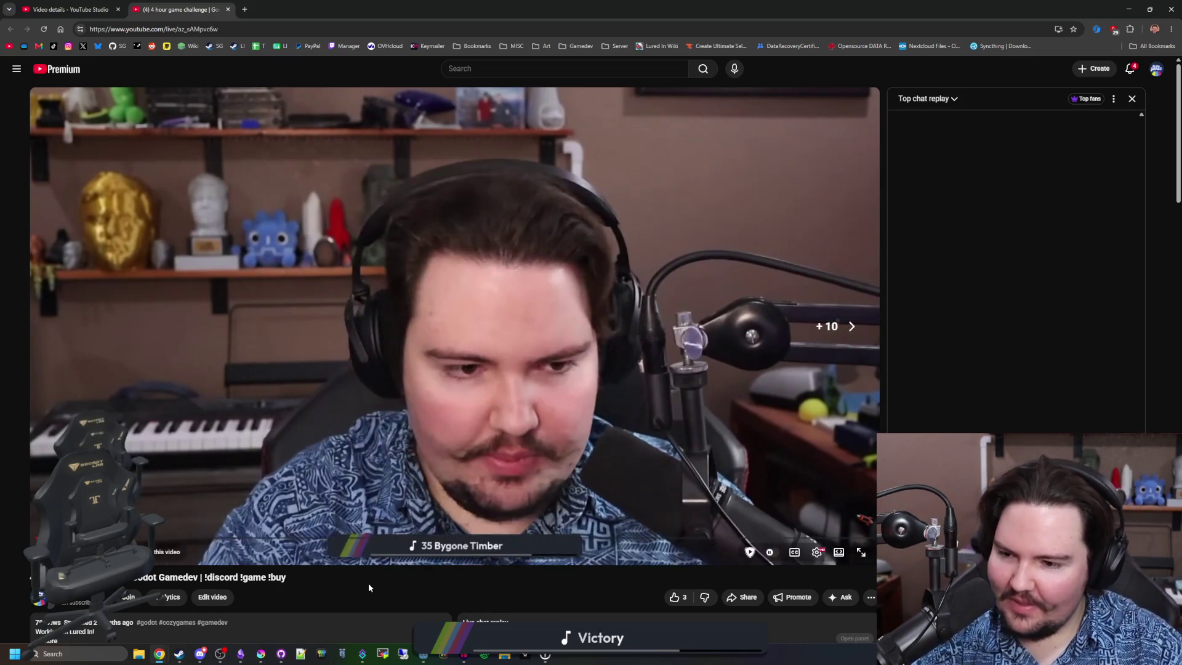
key(l)
key(l)
key(l)
key(l)
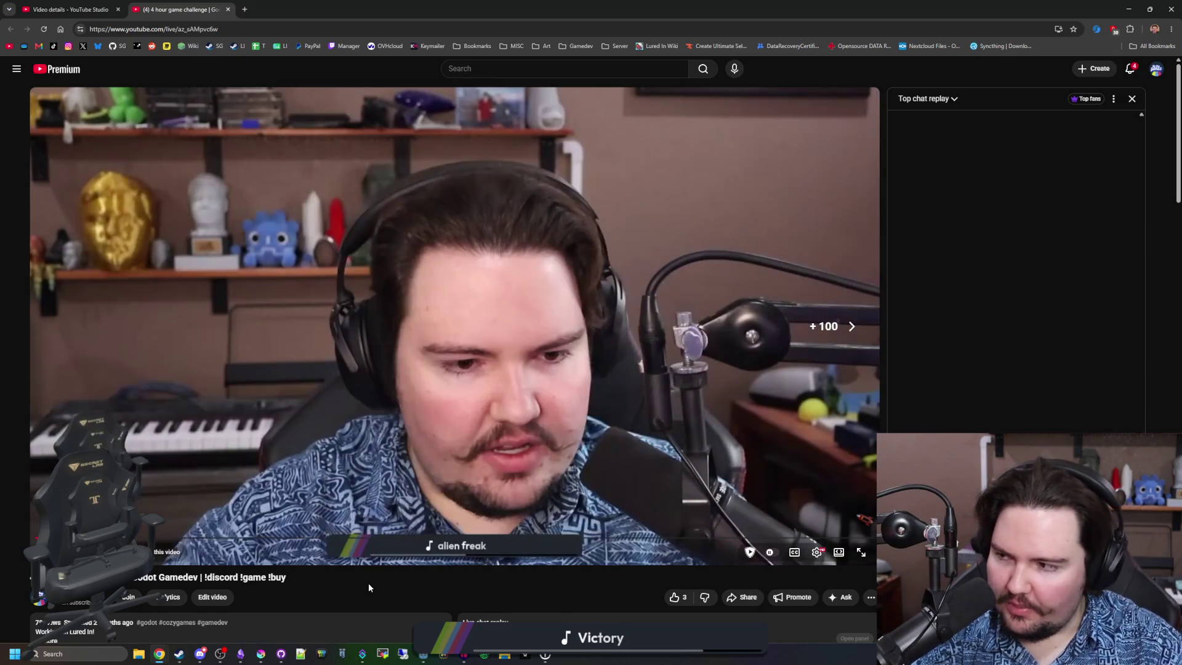
key(l)
key(l)
key(l)
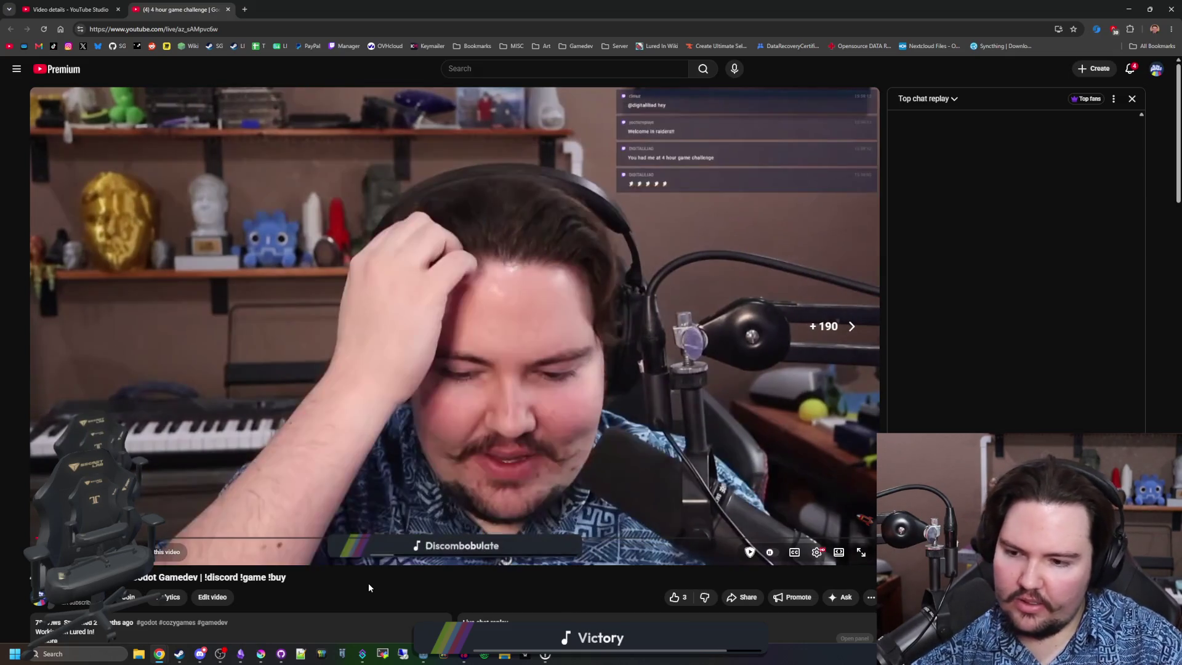
key(l)
key(l)
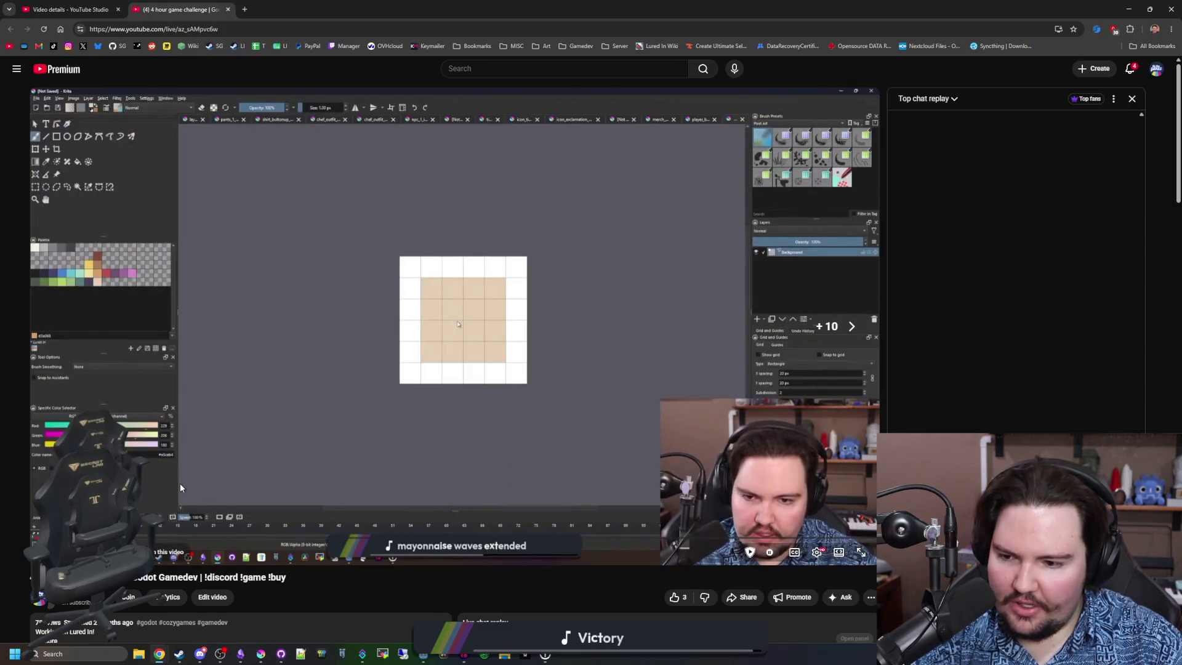
click(180, 483)
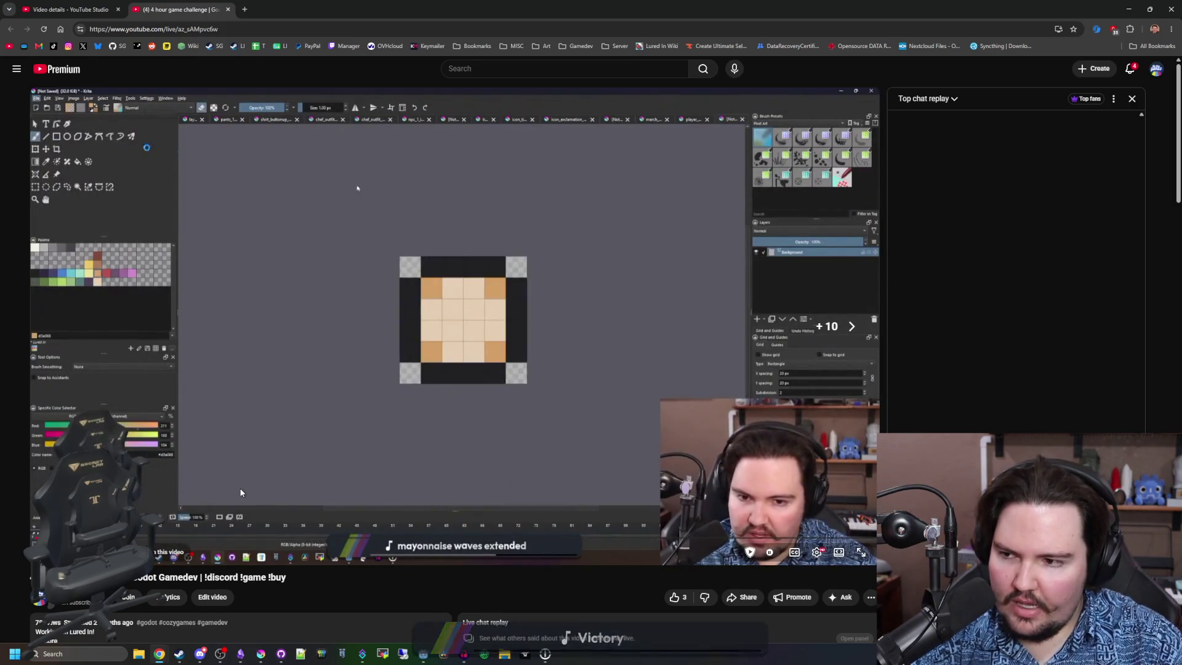
key(l)
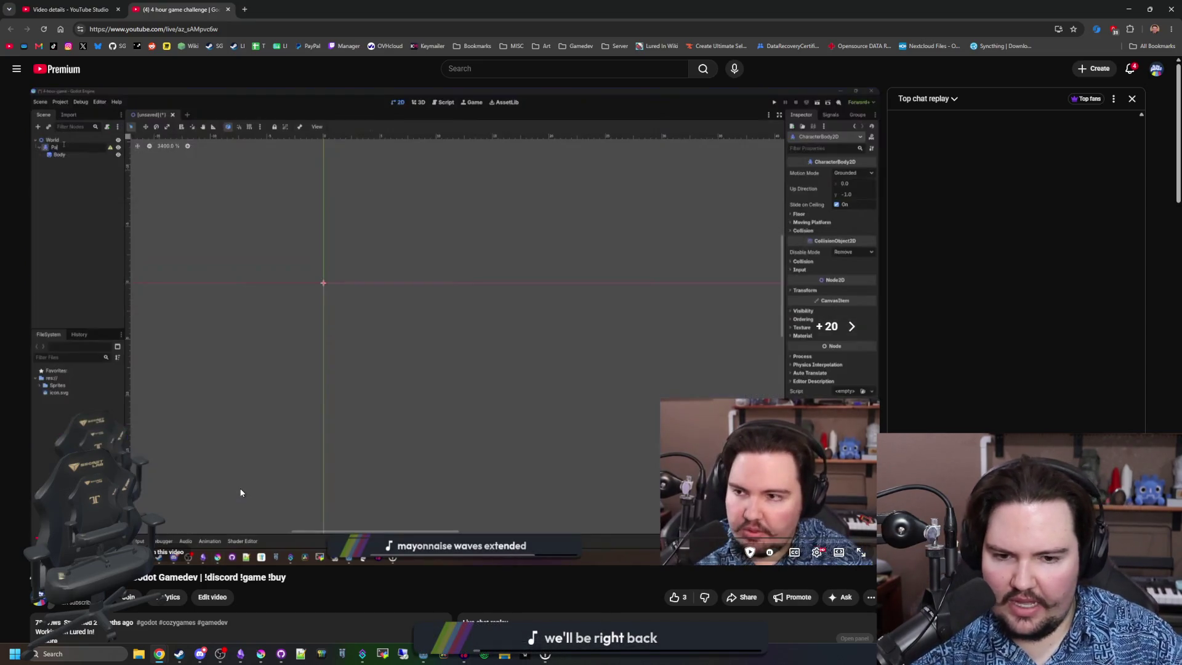
key(l)
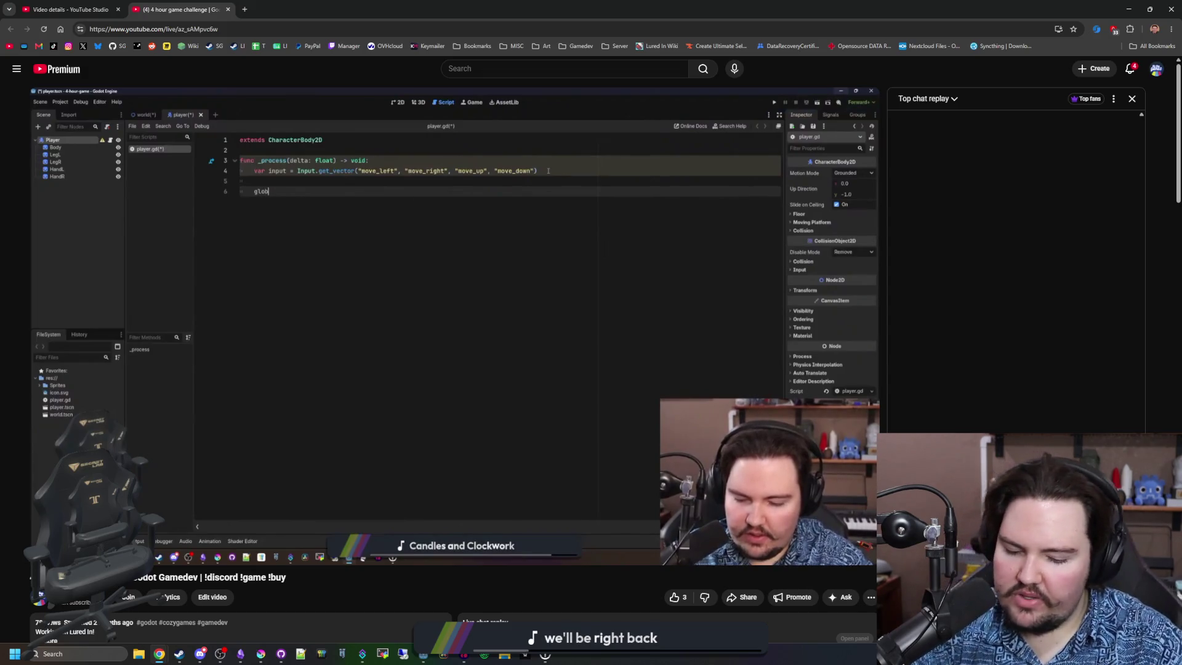
key(l)
key(l)
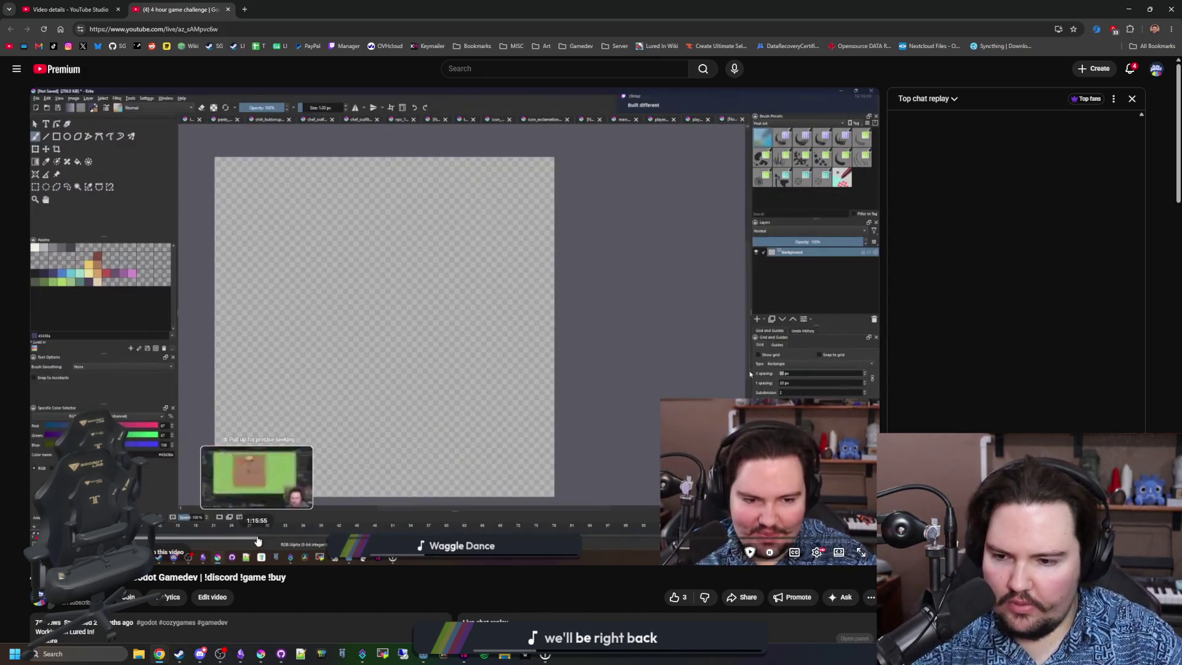
- Jump along the progress bar to a point near the end of the replay
click(253, 541)
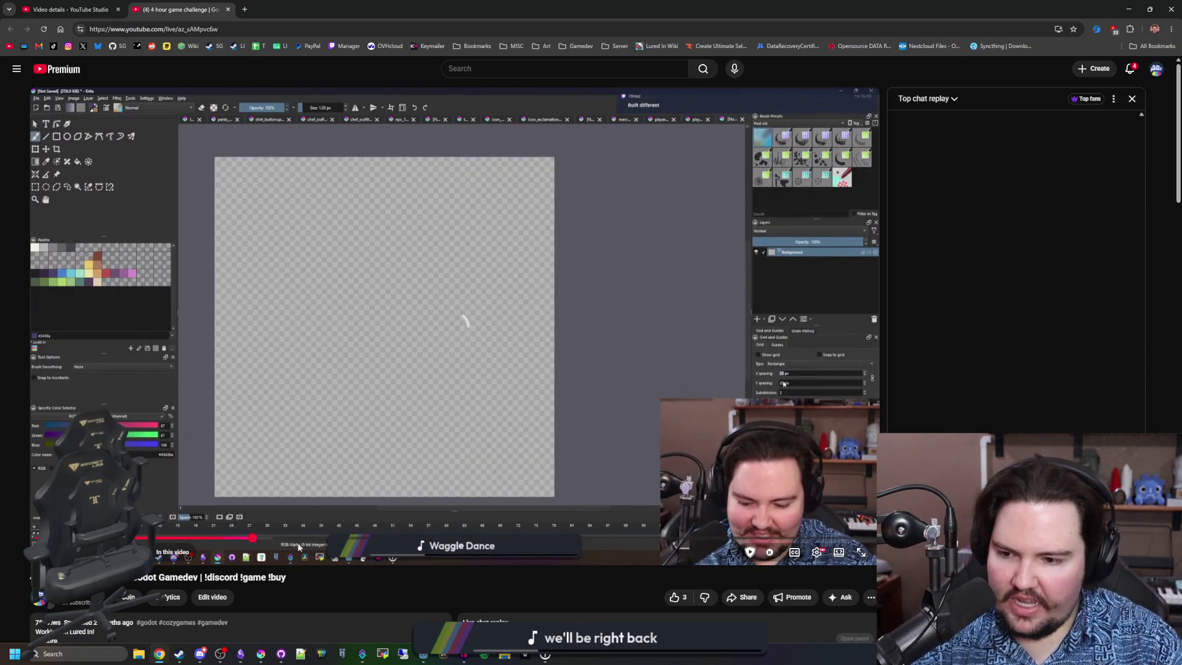
click(436, 540)
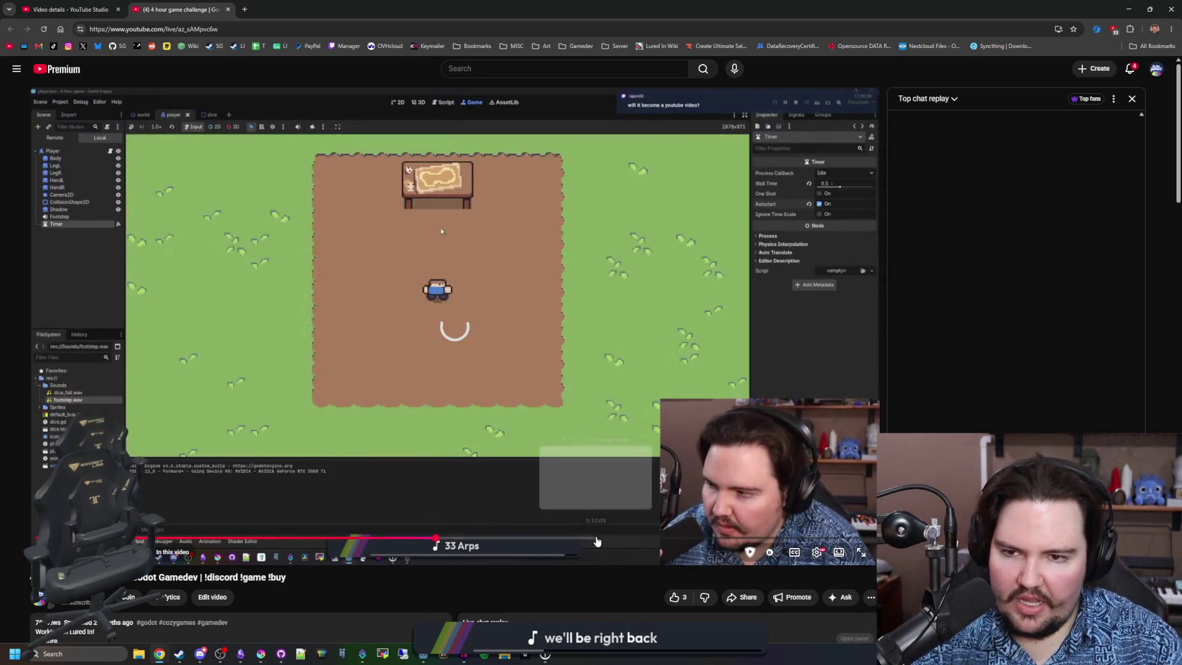
click(597, 541)
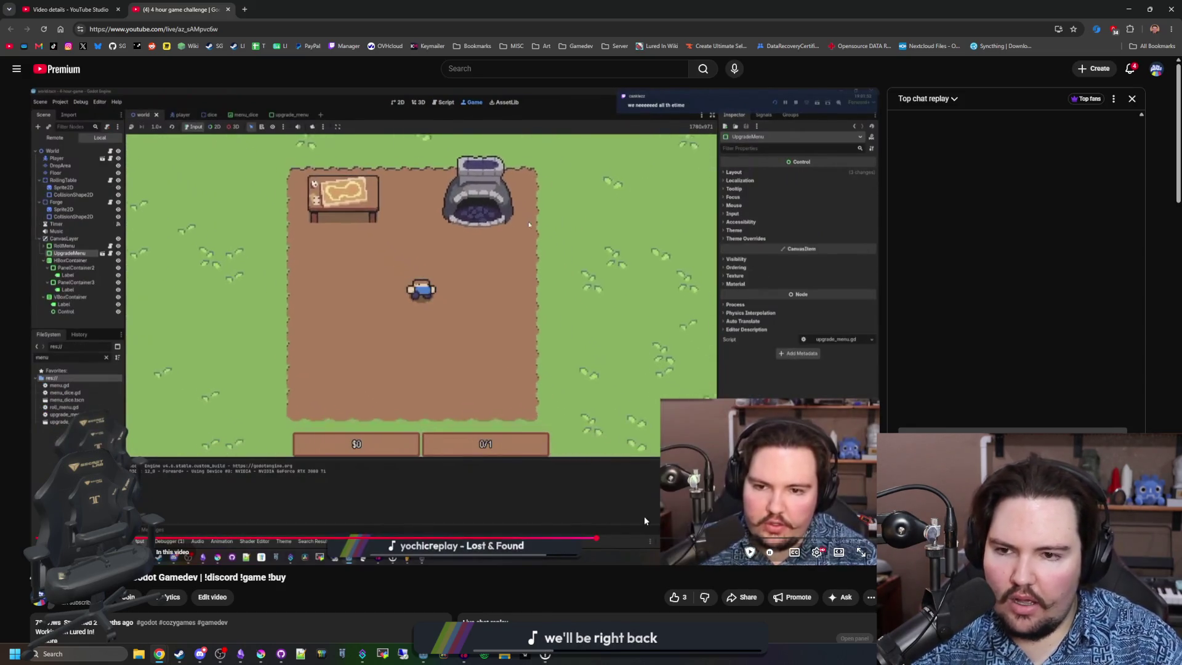
click(657, 540)
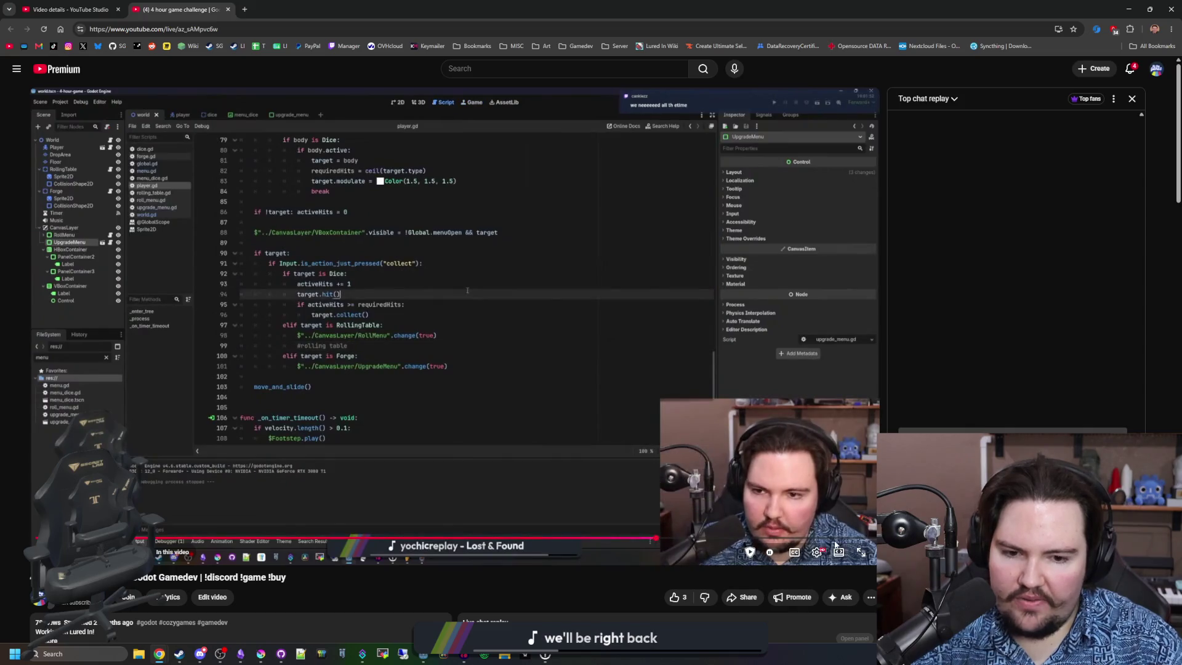
click(866, 540)
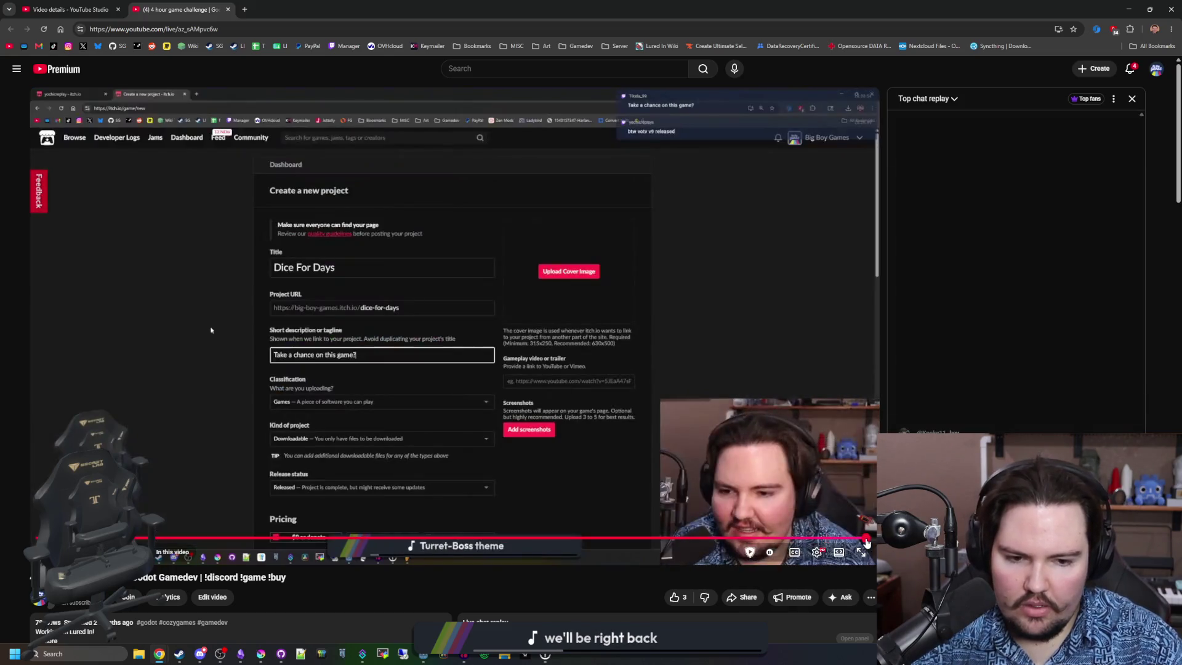
click(841, 538)
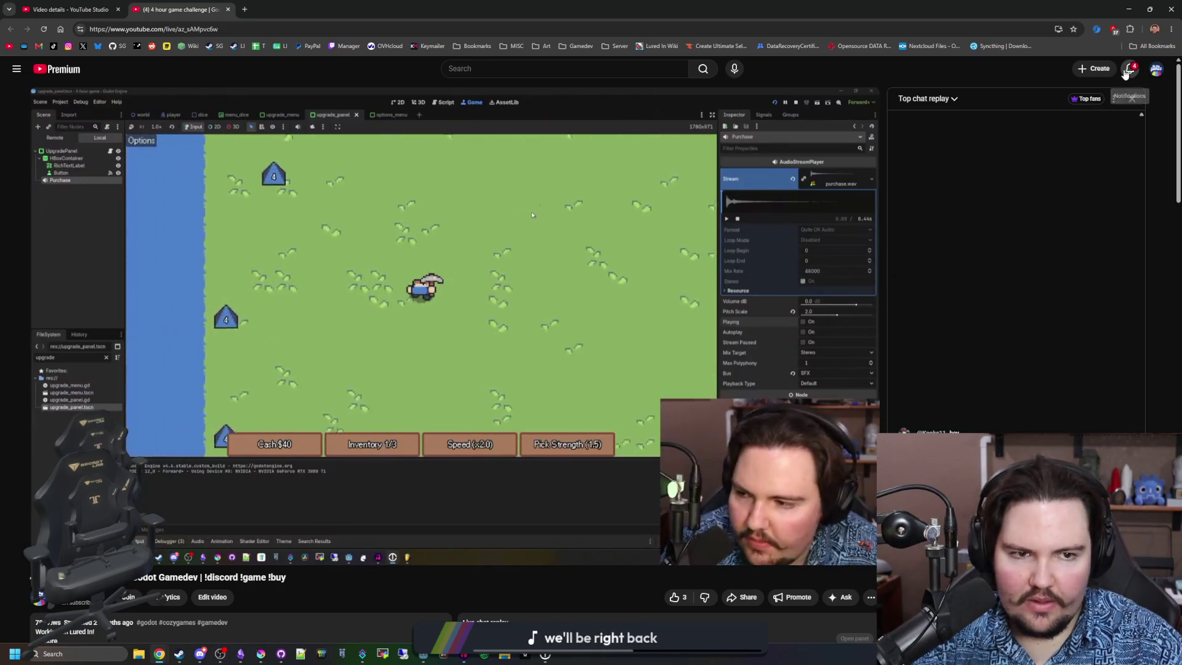
- Glance at the YouTube notifications, then briefly pause and resume the replay
click(1129, 68)
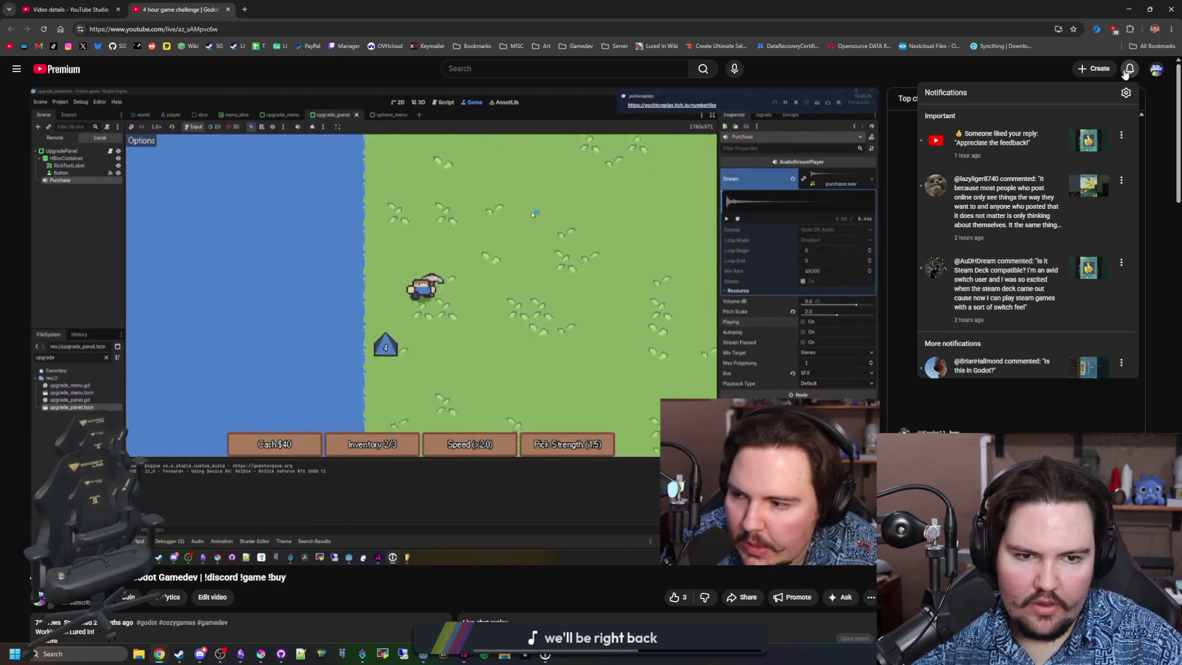
click(1129, 69)
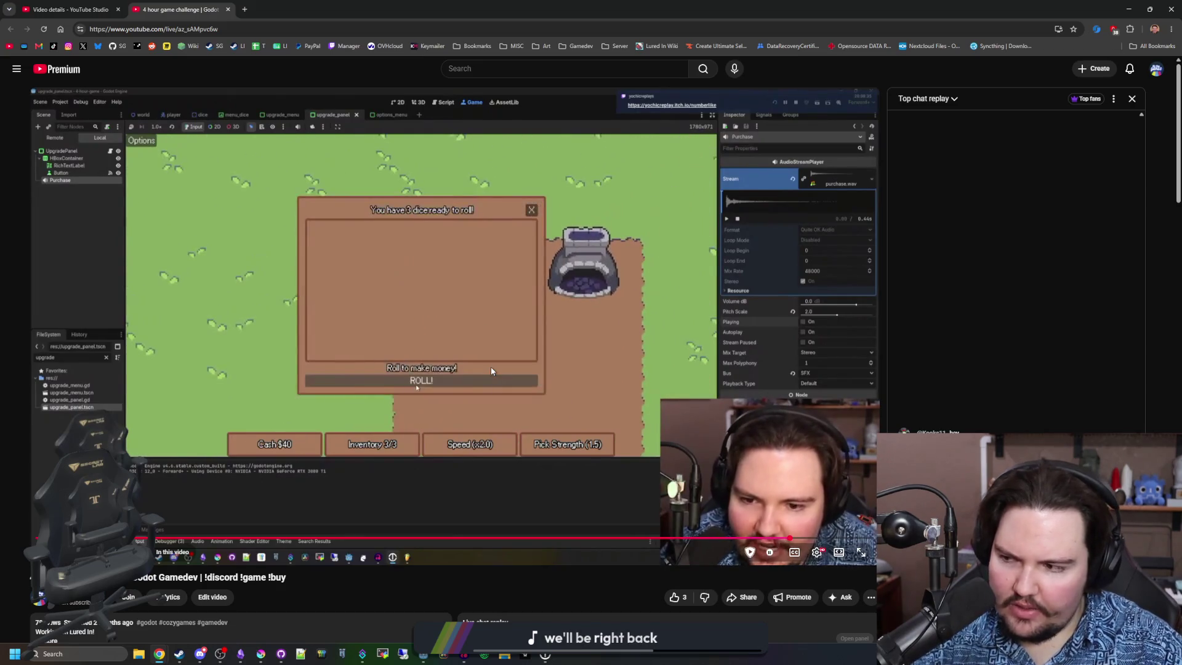
click(553, 353)
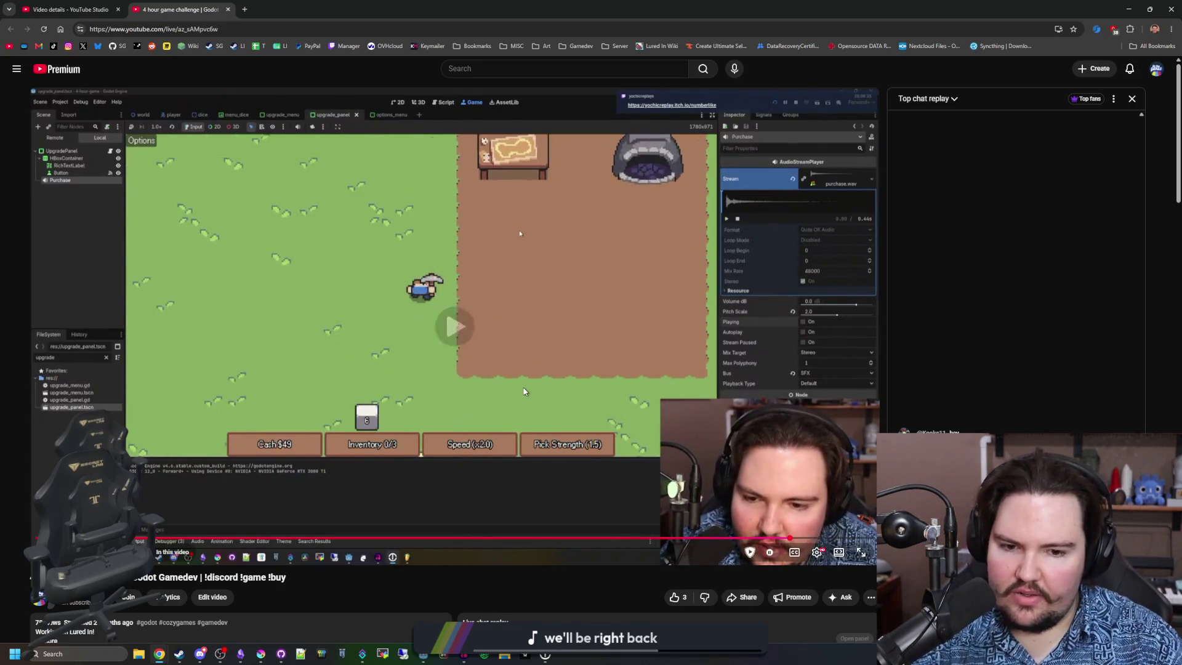
click(554, 352)
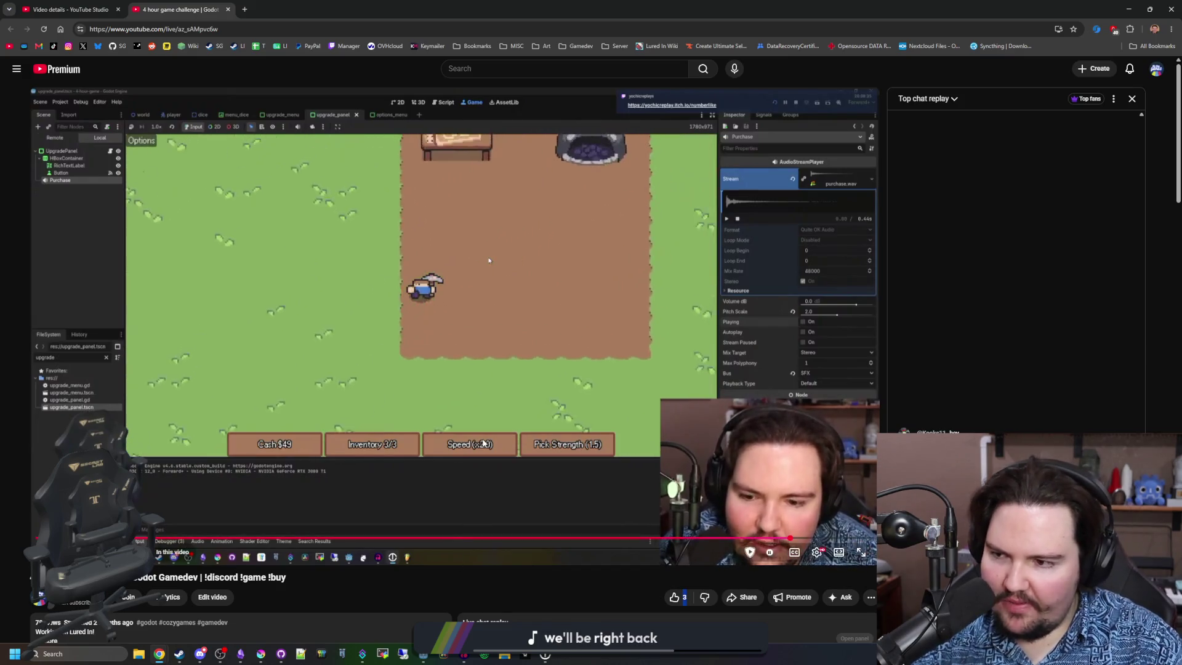
click(485, 444)
click(570, 454)
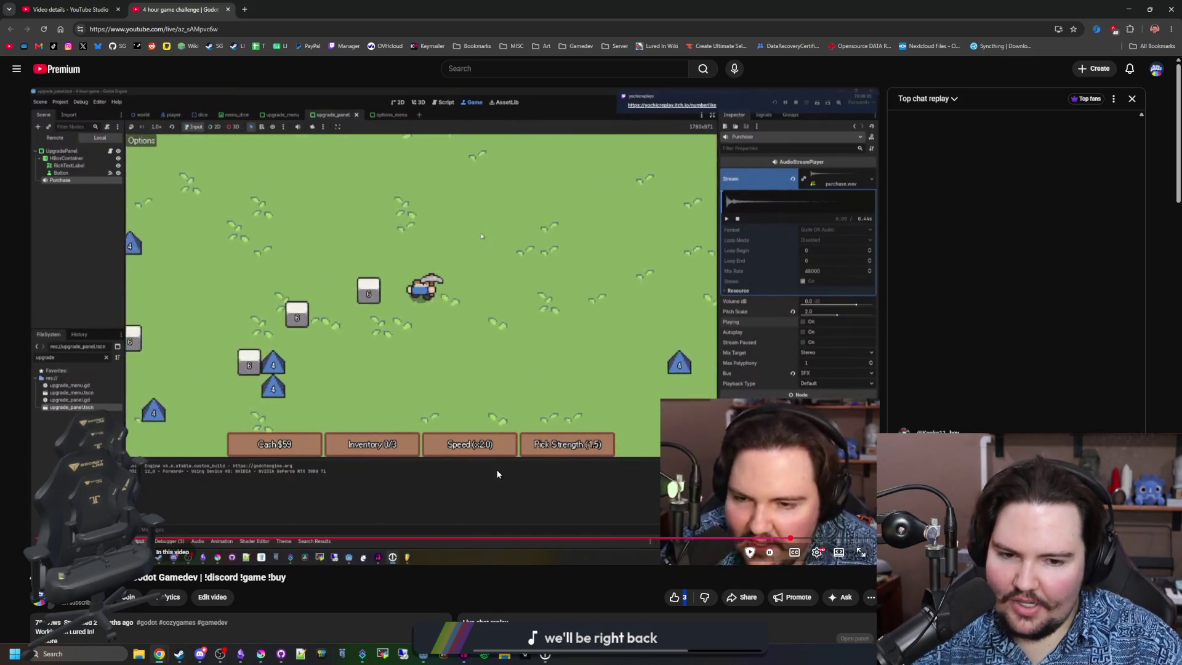
- Pause the replay and drag the browser window down to reveal the Godot editor
click(515, 456)
click(515, 457)
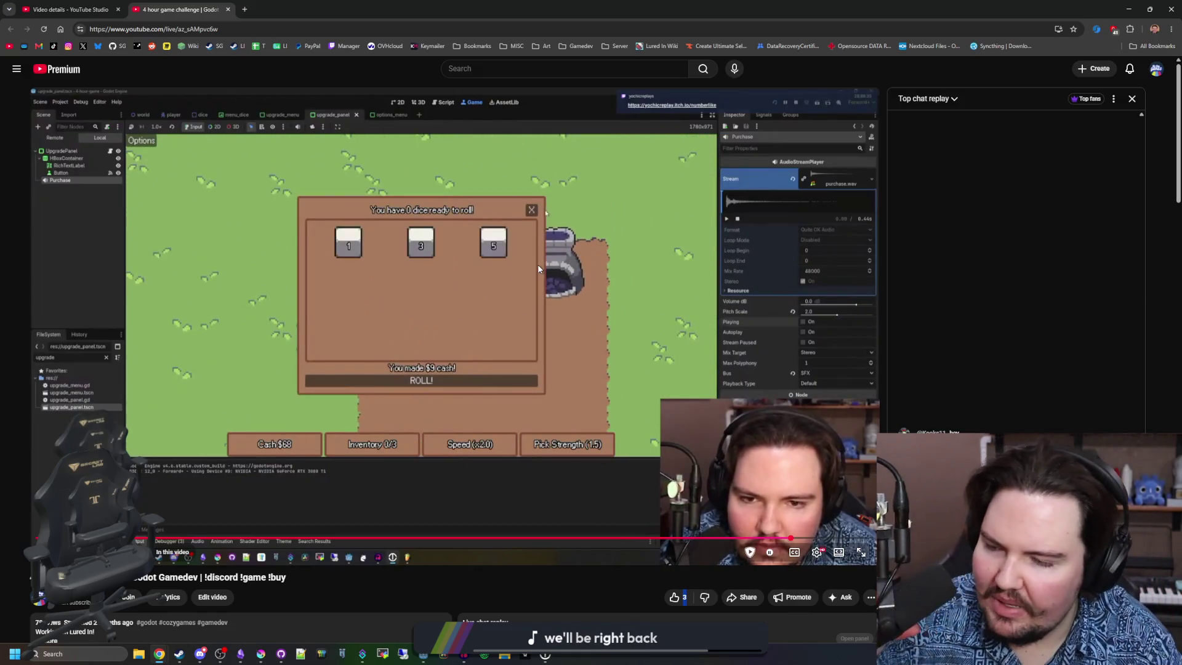
click(502, 264)
drag(825, 9, 825, 248)
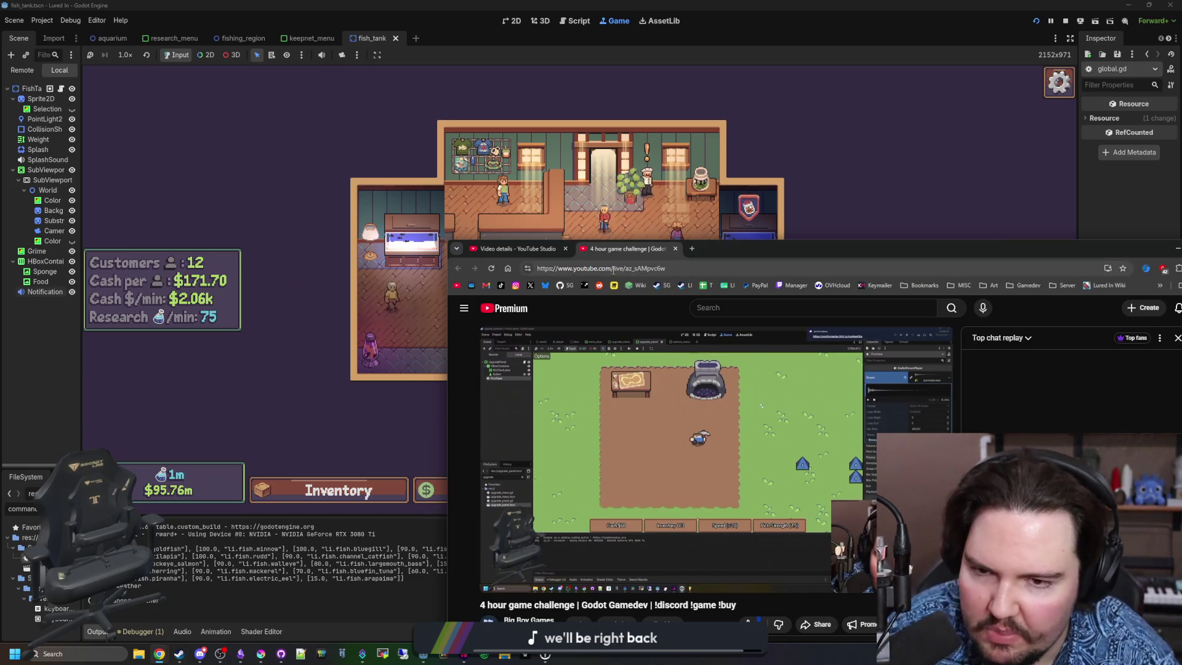
- Close both browser tabs and zoom in the running game's camera
click(565, 249)
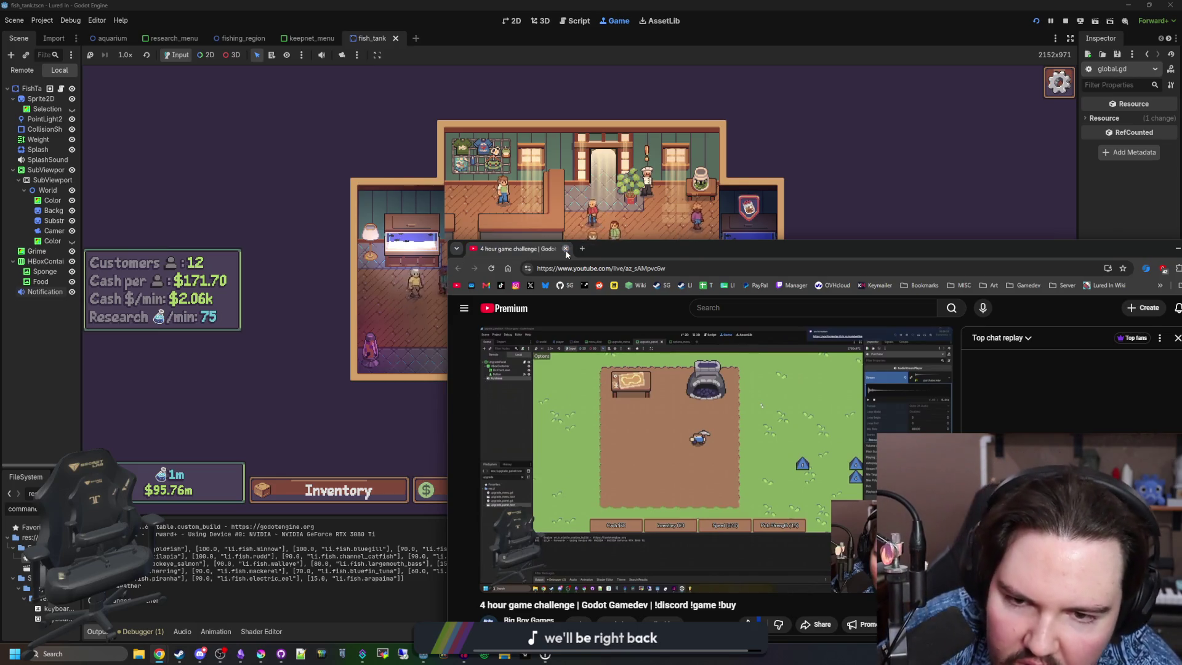
click(565, 250)
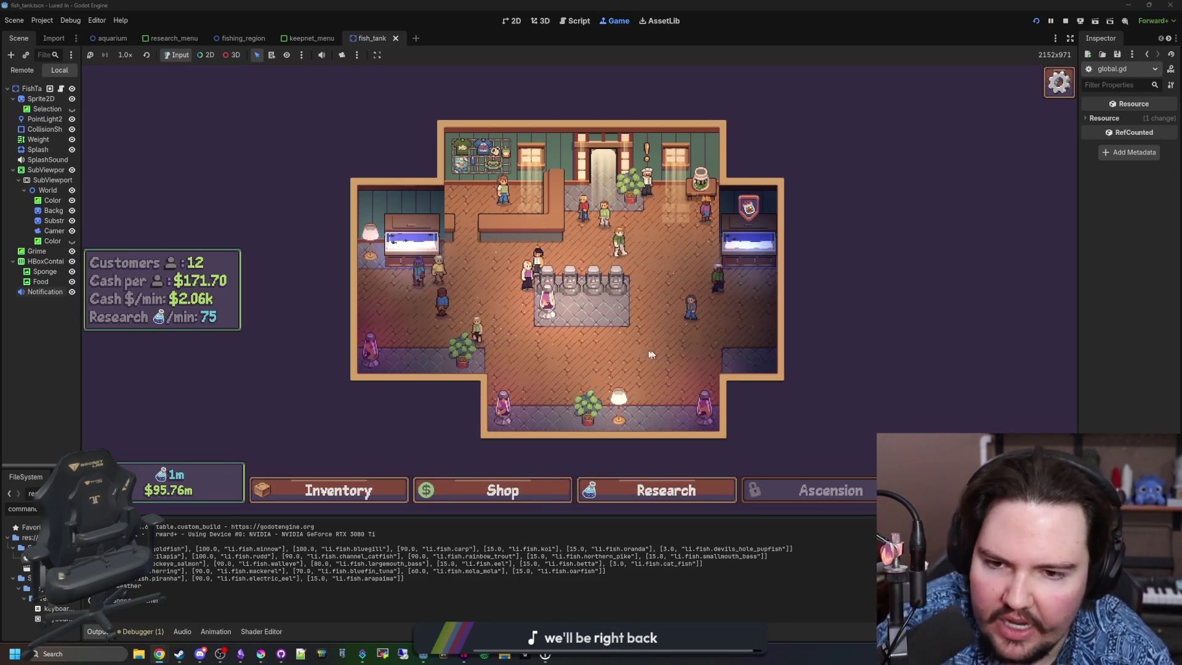
scroll(651, 349, up, 2)
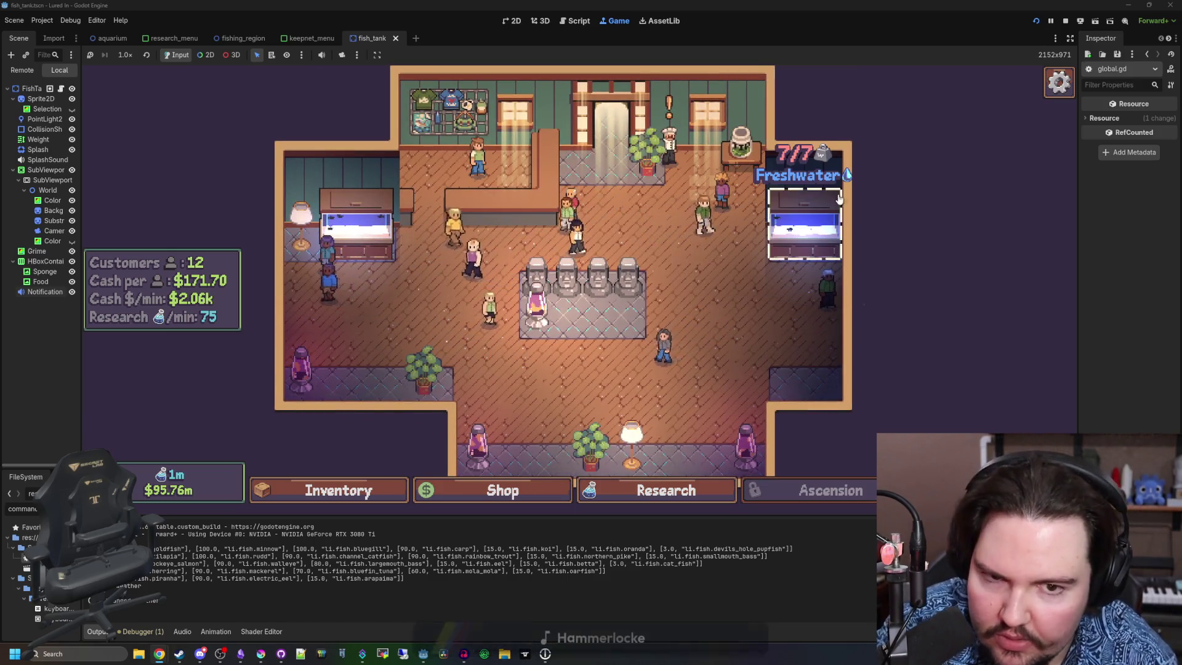
- Open the game's Research tree and close it, twice over
click(607, 486)
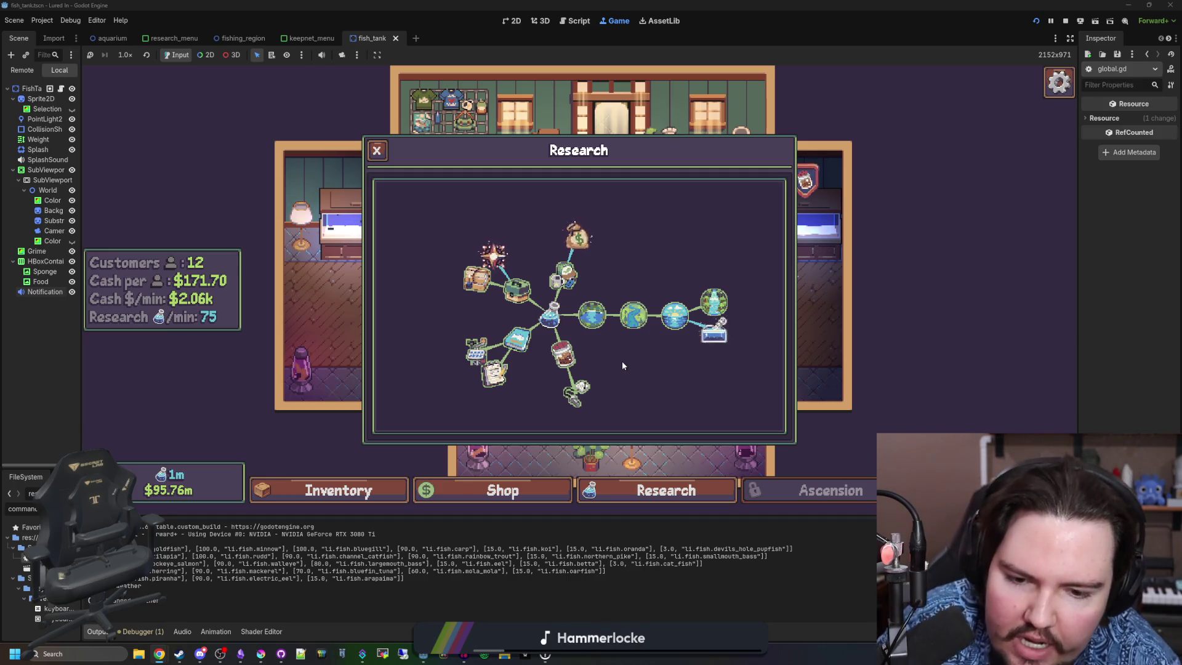
click(377, 151)
click(666, 490)
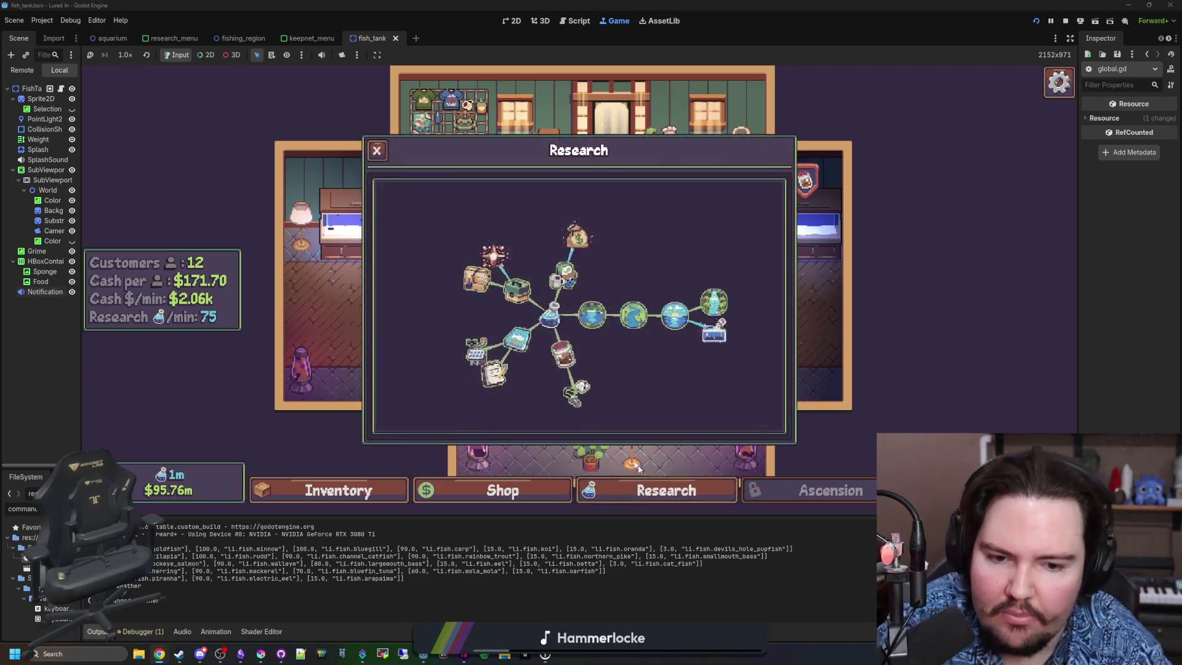
click(377, 151)
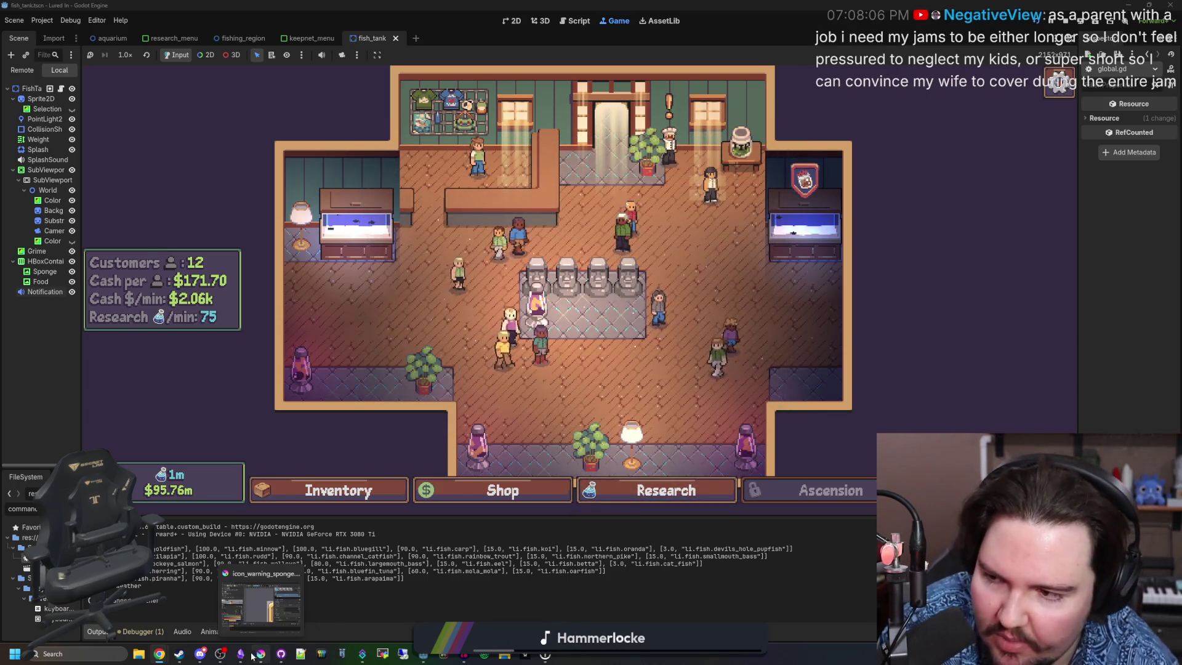
- Check the Lured In changelog in Obsidian, then compare it with the game's Field Reports research
key(alt+Tab)
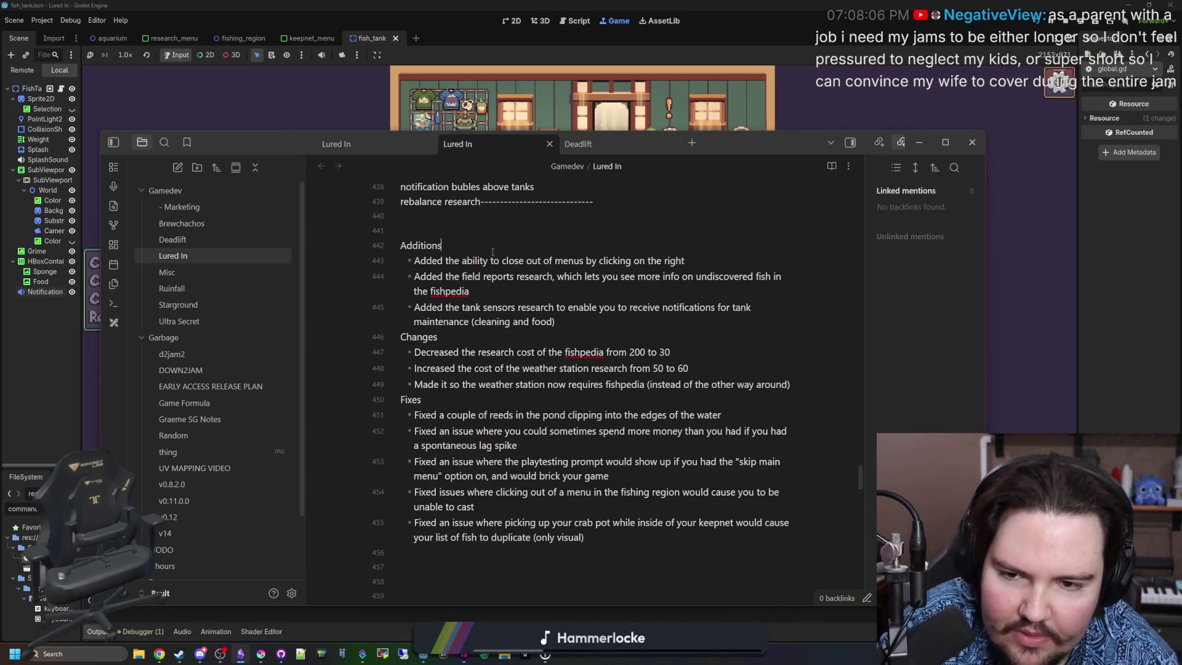
click(689, 115)
click(666, 491)
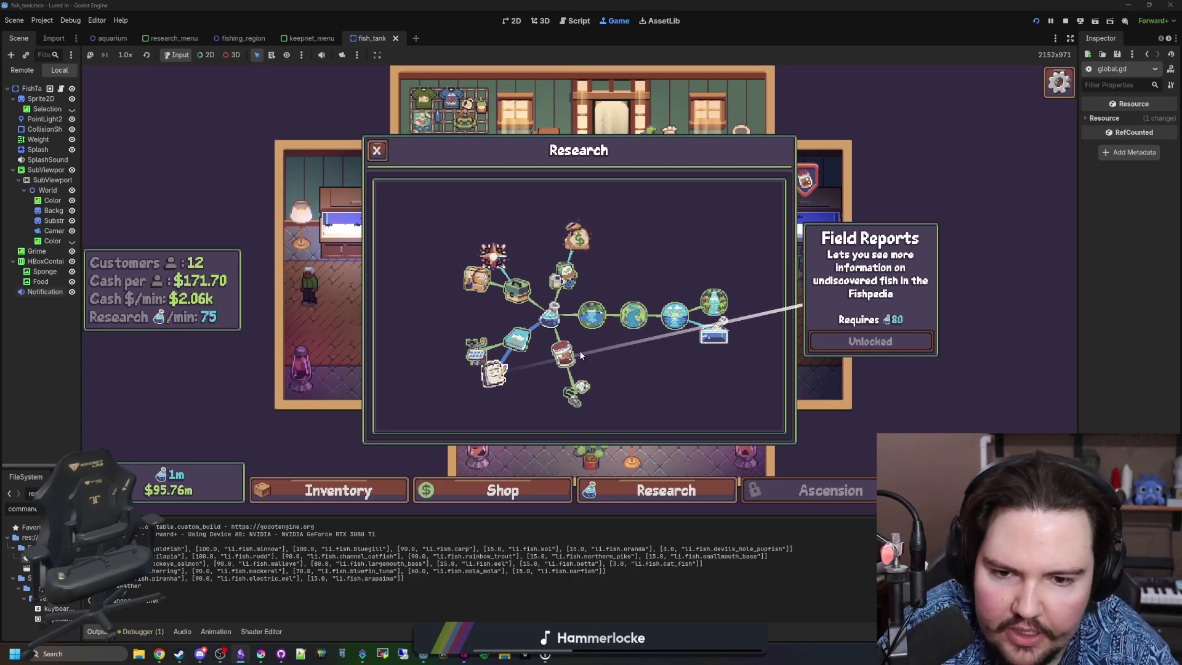
- Close the Research panel and quit the game to desktop from the pause menu
key(Escape)
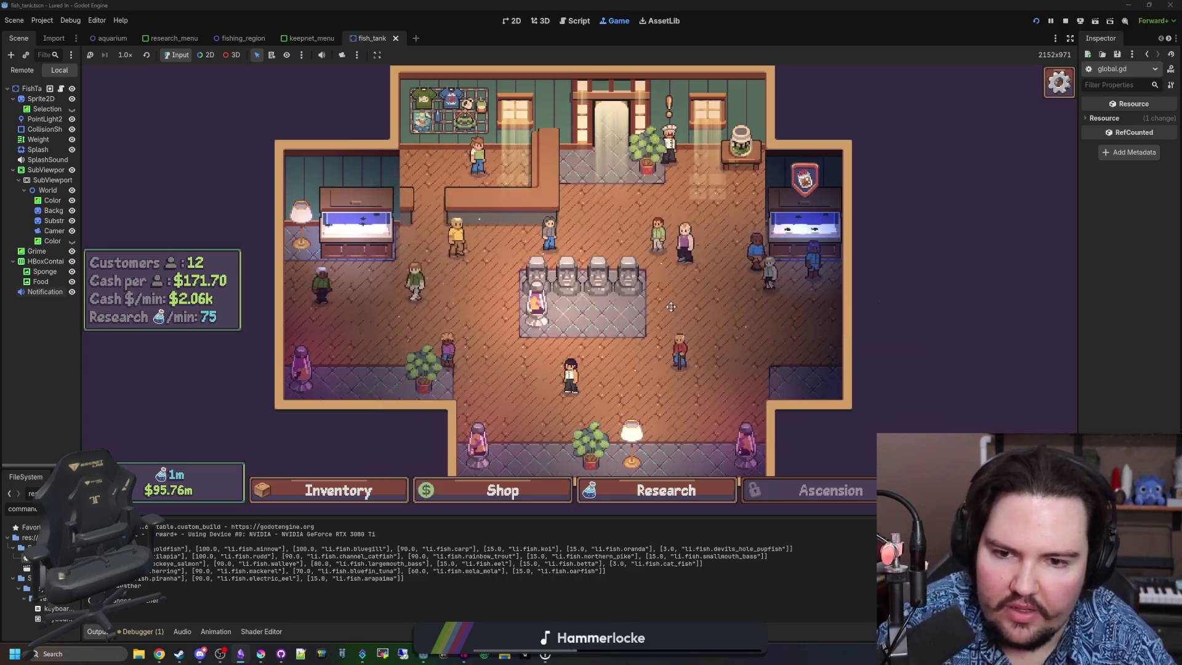
key(Escape)
click(640, 349)
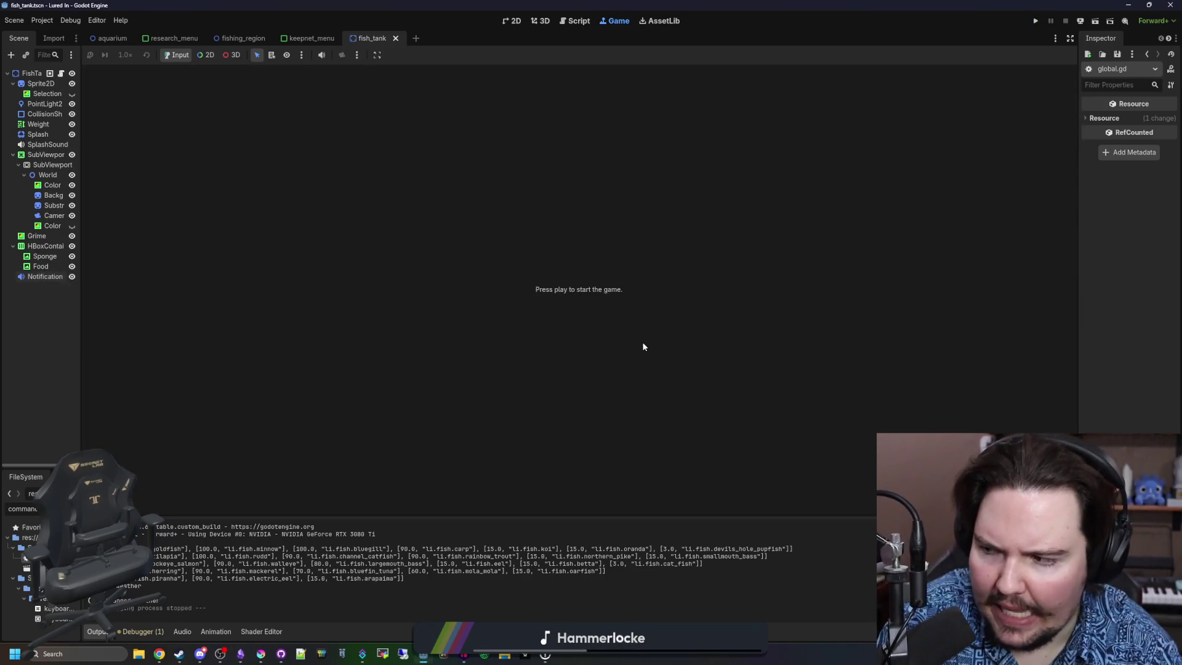
click(281, 654)
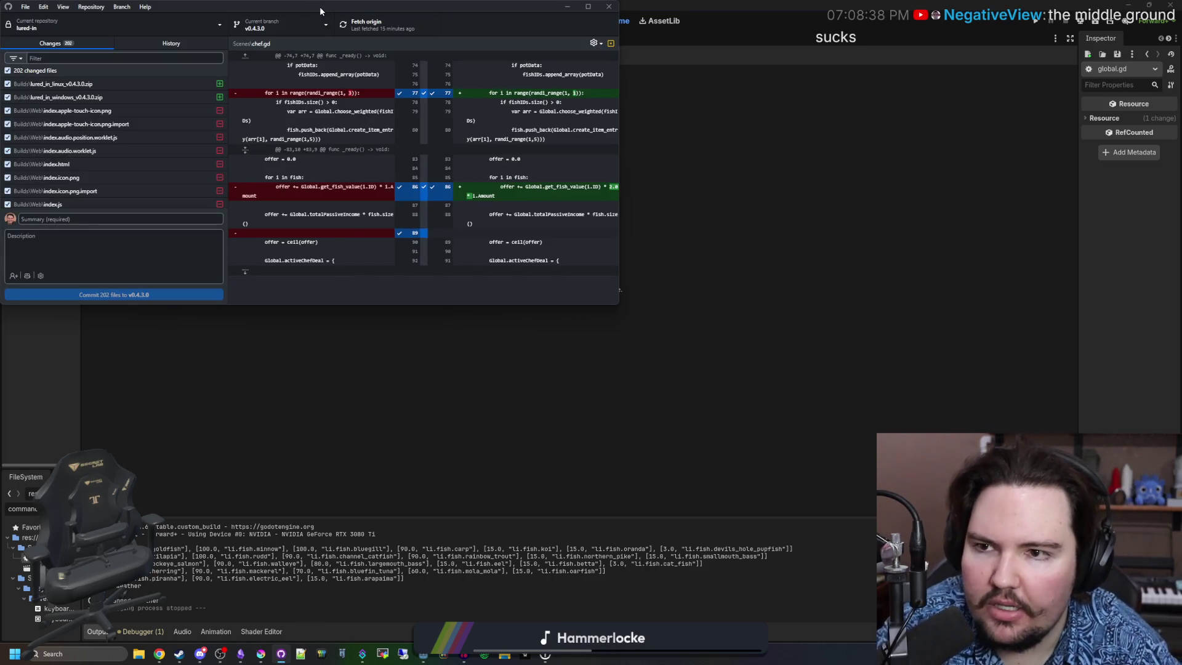
- Centre the GitHub Desktop window and review the index.pck, grass.gdshader and ui_manager.gd changes
drag(319, 6, 568, 113)
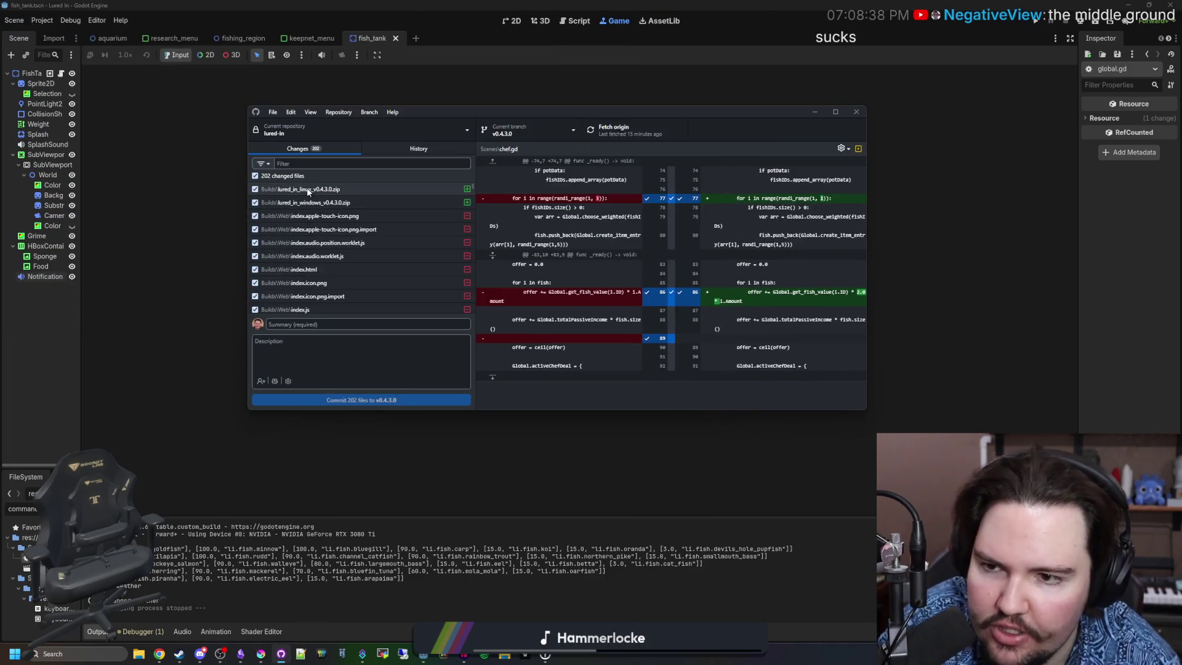
scroll(320, 246, down, 2)
click(328, 264)
scroll(327, 271, down, 2)
click(311, 268)
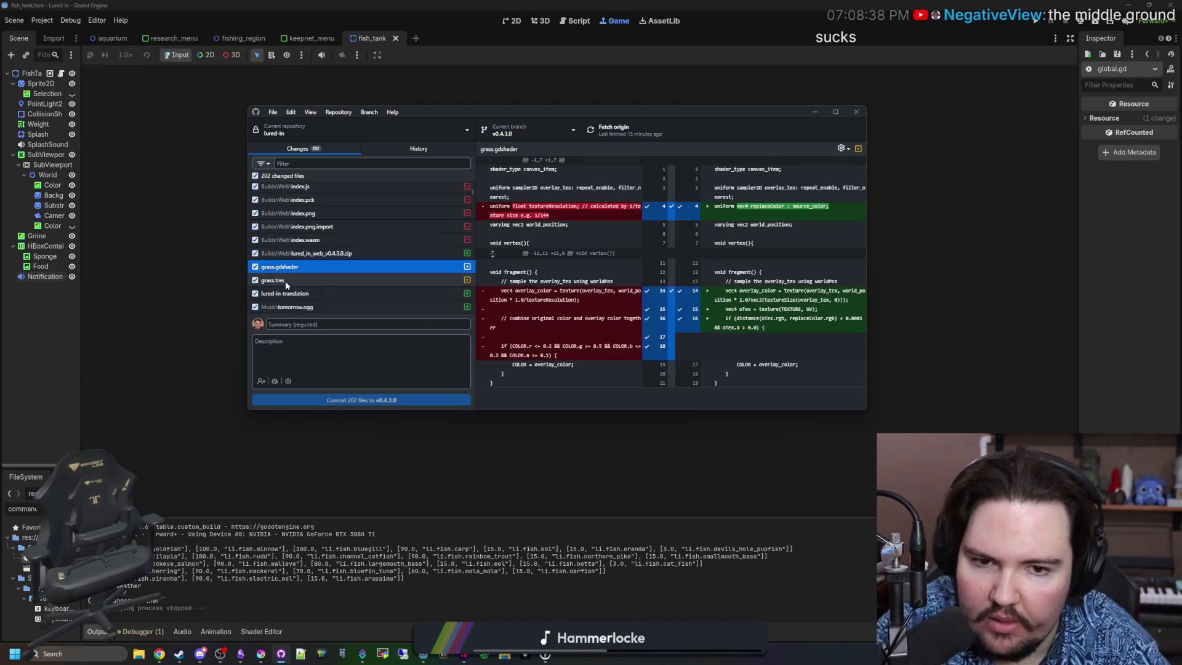
scroll(286, 281, down, 5)
click(298, 307)
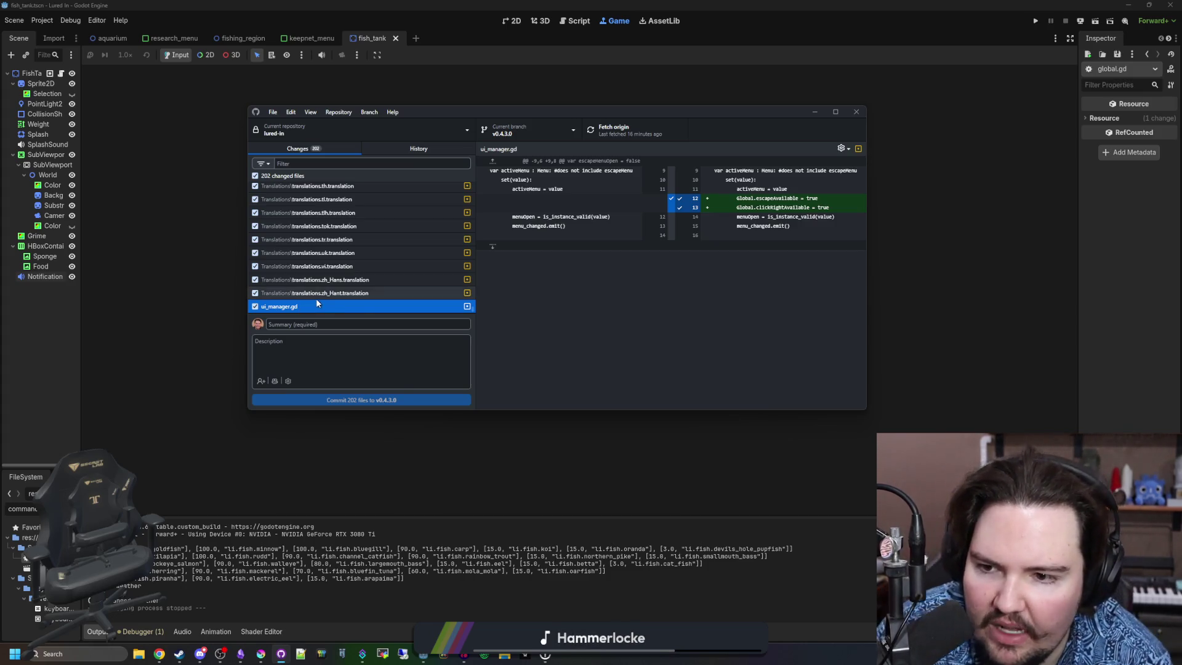
- Review the translation, contributors_old.json, research_table.gd, regions_table.gd and items_table.gd changes
click(315, 295)
scroll(345, 291, up, 3)
scroll(347, 288, up, 10)
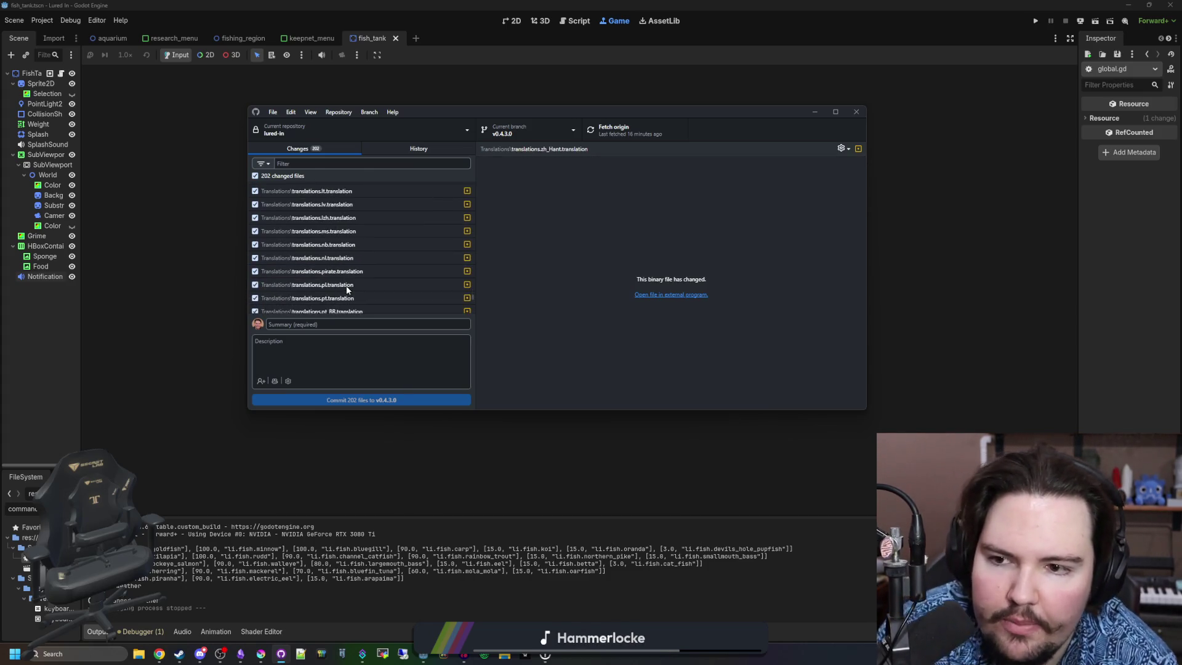
scroll(346, 285, up, 3)
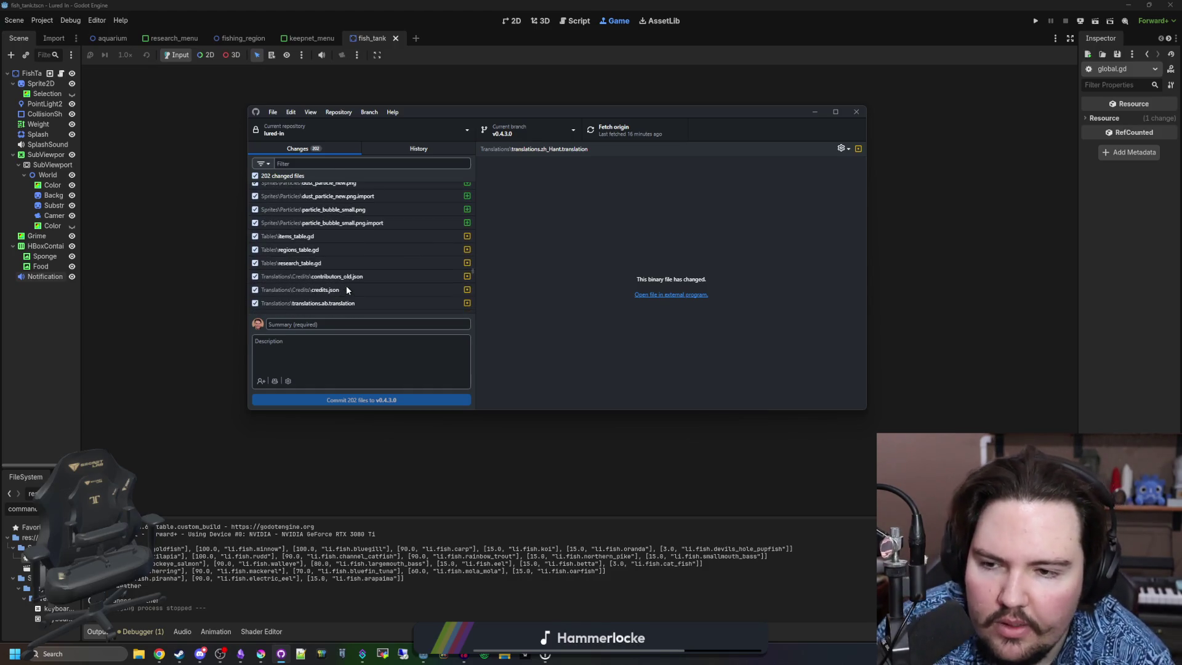
click(332, 279)
click(323, 277)
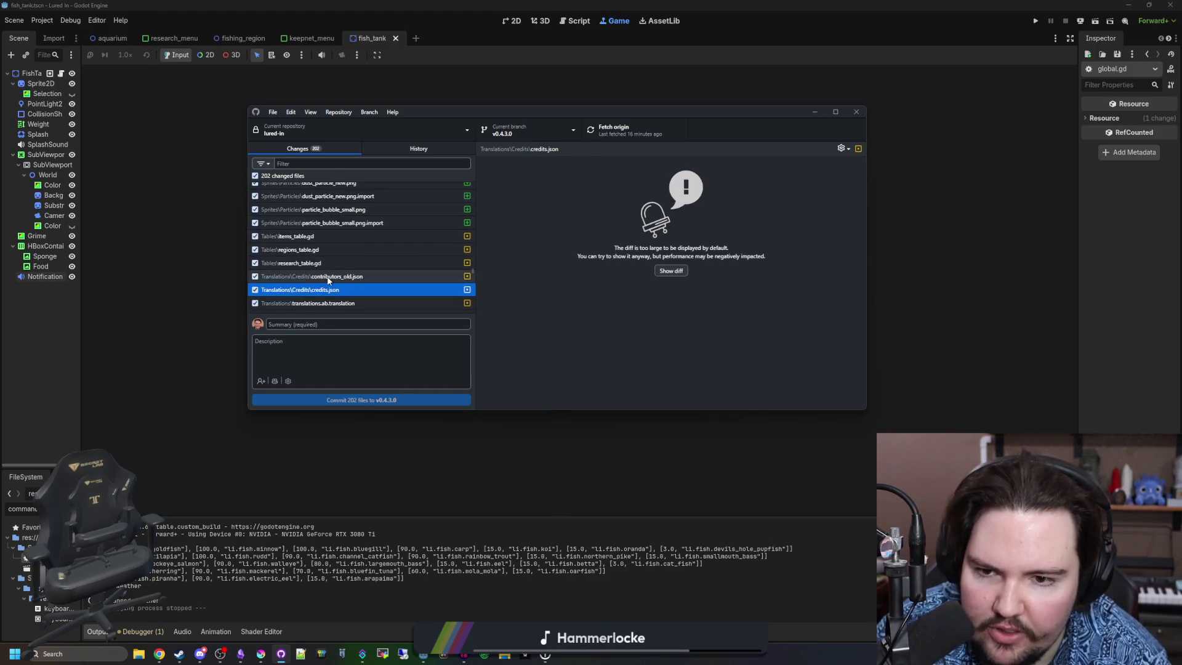
click(332, 263)
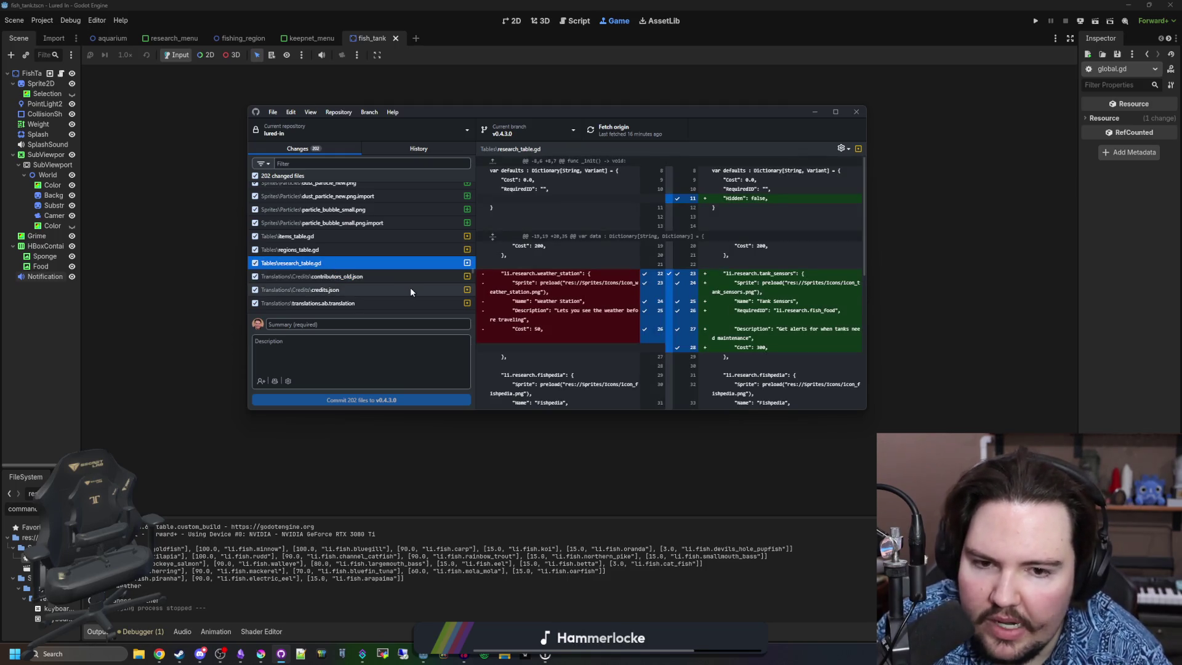
scroll(587, 293, down, 5)
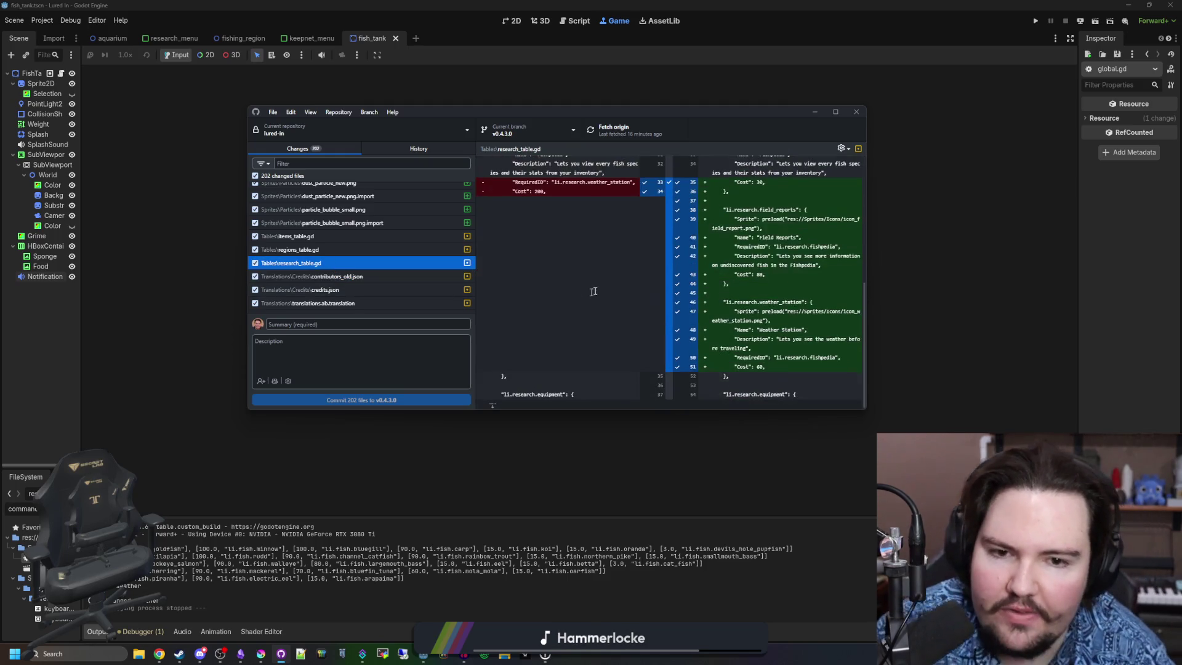
scroll(617, 262, down, 3)
click(345, 249)
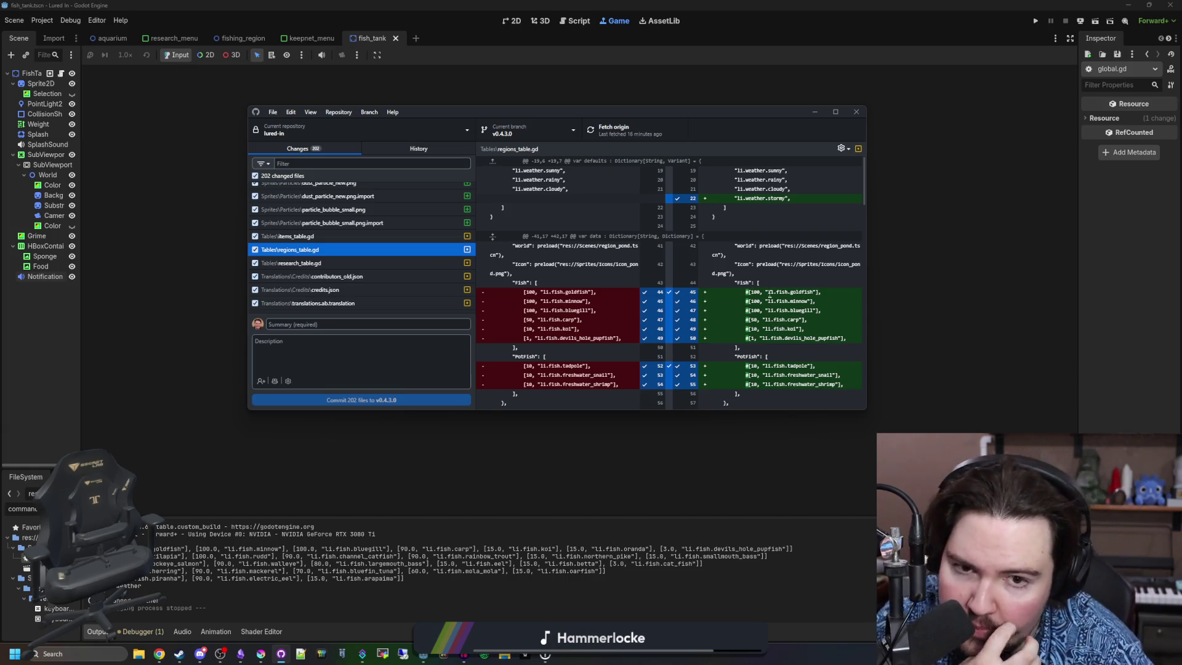
click(347, 239)
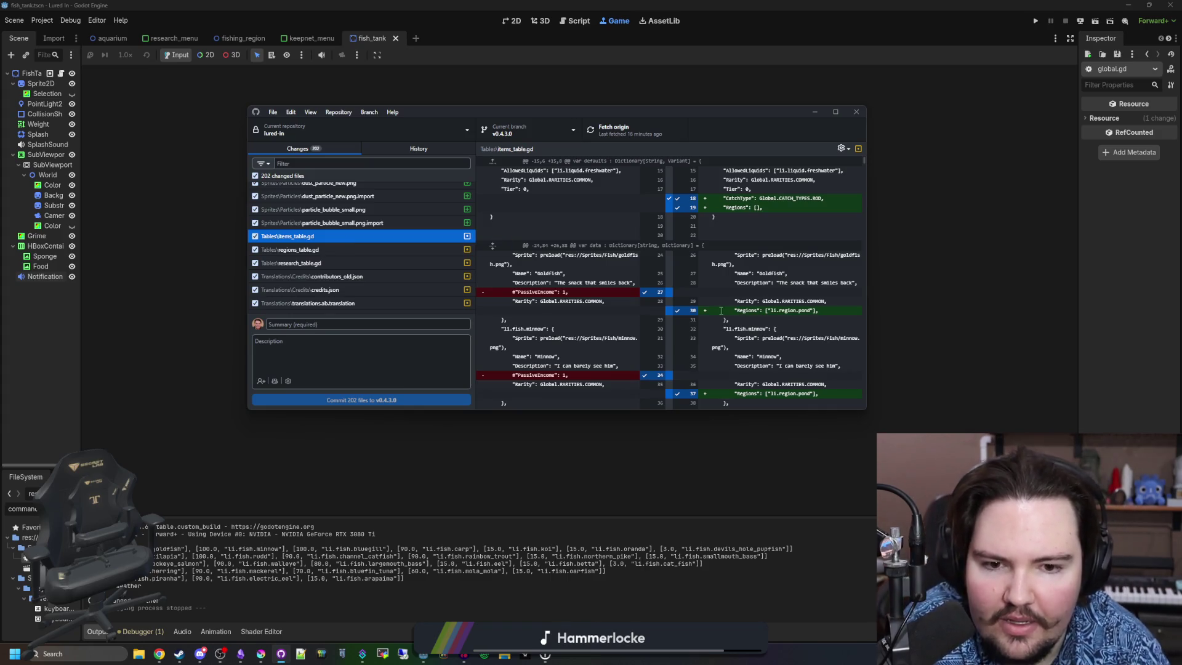
- Step up through the sprite file changes from large_wave.png to icon_field_report.png
key(Up)
scroll(351, 271, up, 2)
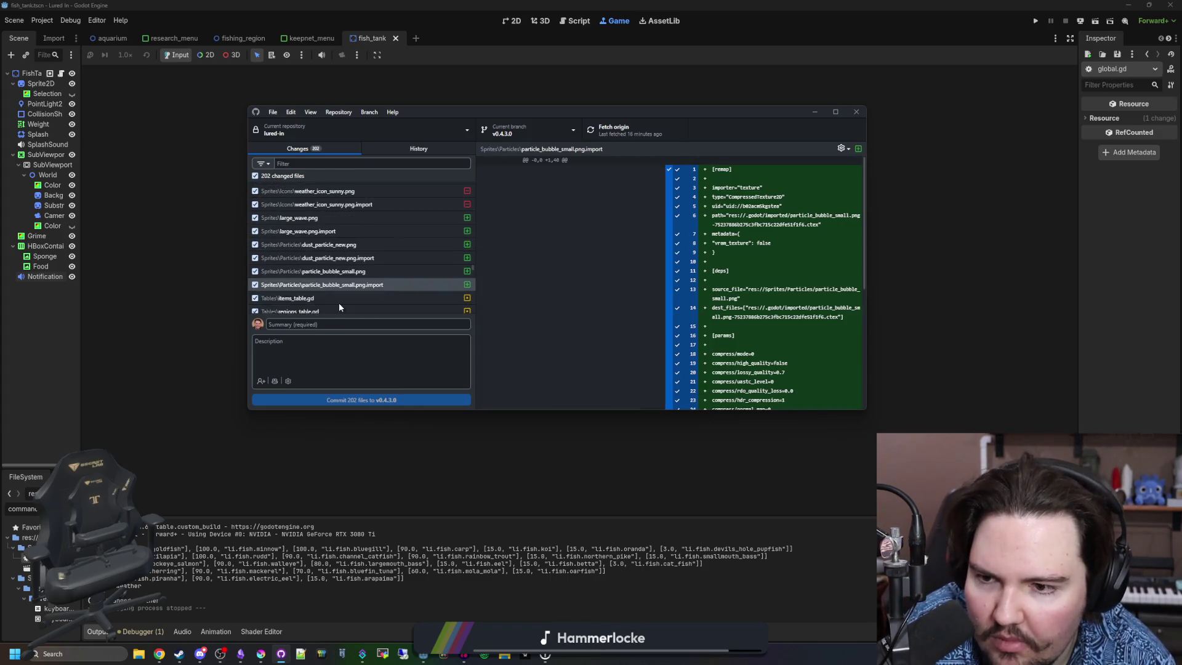
scroll(339, 289, up, 3)
key(Up)
key(Up)
key(Up)
click(328, 246)
scroll(330, 249, up, 2)
click(330, 249)
scroll(332, 252, up, 2)
click(331, 252)
scroll(333, 255, up, 2)
click(334, 256)
- Review the flag_korean.png, flag_korean.png.import and fish_splash.png.import changes
key(Up)
key(Up)
scroll(338, 252, up, 3)
click(340, 250)
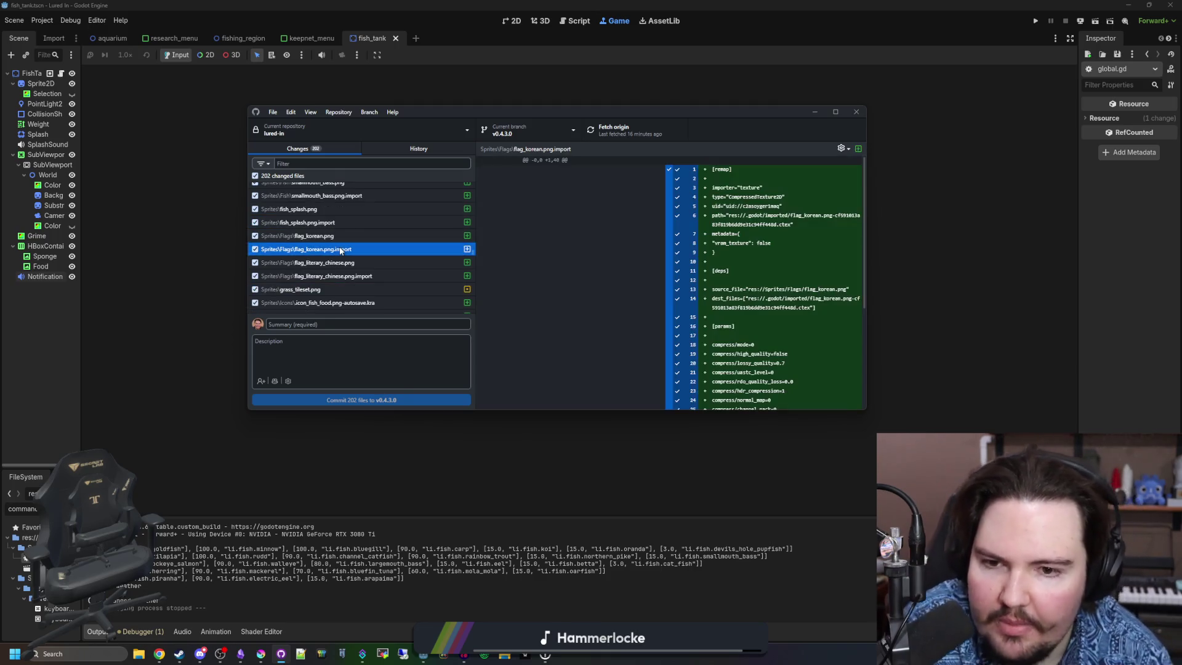
click(339, 236)
click(337, 223)
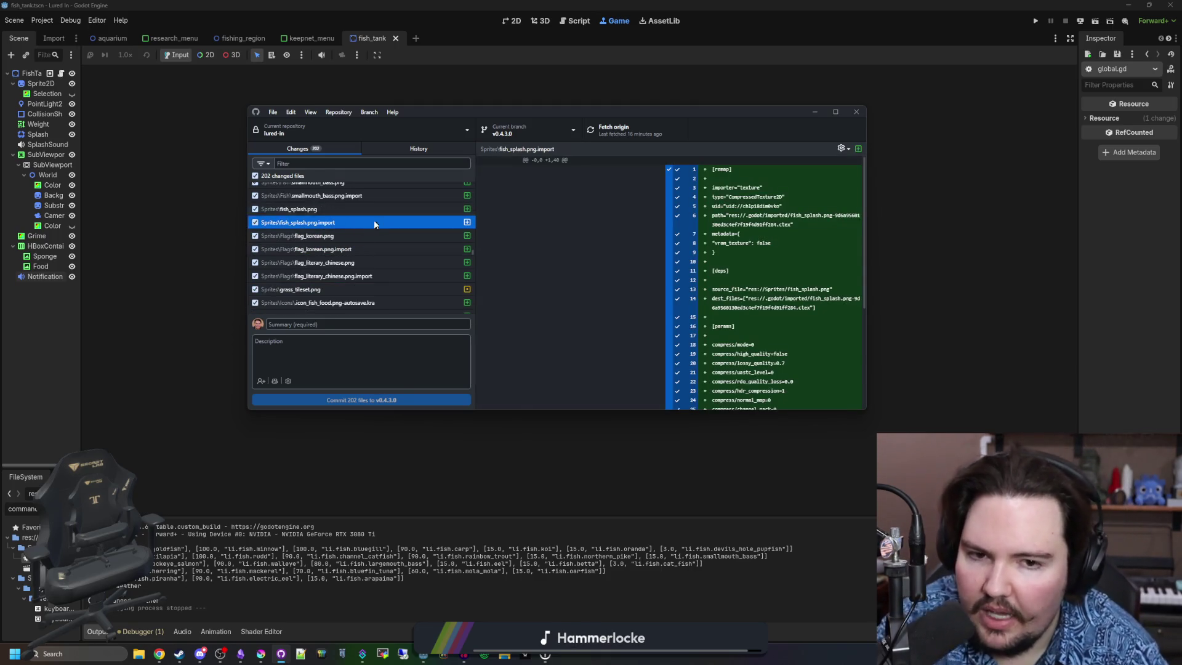
scroll(369, 228, up, 3)
- Review the rudd.png, oarfish.png, smallmouth_bass.png and thunder_2.ogg changes
key(Up)
key(Up)
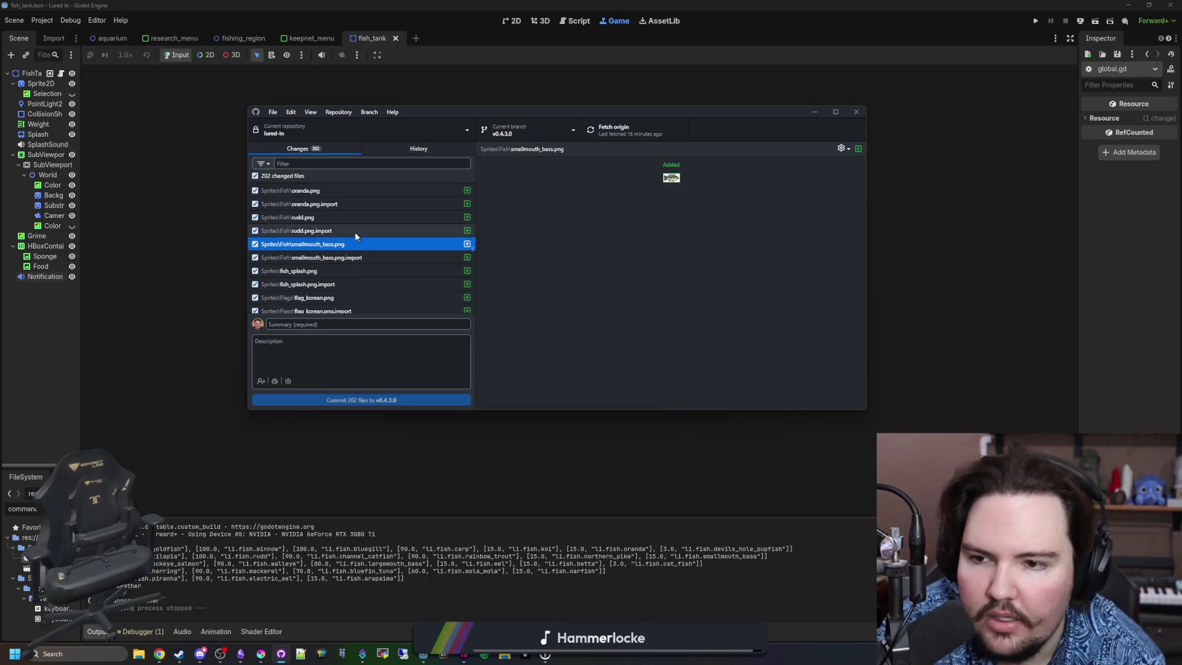
click(357, 230)
click(361, 220)
scroll(360, 221, up, 3)
click(349, 241)
key(Up)
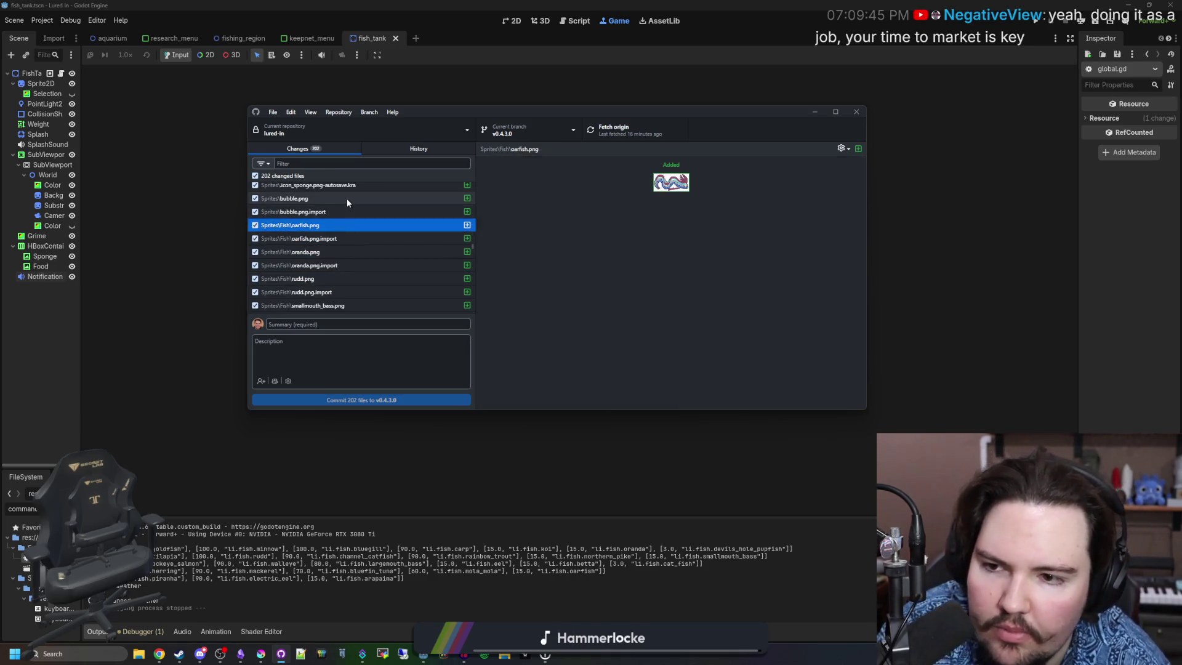
scroll(349, 212, up, 3)
click(338, 234)
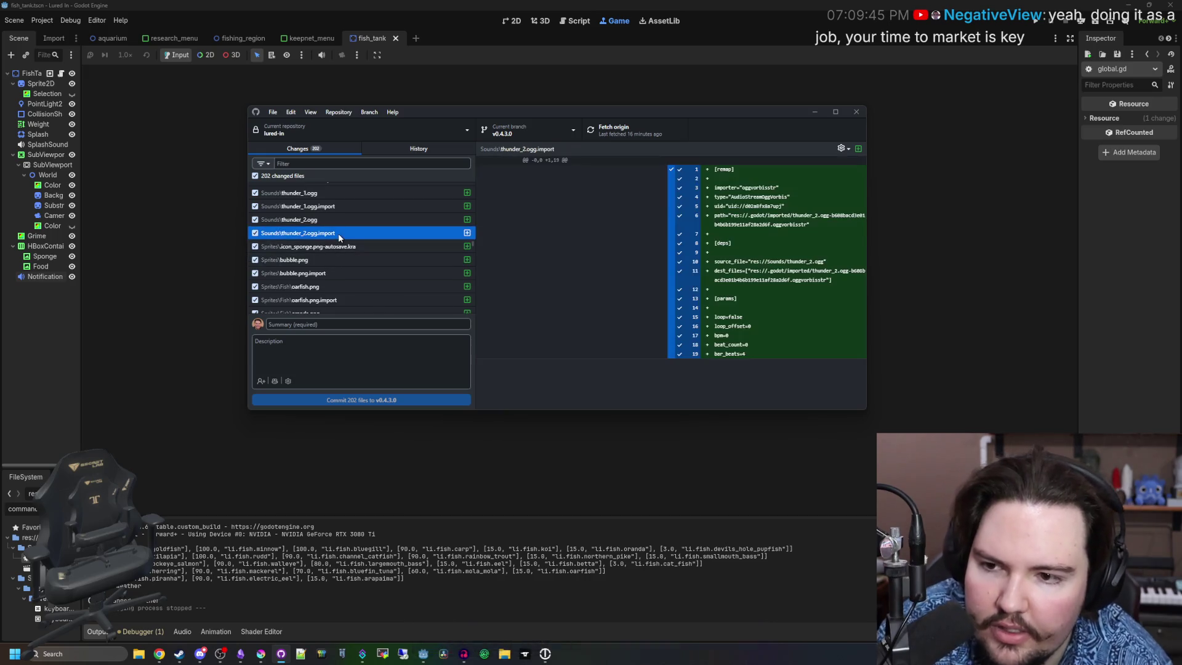
click(360, 221)
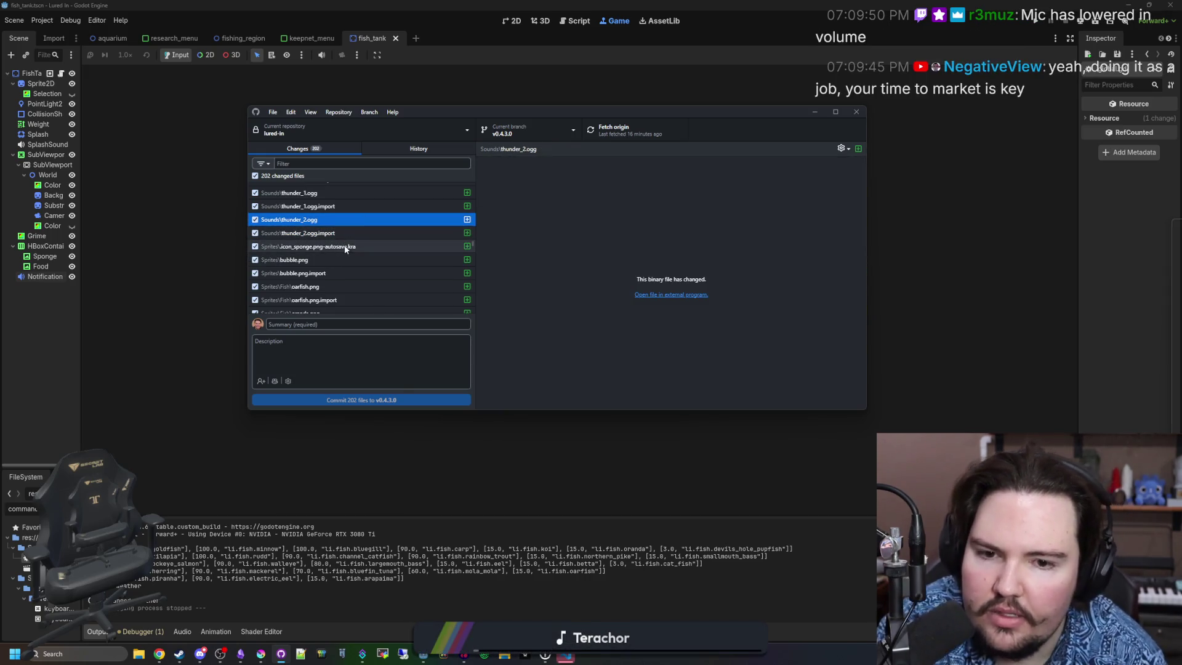
- Close Visual Studio Code from the taskbar, then step from notification.wav up to the script files
right_click(566, 655)
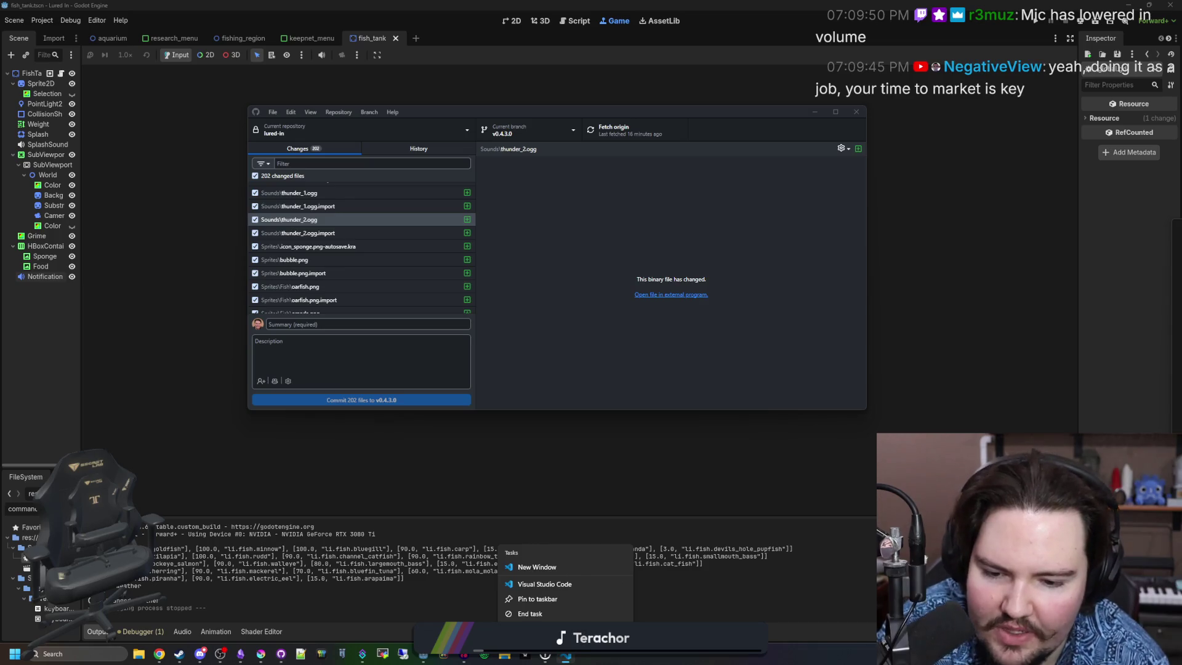
click(530, 614)
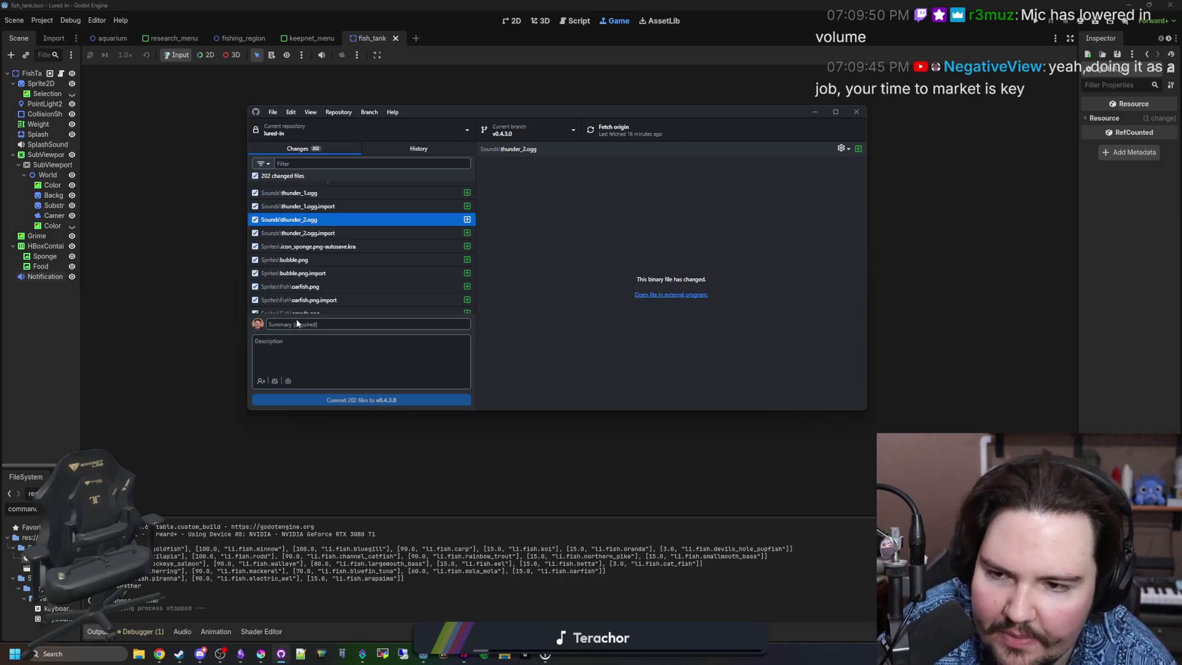
scroll(332, 258, up, 2)
click(326, 239)
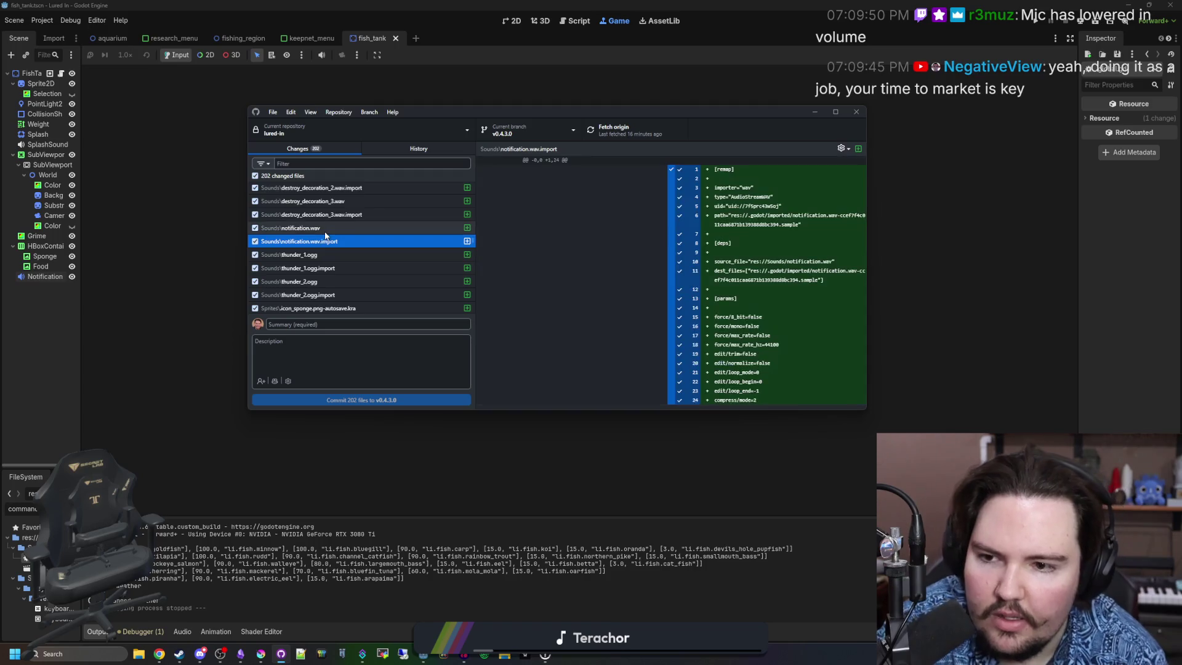
click(325, 231)
key(Up)
key(Up)
key(Up)
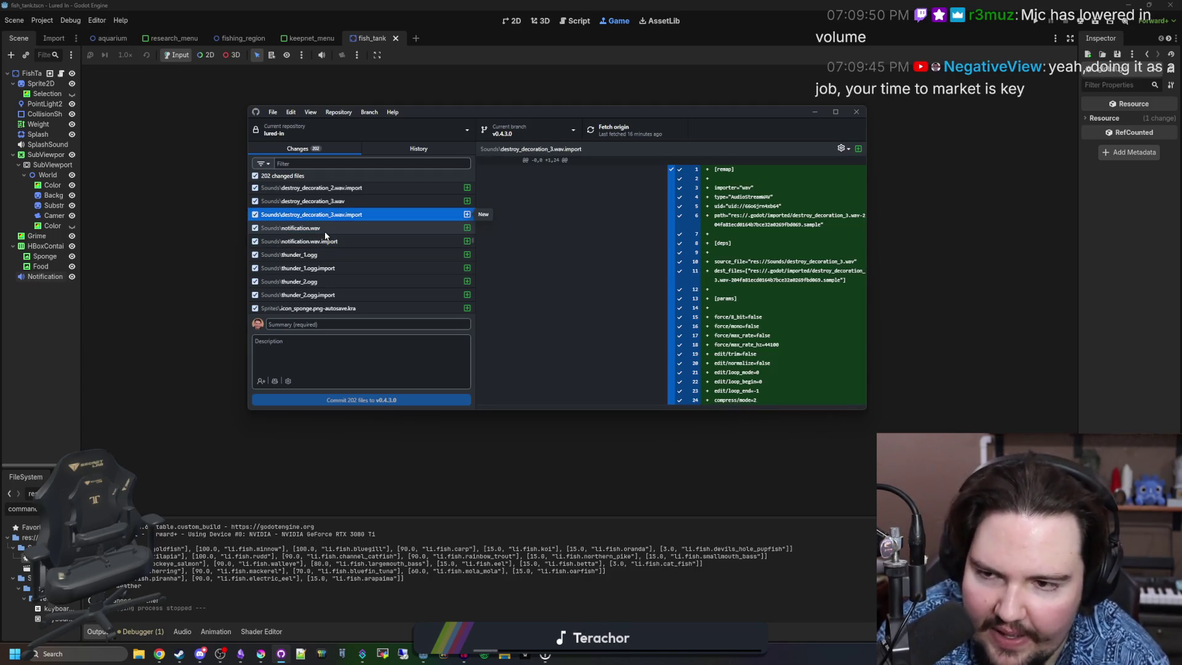
key(Up)
key(Up)
key(Up)
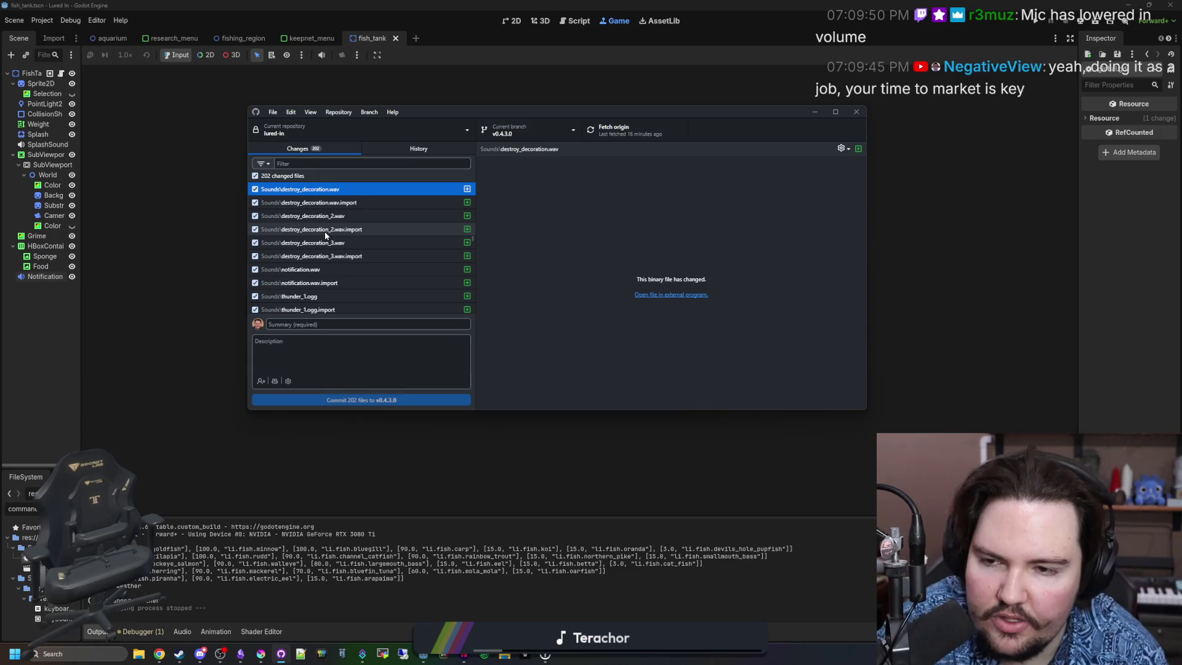
key(Up)
key(Up)
key(Up)
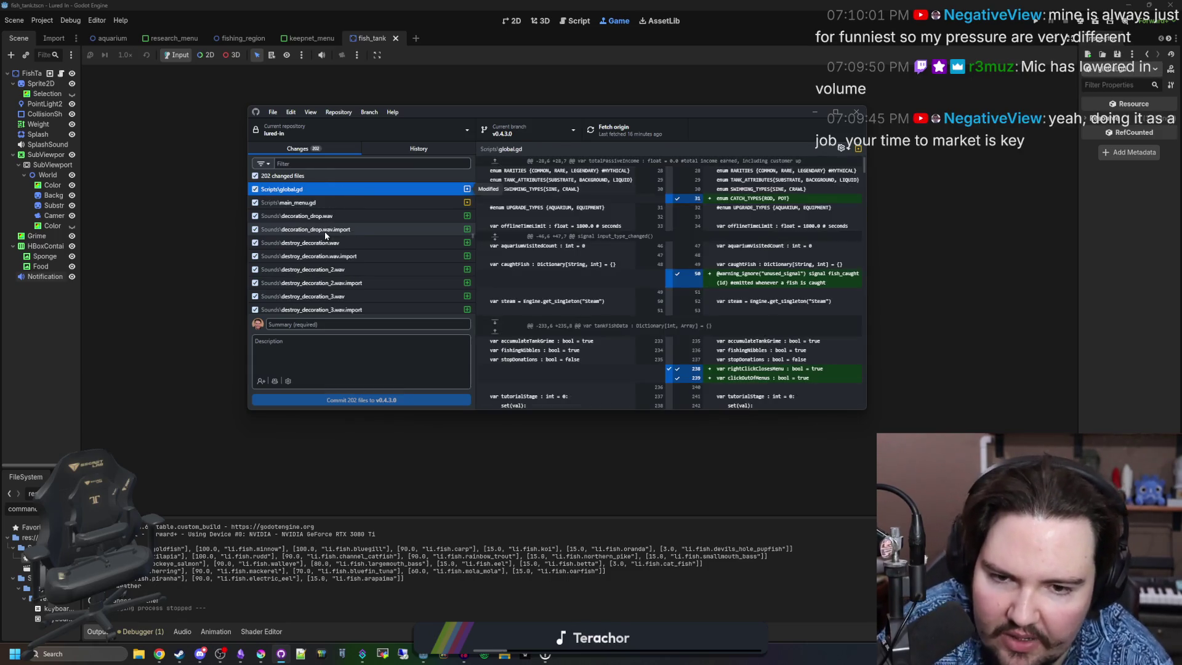
key(Up)
key(Down)
key(Down)
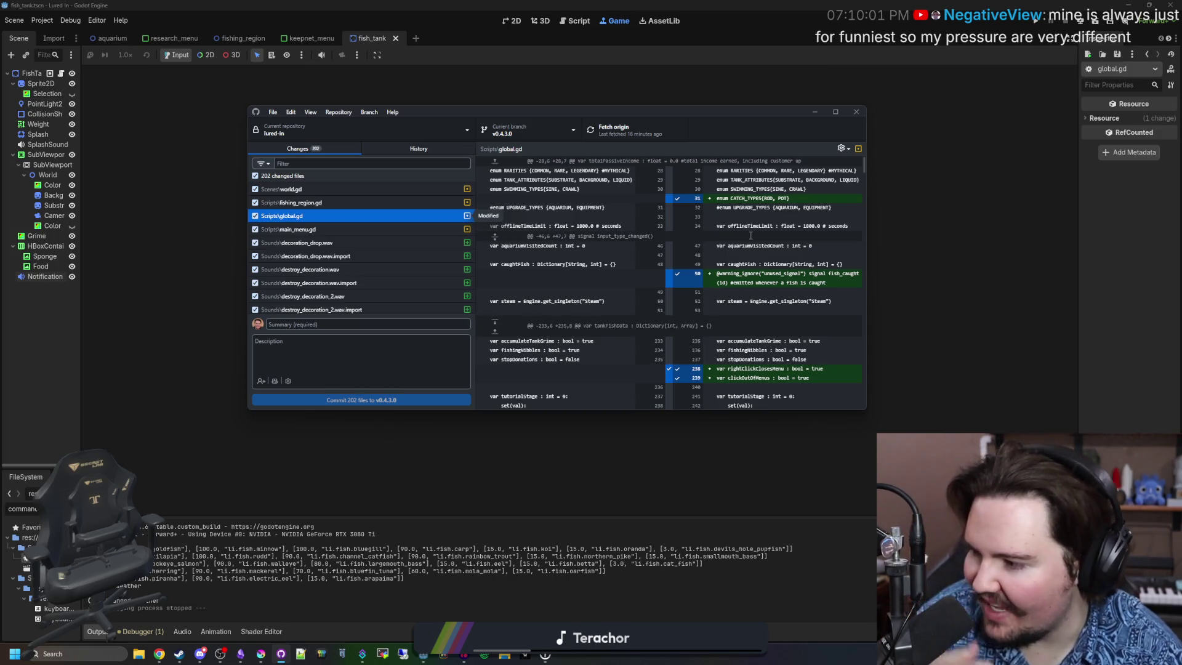
click(787, 295)
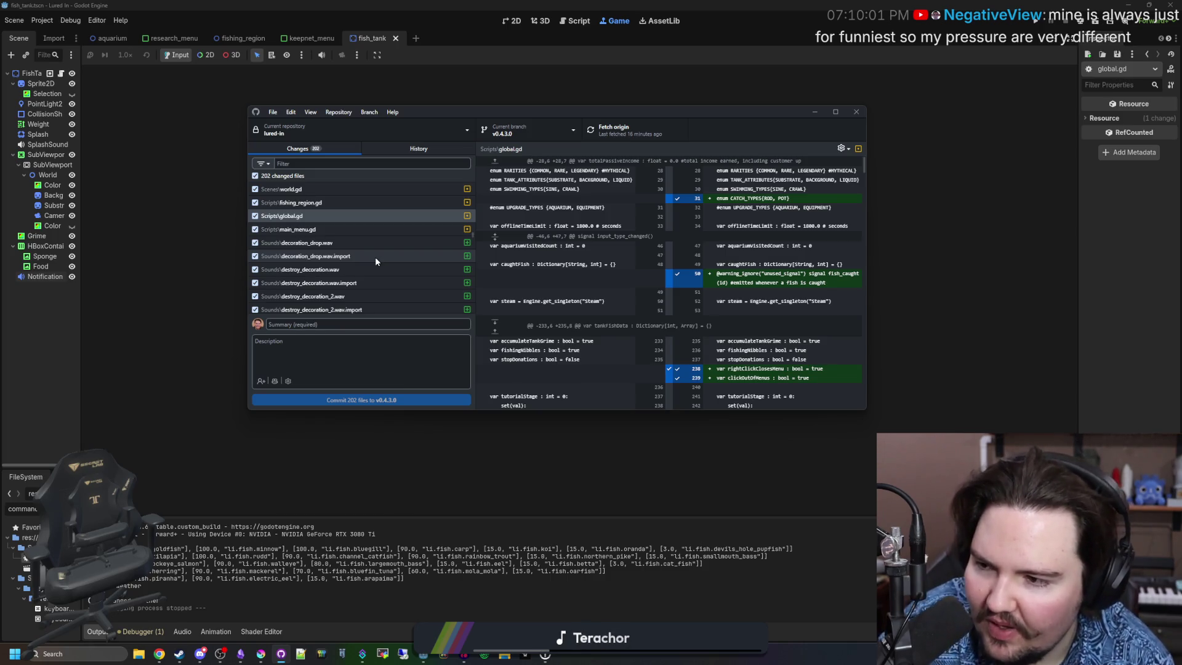
click(287, 233)
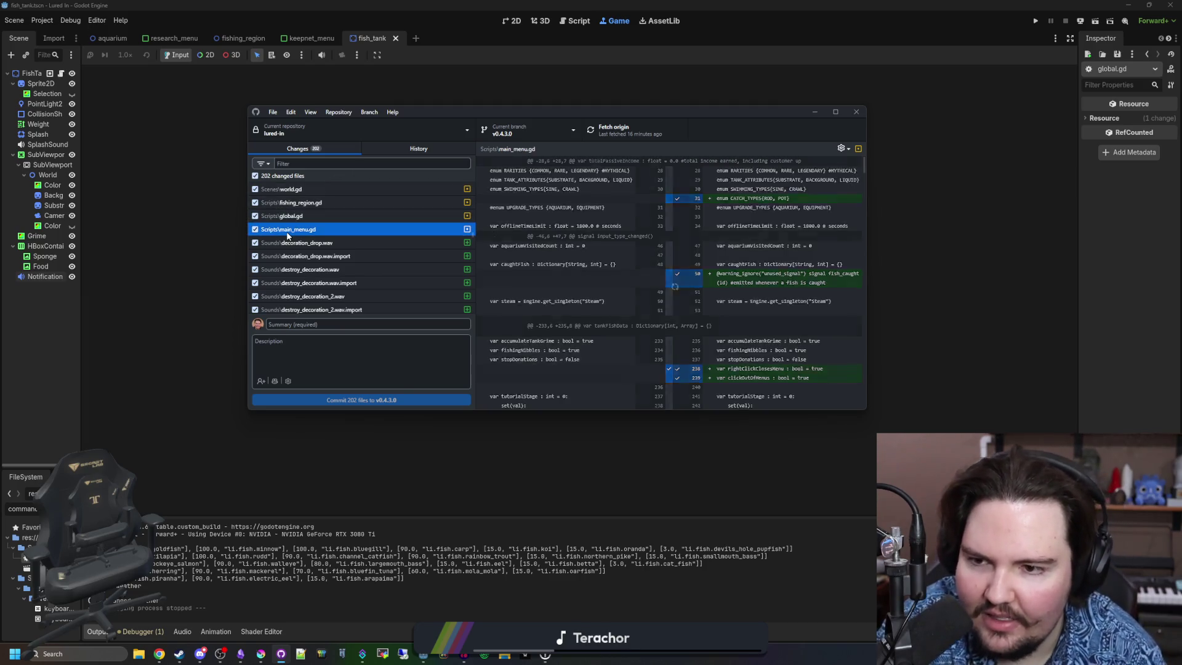
key(Up)
key(Down)
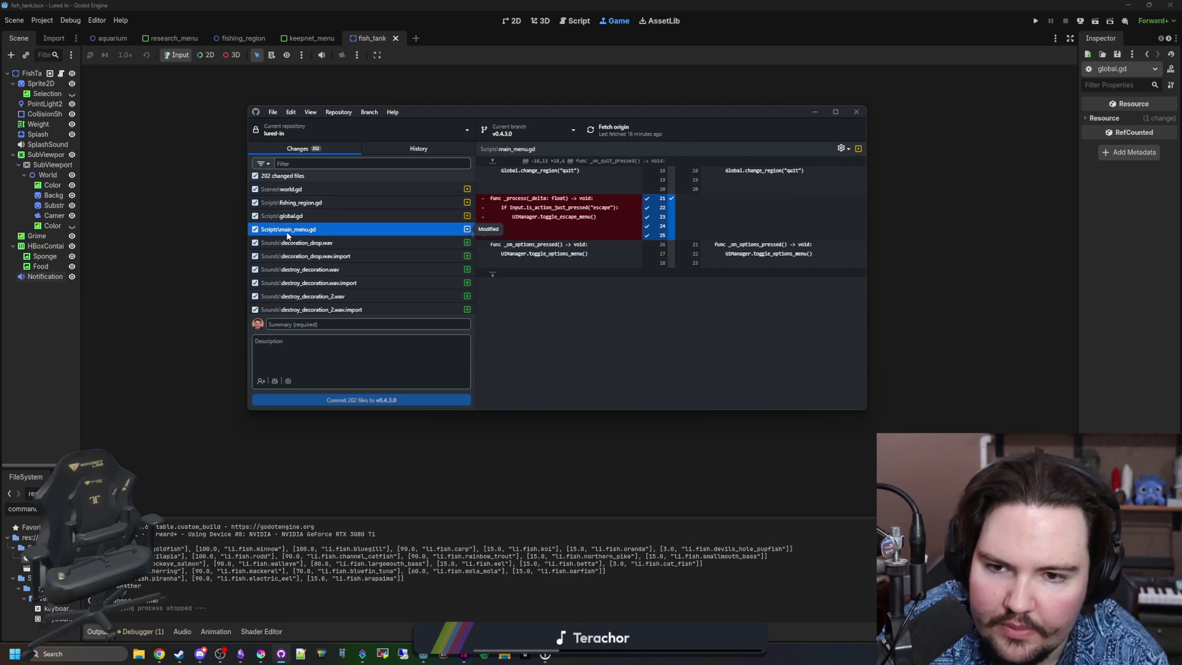
key(Up)
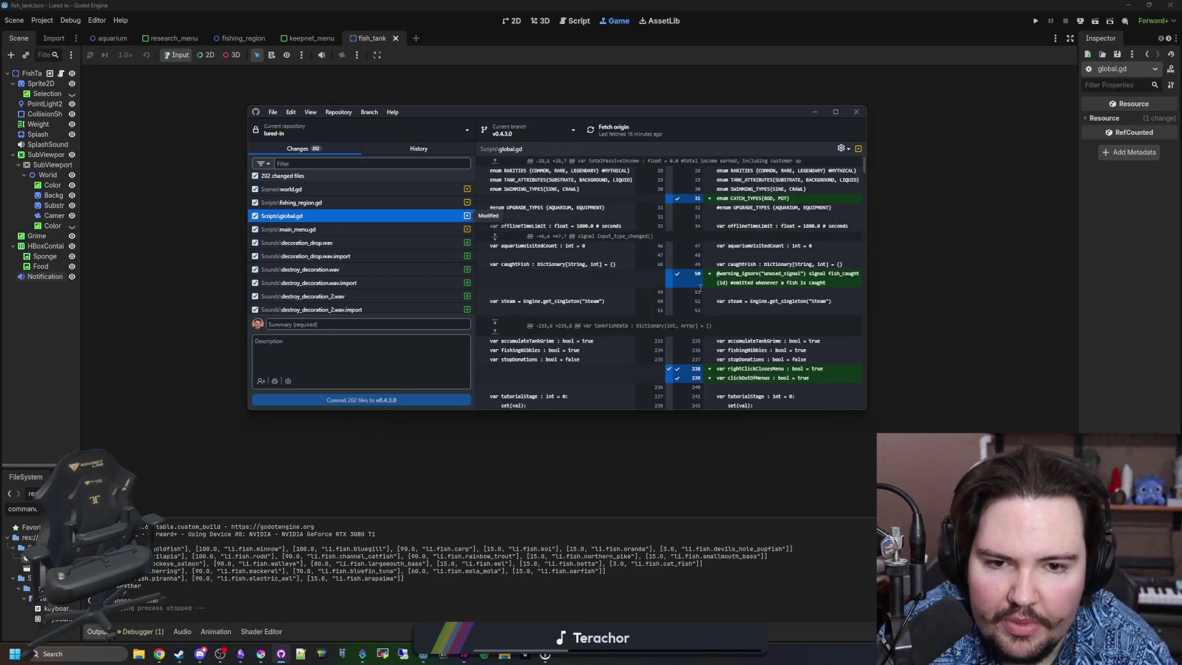
scroll(701, 287, down, 15)
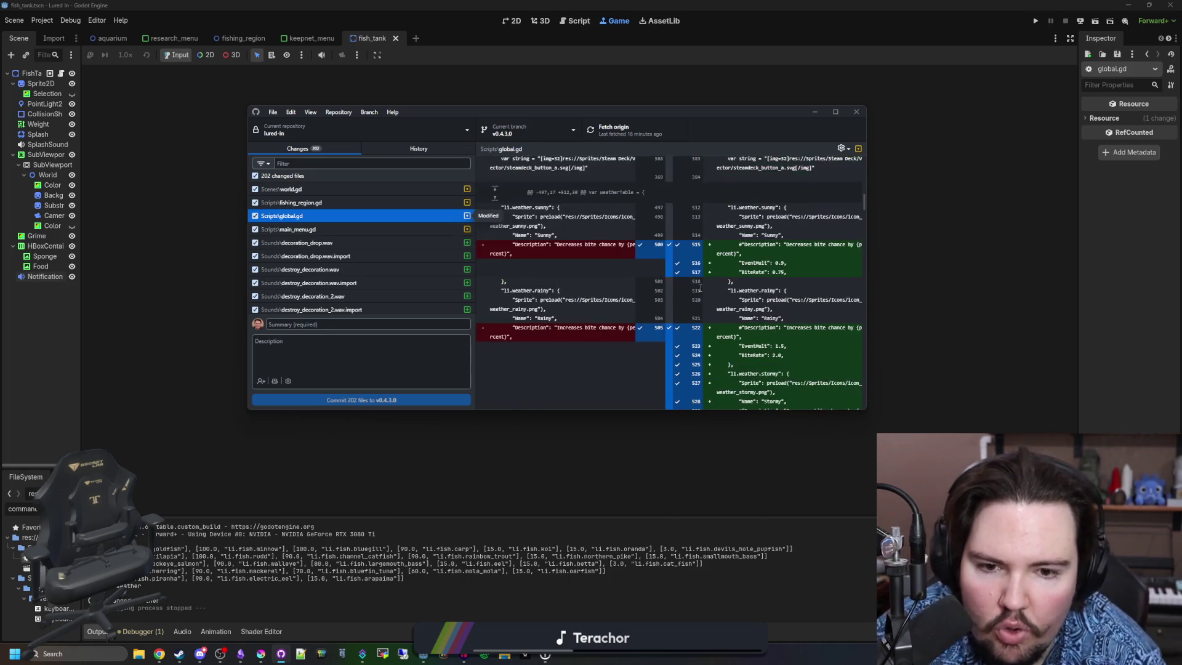
scroll(701, 287, down, 6)
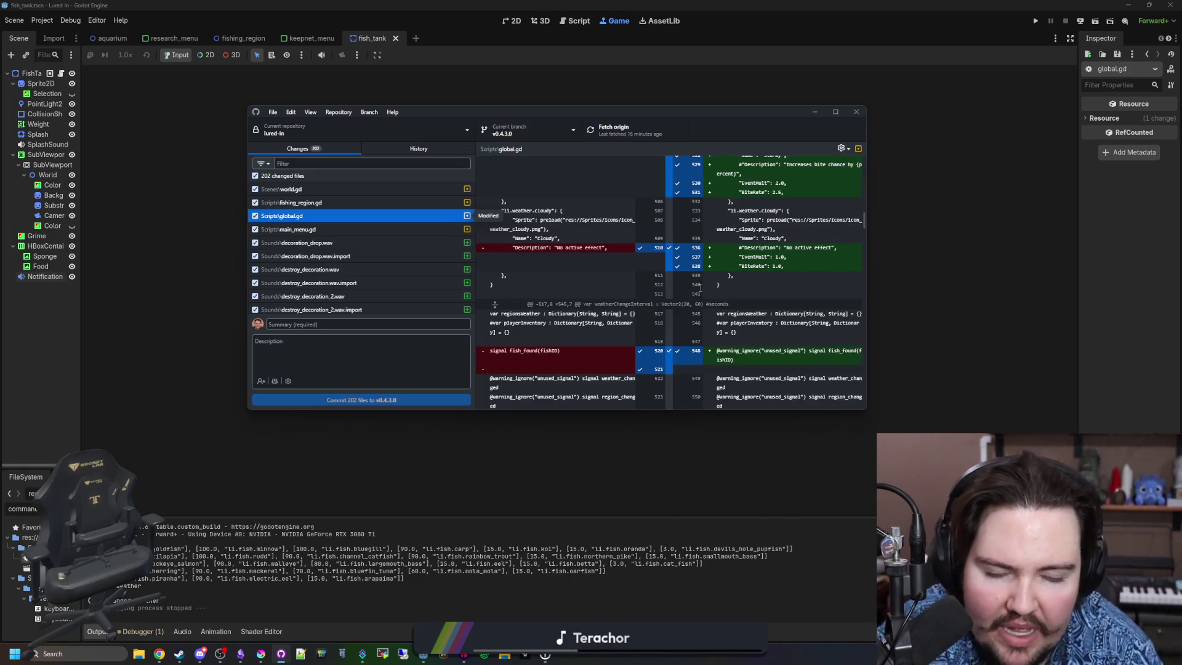
scroll(701, 288, down, 5)
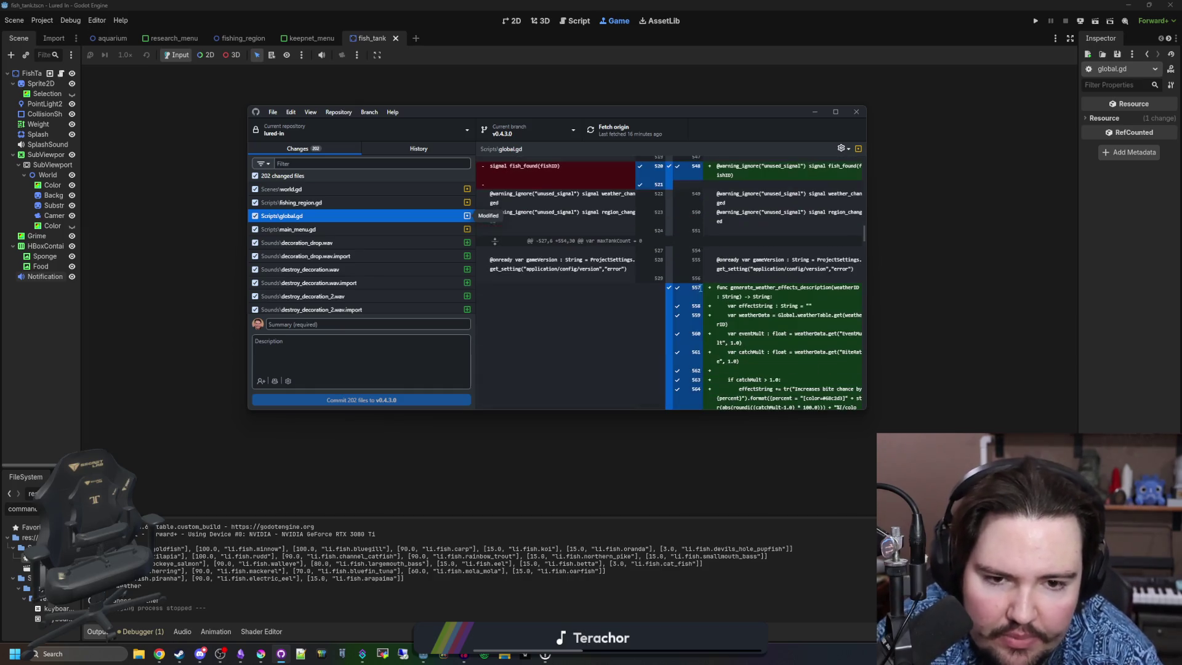
scroll(701, 288, down, 8)
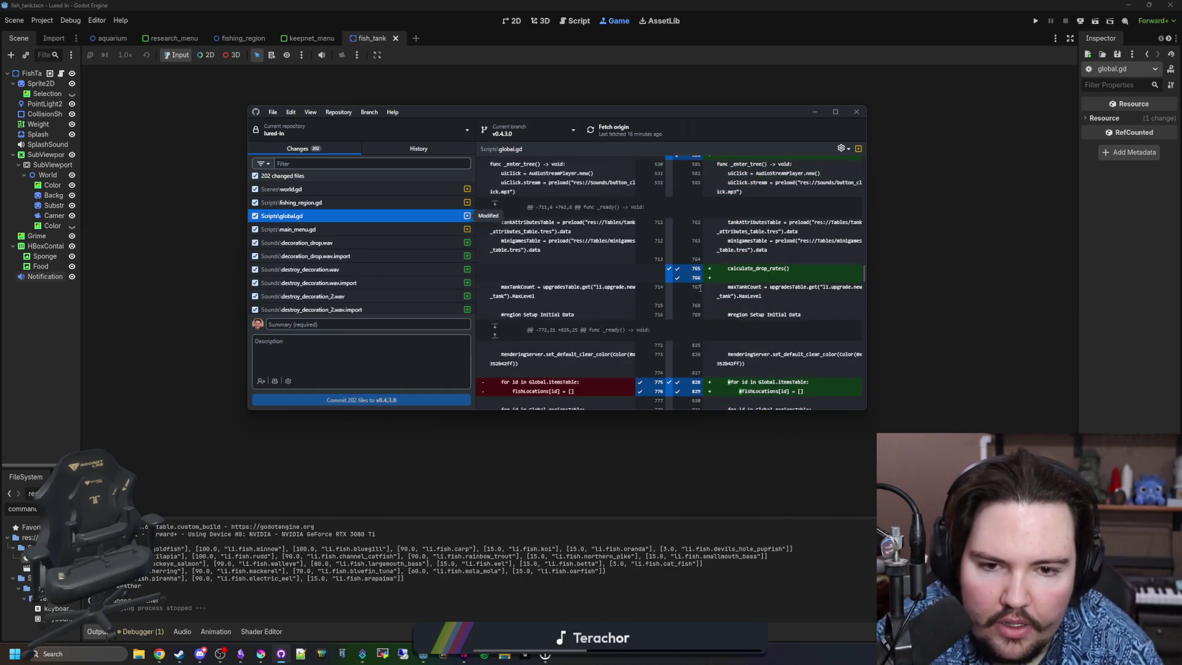
scroll(701, 287, down, 4)
scroll(701, 287, down, 3)
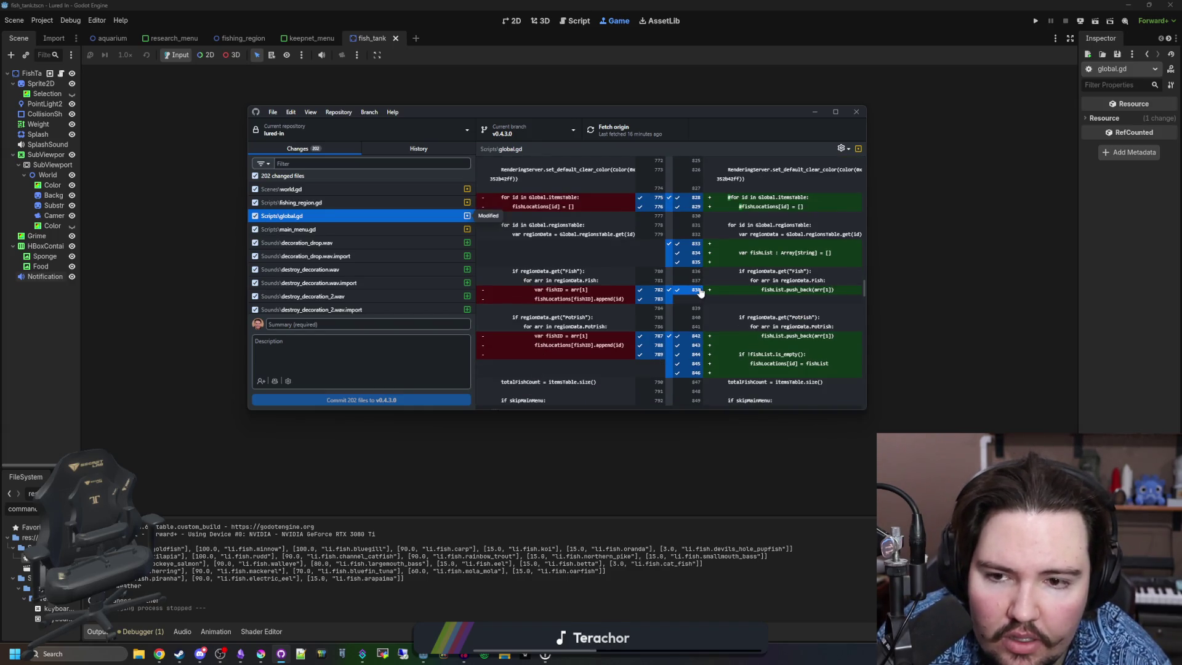
scroll(701, 290, down, 10)
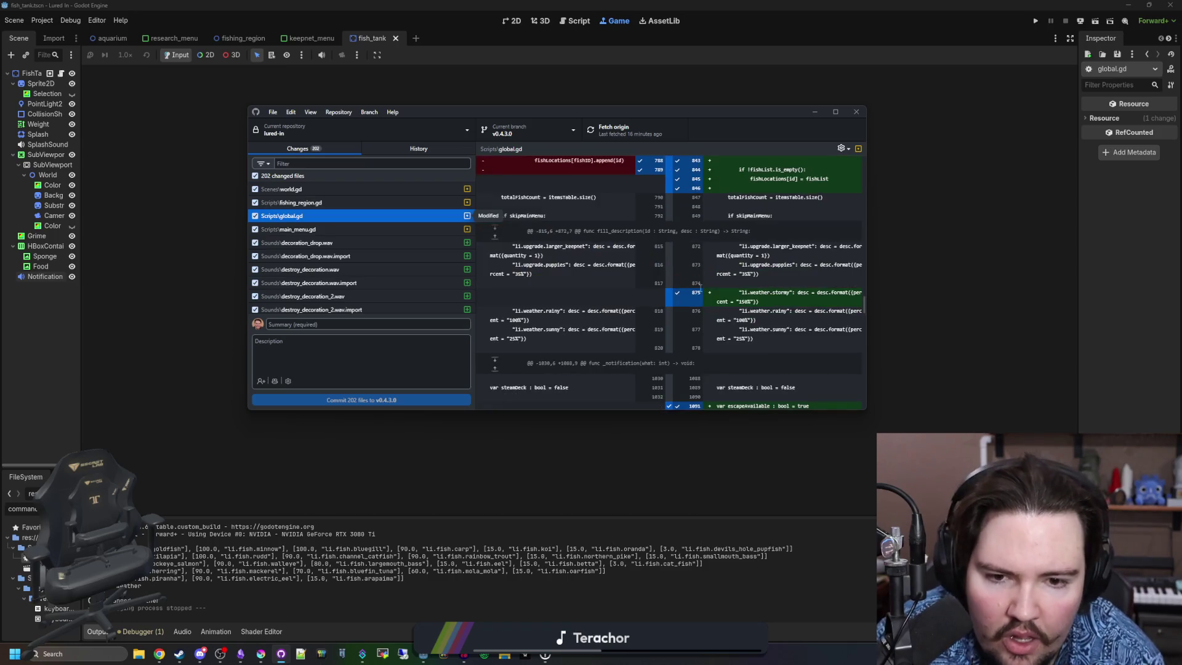
scroll(700, 288, down, 10)
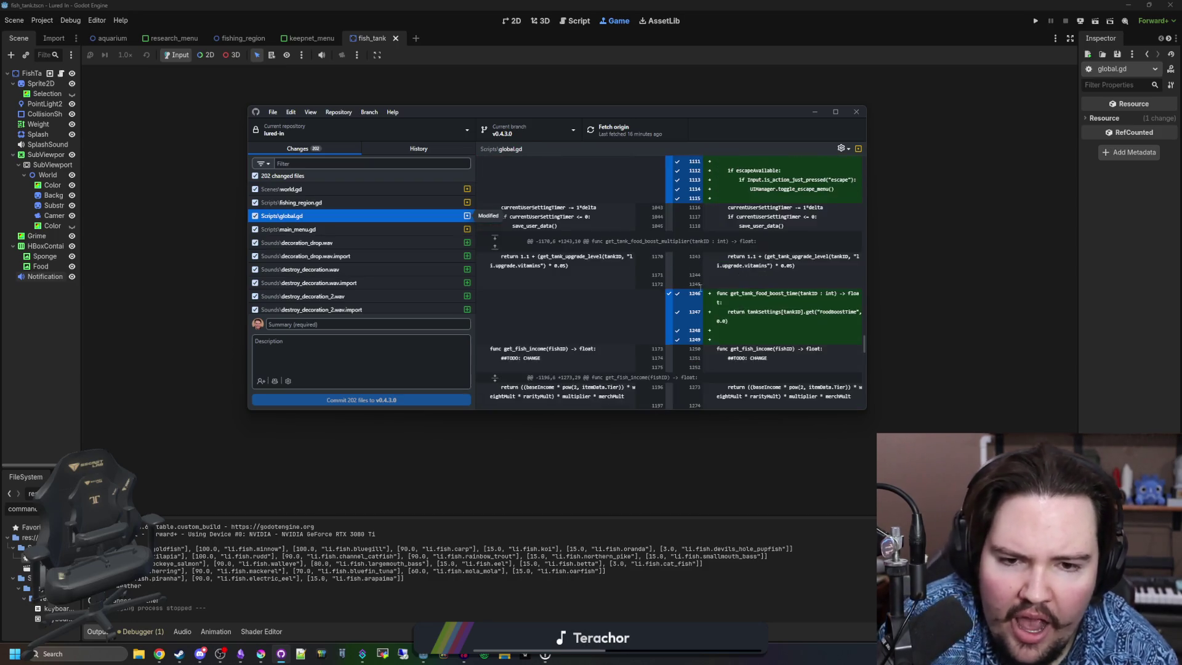
scroll(701, 287, down, 4)
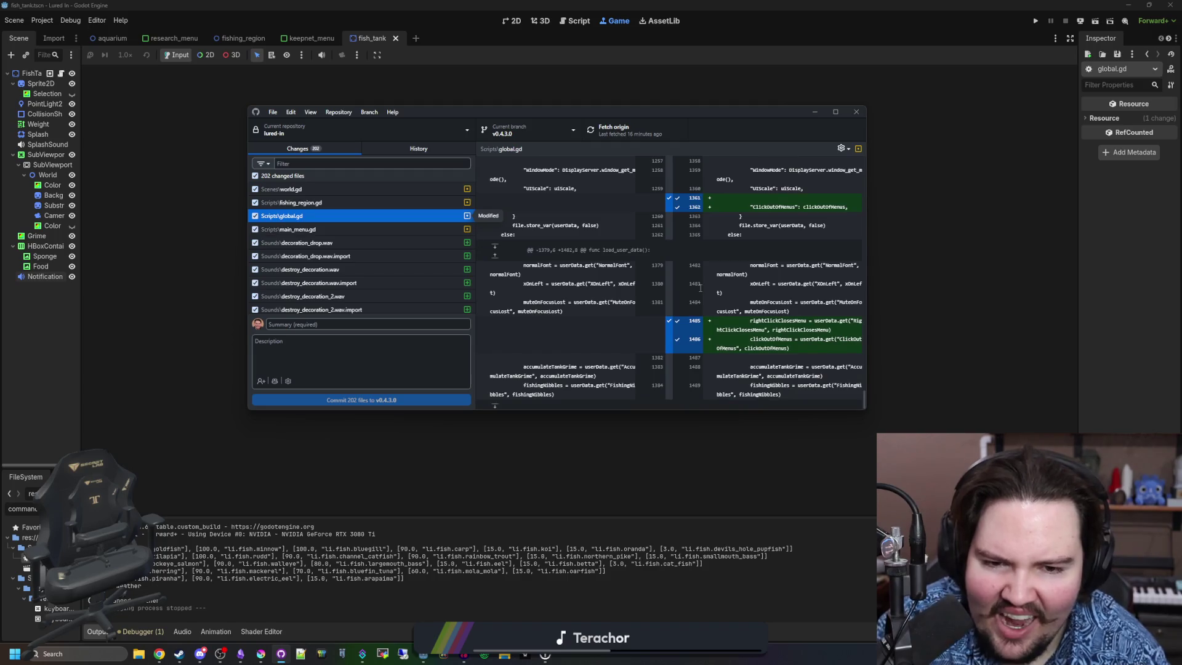
click(349, 205)
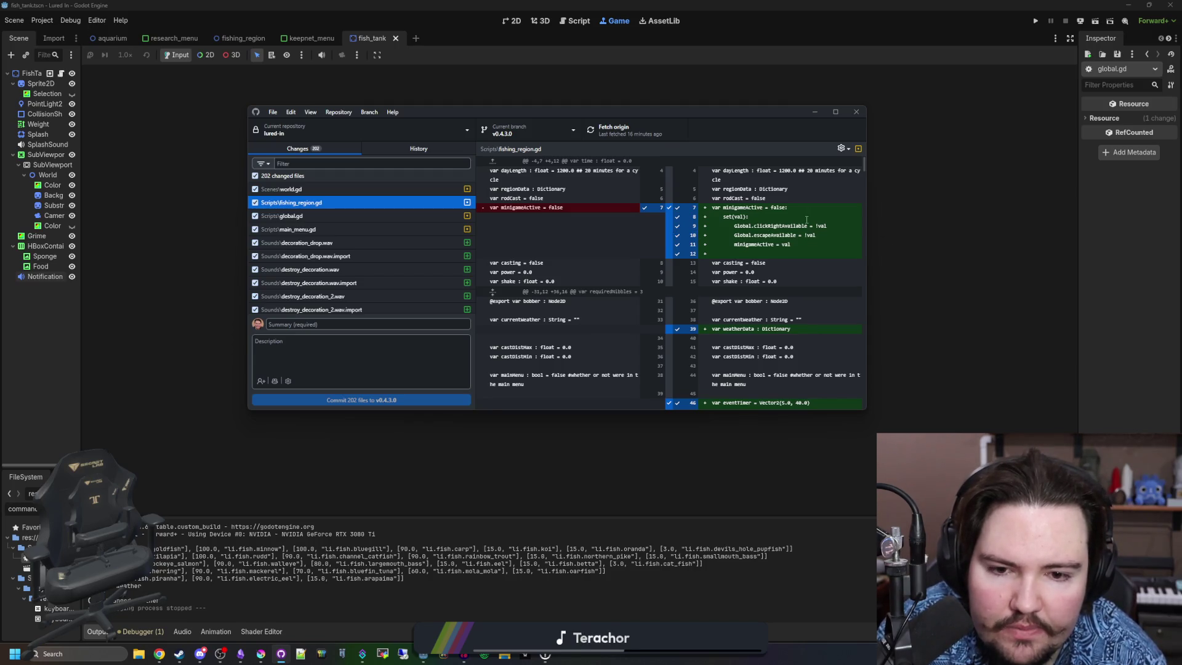
- Scroll through the Scripts\fishing_region.gd diff, then bring up the Scenes\world.gd diff
scroll(807, 220, down, 10)
scroll(807, 220, down, 8)
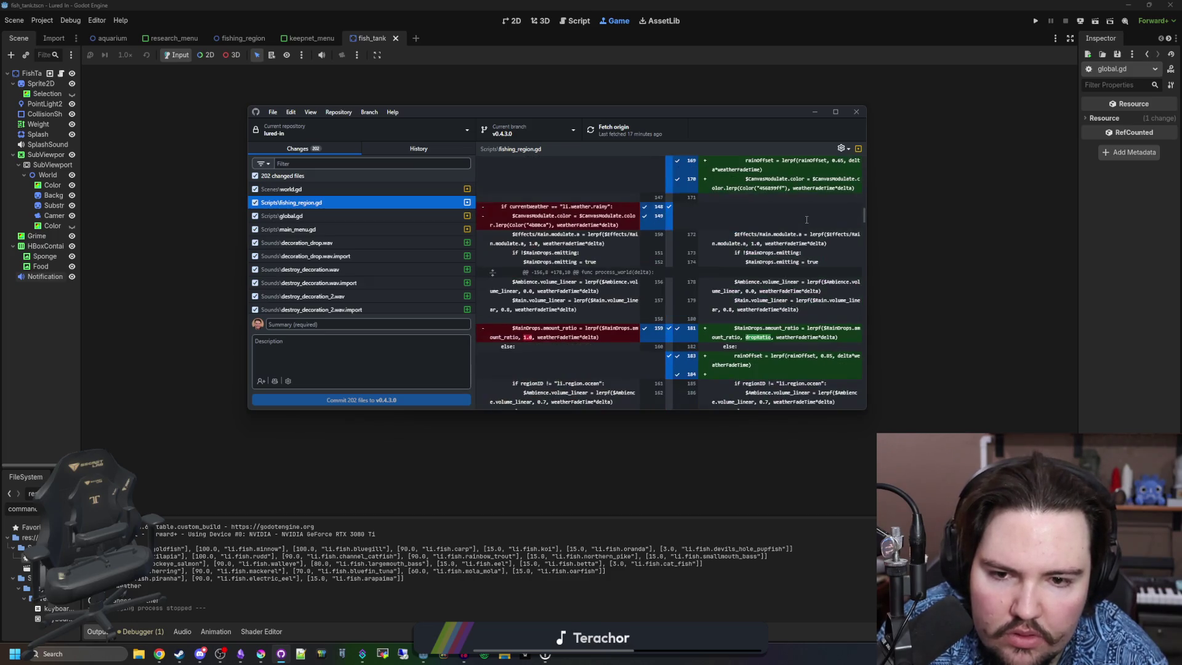
scroll(806, 219, down, 8)
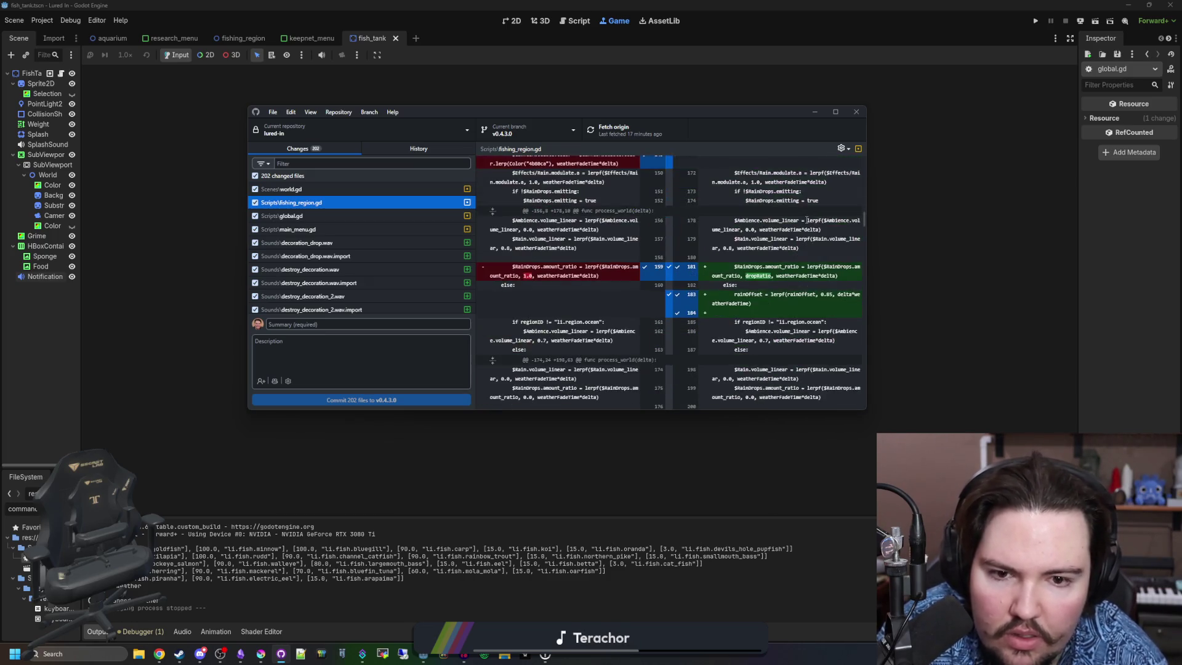
scroll(807, 219, down, 15)
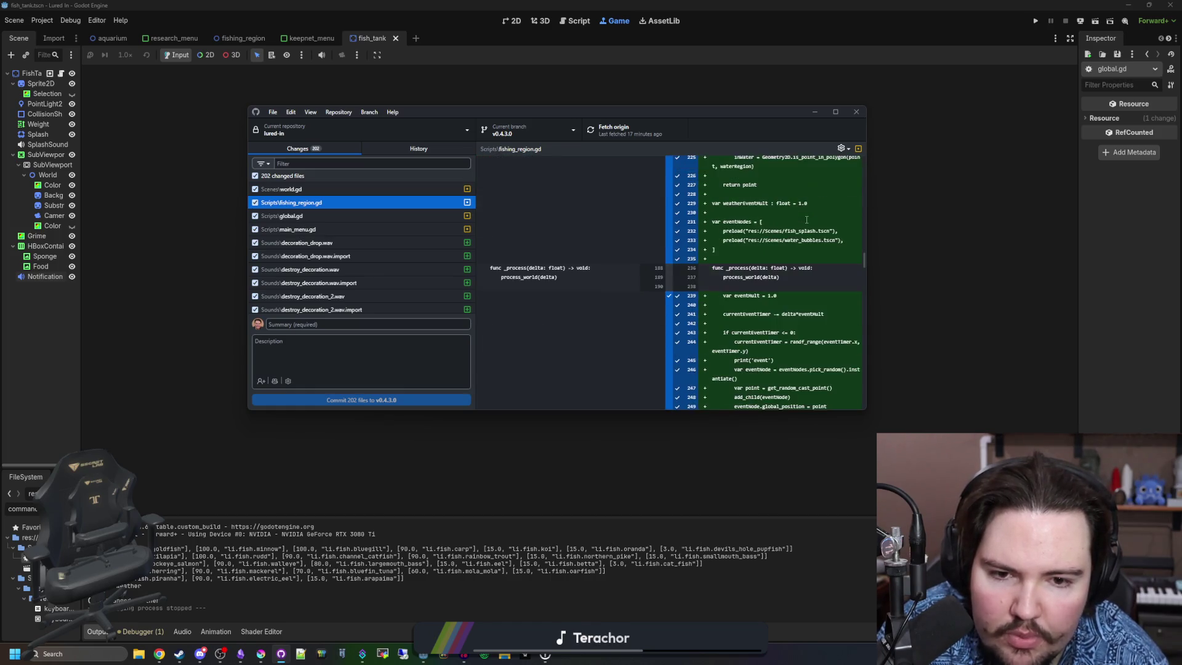
scroll(802, 221, down, 5)
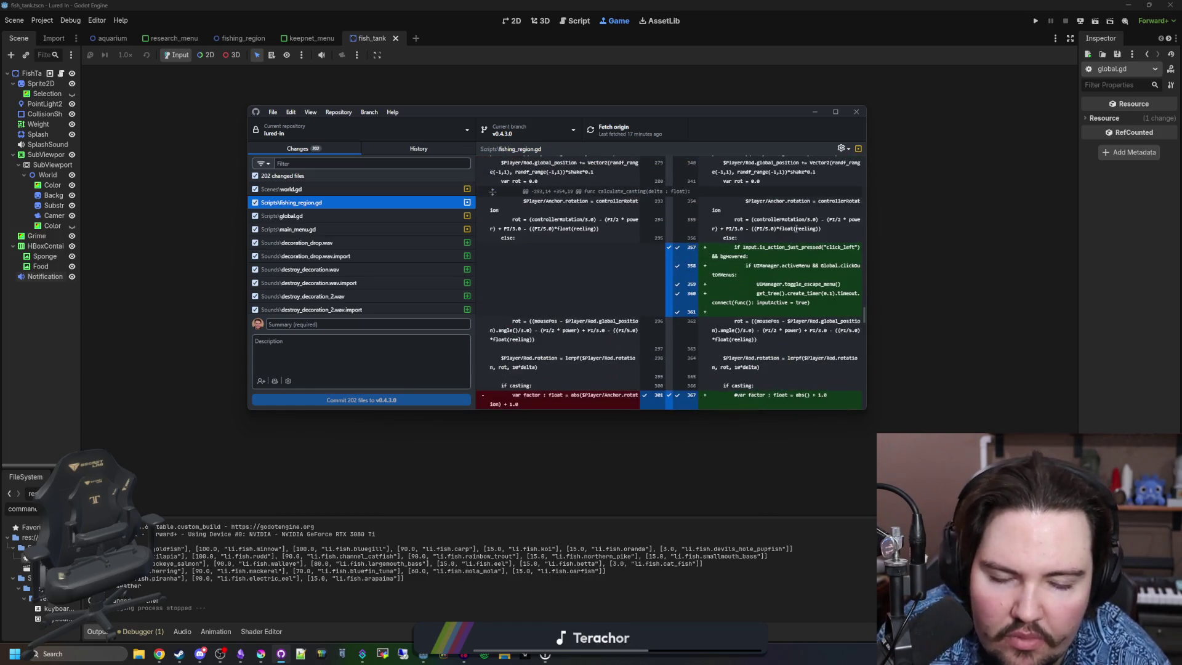
scroll(796, 228, down, 15)
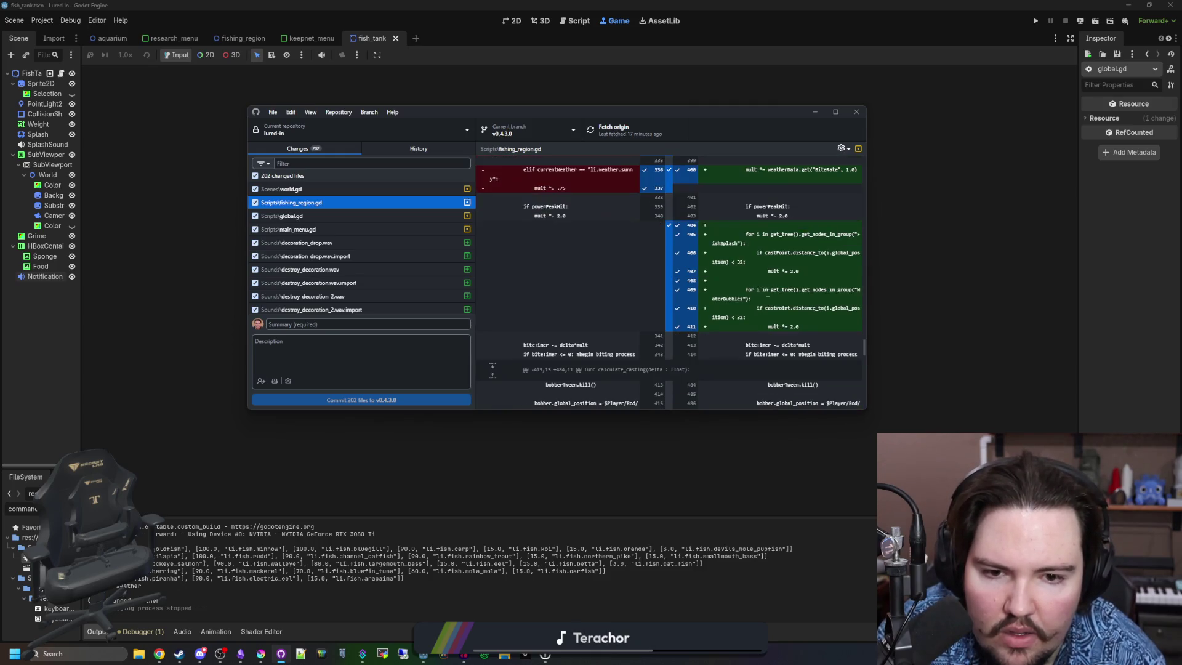
scroll(768, 291, down, 20)
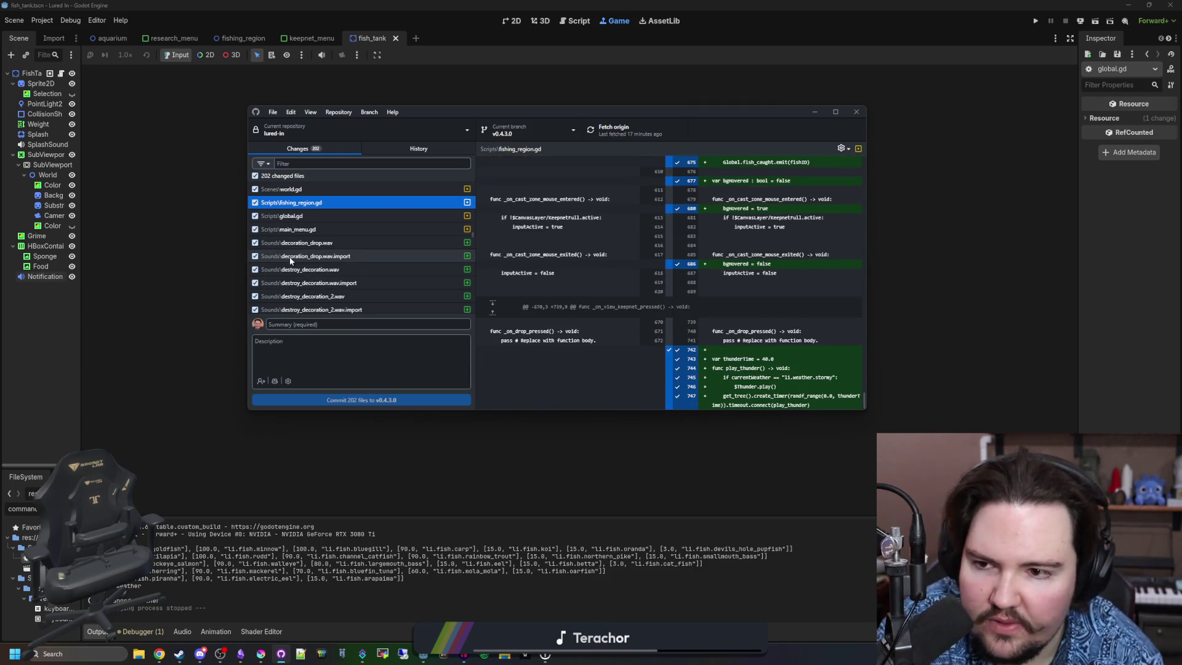
scroll(318, 295, up, 3)
scroll(318, 294, down, 2)
click(318, 251)
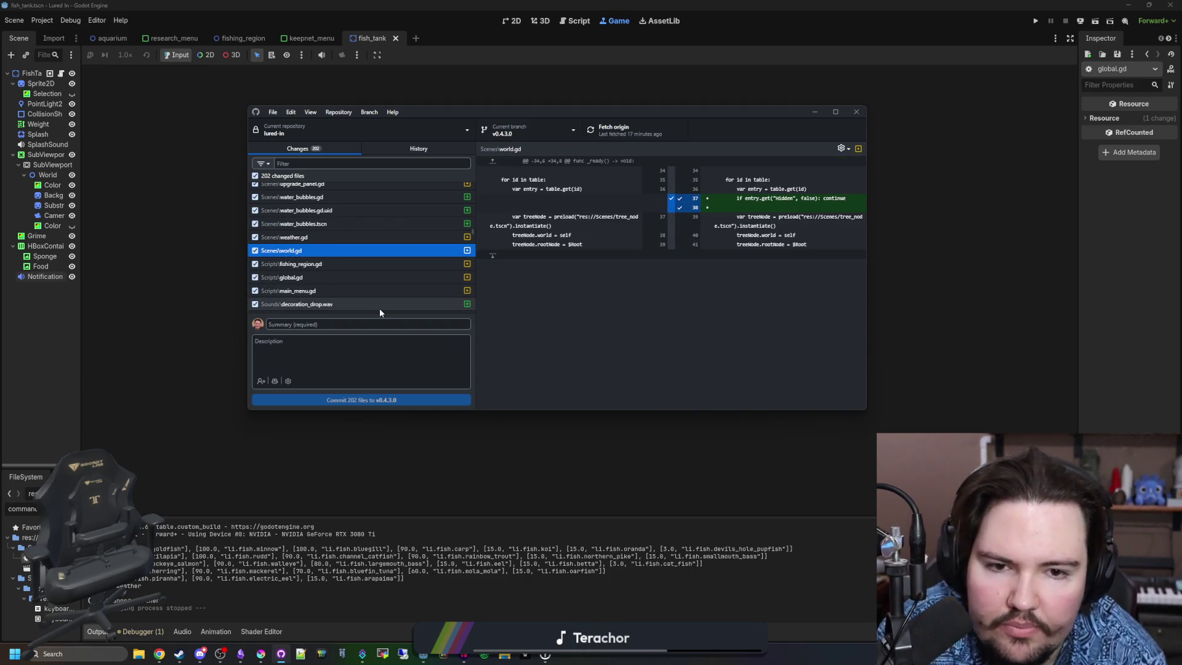
- Review the diffs for weather.gd, water_bubbles.tscn, upgrade_panel.gd and tank_menu.gd
key(Up)
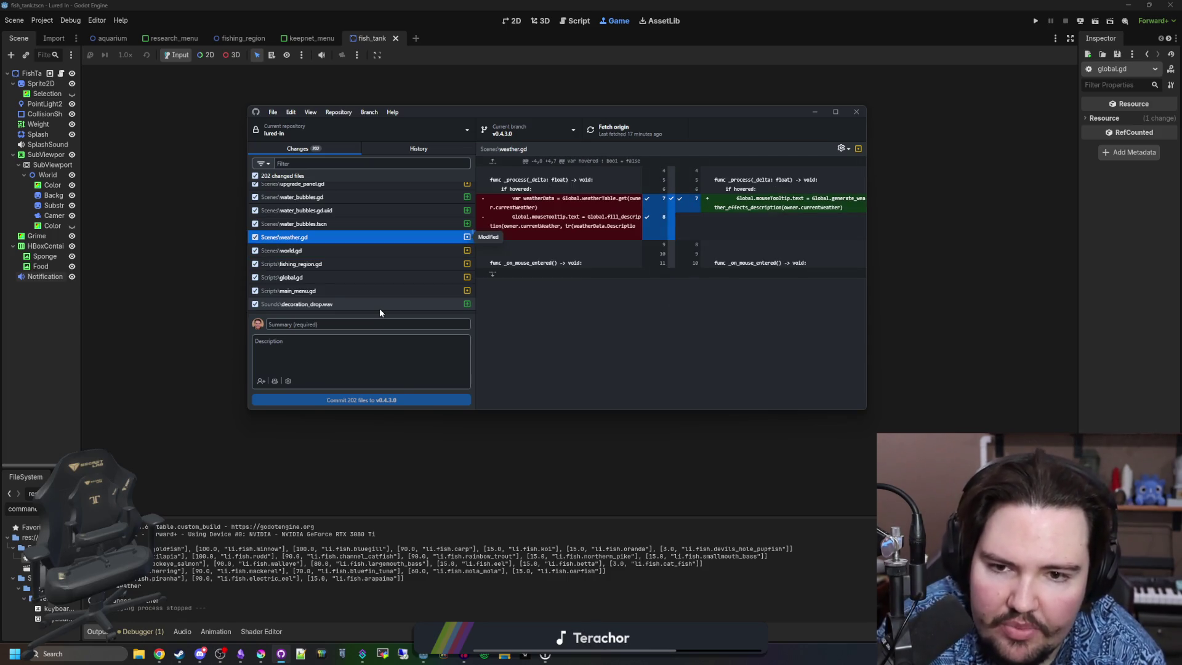
key(Up)
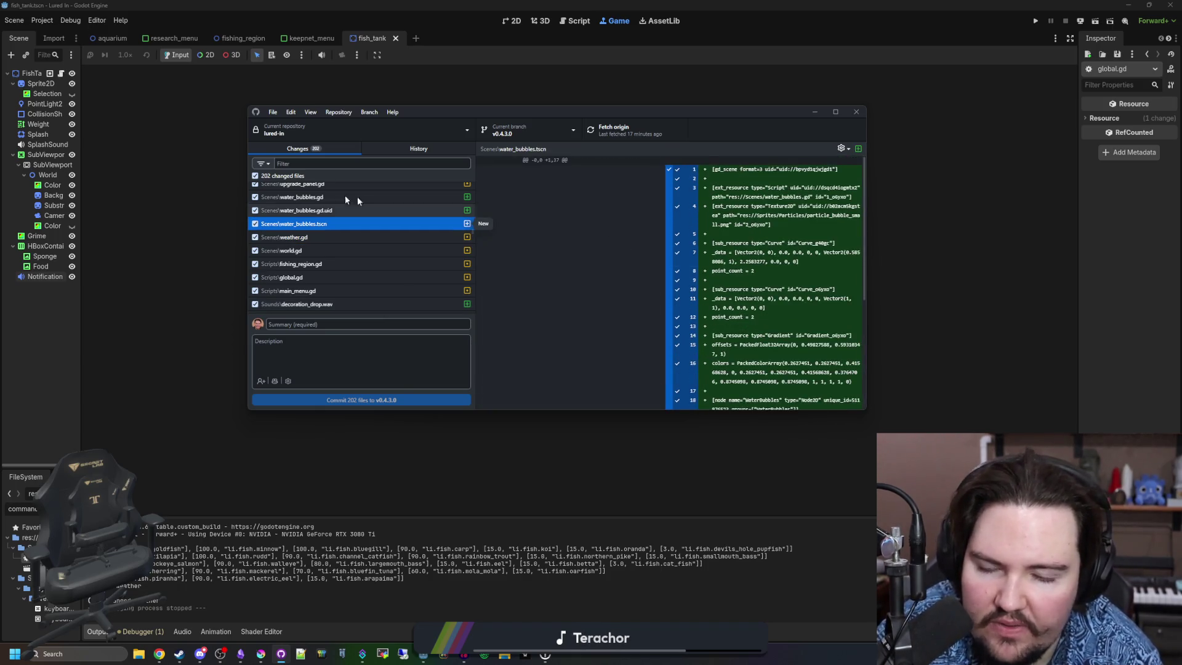
key(Up)
scroll(381, 272, up, 2)
key(Up)
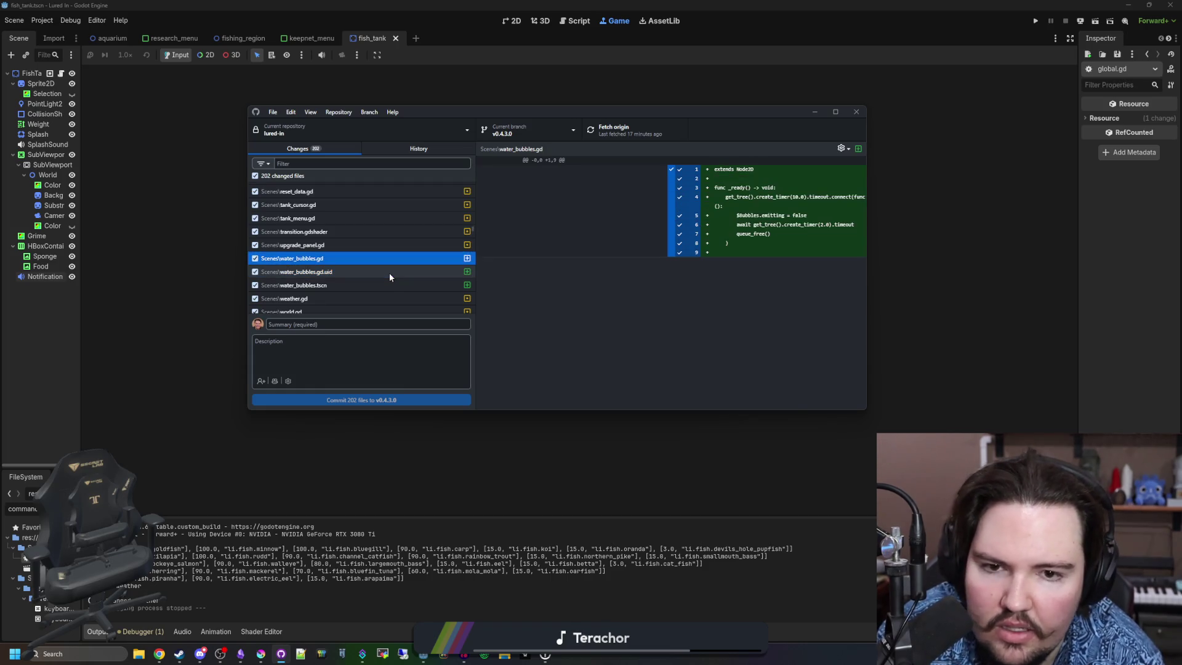
key(Up)
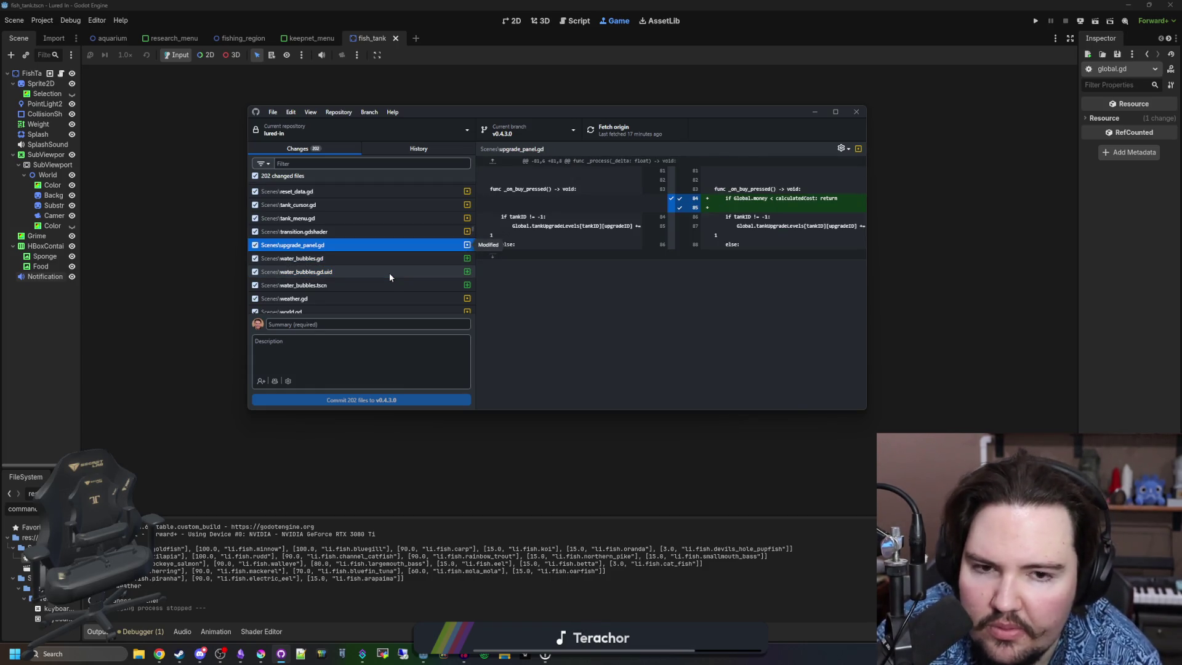
key(Up)
key(Up)
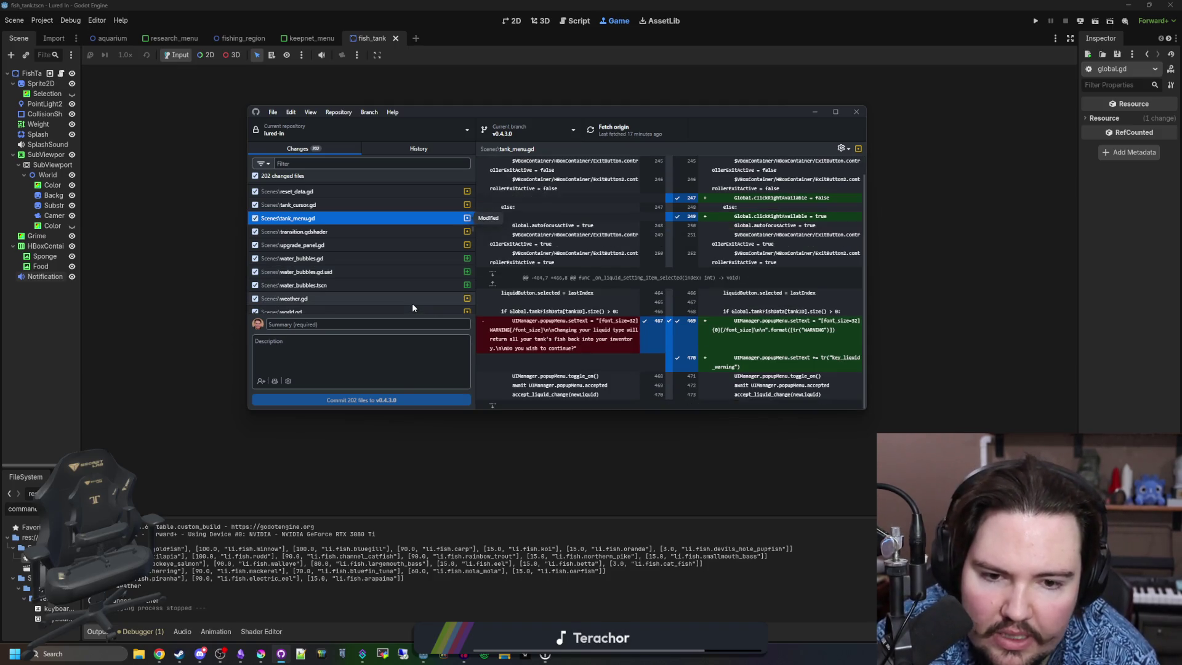
scroll(412, 303, up, 2)
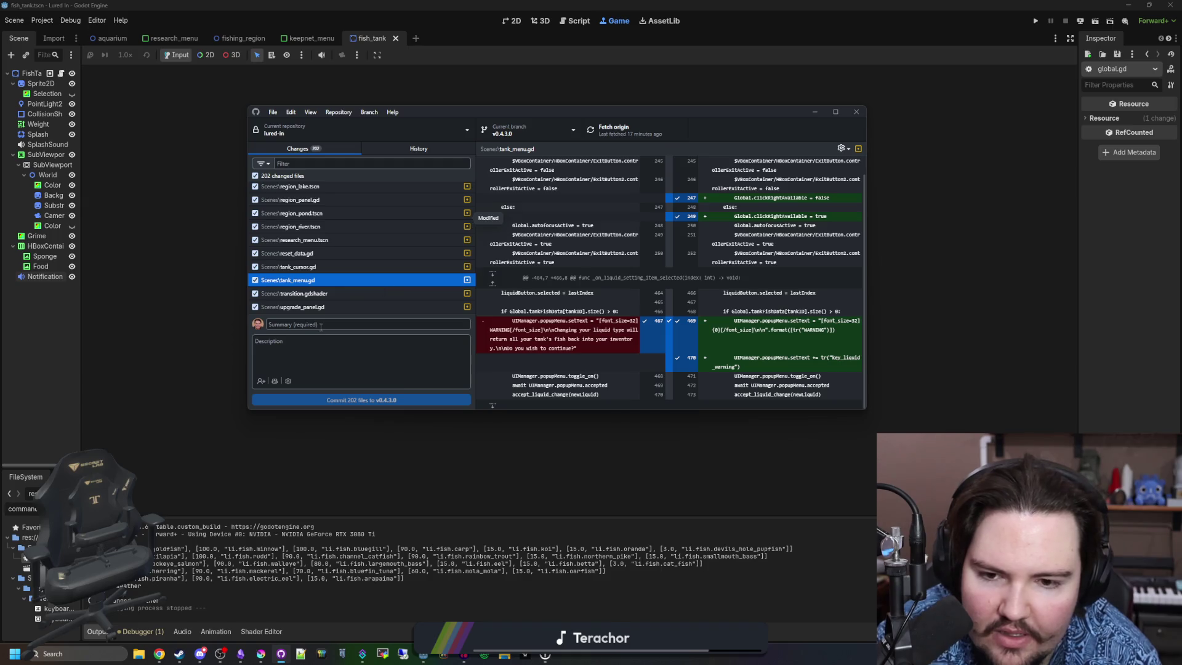
- Review tank_cursor.gd, reset_data.gd, region scenes, rain2.gdshader, playtest_prompt, player_customization, options_menu and minigame_tutorial diffs
click(336, 269)
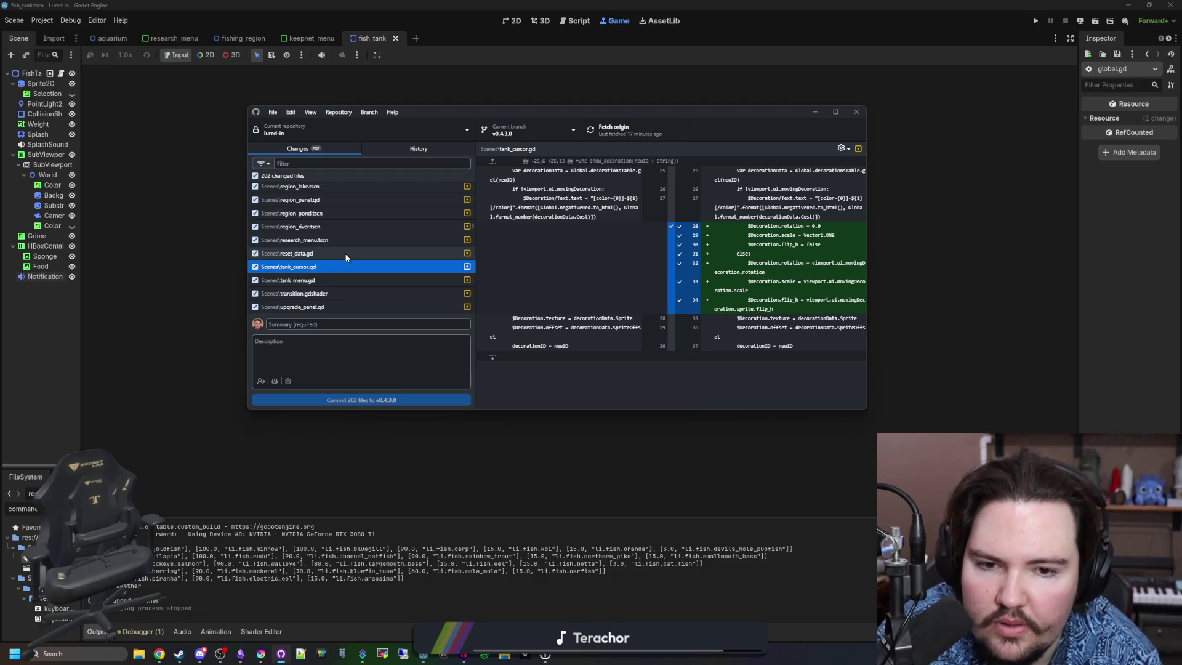
click(346, 258)
key(Up)
key(Up)
key(Up)
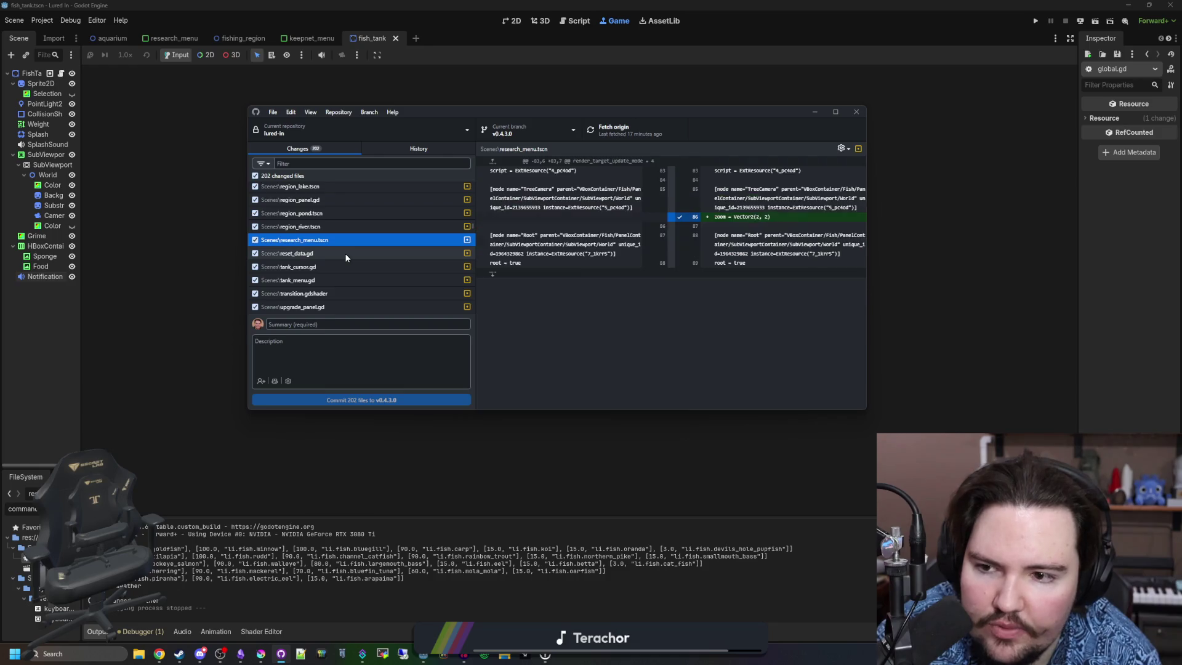
key(Up)
key(Up)
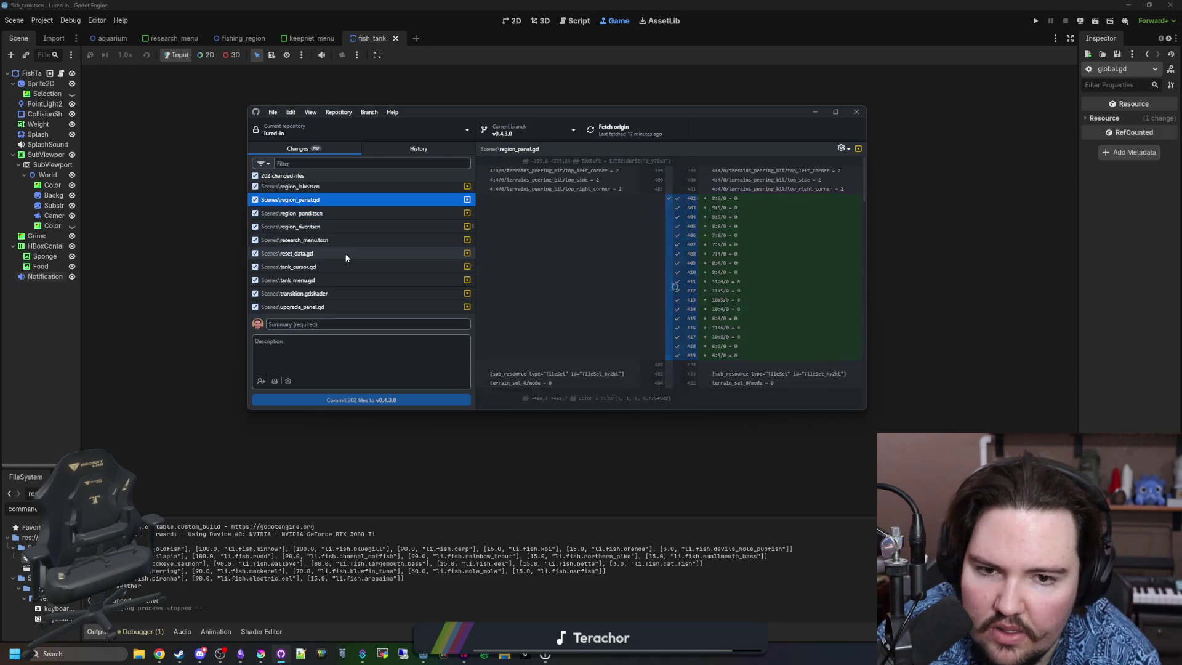
key(Up)
key(Up)
key(Up)
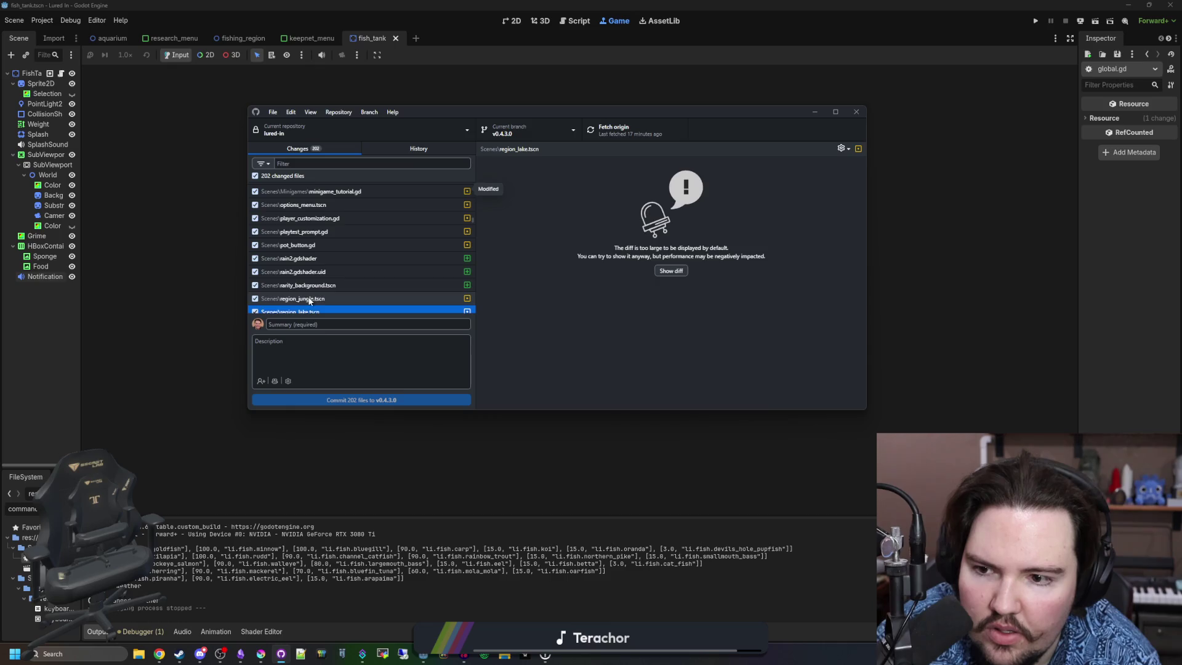
key(Up)
key(Up)
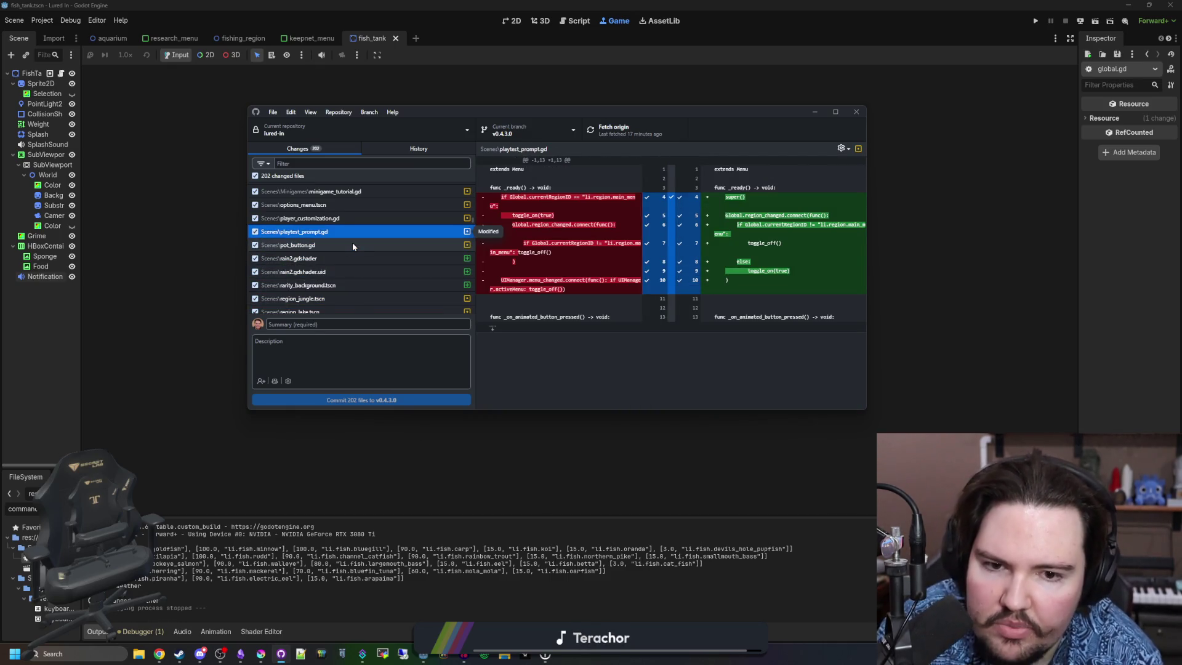
key(Up)
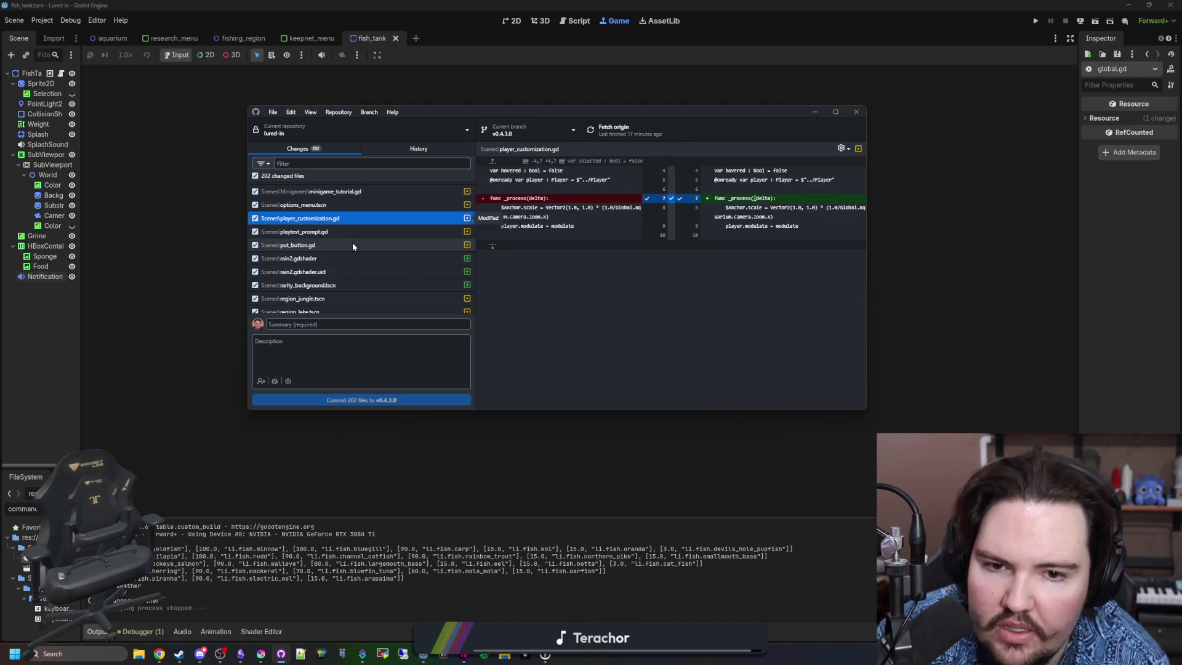
key(Up)
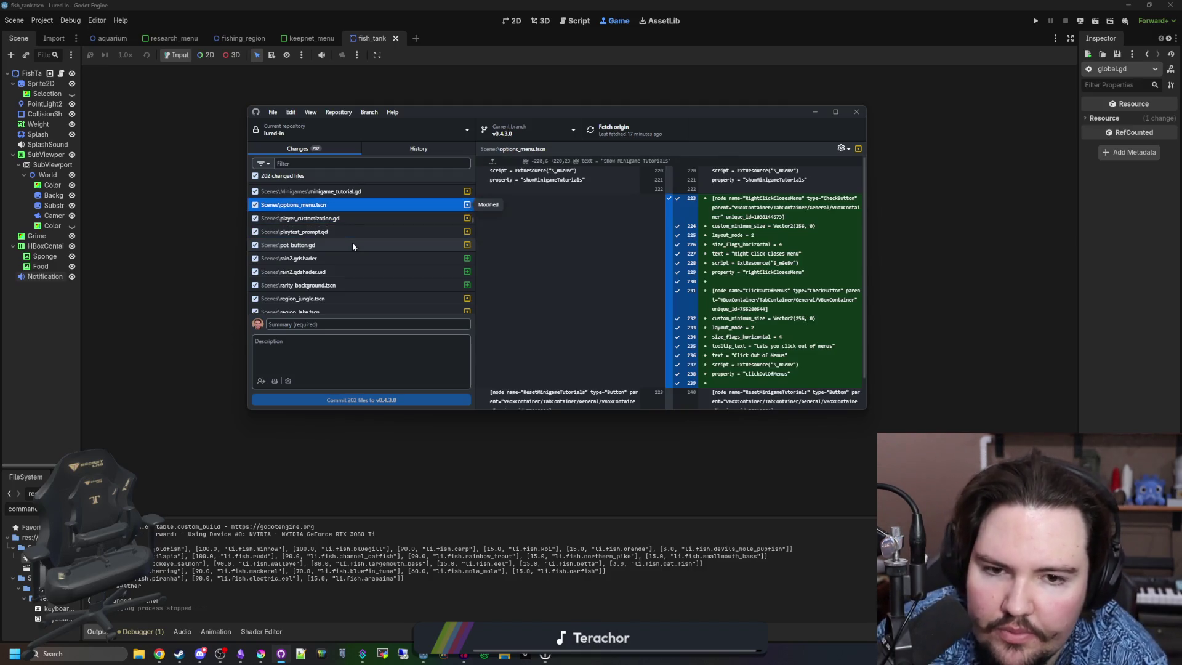
key(Up)
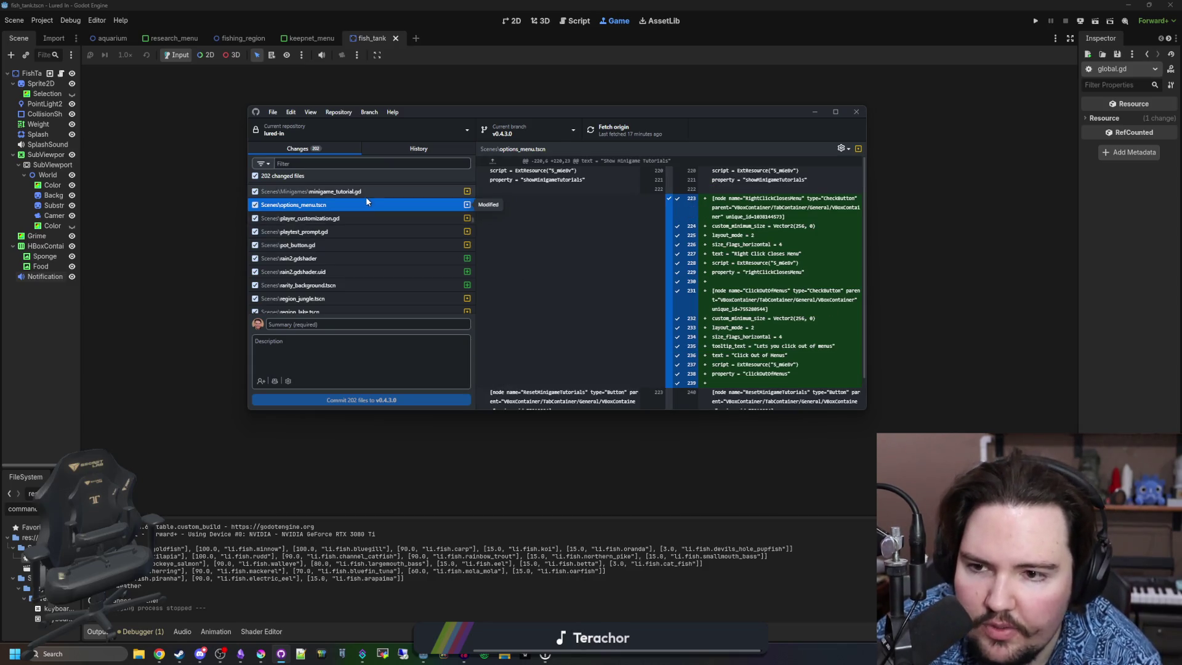
scroll(365, 234, up, 3)
scroll(377, 246, down, 2)
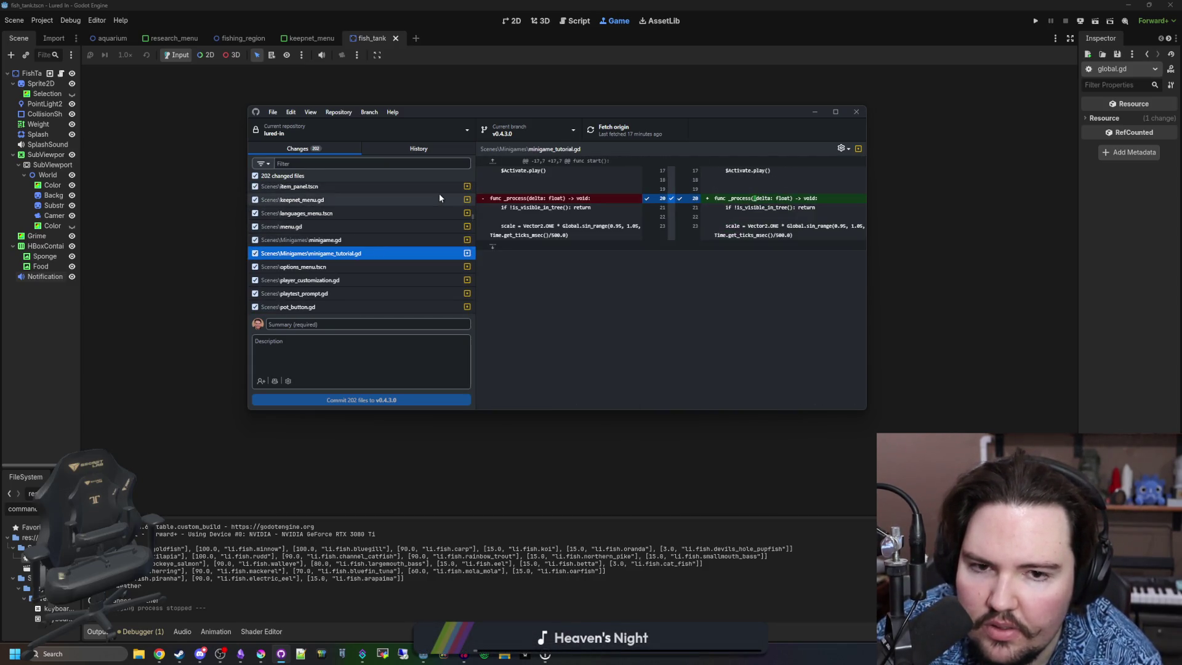
- Review the minigame.gd, menu.gd, keepnet_menu.gd, inventory_menu and global_ui.tscn diffs
key(Up)
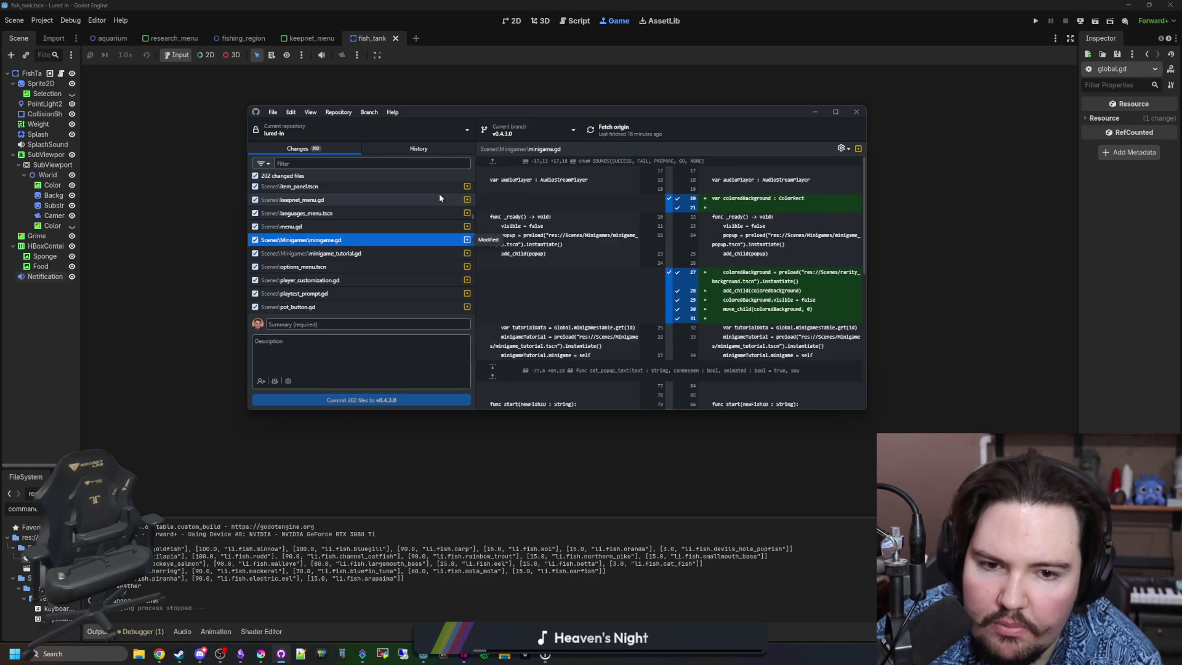
scroll(616, 277, down, 5)
click(337, 228)
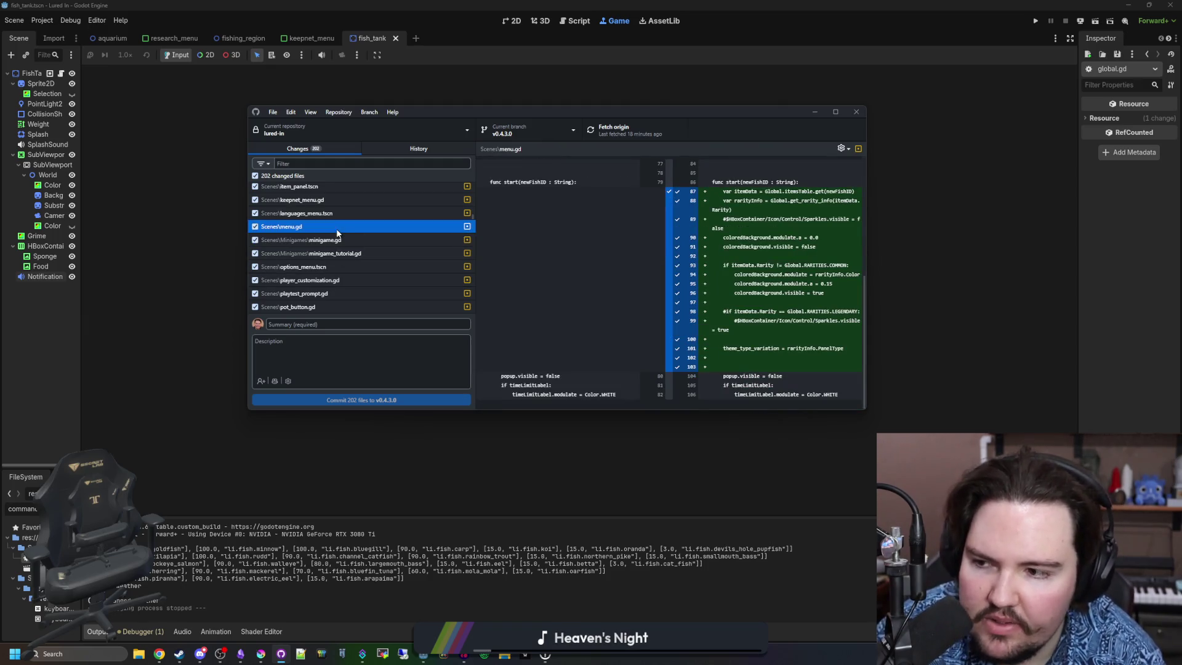
scroll(342, 249, up, 2)
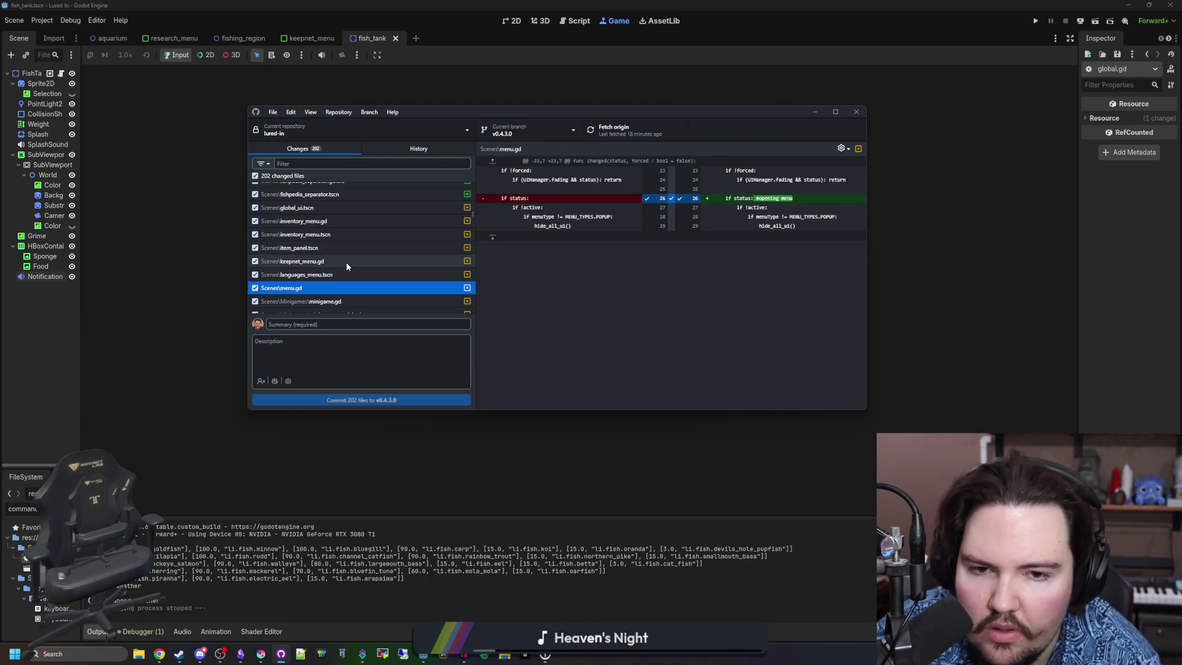
key(Up)
key(Up)
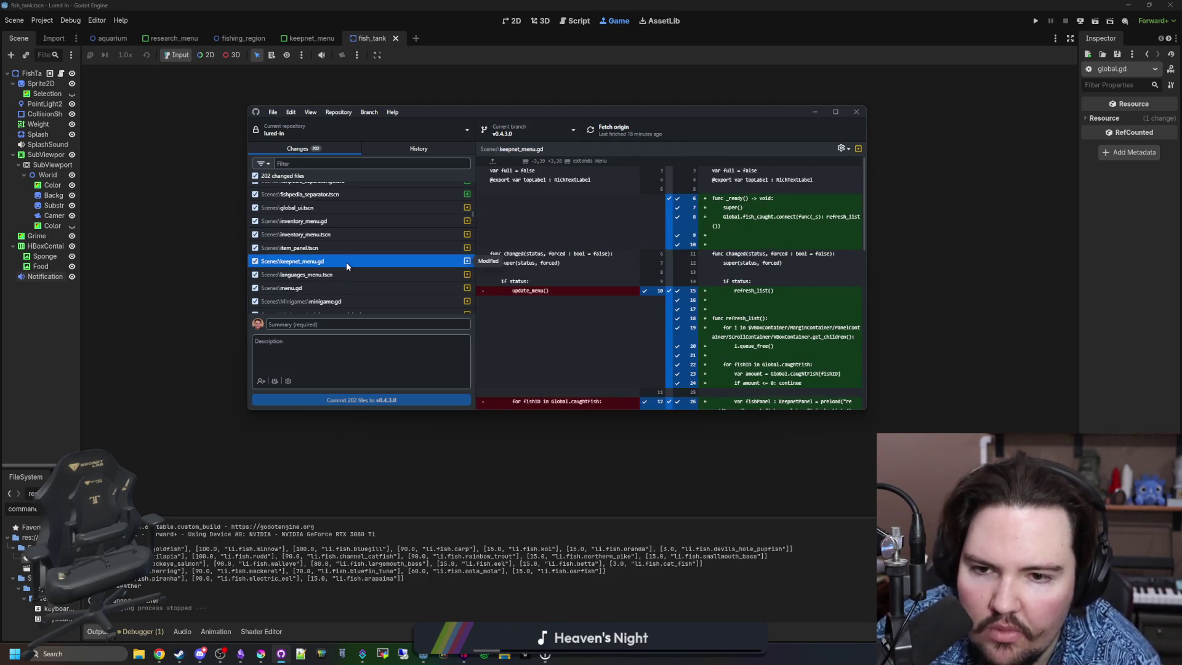
key(Up)
key(Up)
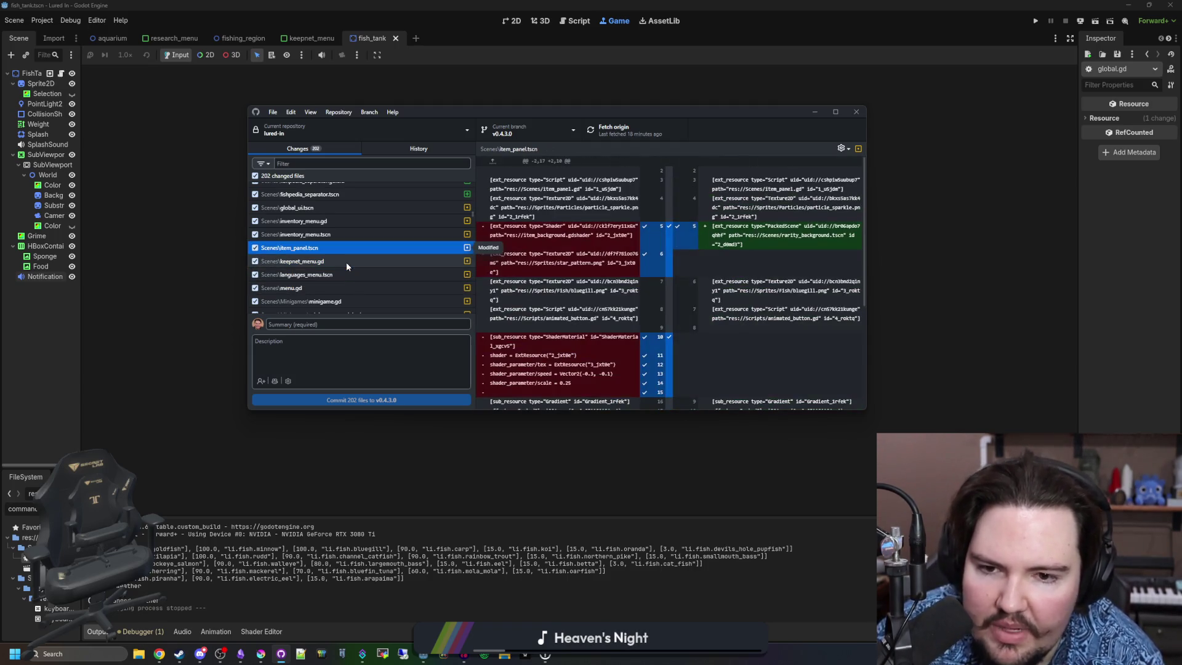
key(Up)
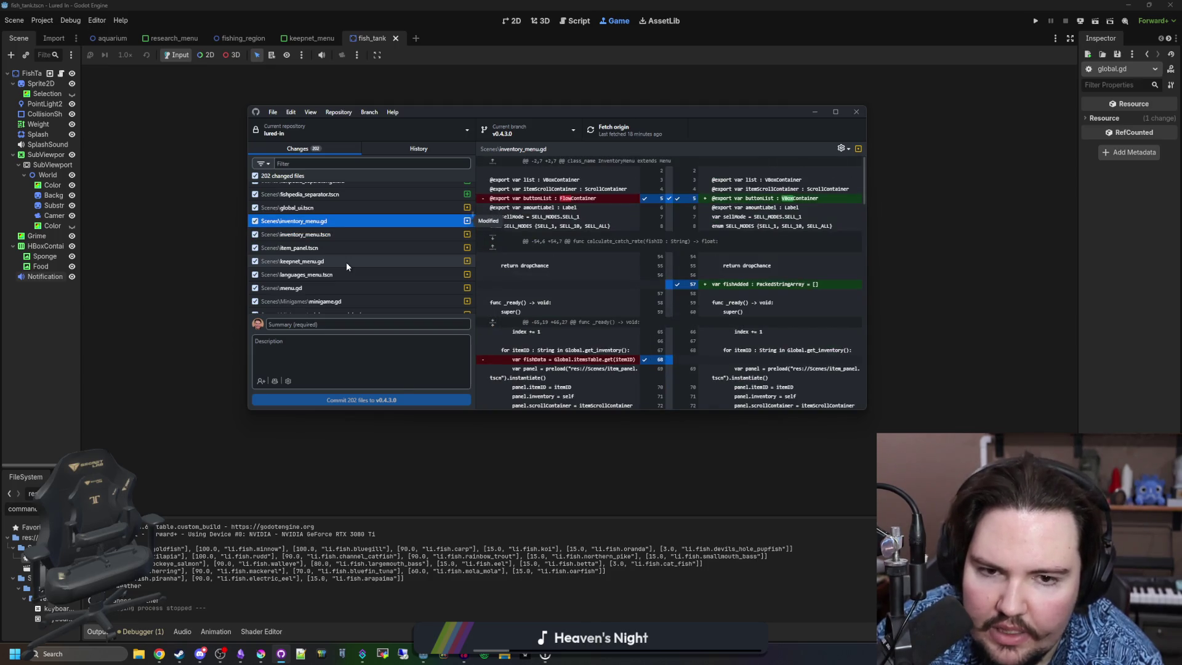
scroll(694, 268, down, 15)
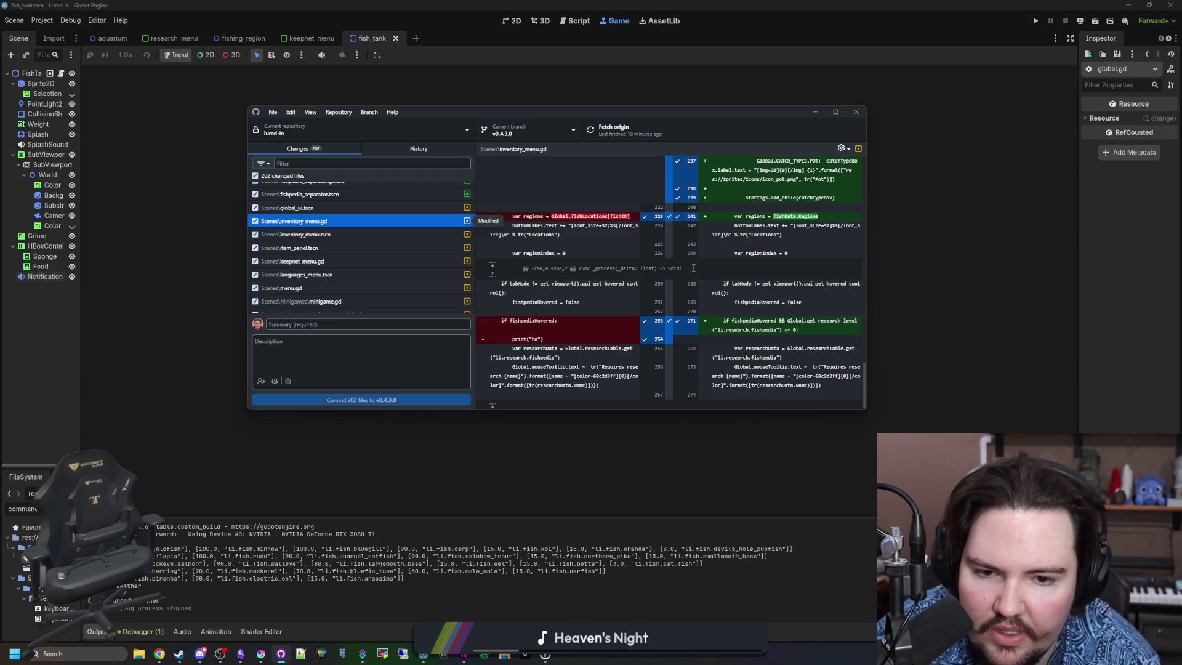
scroll(693, 268, up, 4)
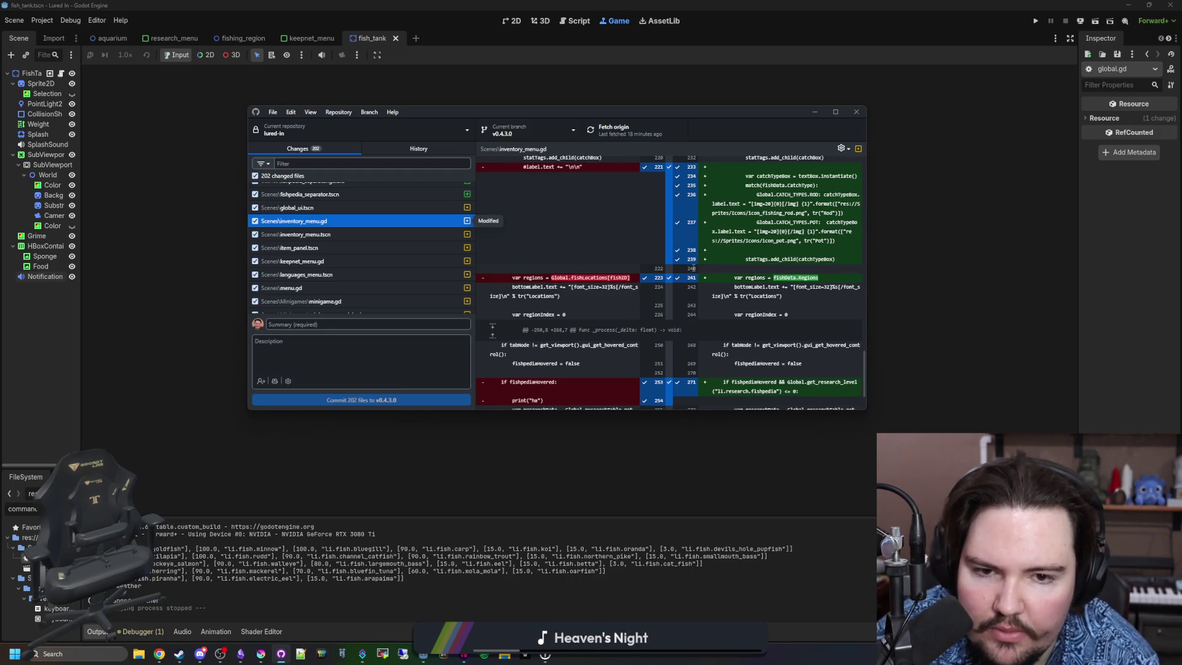
click(336, 208)
scroll(335, 208, up, 2)
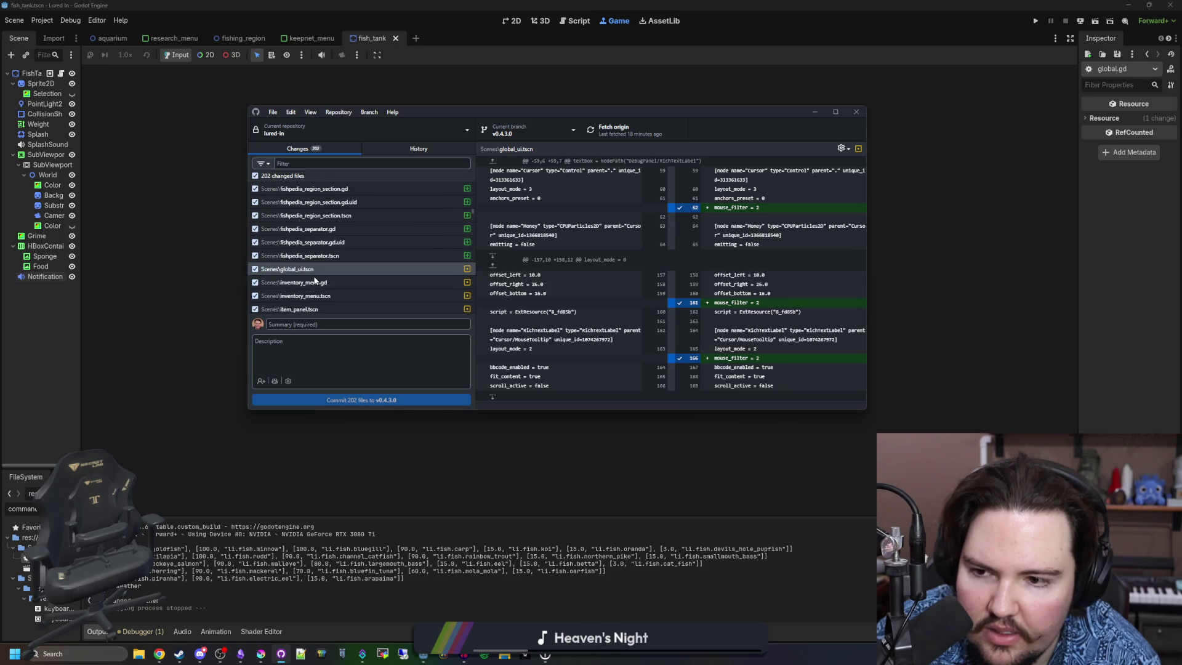
- Review fishpedia_separator.gd, fishing_region.tscn, fish_tank.gd, exit_button.gd and the new fish_splash.gd
click(340, 255)
click(346, 242)
click(348, 229)
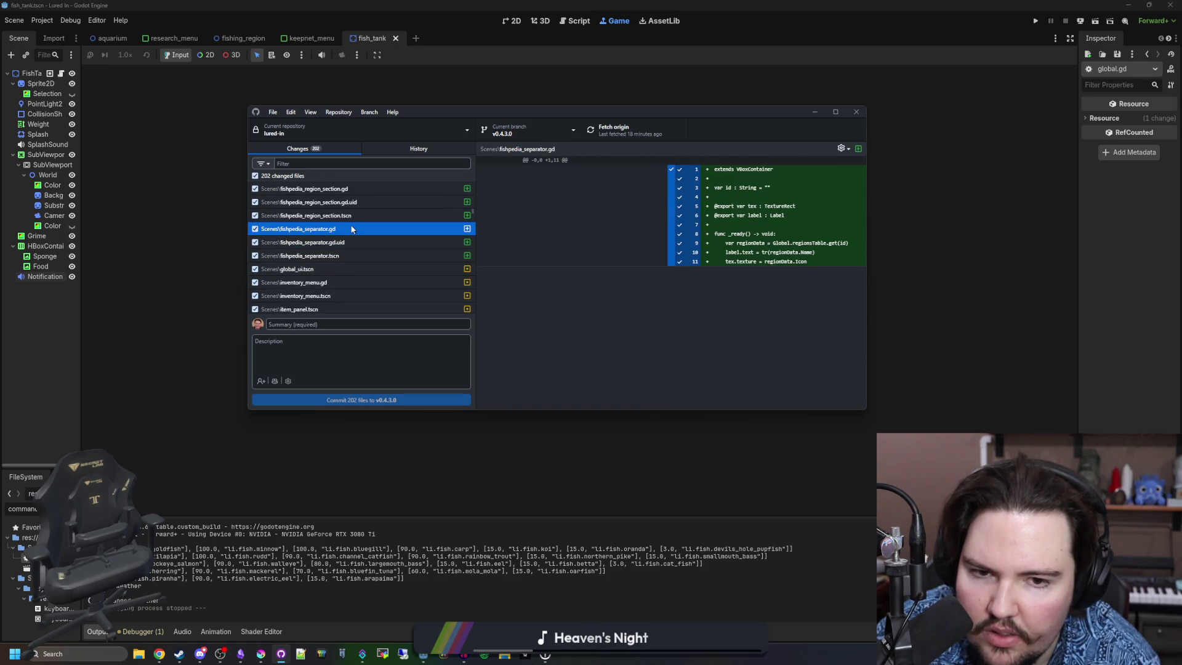
scroll(349, 228, up, 2)
click(351, 250)
click(342, 235)
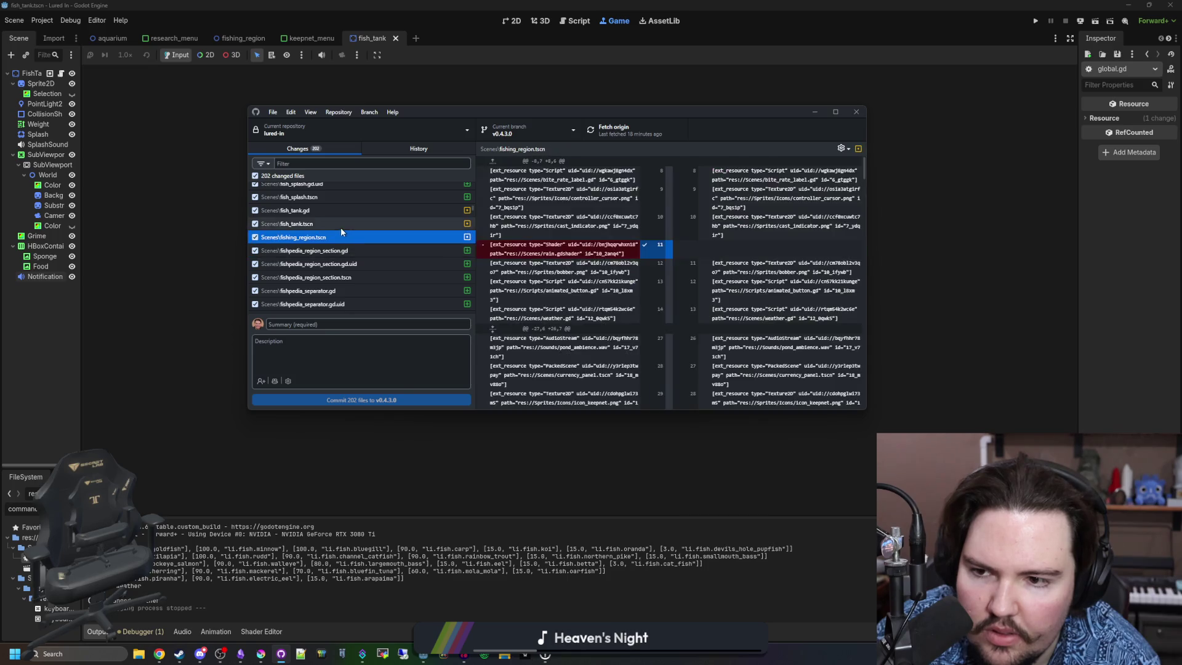
click(335, 210)
scroll(618, 241, down, 5)
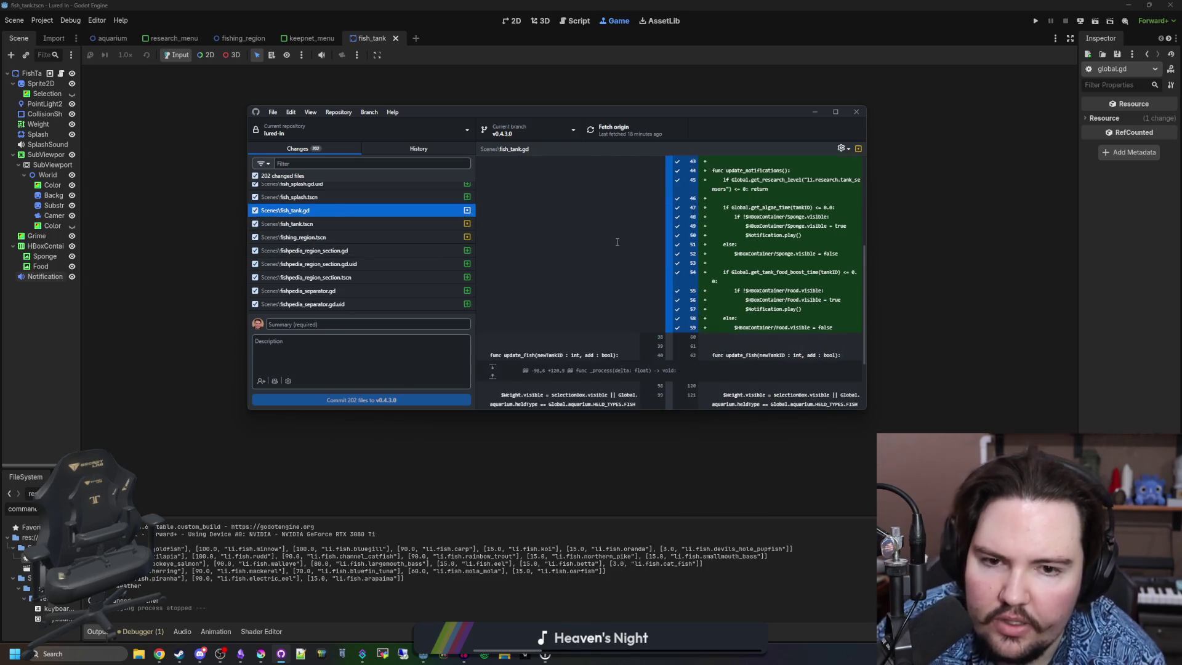
scroll(345, 258, up, 3)
click(324, 277)
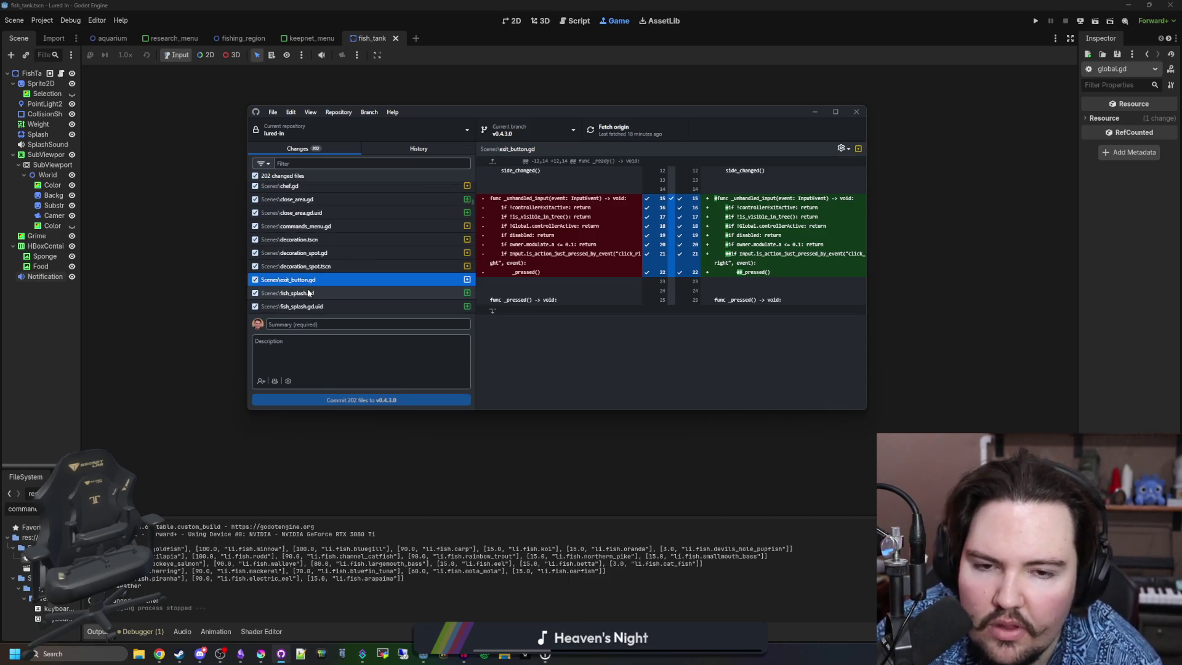
click(310, 293)
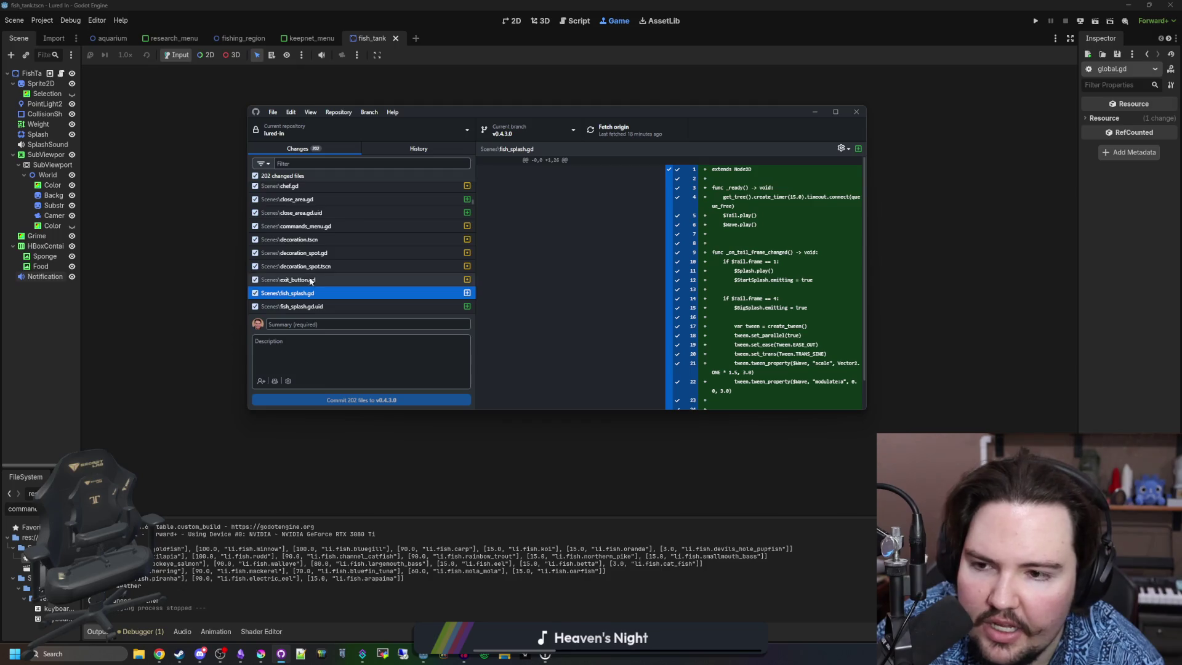
- Review close_area.gd, chef.gd, aquarium.gd and tomorrow.ogg, reaching the web build files
click(313, 199)
scroll(323, 243, up, 2)
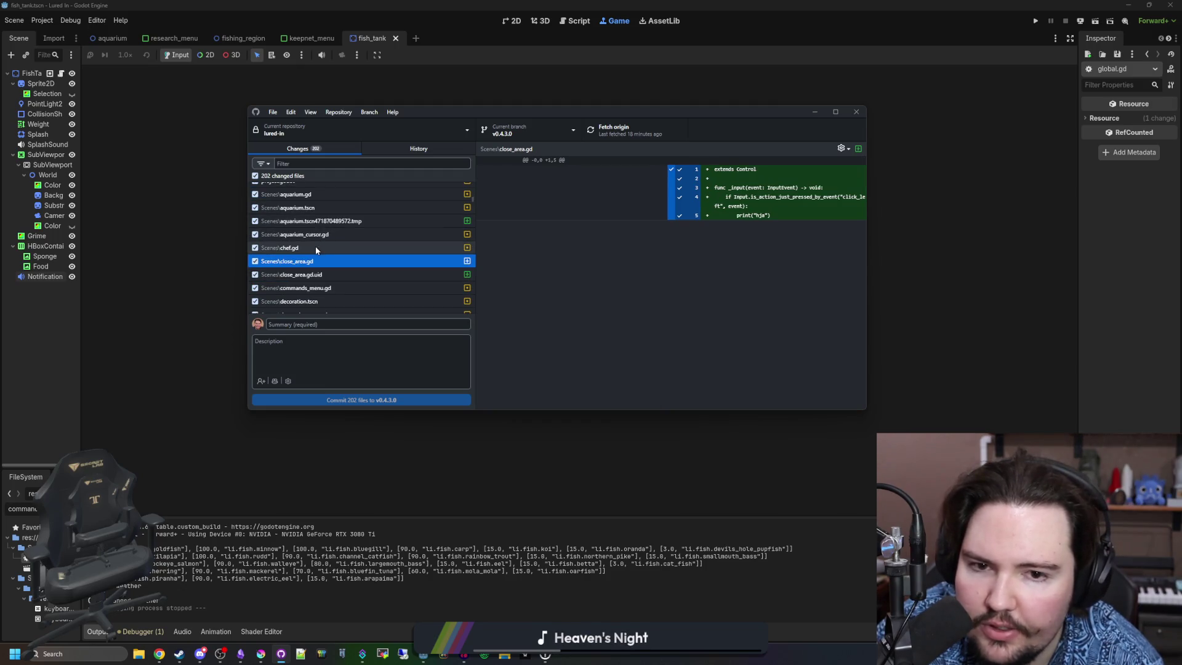
click(315, 247)
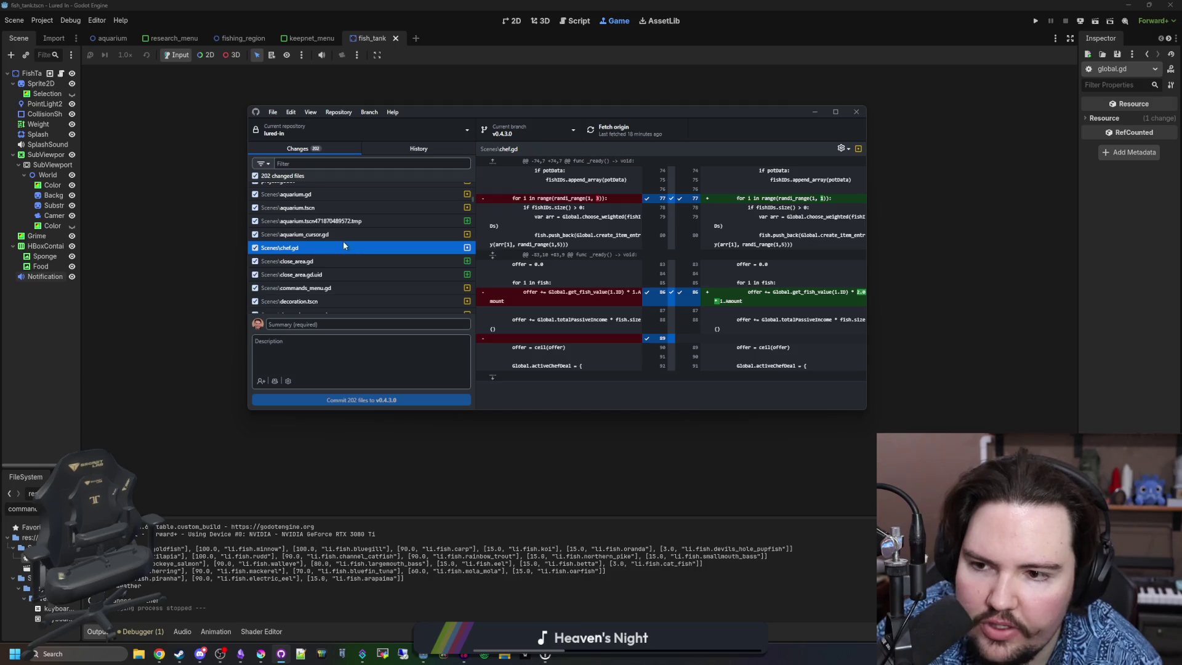
click(345, 235)
click(326, 195)
scroll(333, 210, up, 2)
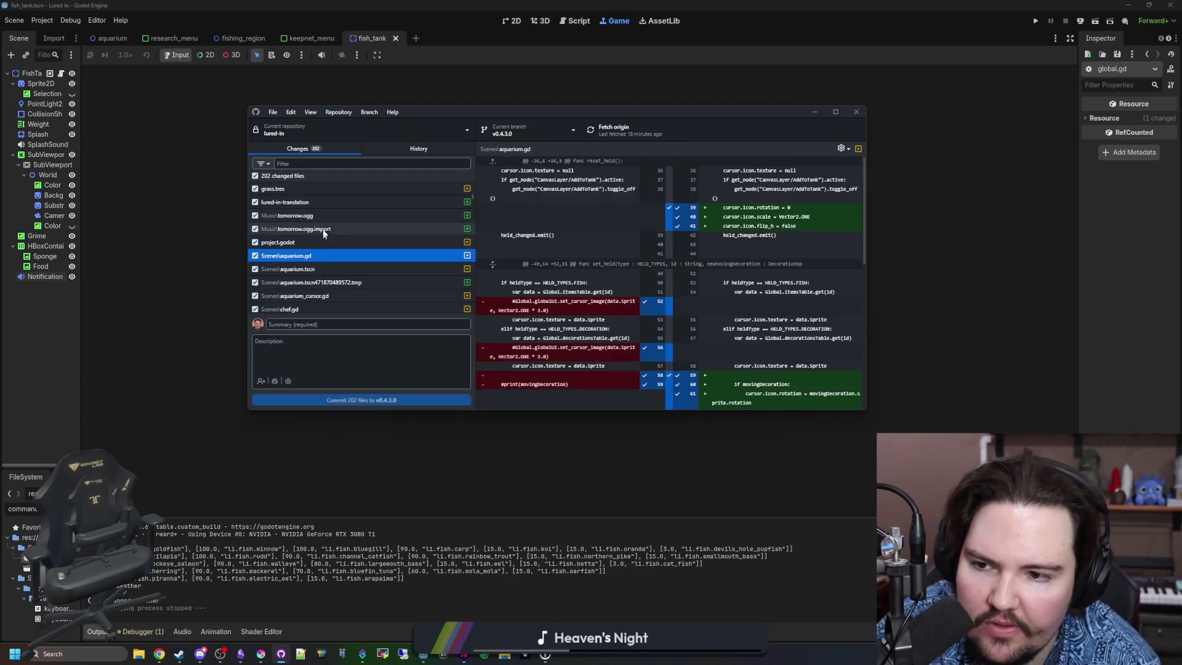
click(322, 216)
scroll(322, 240, up, 2)
key(Up)
key(Up)
key(Up)
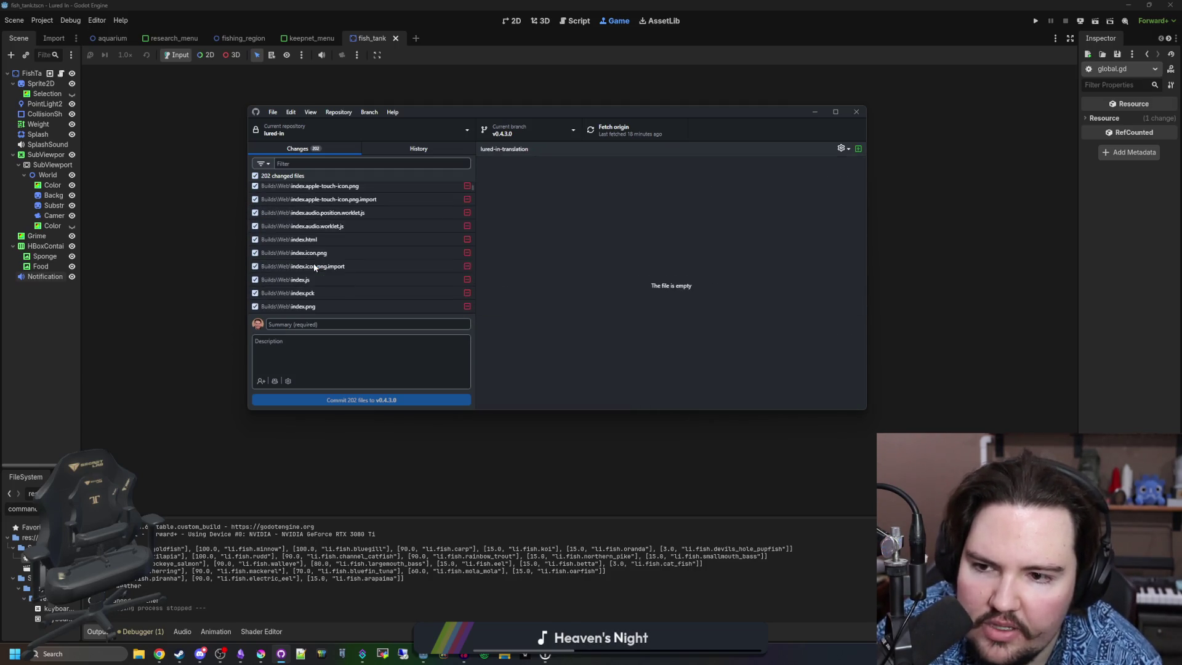
- Bring the Godot editor forward and run Lured In to its v0.4.3.0 title screen
click(1109, 292)
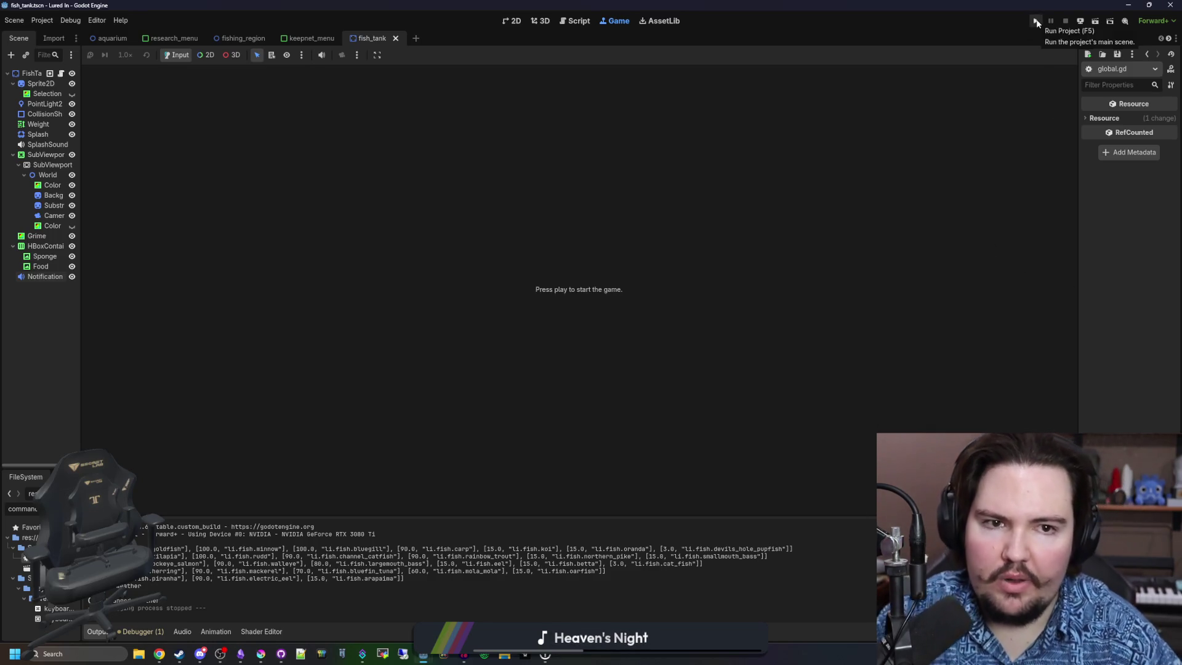
mouse_move(204, 660)
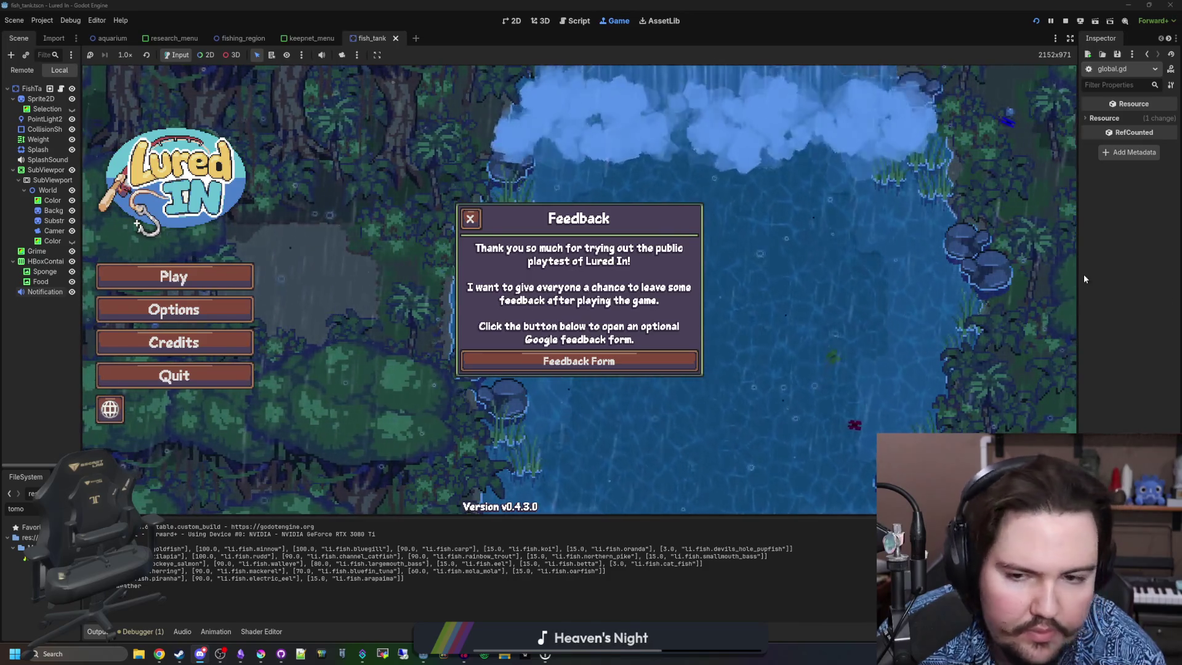
- Dismiss the feedback prompt, then keyboard-navigate into Options and switch to Audio
click(693, 329)
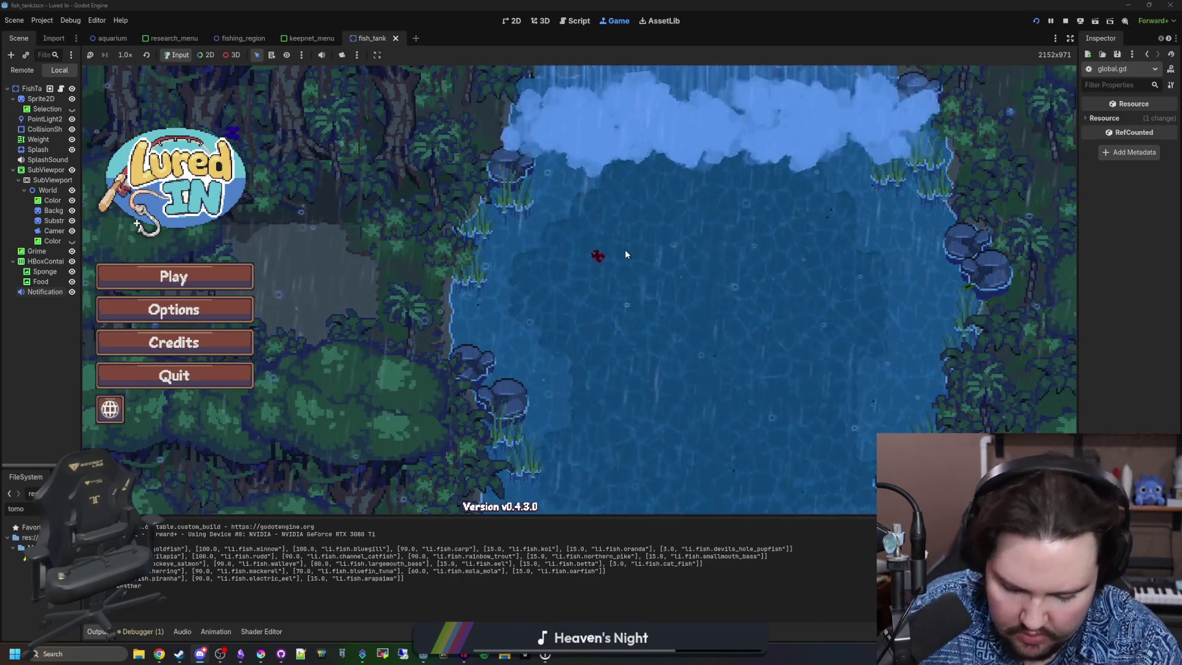
key(Down)
key(Down)
key(Down)
key(Up)
key(Return)
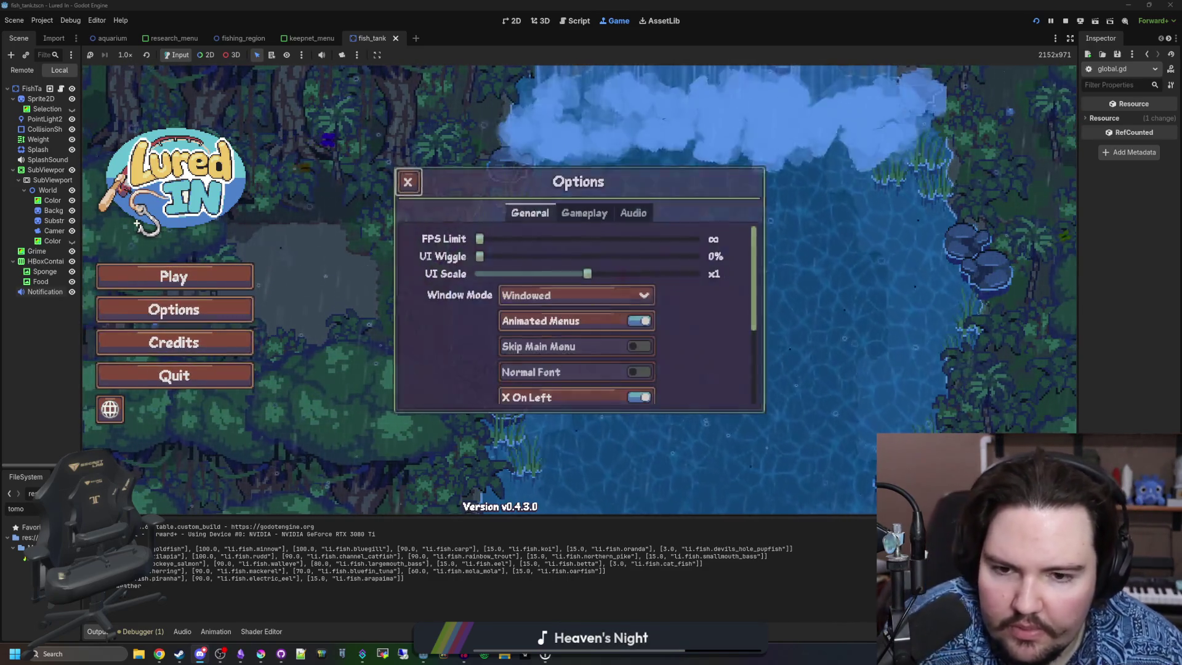
key(Down)
key(Down)
key(Down)
key(Right)
key(Right)
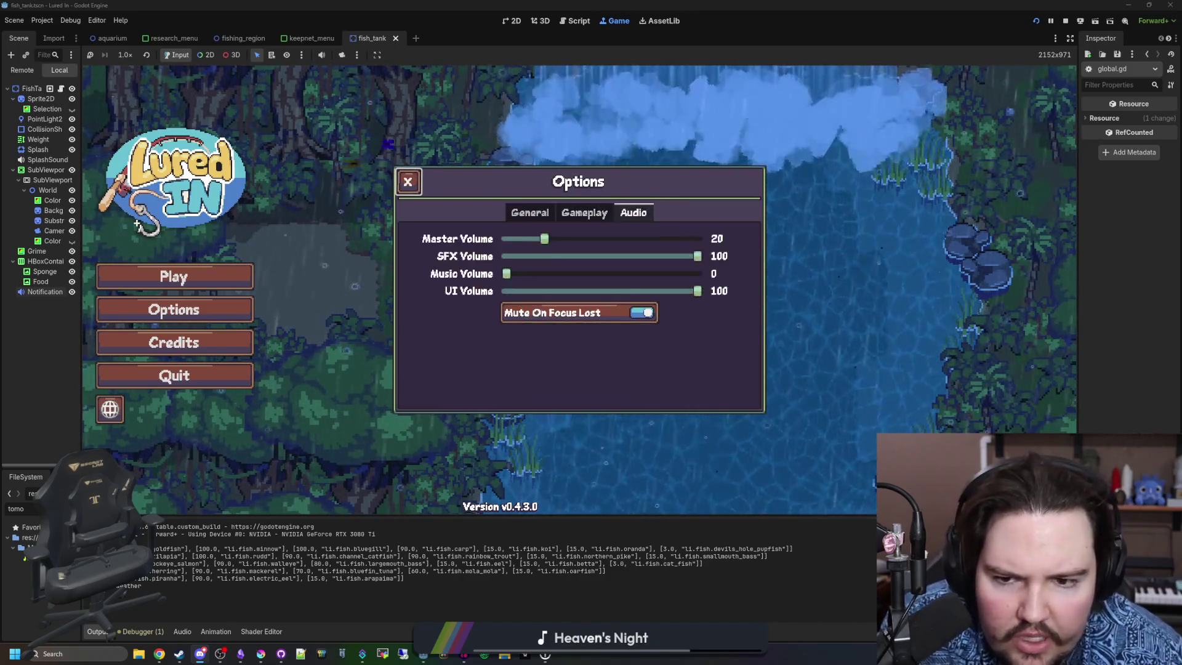
key(Escape)
- Reopen and close Options again from the main menu using only the keyboard
key(Down)
key(Up)
key(Return)
key(Escape)
key(Up)
key(Up)
key(Up)
key(Up)
key(Return)
key(Escape)
- Open and close Credits twice via keyboard, then start the game with Play
key(Down)
key(Return)
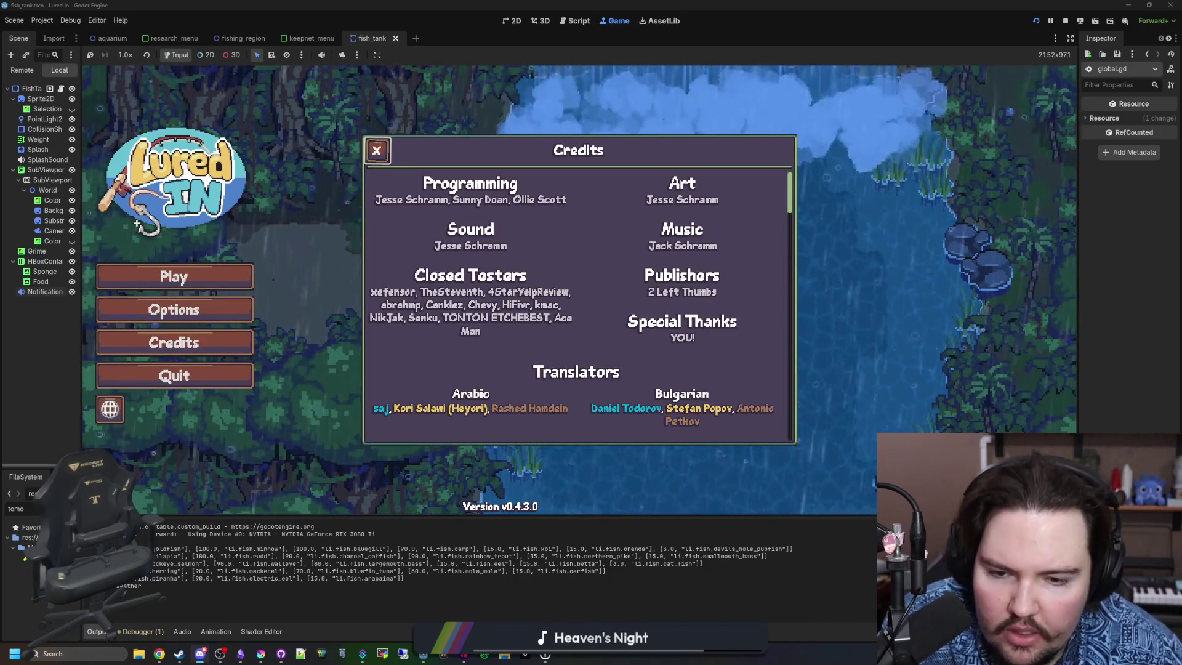
key(Escape)
key(Down)
key(Down)
key(Return)
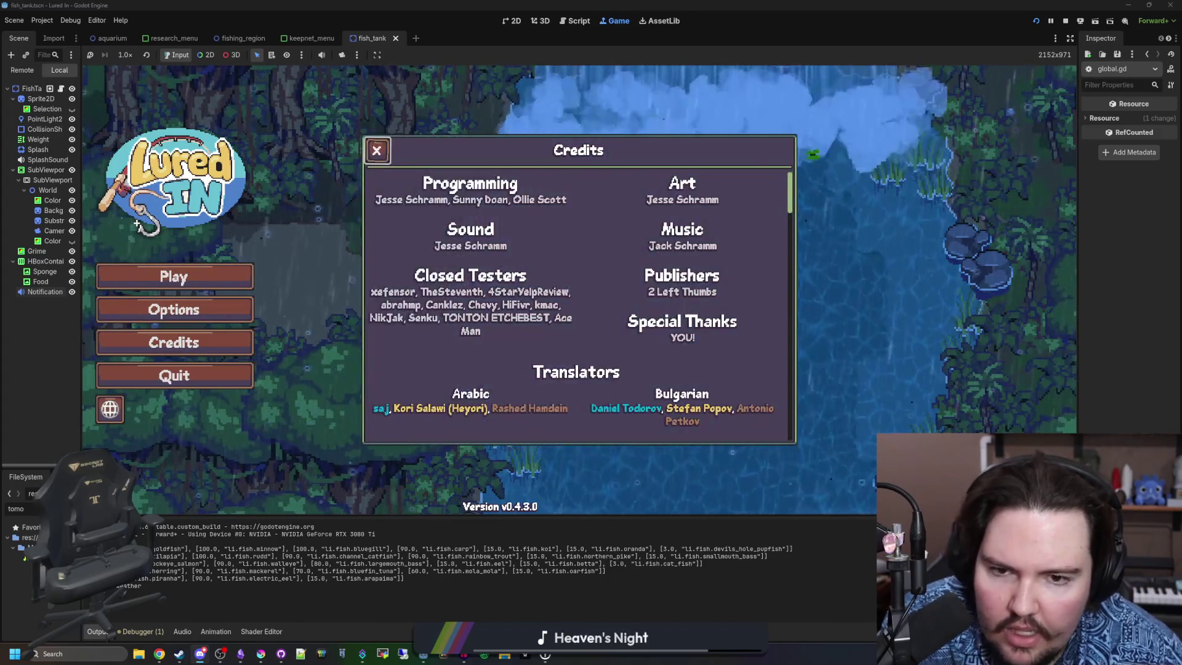
key(Escape)
key(Down)
key(Down)
key(Down)
key(Down)
key(Return)
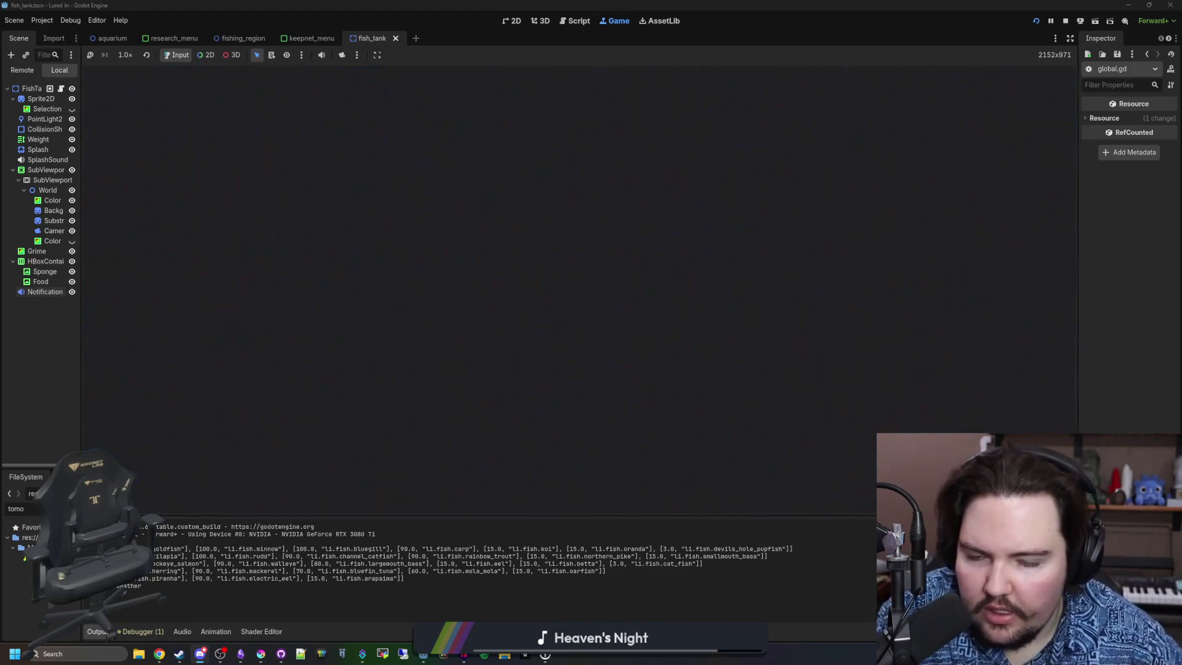
- Dismiss Welcome Back and open the Inventory, browsing to Bristlenose Pleco
key(Return)
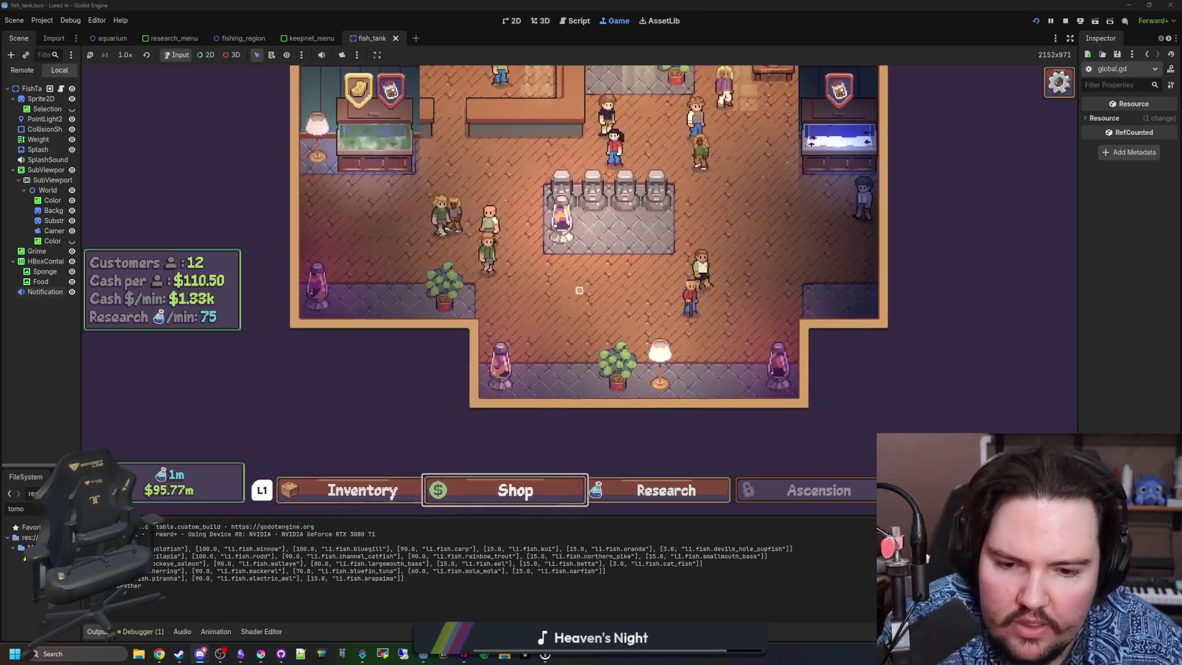
key(Right)
key(Right)
key(Left)
key(Left)
key(Left)
key(Return)
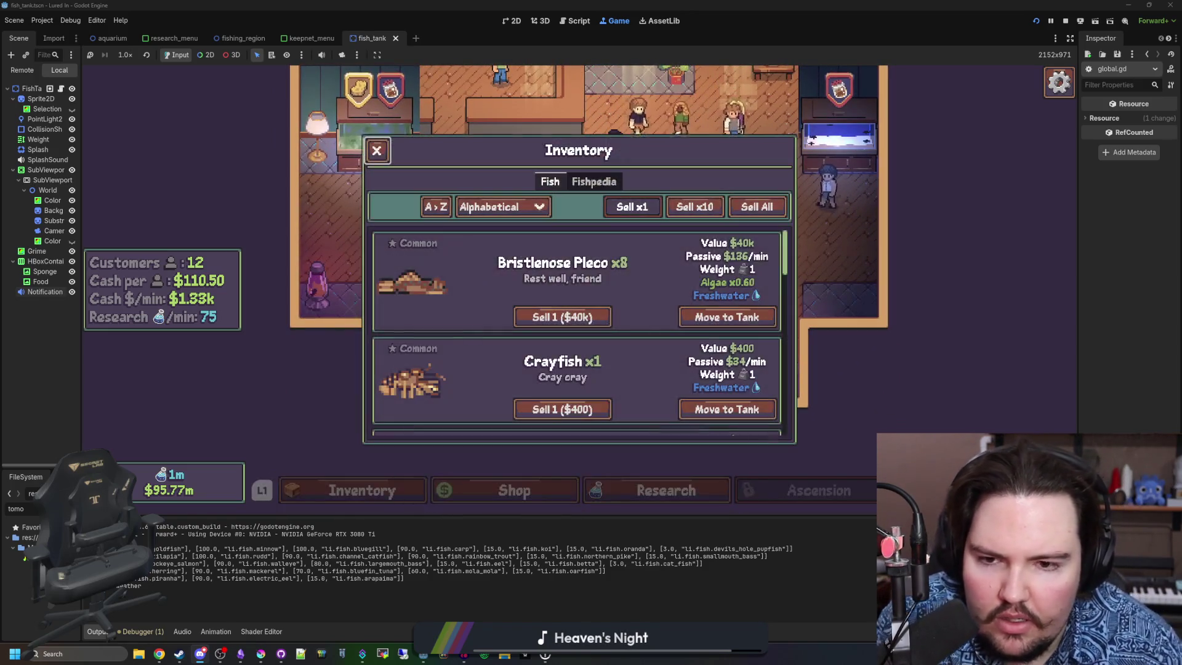
key(Down)
key(Down)
key(Down)
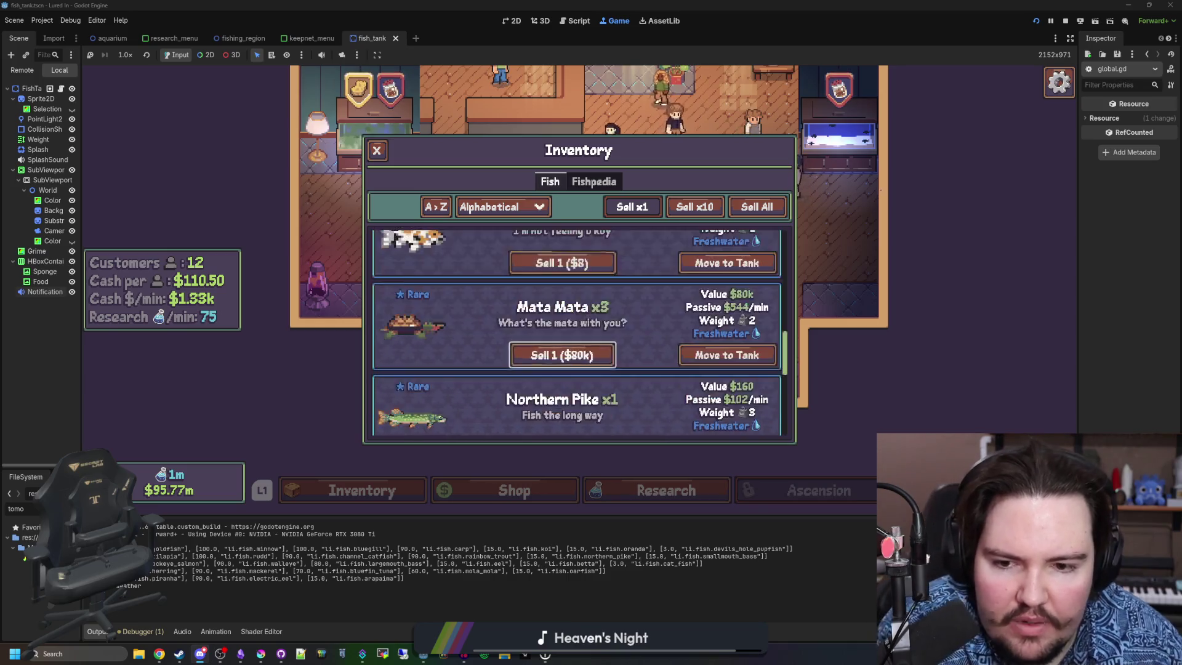
key(Up)
key(Up)
key(Up)
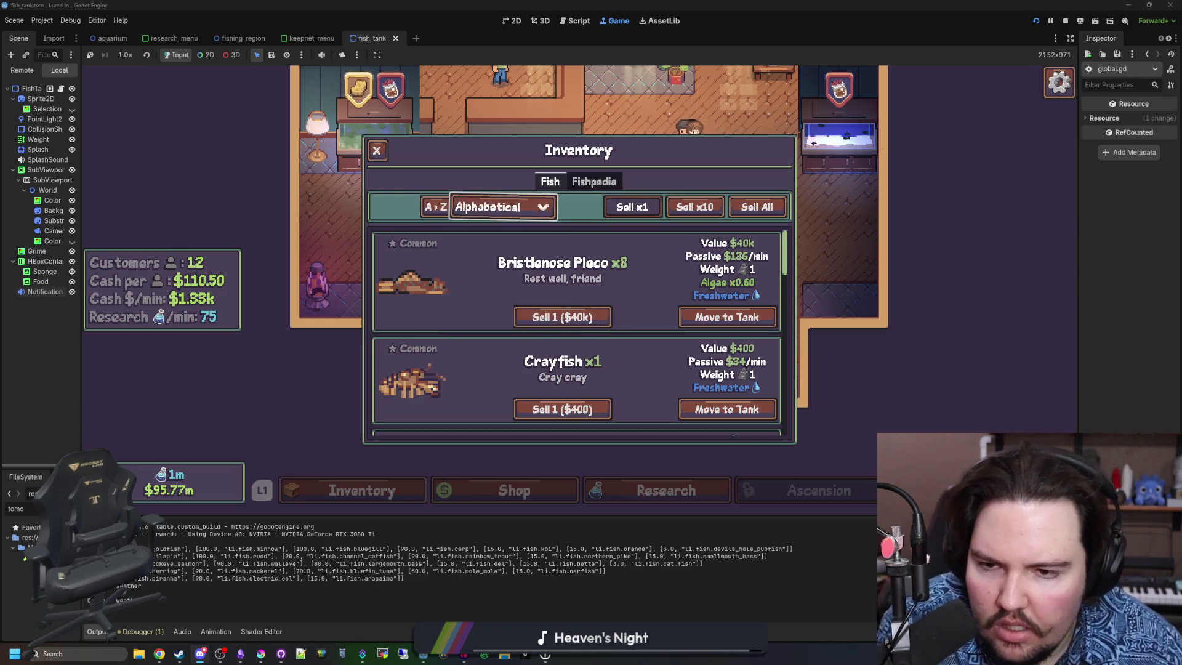
- Cycle the sort through Weight back to Alphabetical and flip Z>A back to A>Z
key(Return)
key(Up)
key(Down)
key(Down)
key(Down)
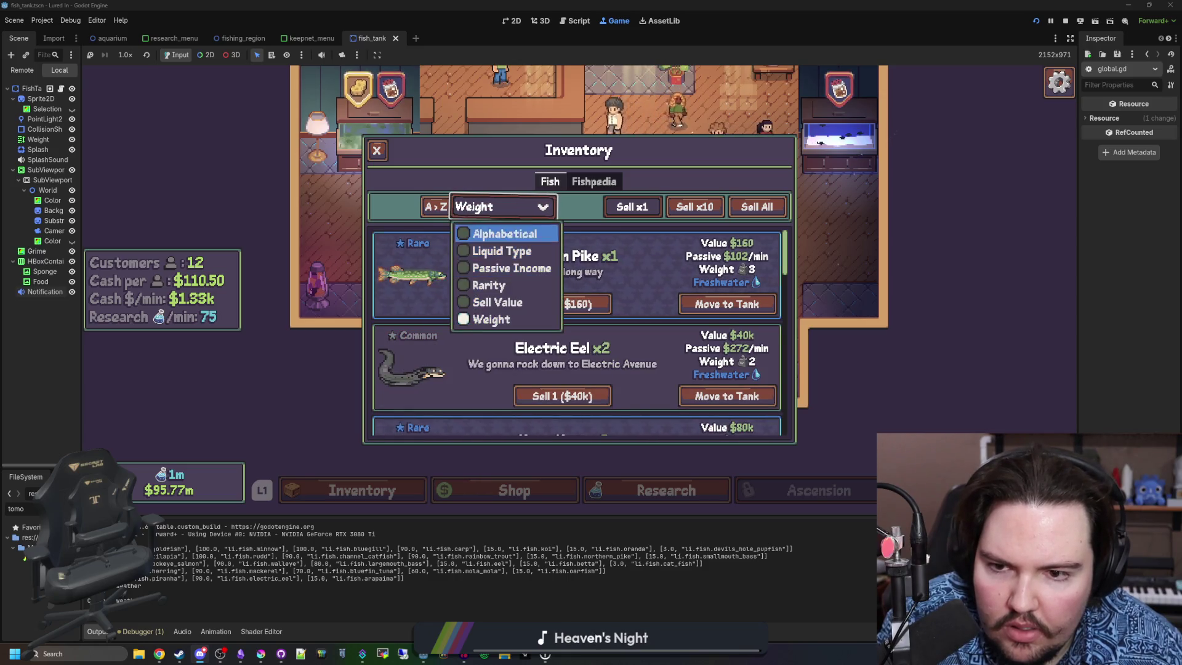
key(Return)
key(Left)
key(Return)
key(Return)
key(Right)
key(Right)
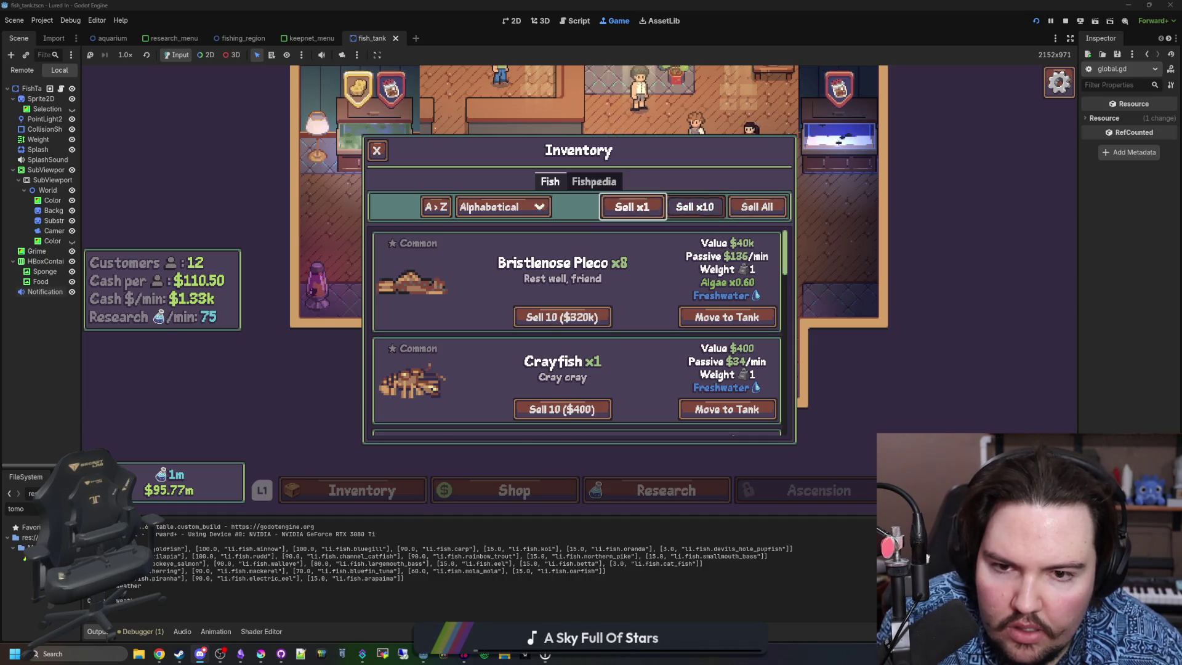
- Switch to the Fishpedia tab and browse the Koi and Carp entries
key(Up)
key(Right)
key(Down)
key(Right)
key(Left)
key(Right)
key(Up)
- Browse to the undiscovered Legendary, Goldfish and Mata Mata entries, then close the inventory
key(Up)
key(Left)
key(Right)
key(Down)
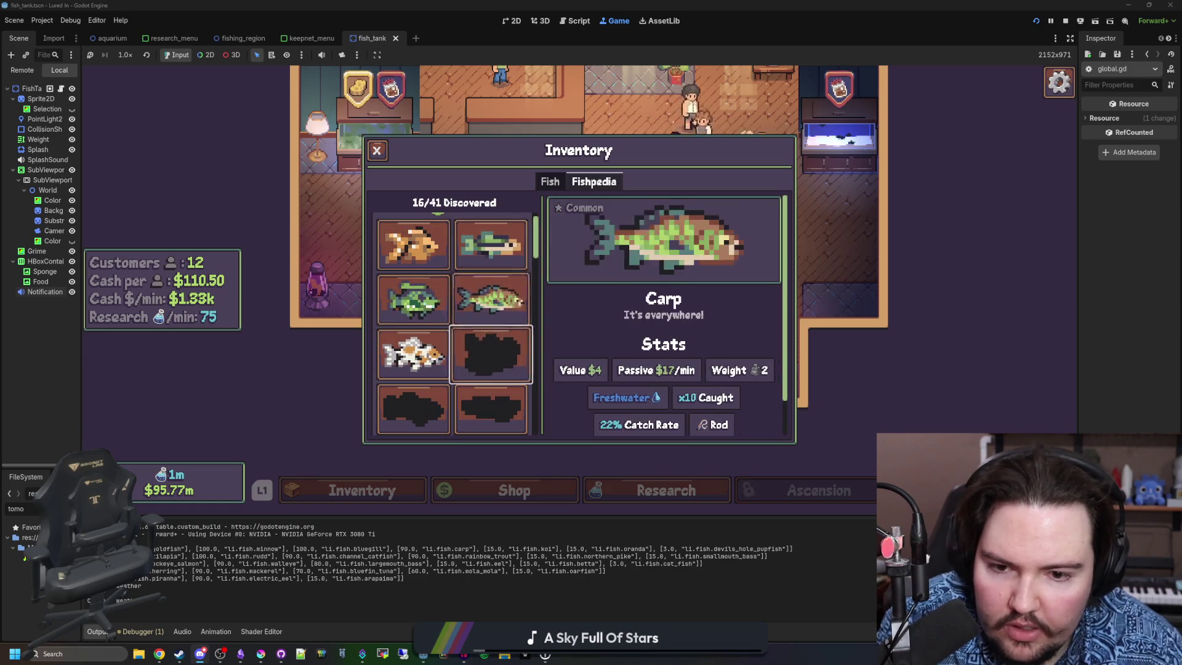
key(Down)
key(Down)
key(Left)
key(Up)
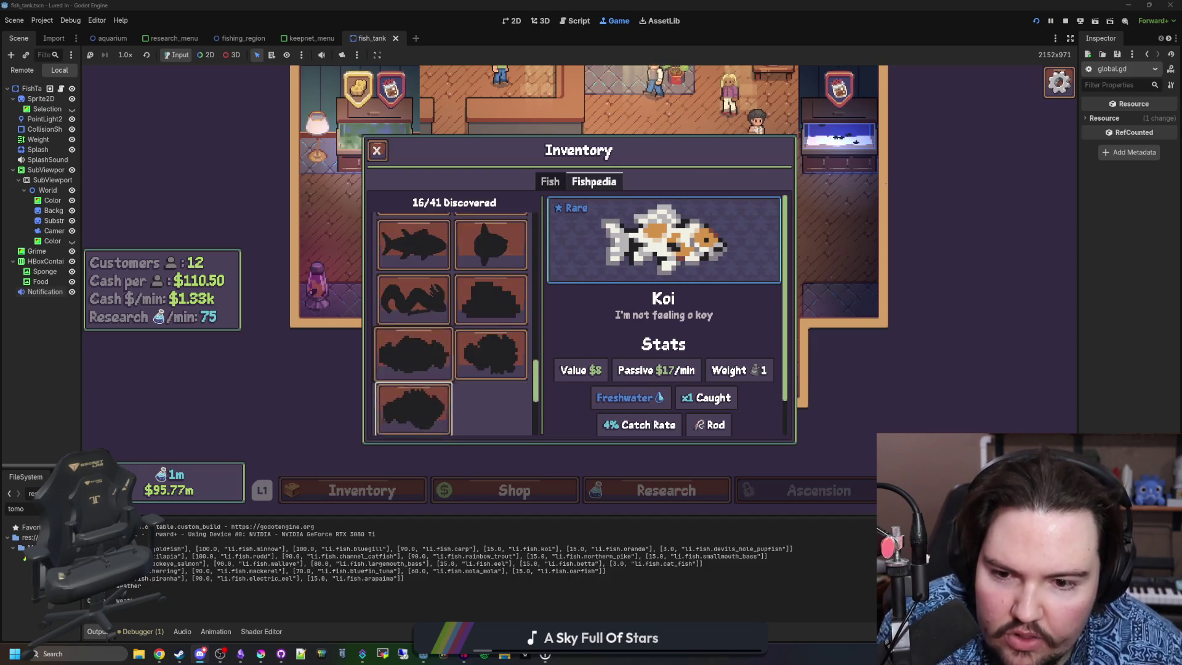
key(Right)
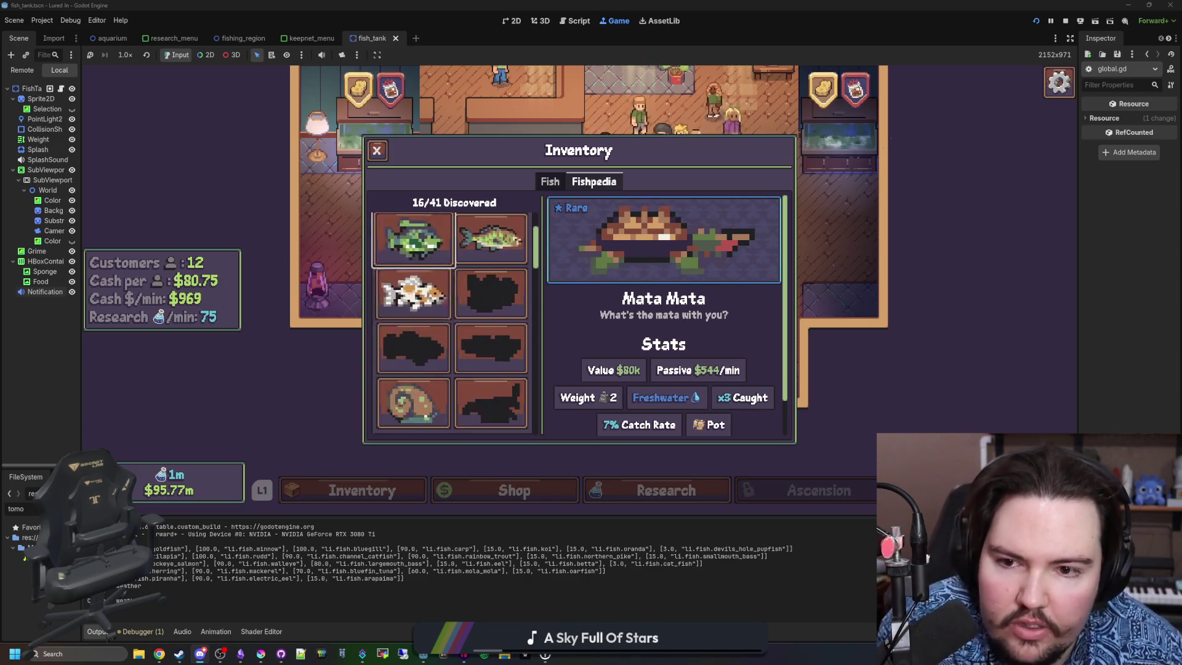
key(Escape)
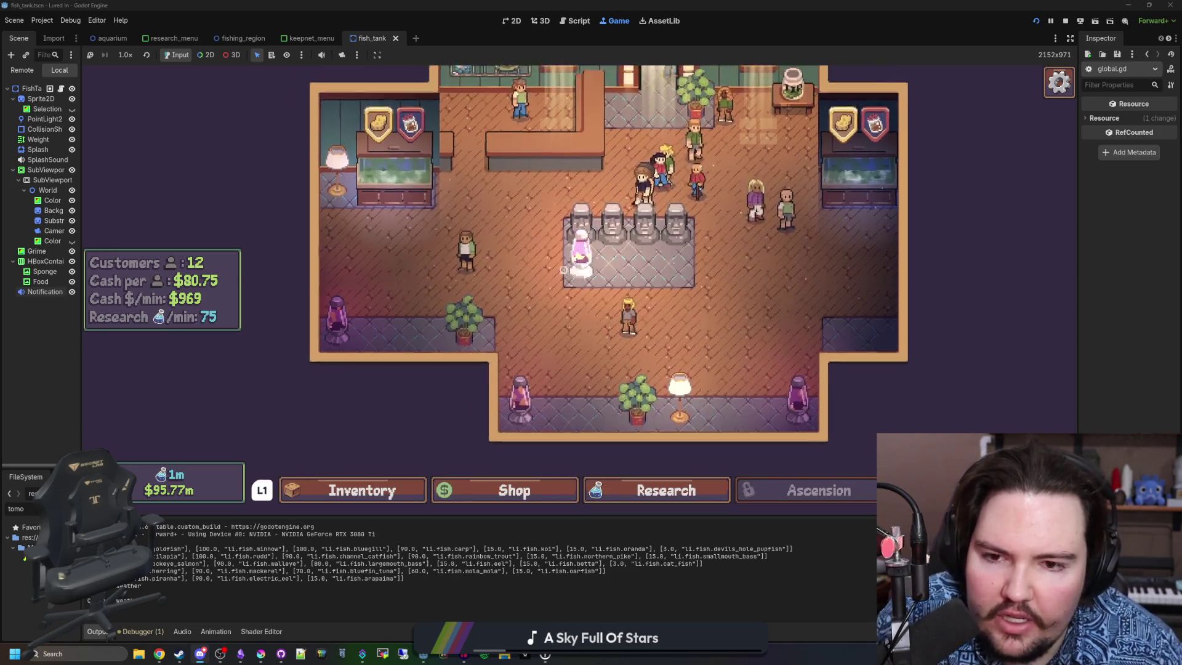
- Walk the player right across the shop and open Fish Tank 2
key(d)
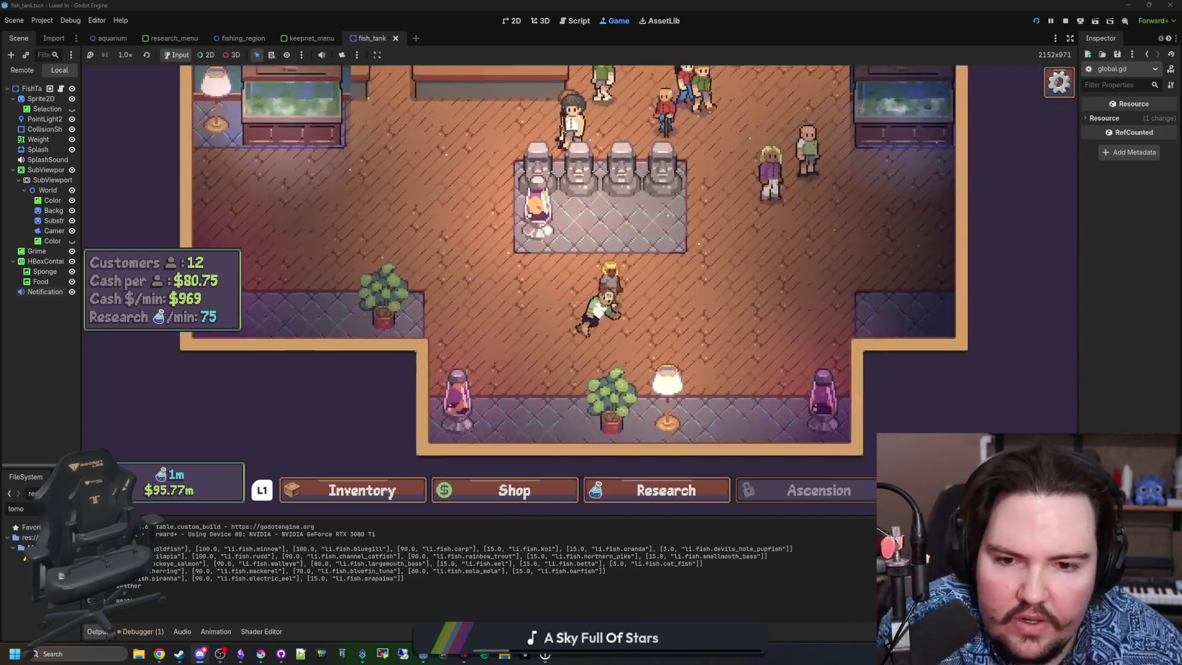
key(d)
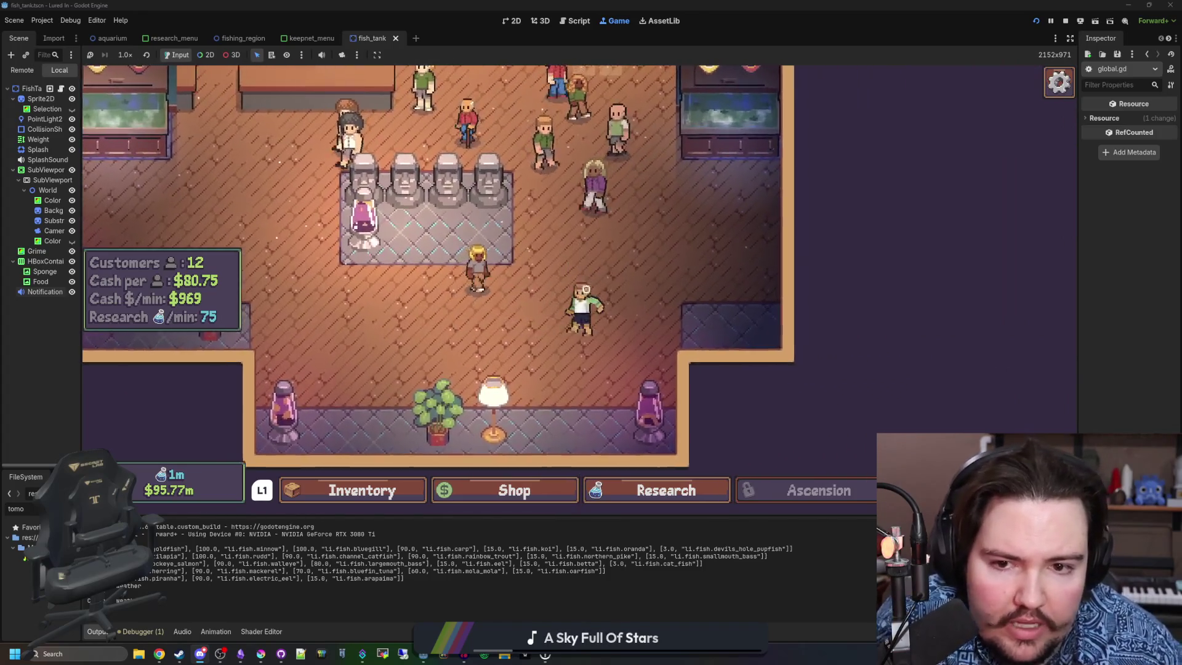
key(e)
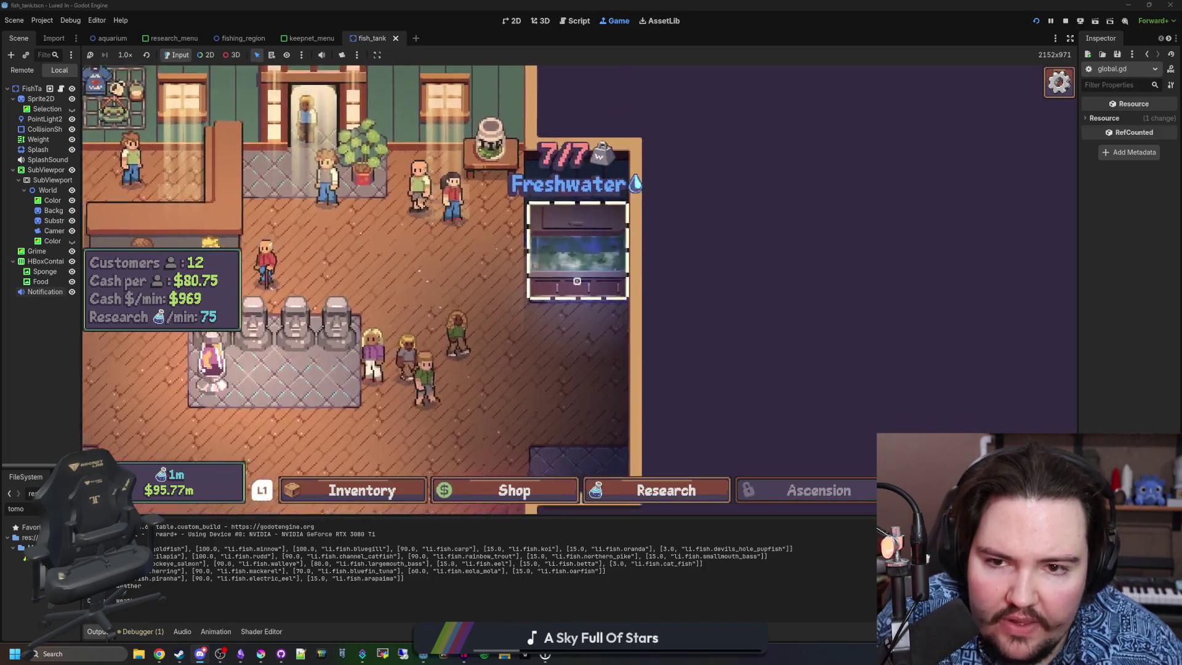
key(e)
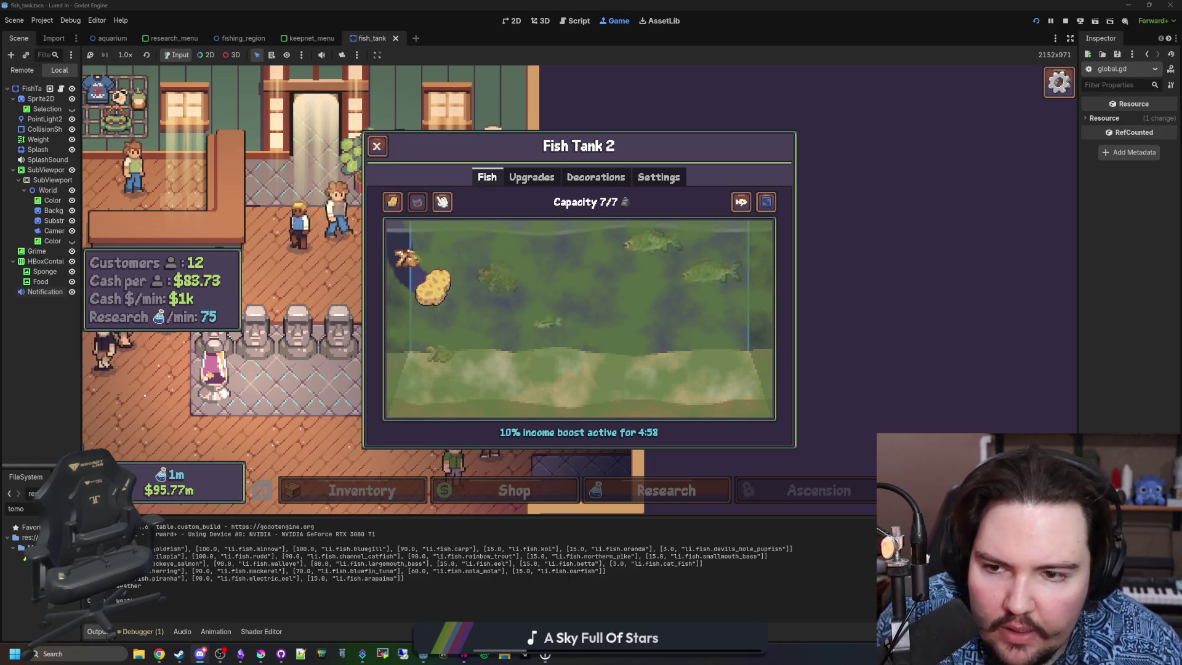
- Scrub the grime off Fish Tank 2's water, sand and upper-right glass with the sponge
mouse_move(611, 336)
mouse_down()
mouse_move(708, 301)
mouse_move(751, 330)
mouse_up()
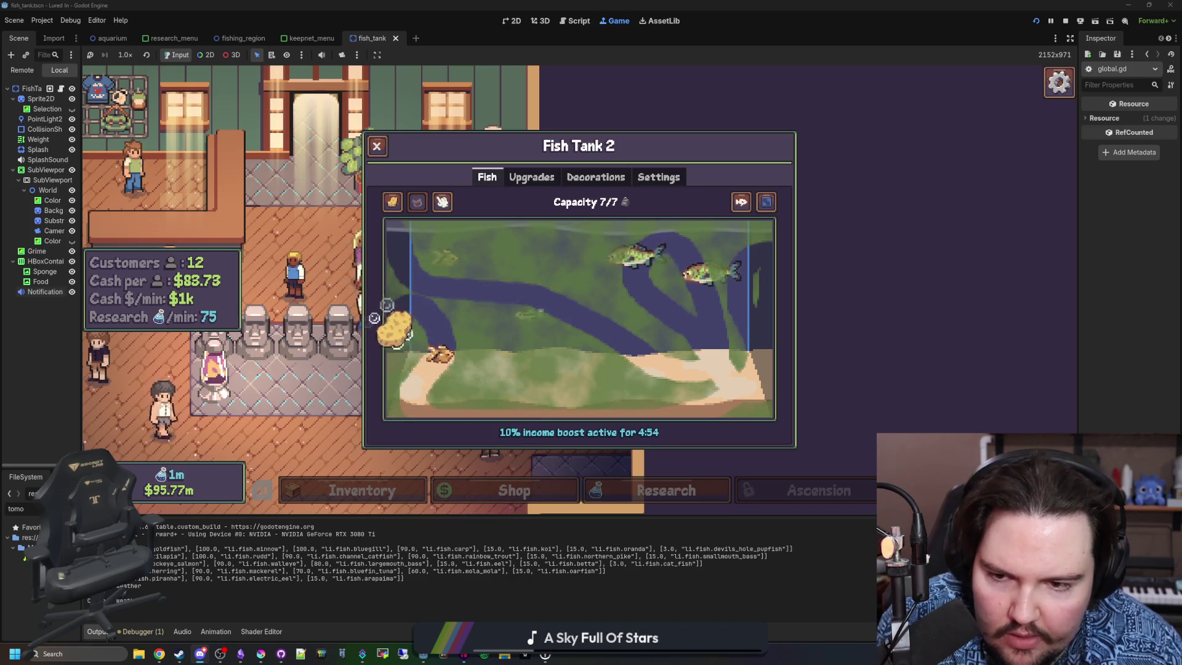
drag(433, 379, 517, 420)
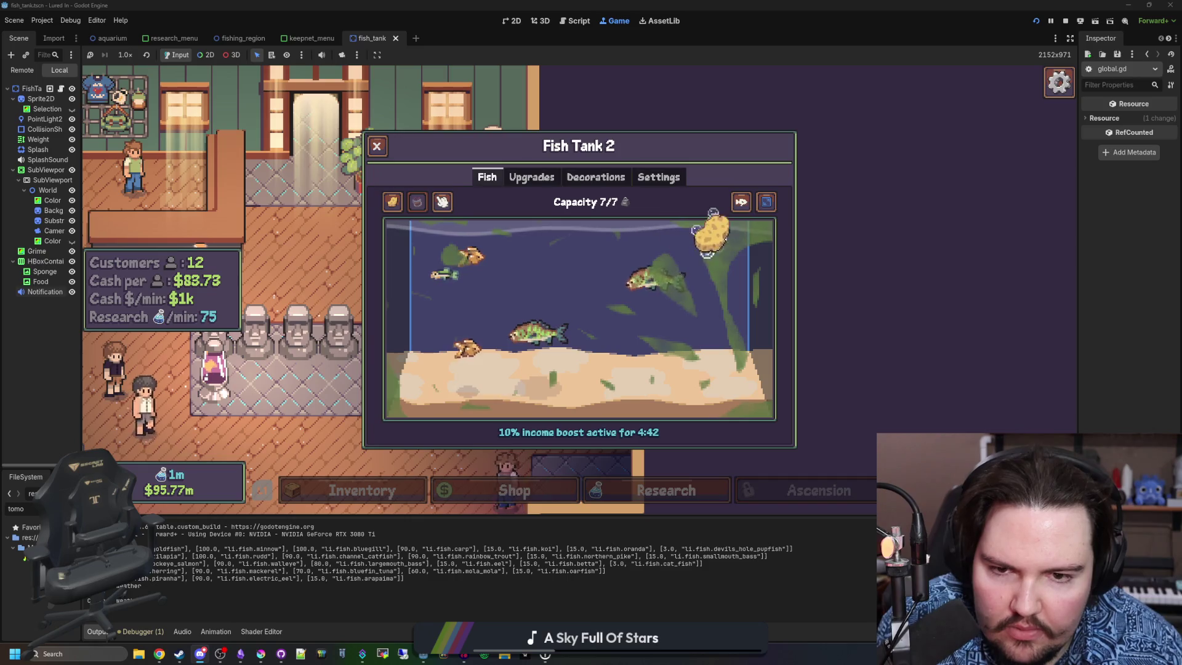
mouse_move(773, 356)
mouse_down()
mouse_move(707, 290)
mouse_move(691, 351)
mouse_move(673, 246)
mouse_move(664, 378)
mouse_move(706, 277)
mouse_move(747, 361)
mouse_move(580, 400)
mouse_move(400, 403)
mouse_move(449, 253)
mouse_up()
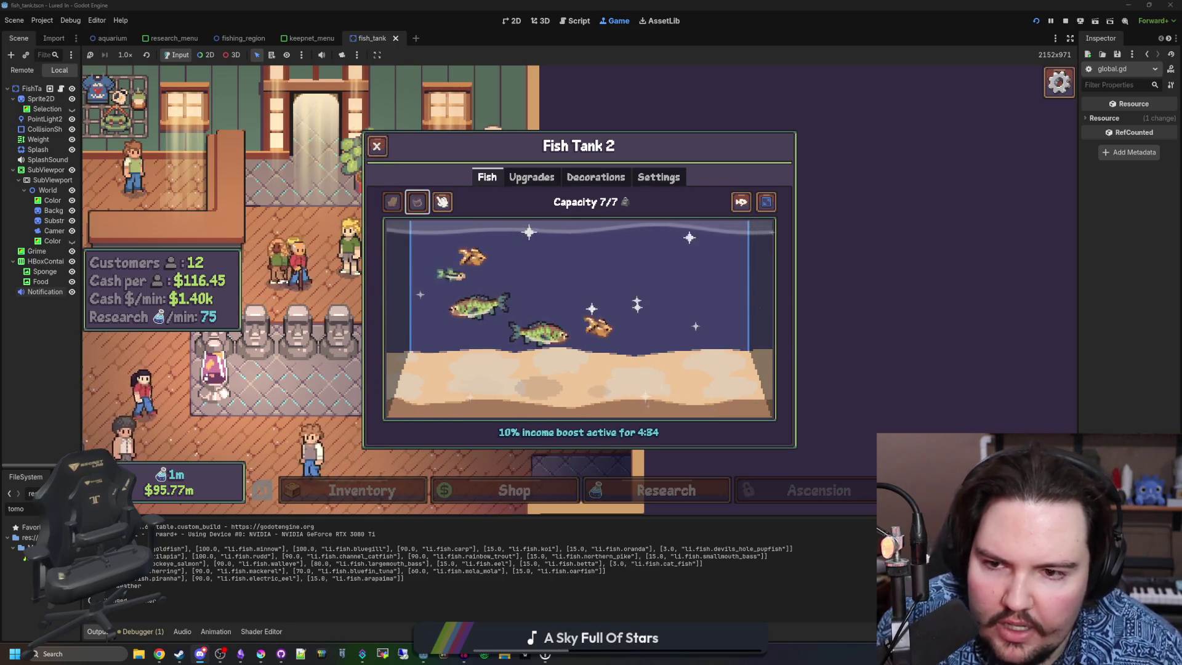
- Return the Carp to inventory and bring up the tank's Decorations tab
click(476, 315)
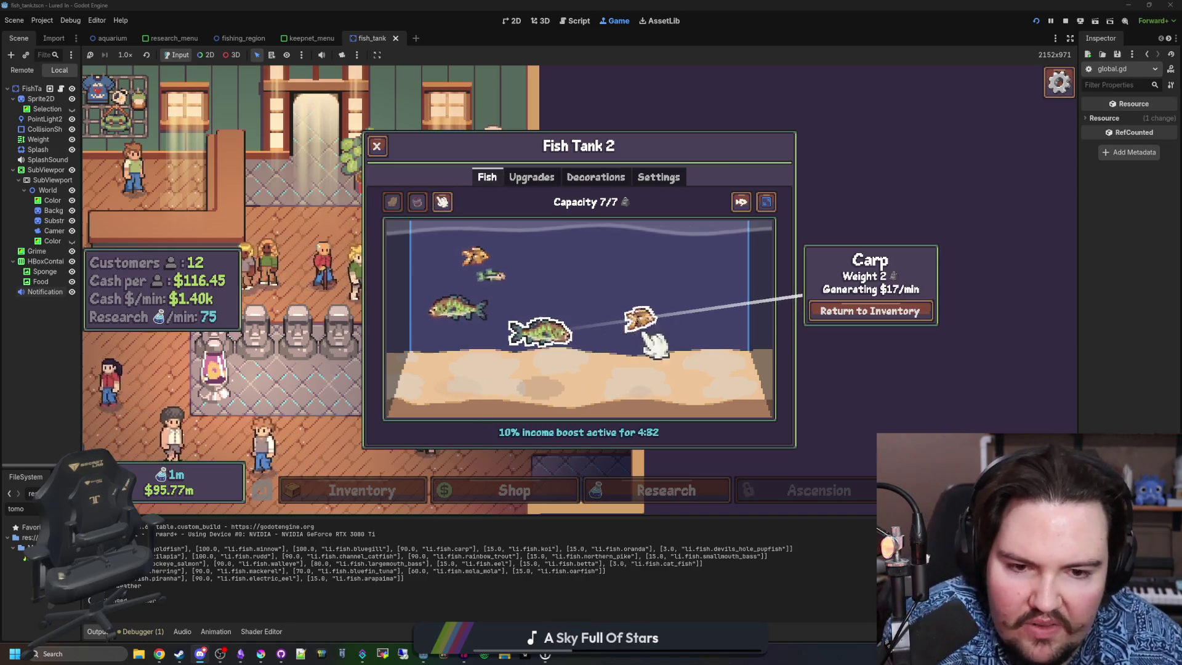
click(870, 310)
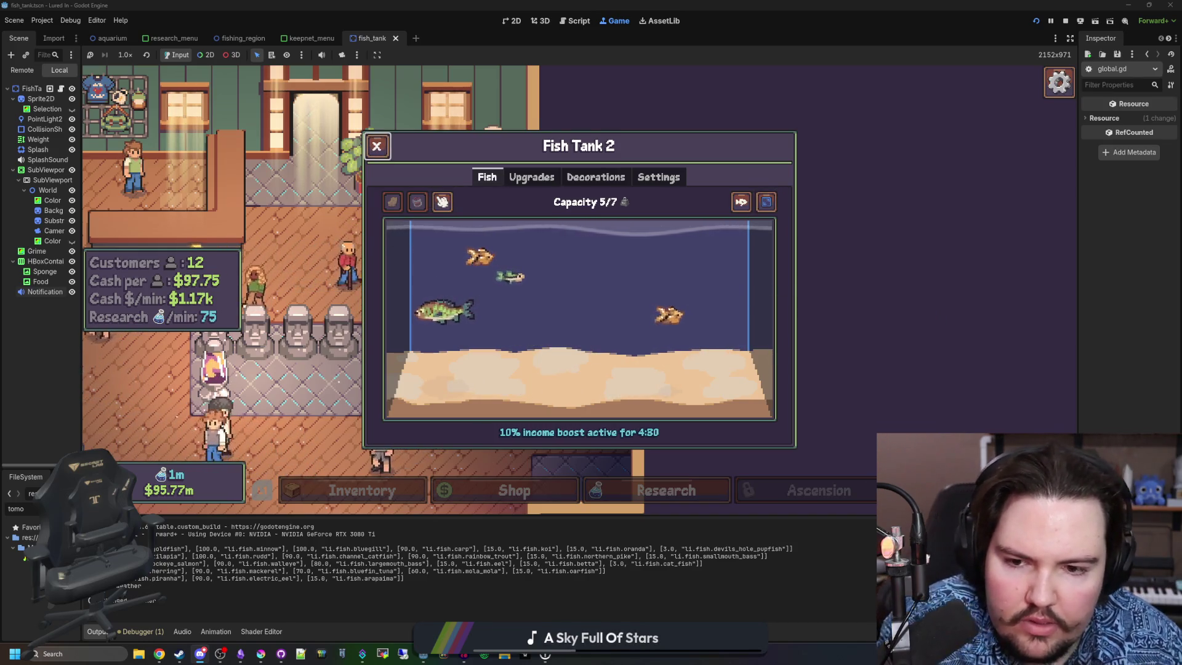
click(532, 177)
click(595, 179)
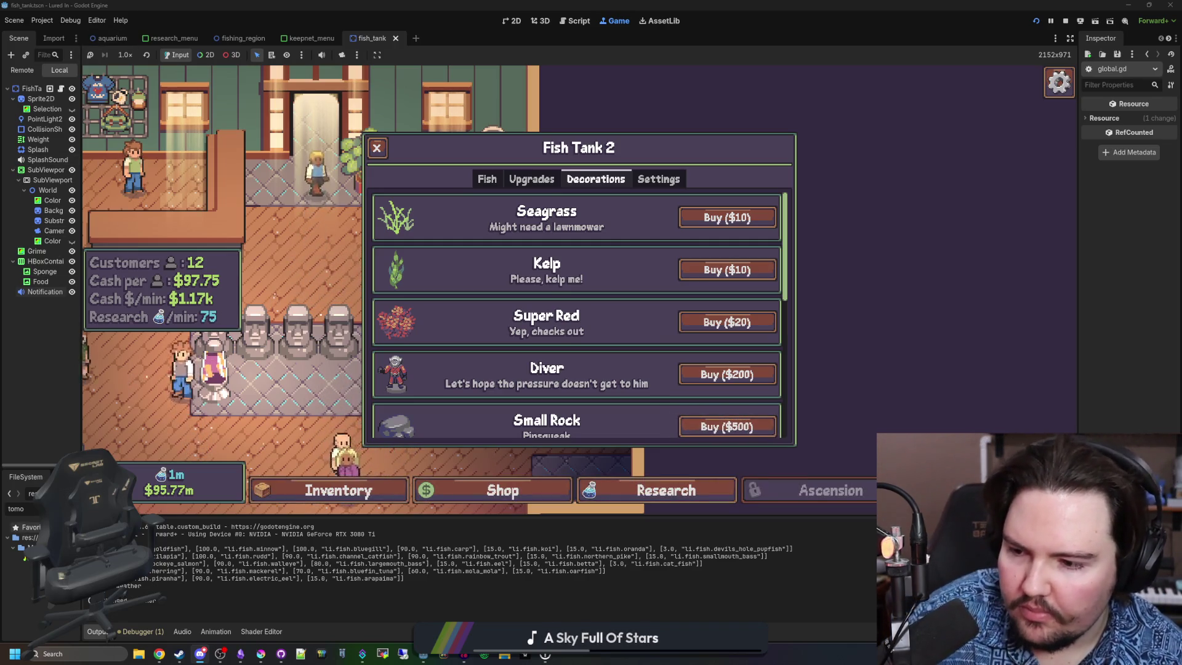
- Filter files for 'tank', open tank_menu scene and enable Follow Focus on the Decorations node
double_click(34, 507)
text(tank)
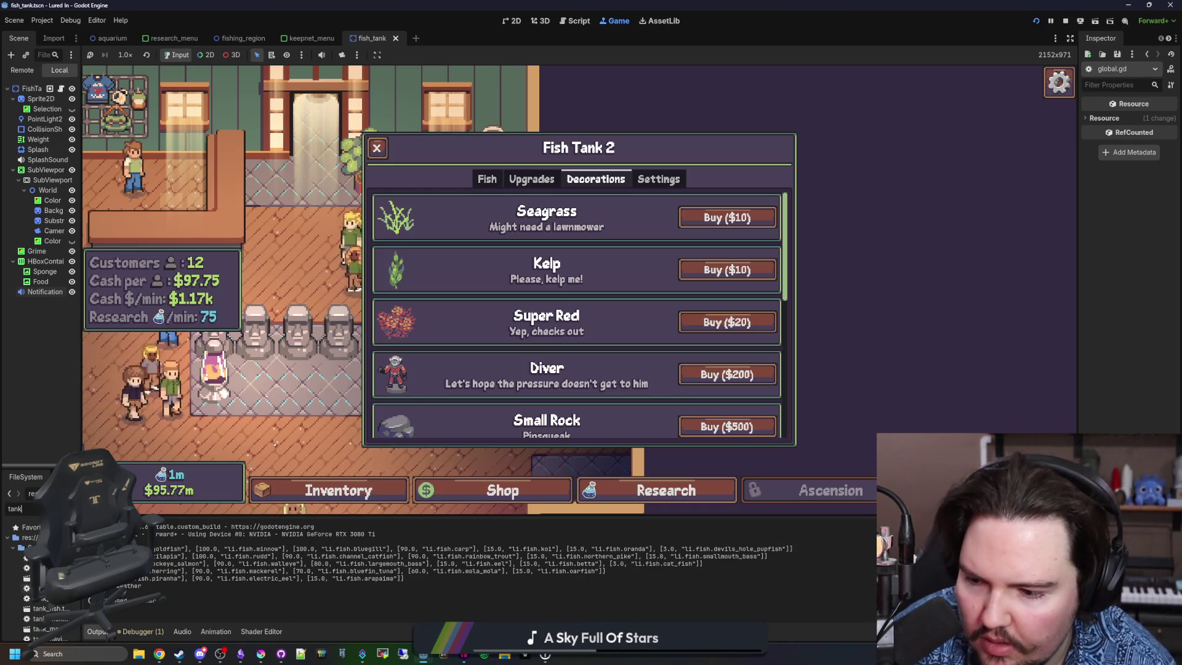
scroll(36, 607, down, 1)
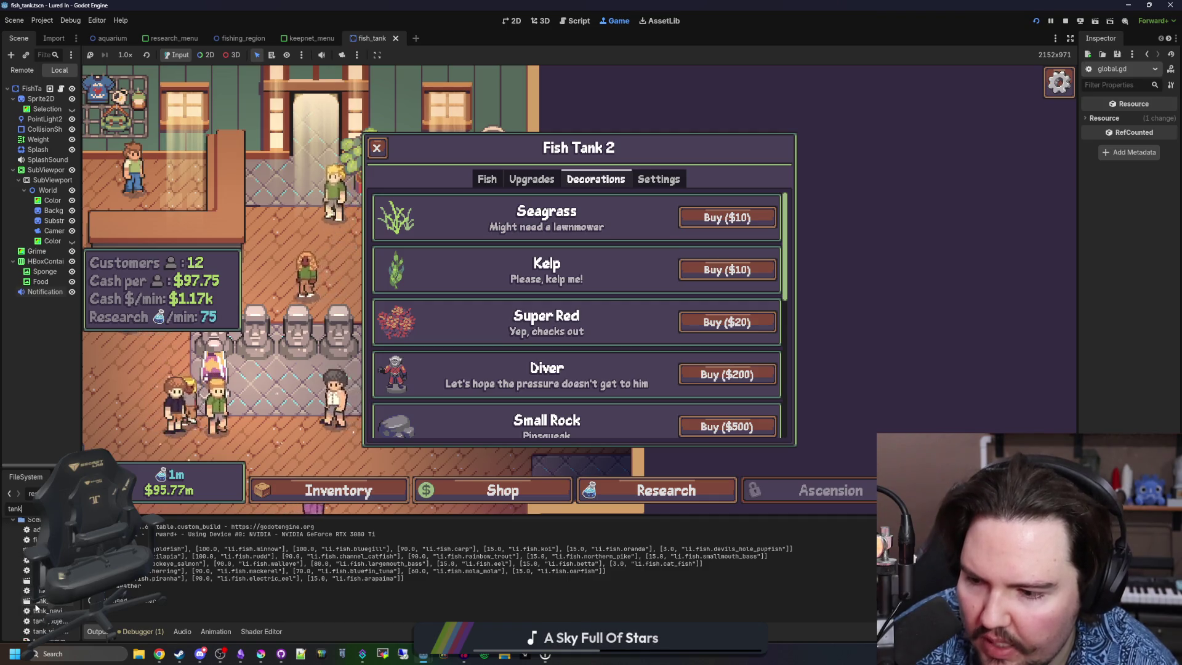
double_click(39, 602)
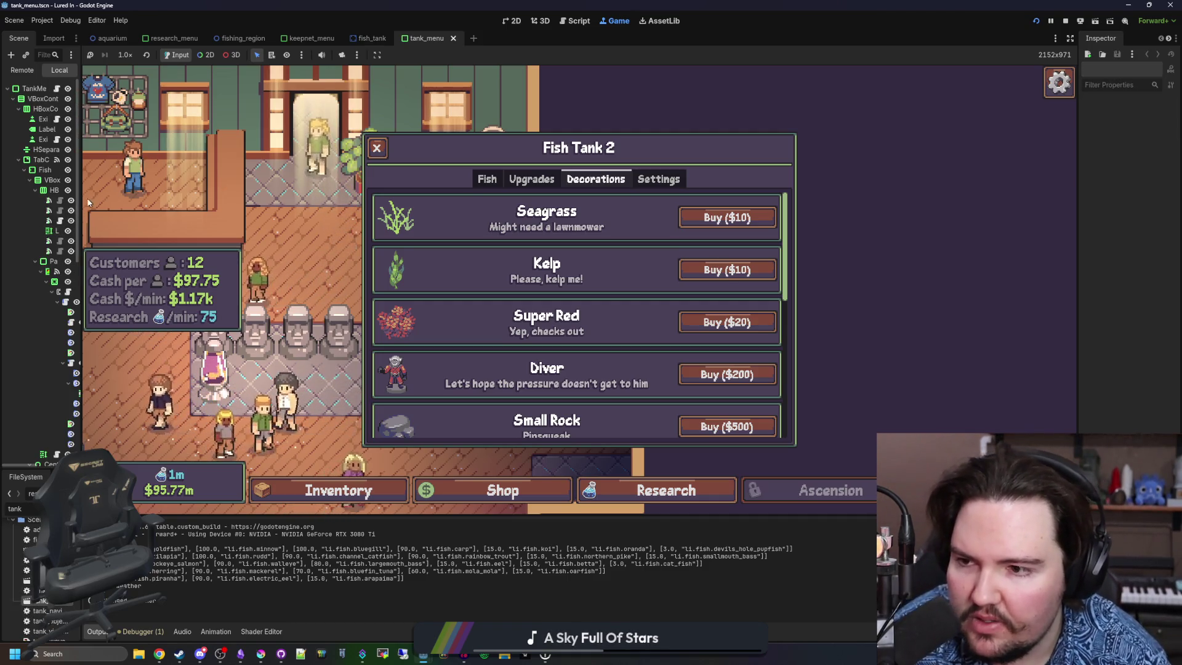
drag(81, 203, 311, 240)
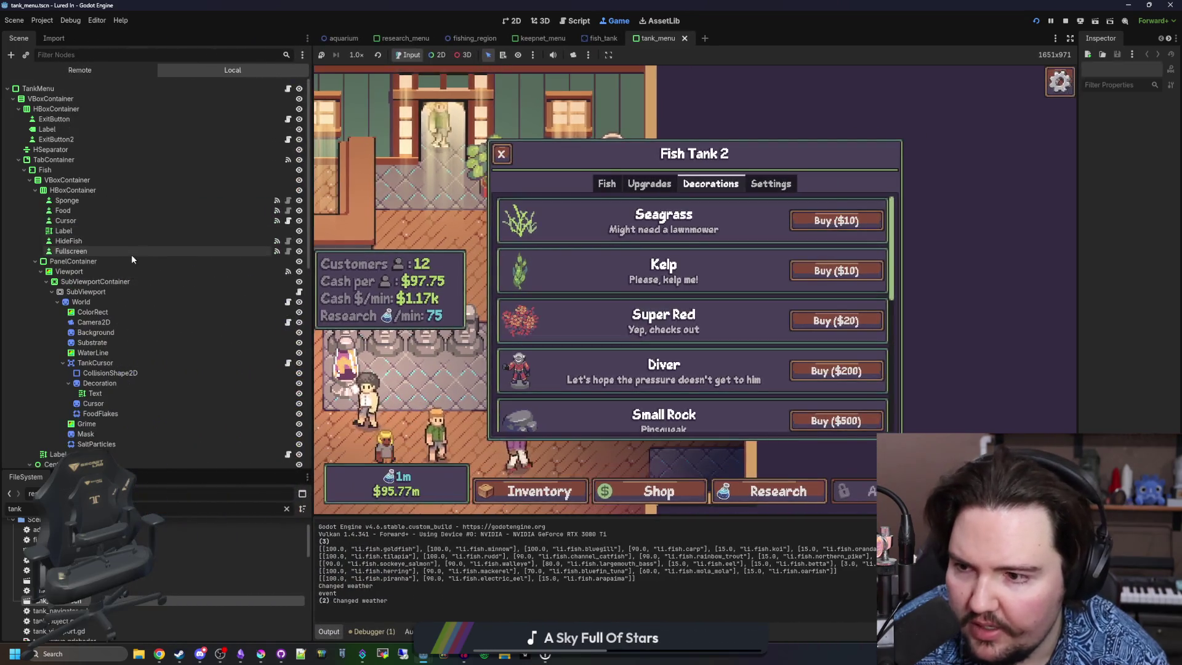
scroll(82, 247, down, 3)
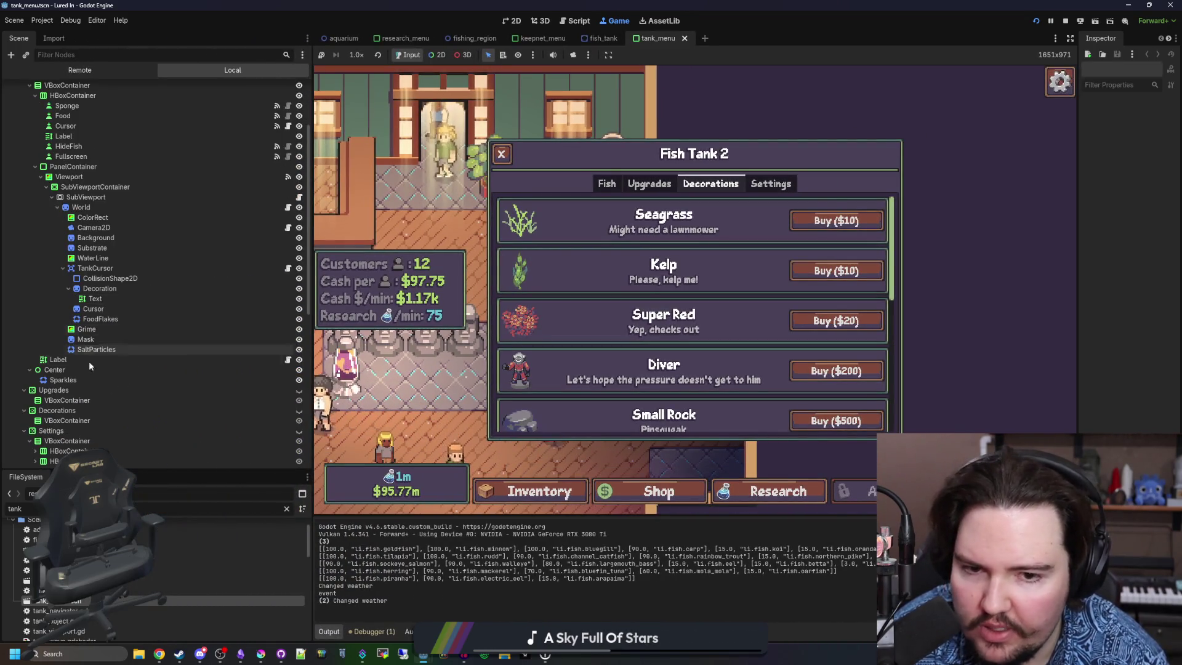
click(58, 410)
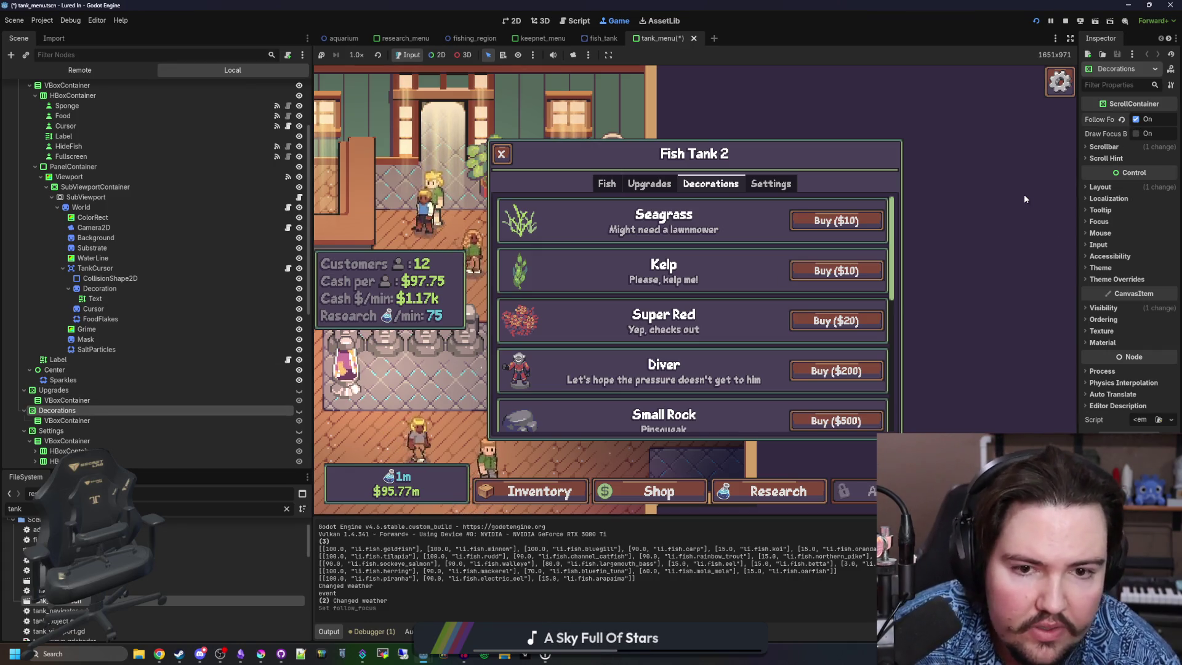
click(1136, 119)
- In the game, move focus up to Seagrass, cycle Settings and Upgrades, ending on Fish
key(Down)
key(Down)
key(Down)
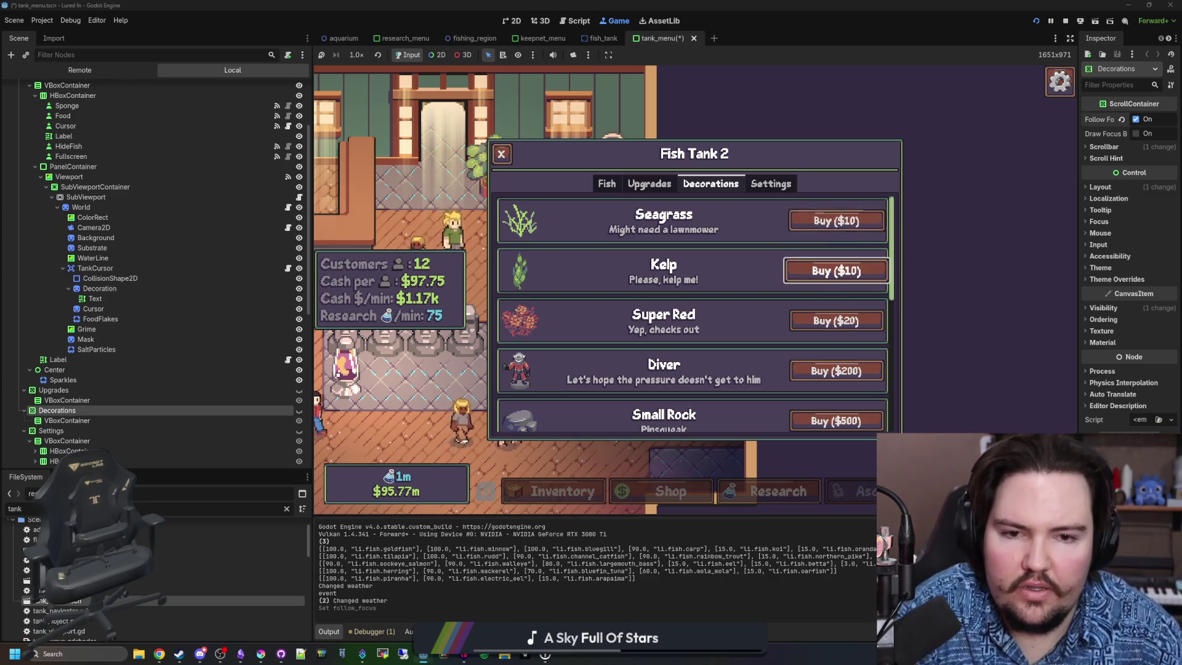
key(Up)
key(Up)
key(Up)
key(Up)
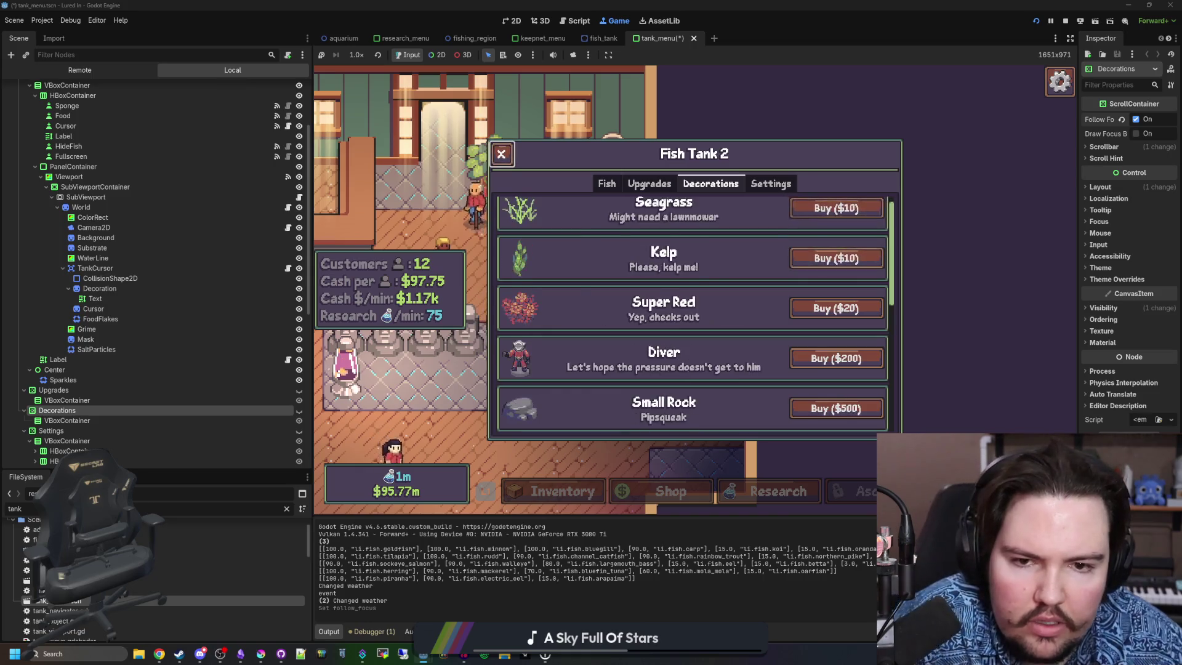
key(Up)
key(Right)
key(Left)
key(Left)
key(Down)
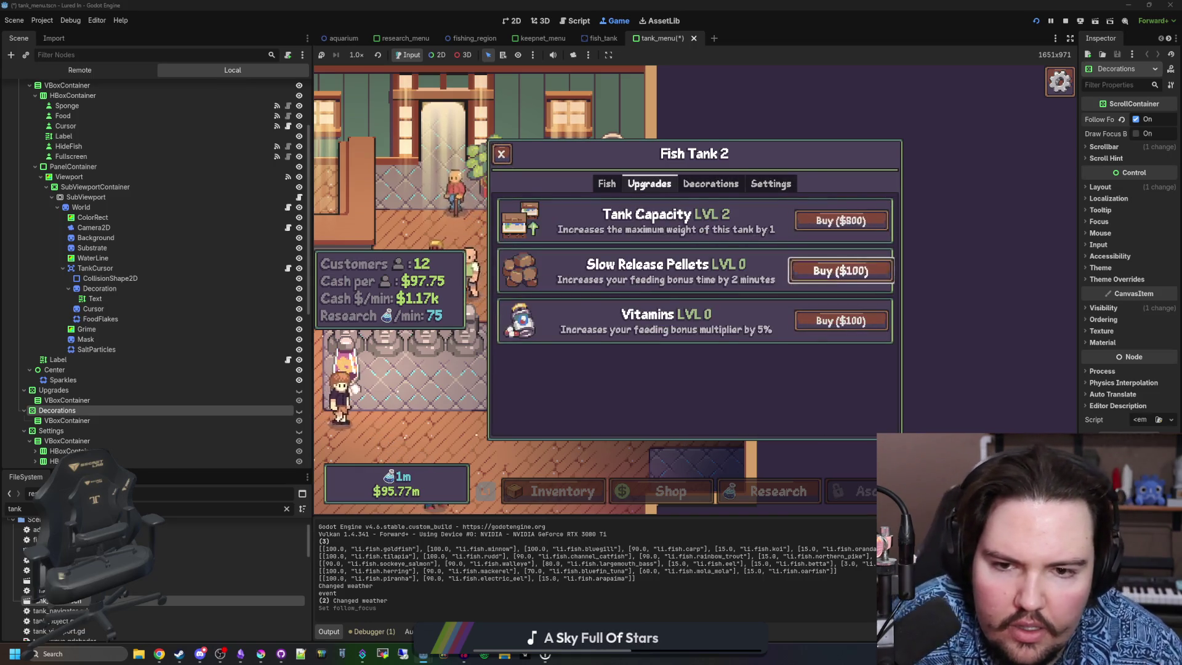
key(Left)
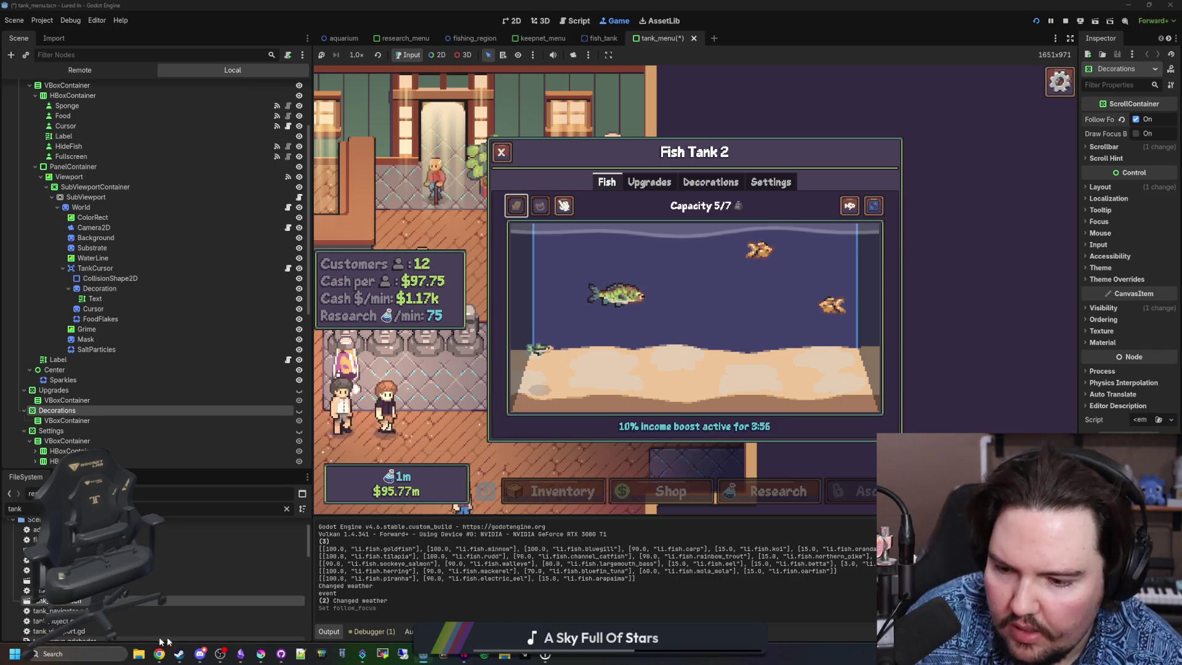
key(alt+Tab)
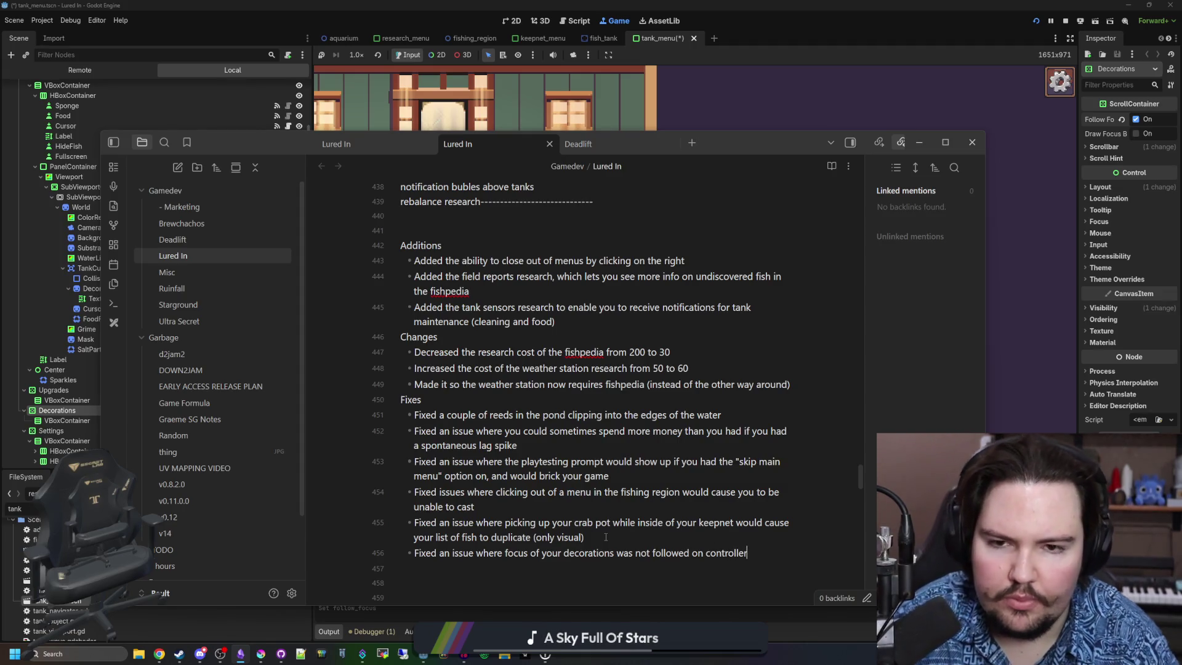
- Leave the Obsidian changelog and return to the running Lured In game
click(756, 67)
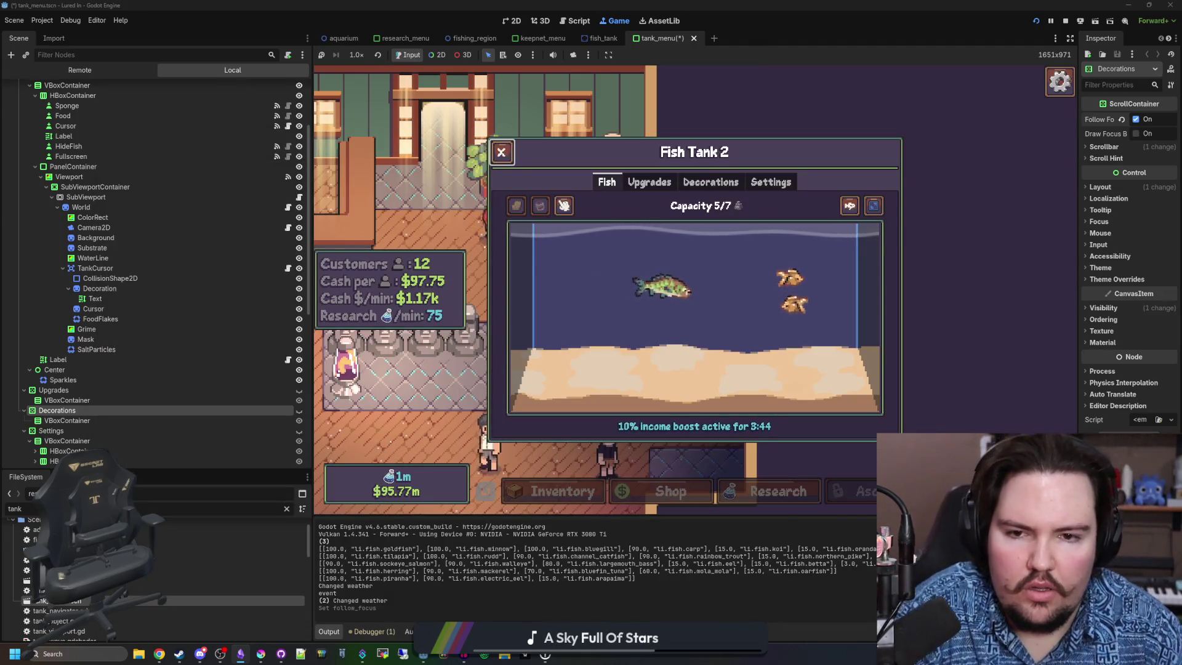
- Close the Fish Tank 2 dialog, then browse the Travel destinations down to Jungle and close them
key(e)
key(Escape)
key(t)
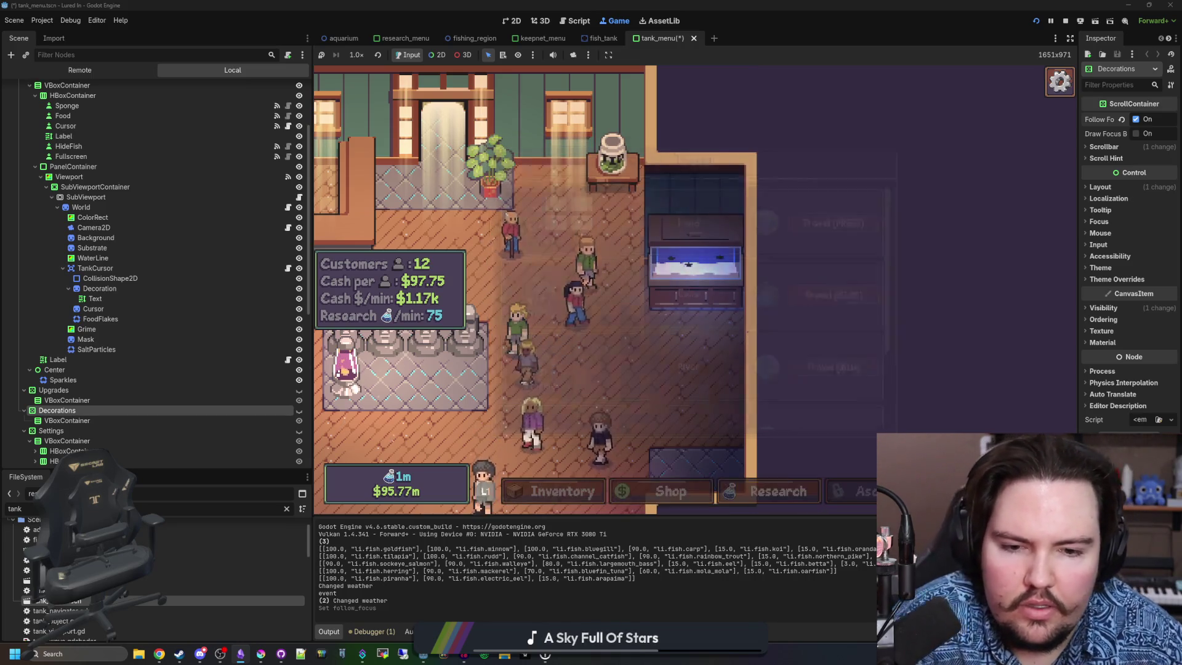
key(Down)
key(Down)
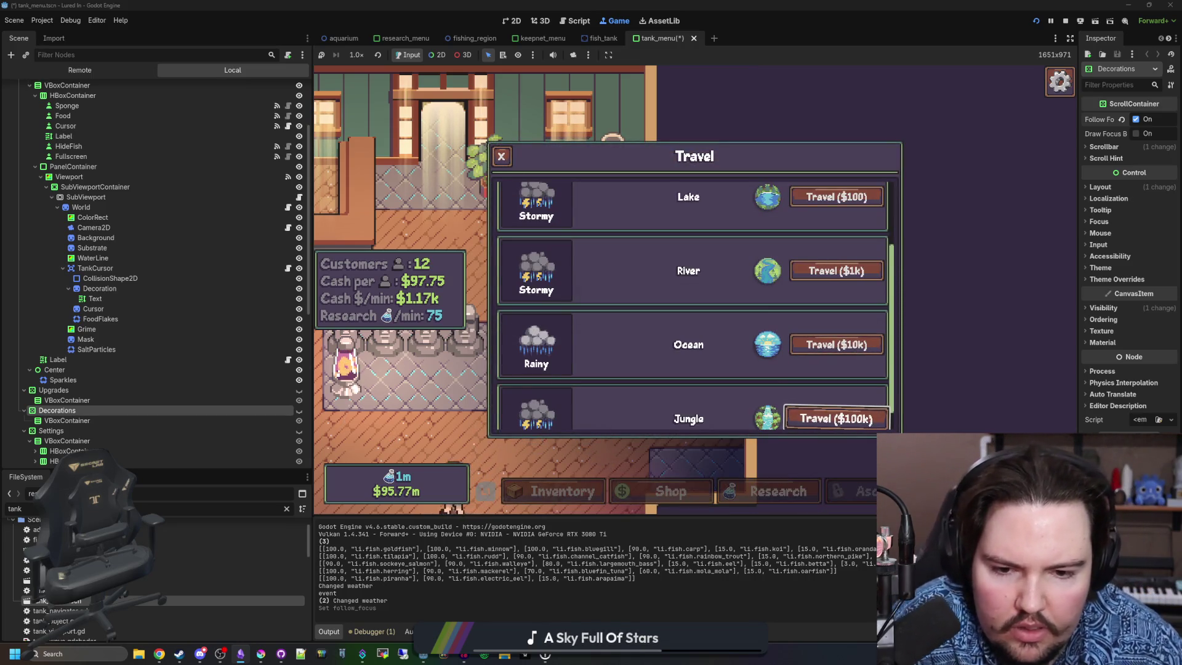
key(Escape)
- Browse the Research tree through River and Fish Food, then close it
key(Right)
key(Right)
key(Return)
key(Up)
key(Up)
key(Right)
key(Left)
key(Down)
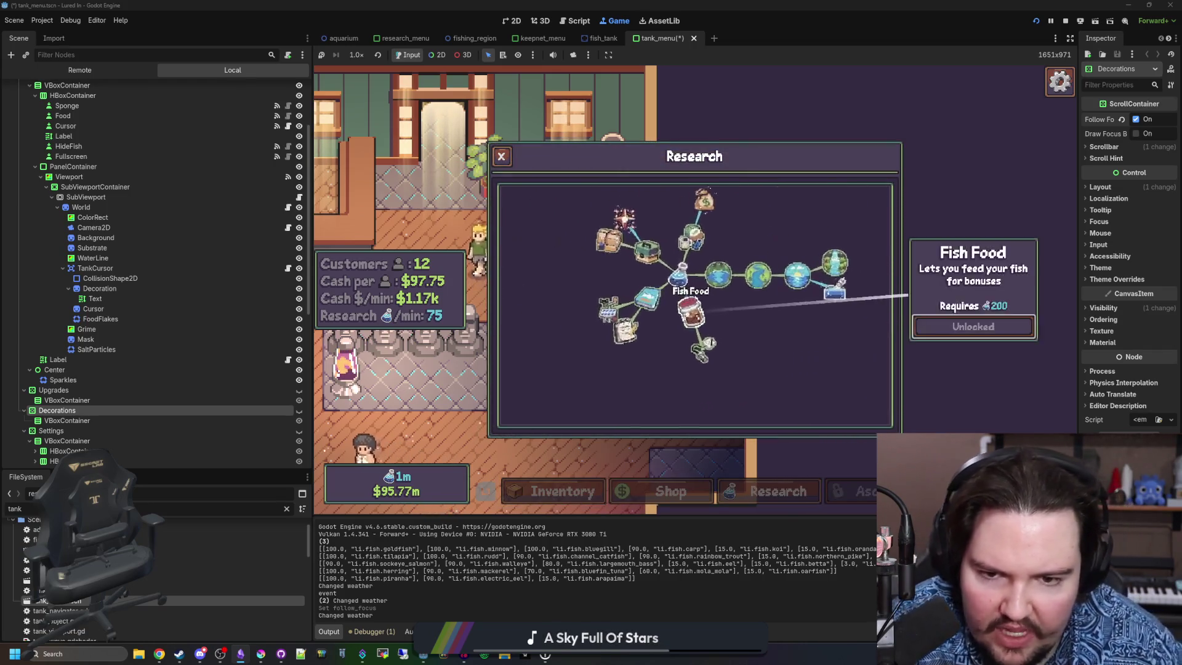
key(Escape)
- Open and close the Shop, then bring up a decoration's edit options
key(Down)
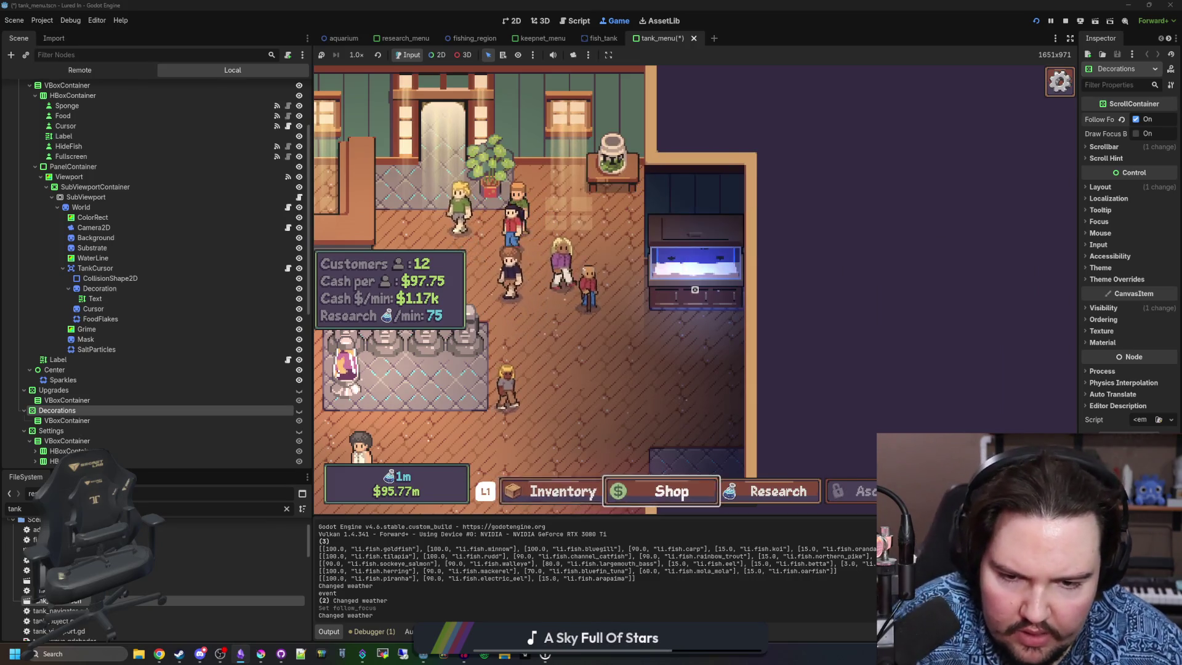
key(Return)
key(Escape)
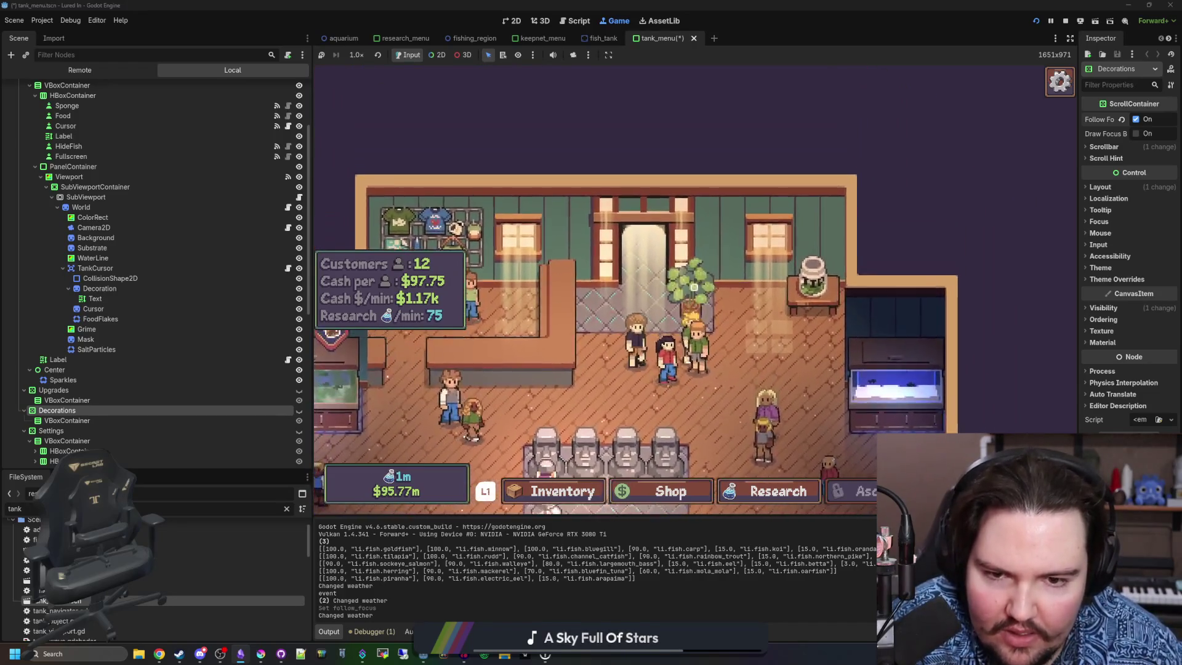
key(Return)
key(Return)
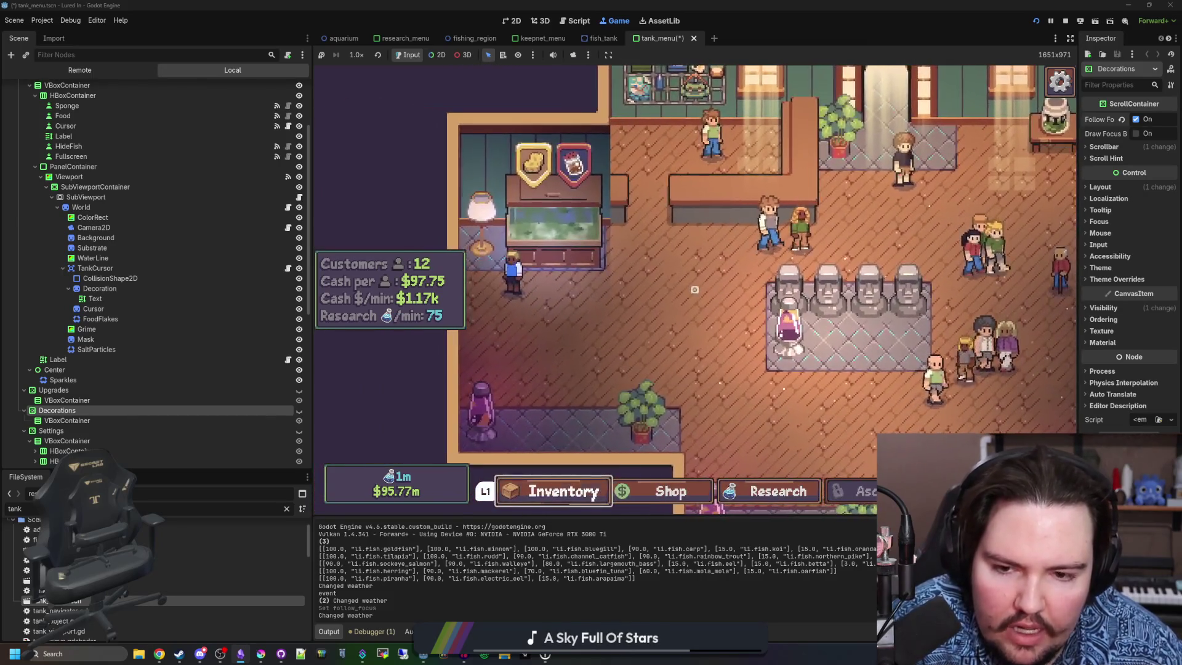
- From the Inventory, move a Freshwater fish and a Bristlenose Pleco into tanks
key(i)
key(Return)
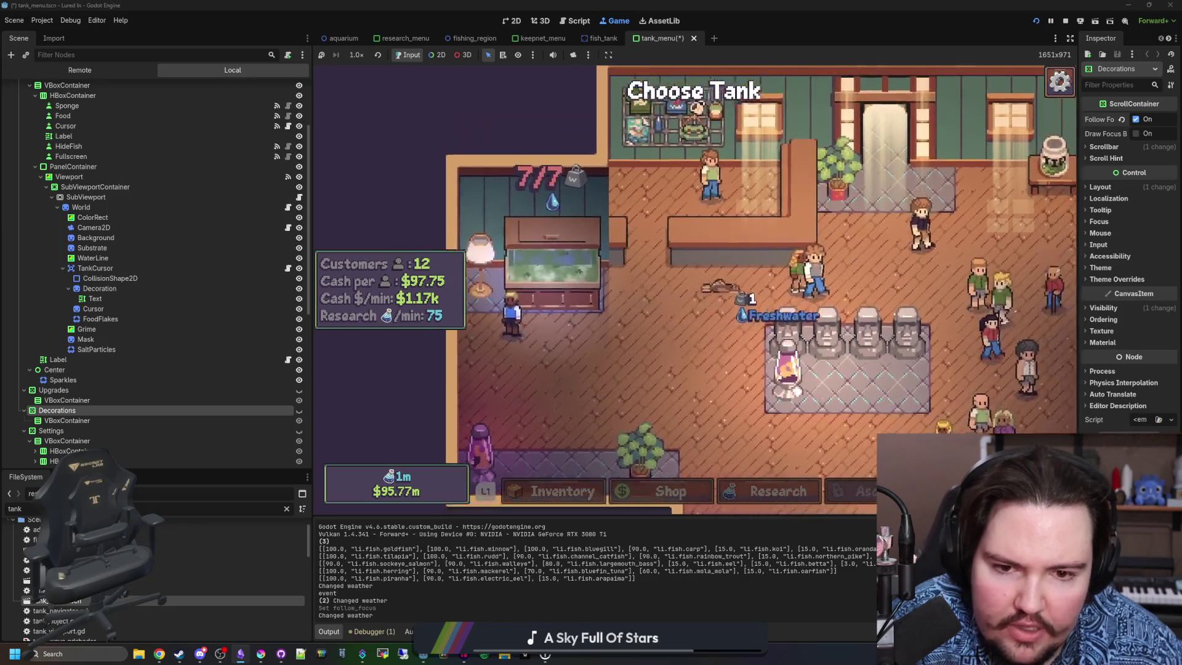
key(Return)
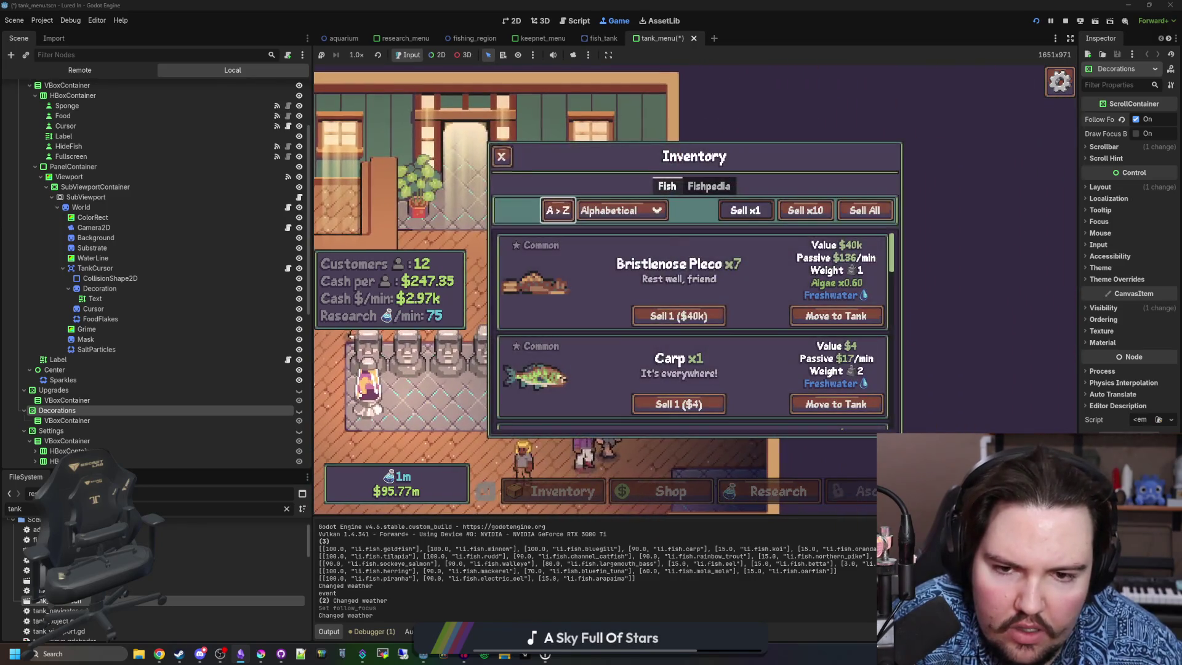
key(Return)
key(Return)
key(Escape)
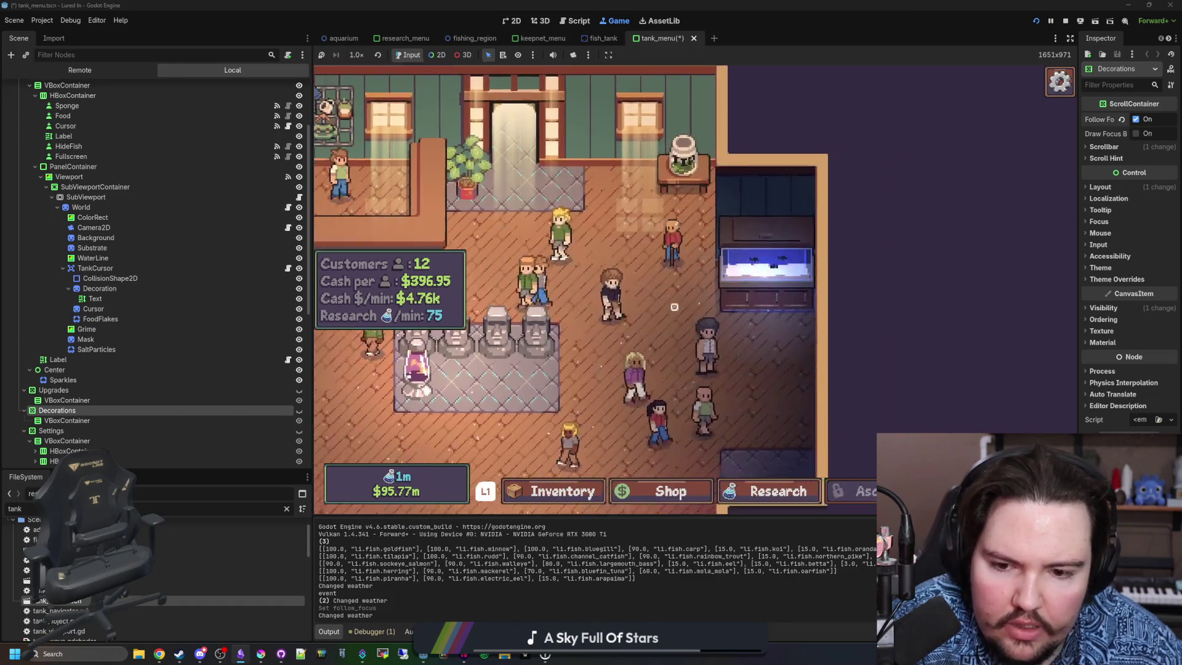
- Open and close the lamp's edit options and the character customization panel
key(Return)
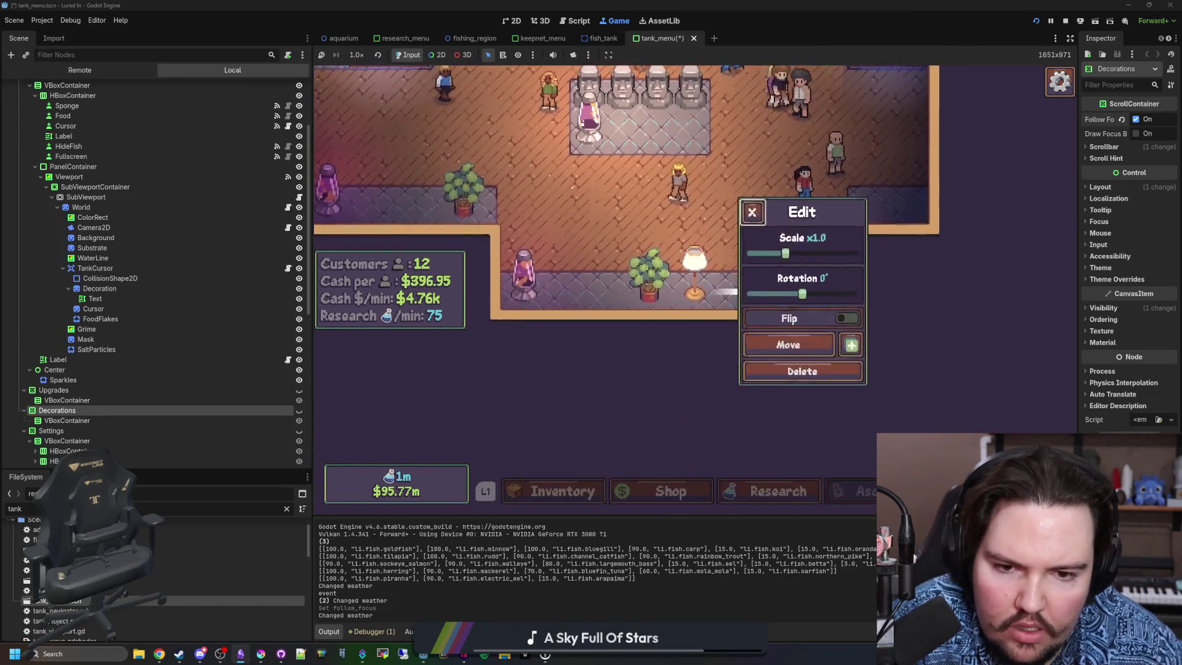
key(Return)
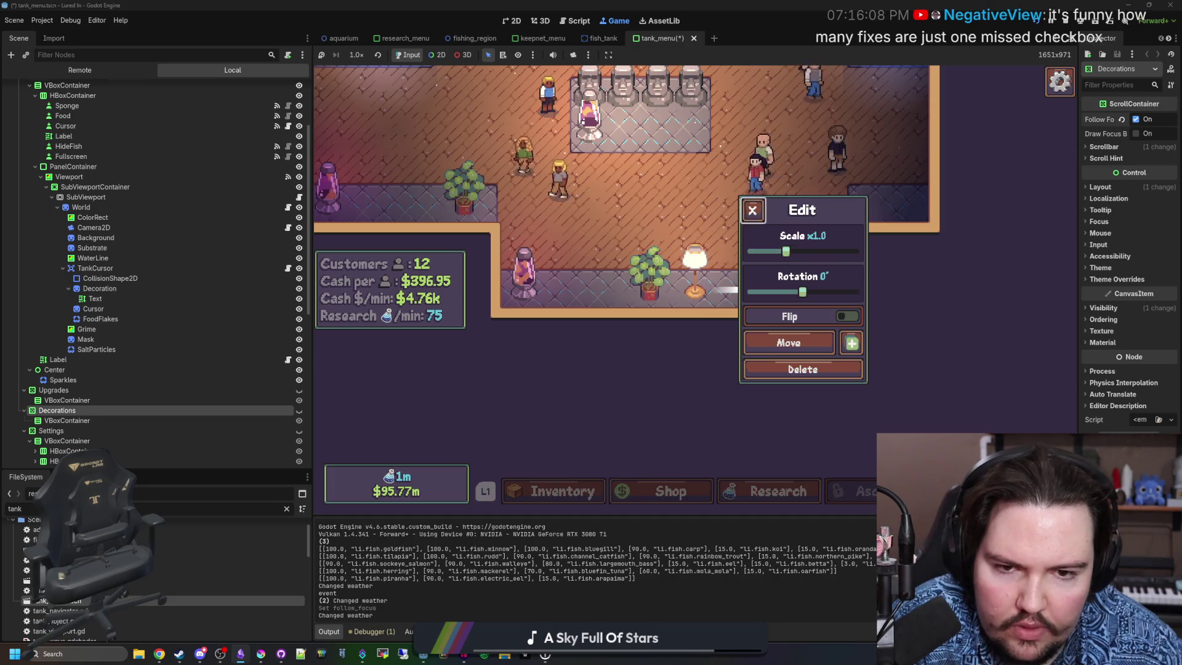
key(Escape)
key(Return)
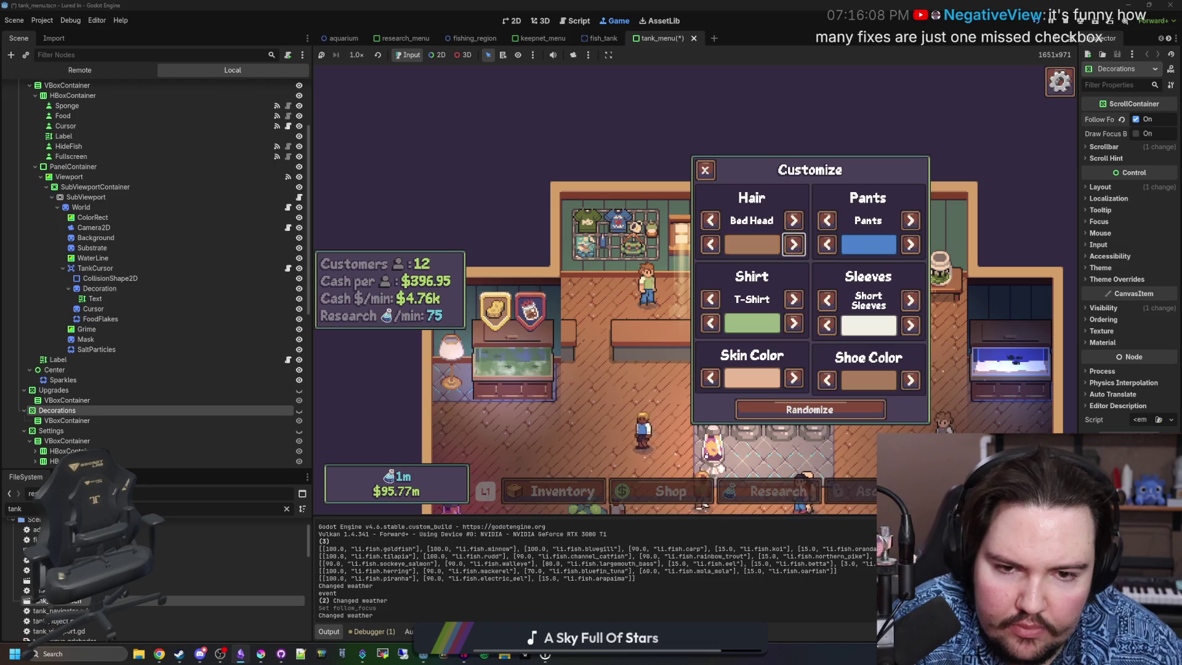
key(Escape)
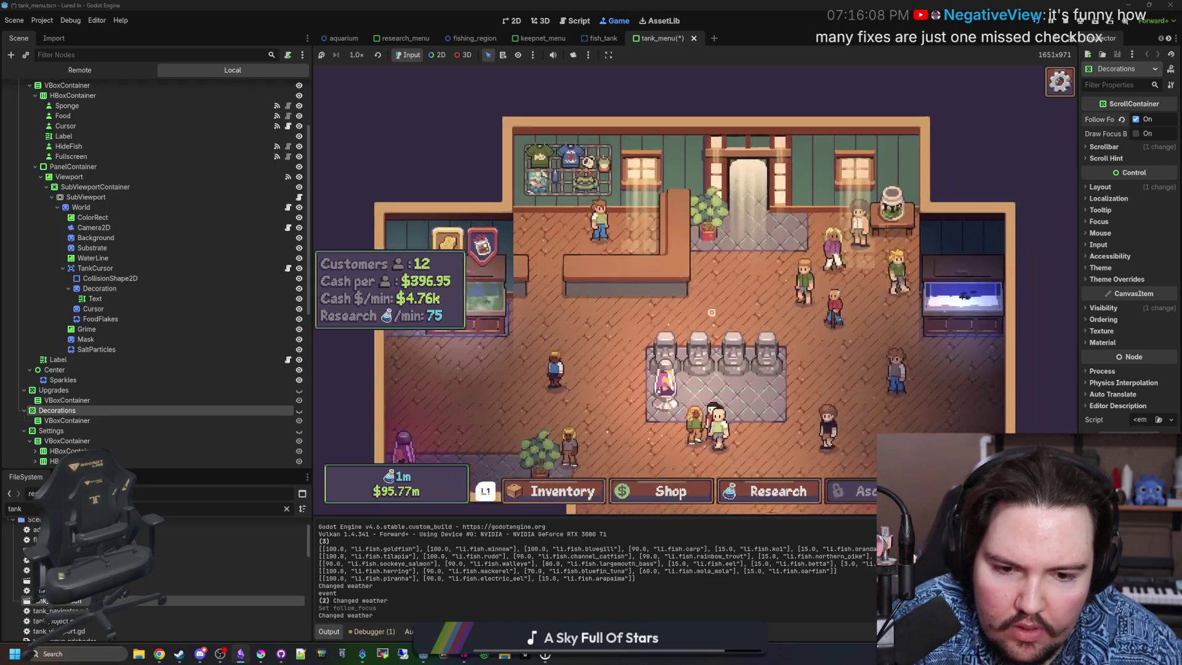
- Take the free trip to the Pond from the Travel destinations
key(Return)
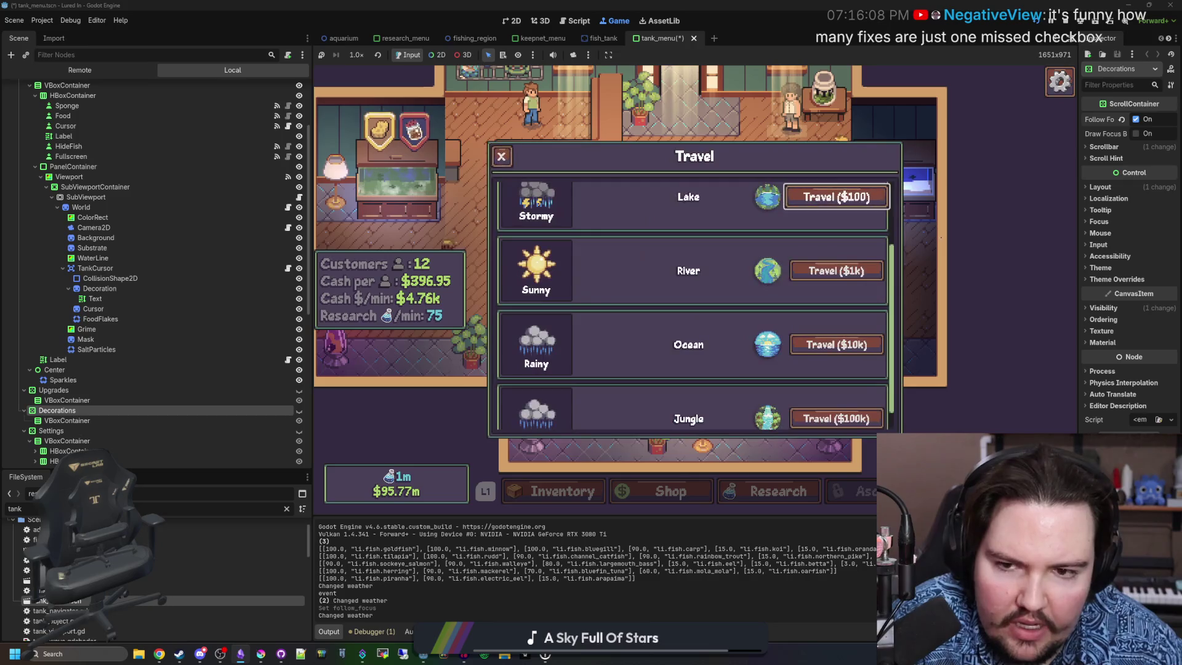
key(Up)
key(Return)
key(Return)
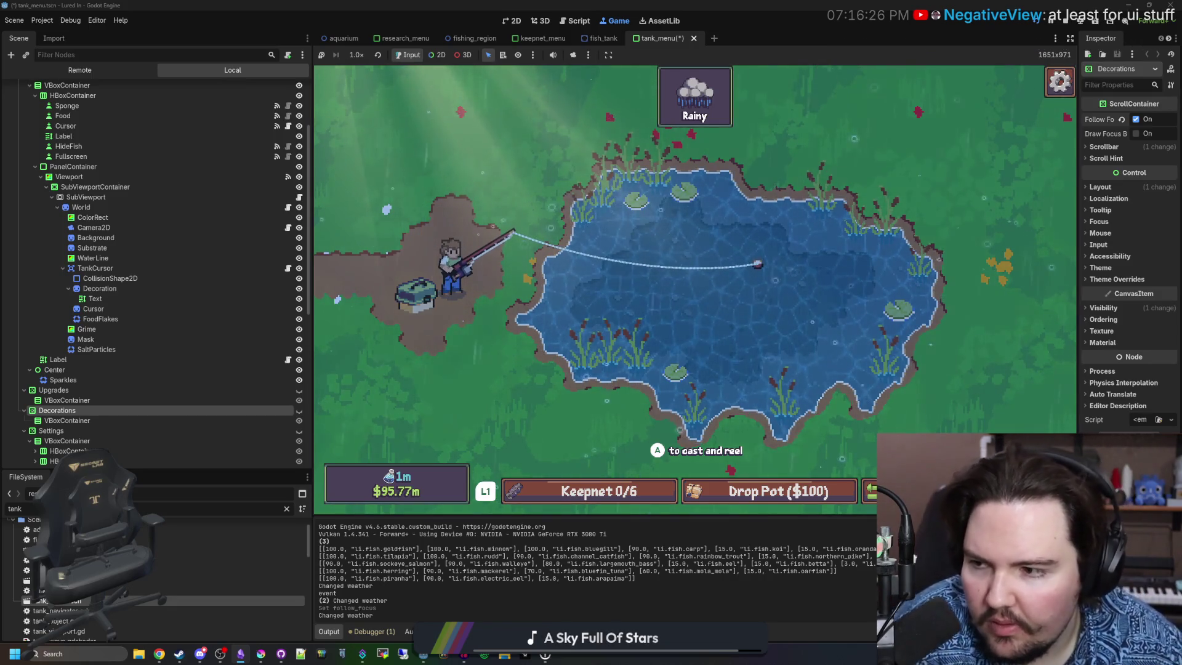
- Check the empty Keepnet (0/6), then charge and cast a line into the pond
key(Down)
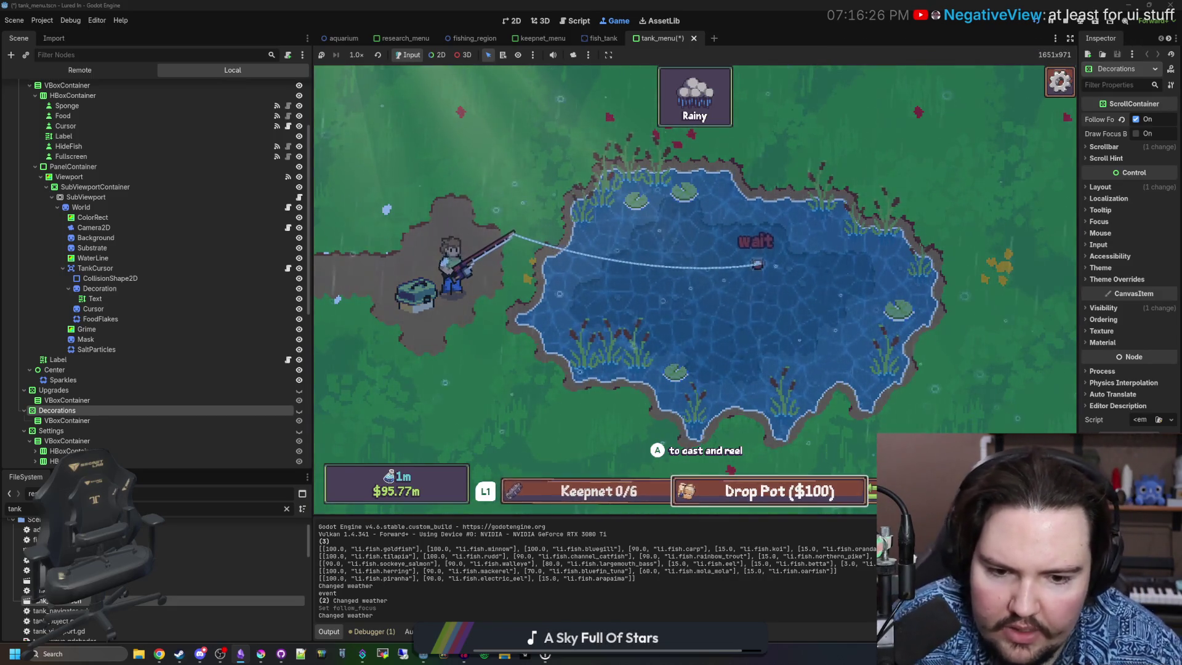
key(Return)
key(Escape)
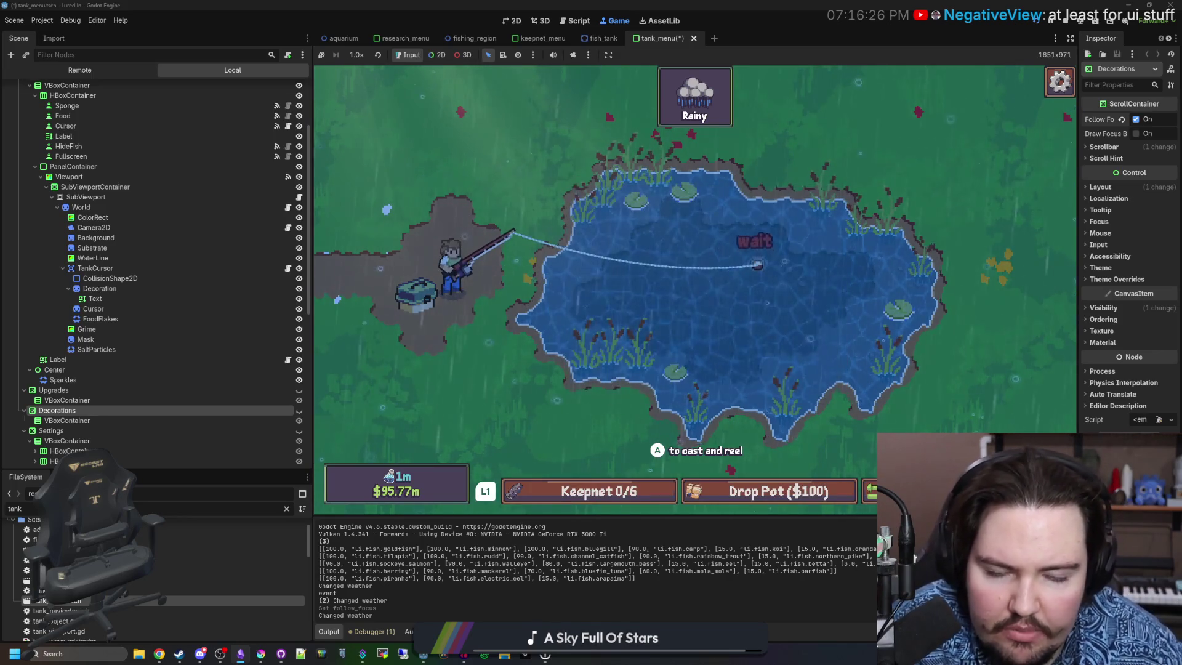
key(space)
key(Down)
- Reopen the Keepnet to confirm it still holds 0/6 fish, then return to fishing
key(Return)
key(Escape)
key(Return)
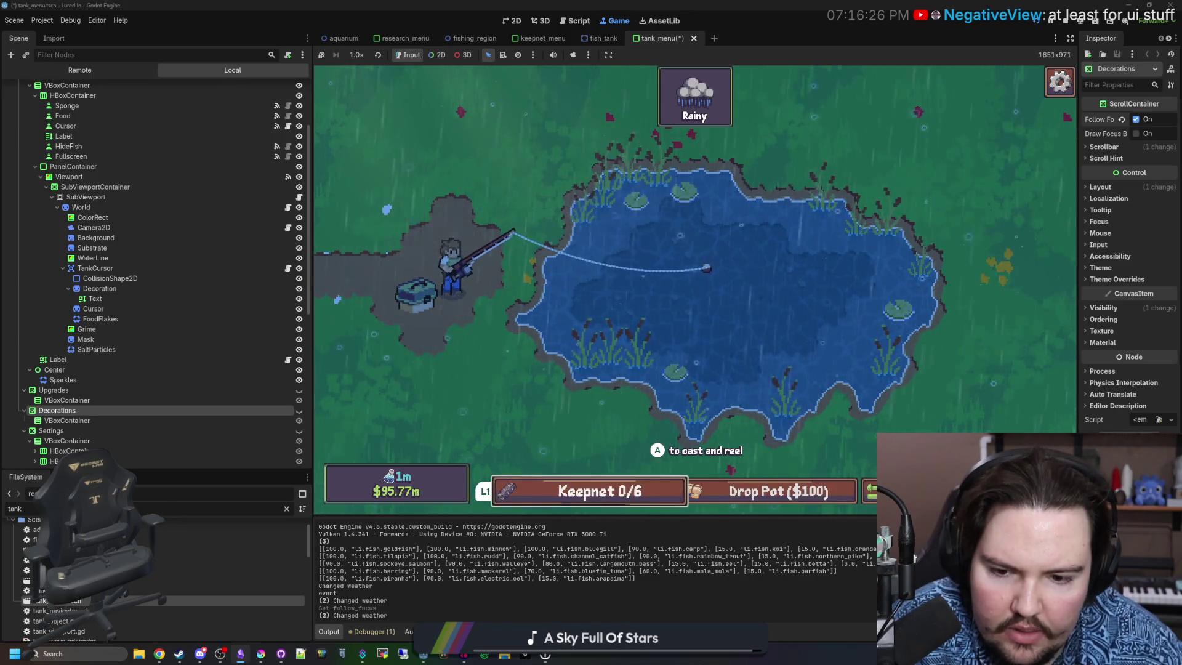
key(Escape)
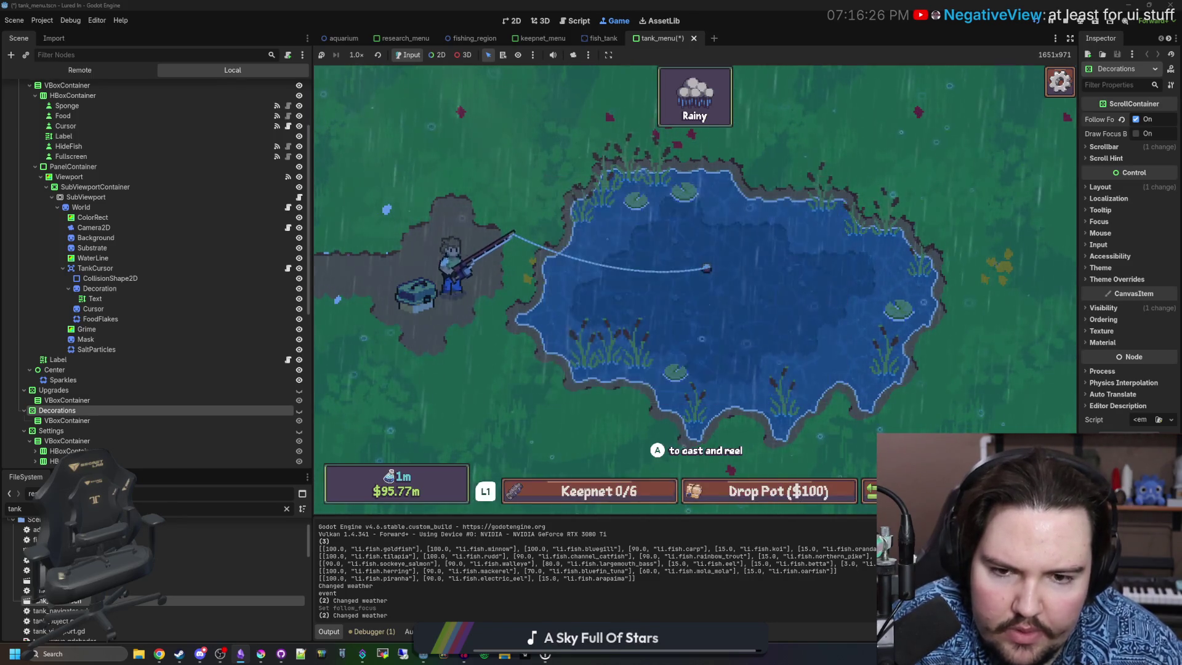
key(Return)
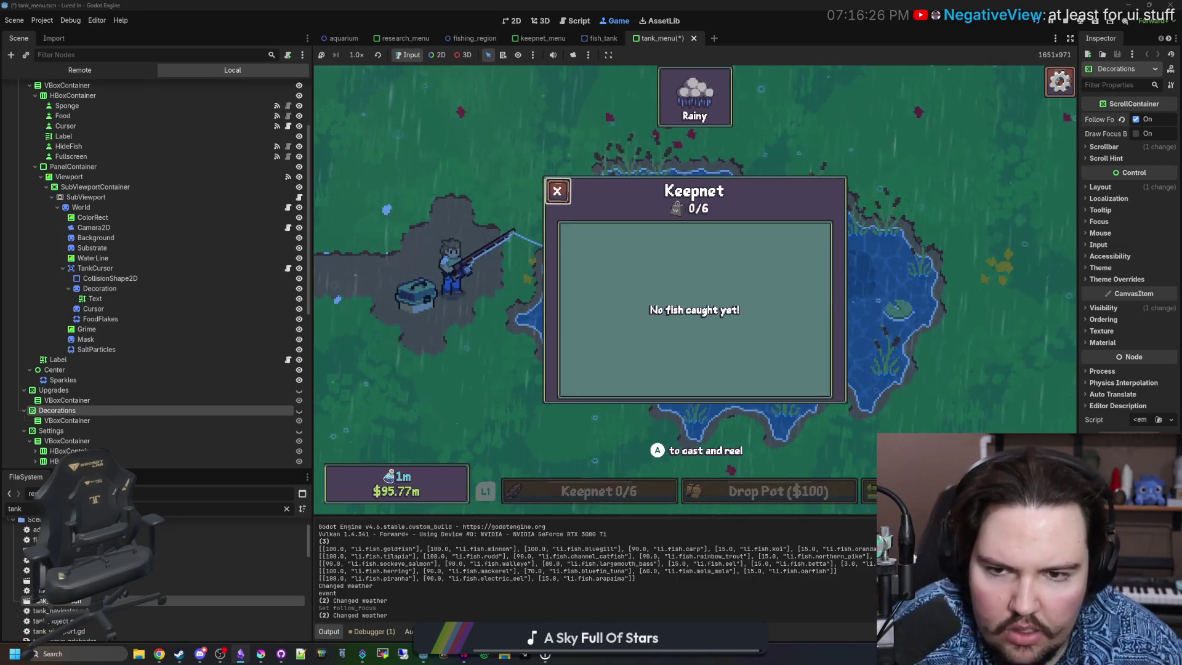
key(Escape)
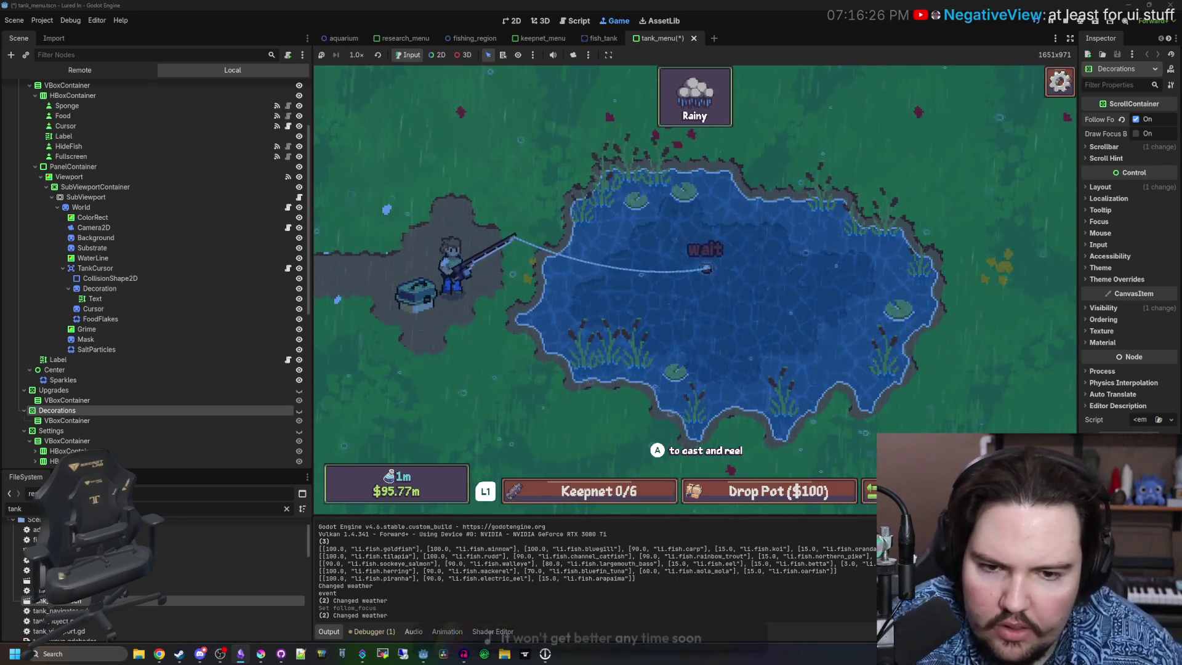
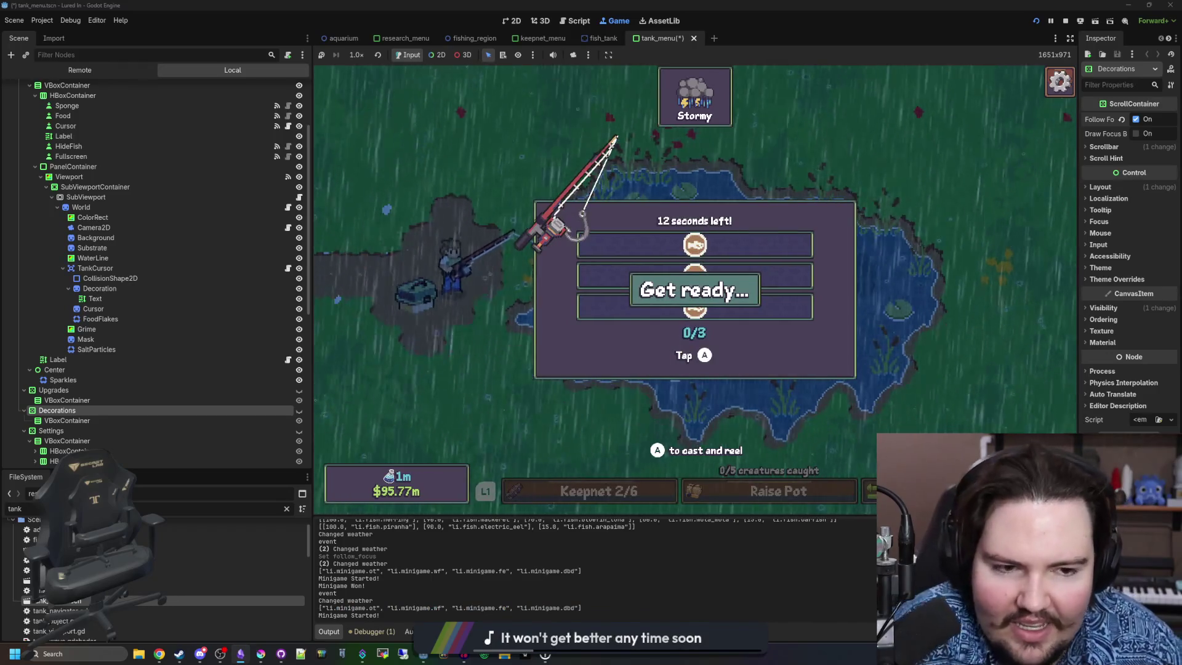
- Win the fishing minigame by reeling in the fish, then dismiss the Offline Income popup
key(space)
key(space)
key(space)
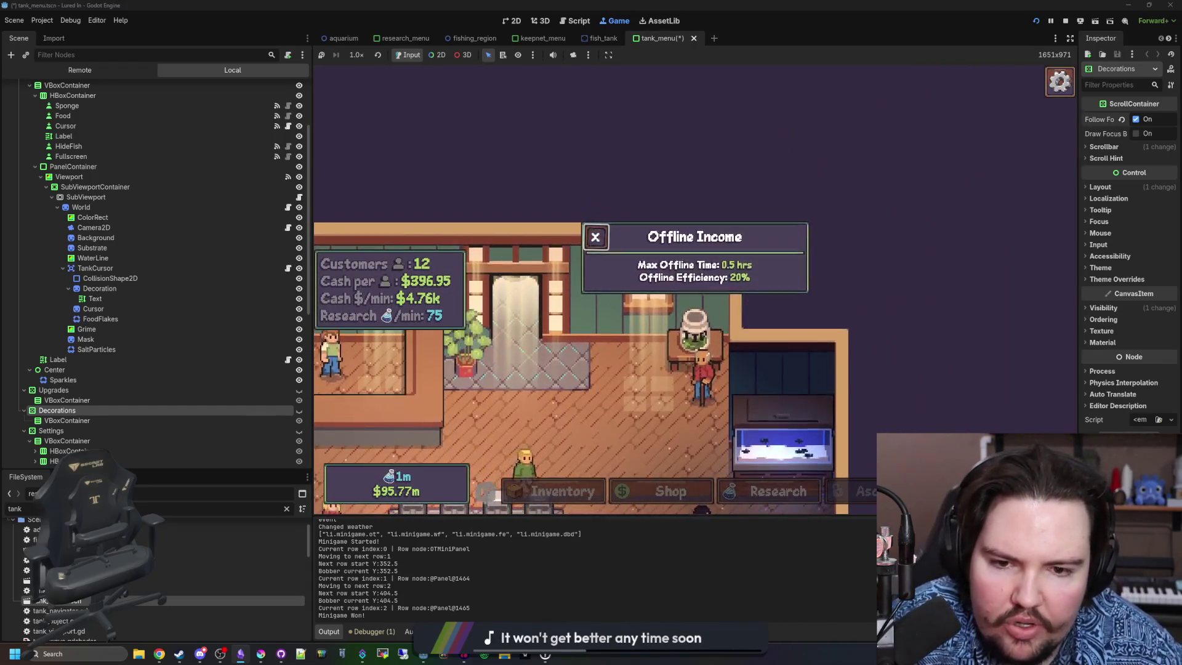
key(Escape)
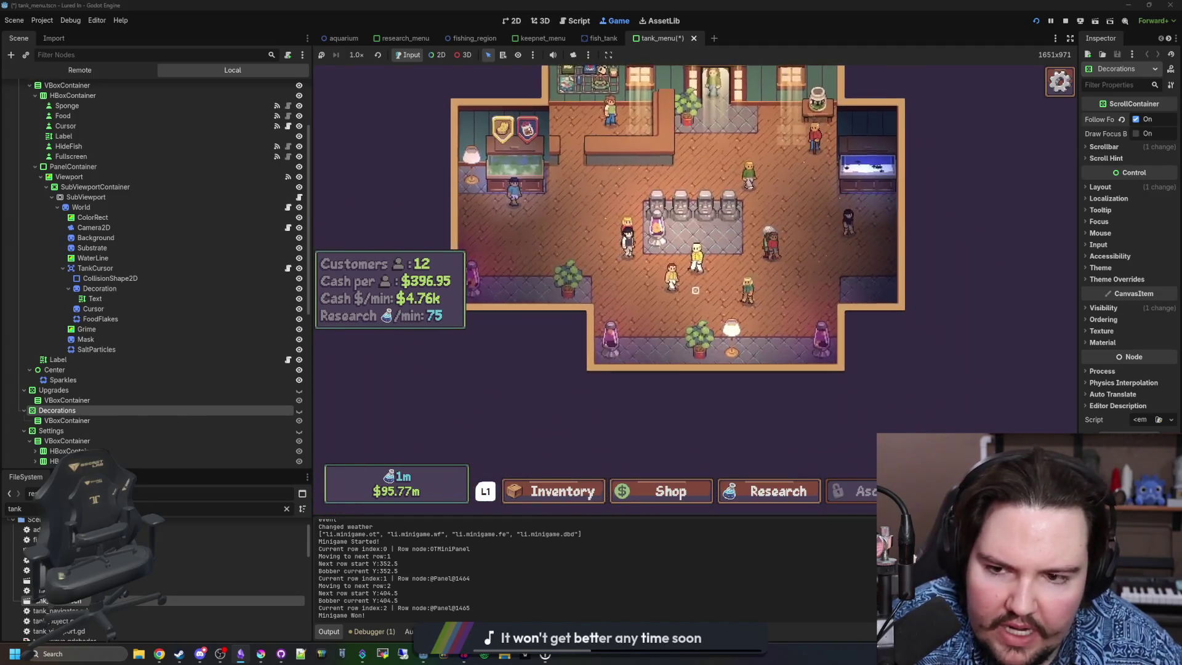
- Check the escape menu's Options, then close every menu to return to the shop floor
key(Escape)
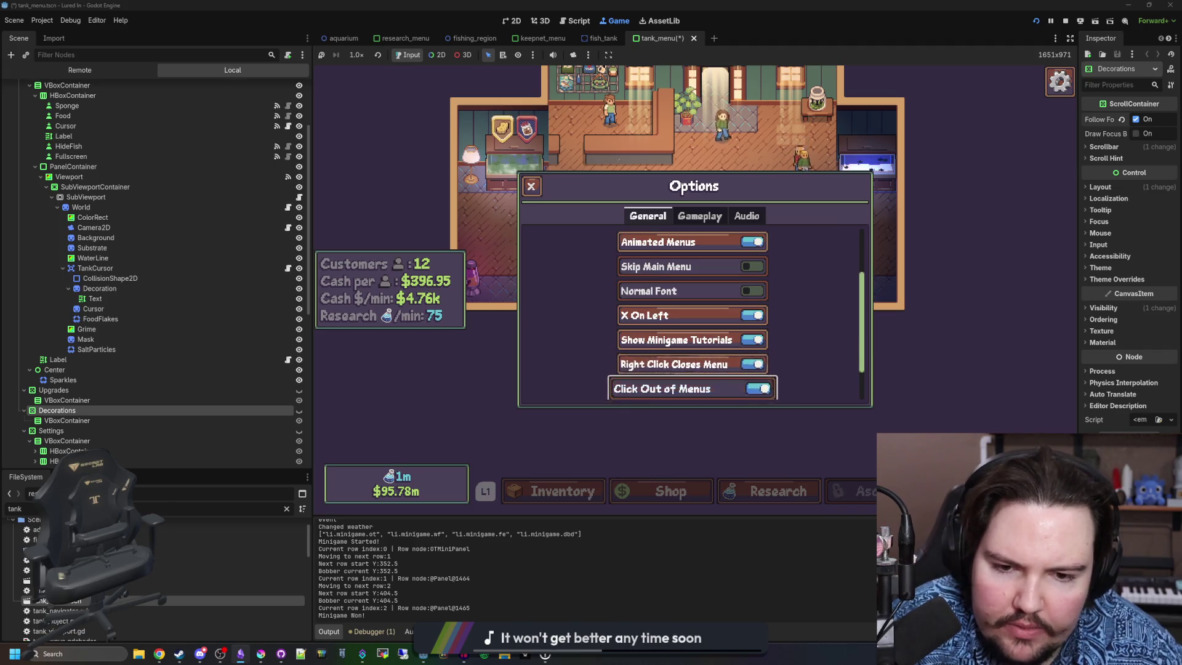
key(Escape)
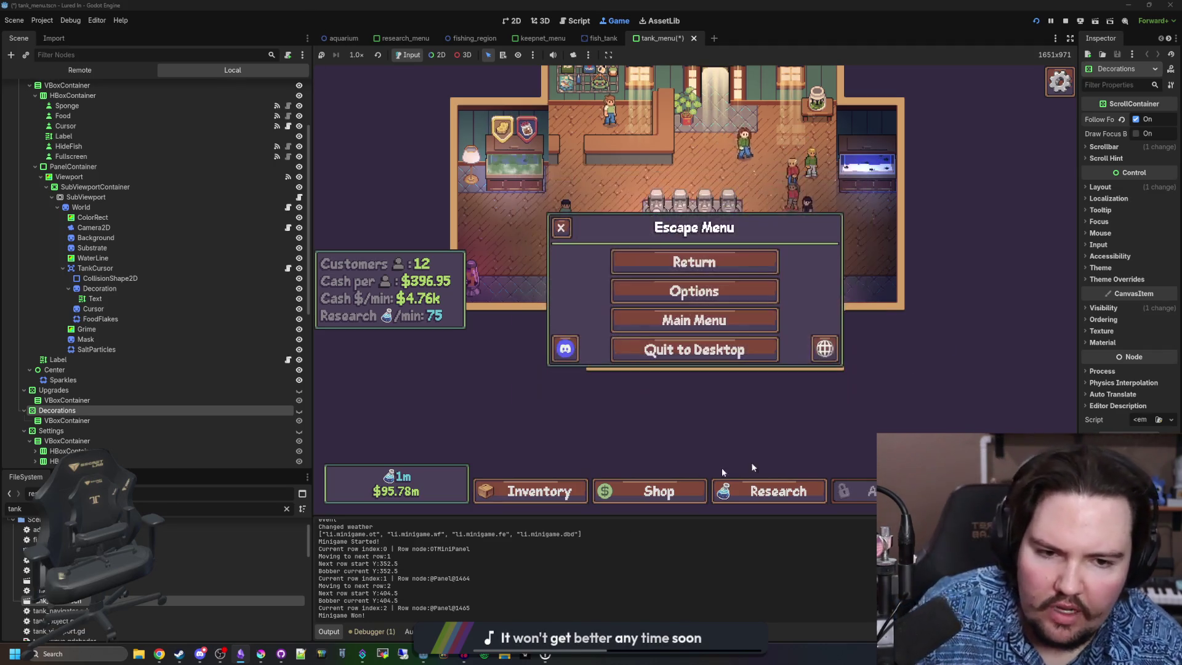
click(694, 290)
scroll(707, 385, down, 3)
key(Escape)
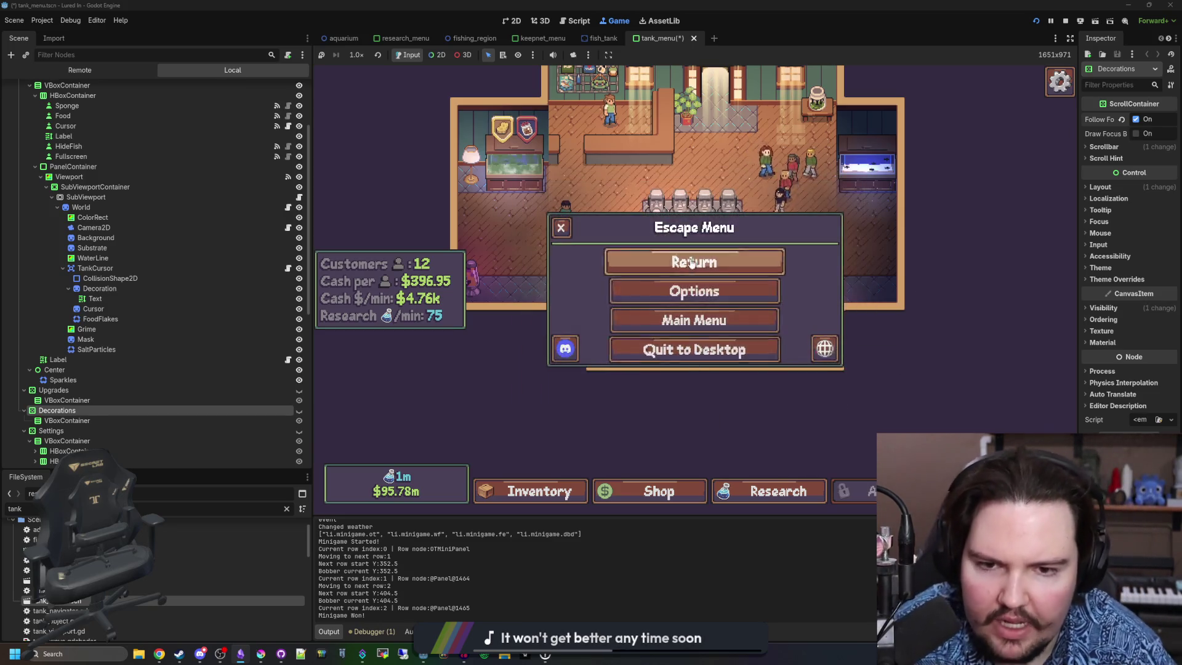
key(Escape)
- Send two fish from Fish Tank 2 back to the inventory
click(532, 493)
click(832, 315)
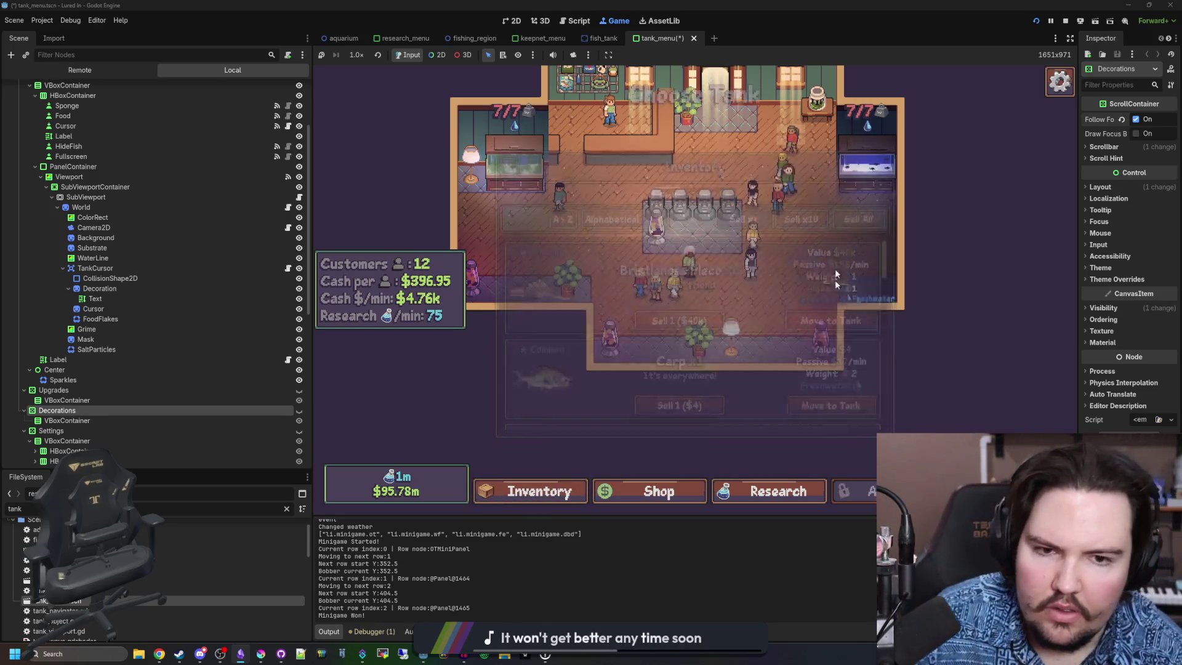
click(867, 165)
click(650, 183)
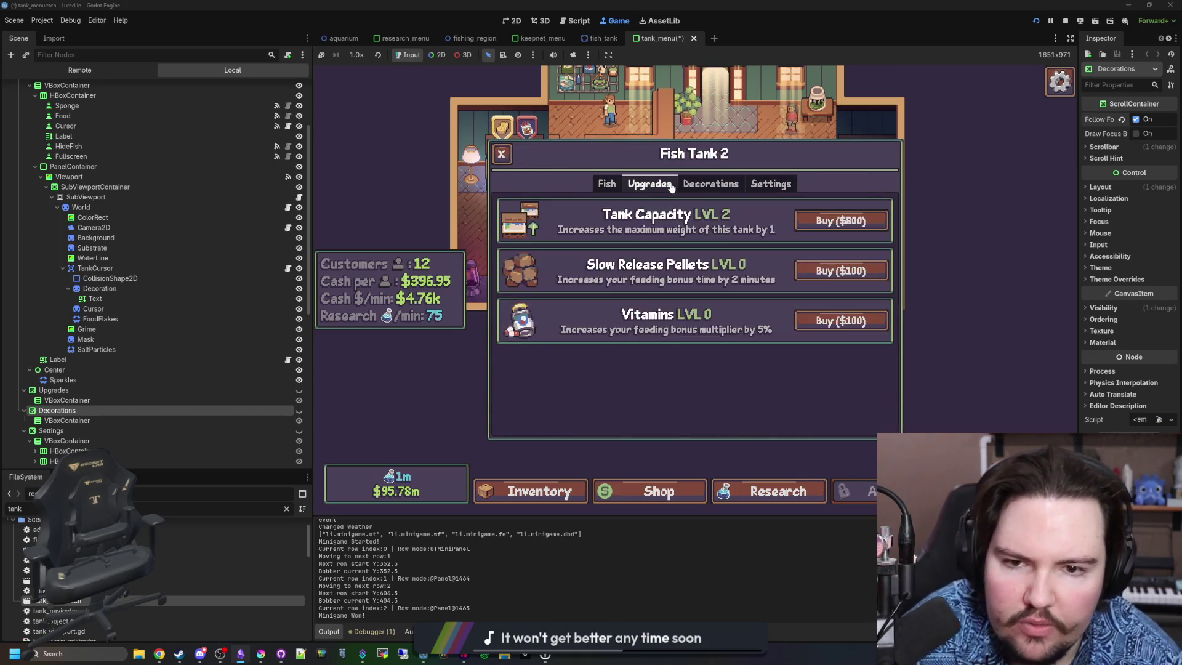
click(607, 183)
click(822, 359)
click(976, 324)
click(794, 351)
click(971, 309)
- Move Bristlenose Plecos from the inventory into the tank
click(533, 491)
click(836, 315)
click(865, 163)
click(836, 316)
click(862, 185)
click(836, 316)
click(877, 312)
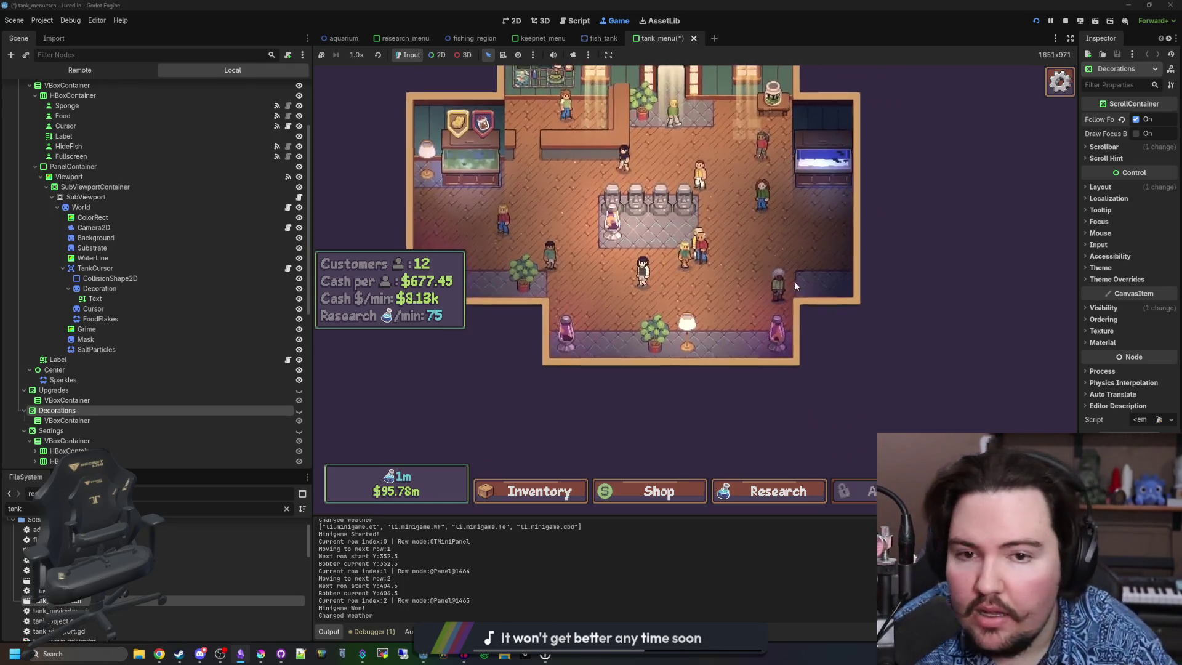
- Review the research tree, shop and inventory, now listing Bristlenose Pleco x4 and Carp x2
click(756, 487)
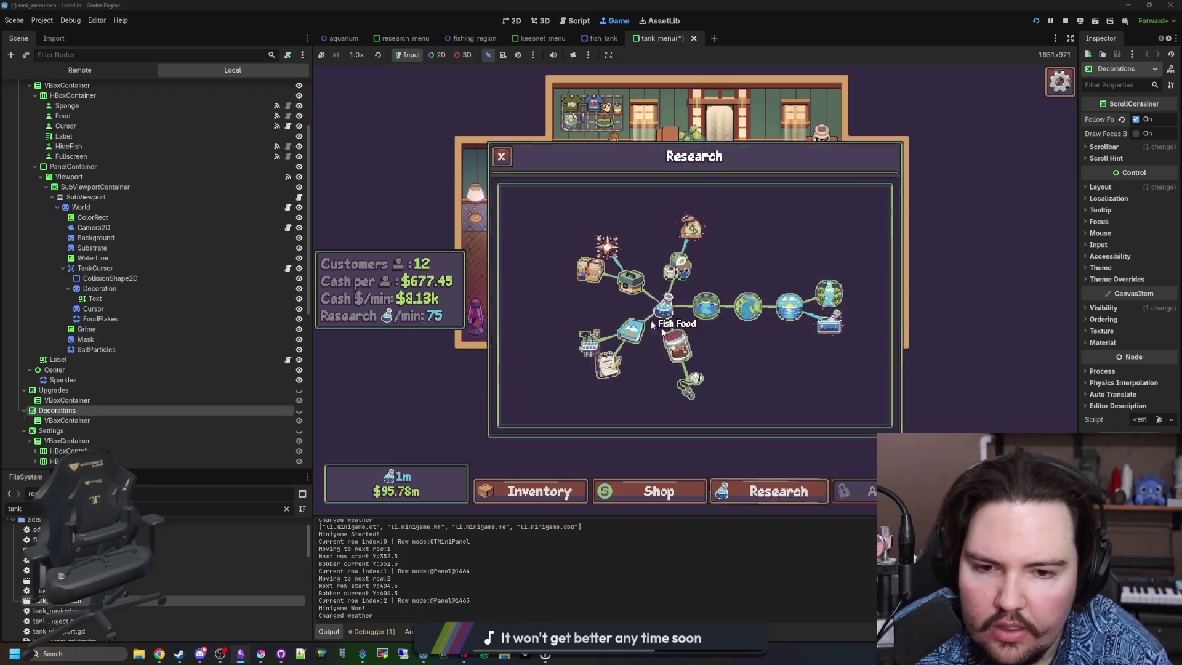
scroll(739, 350, up, 2)
scroll(738, 351, down, 3)
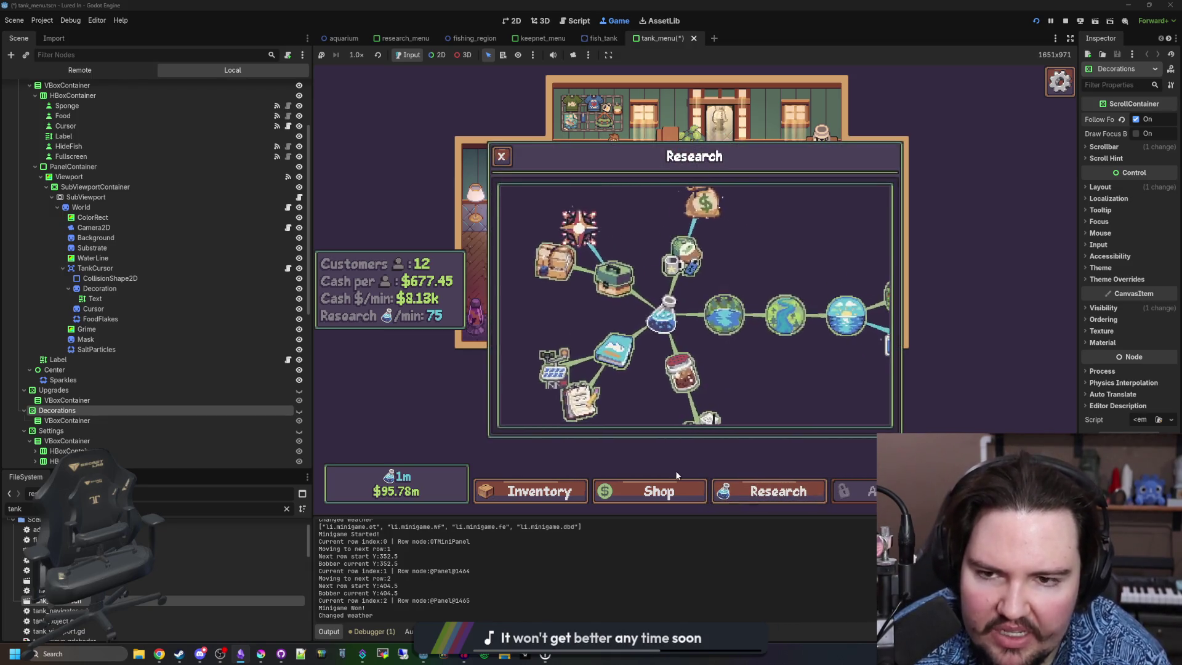
click(671, 491)
click(533, 495)
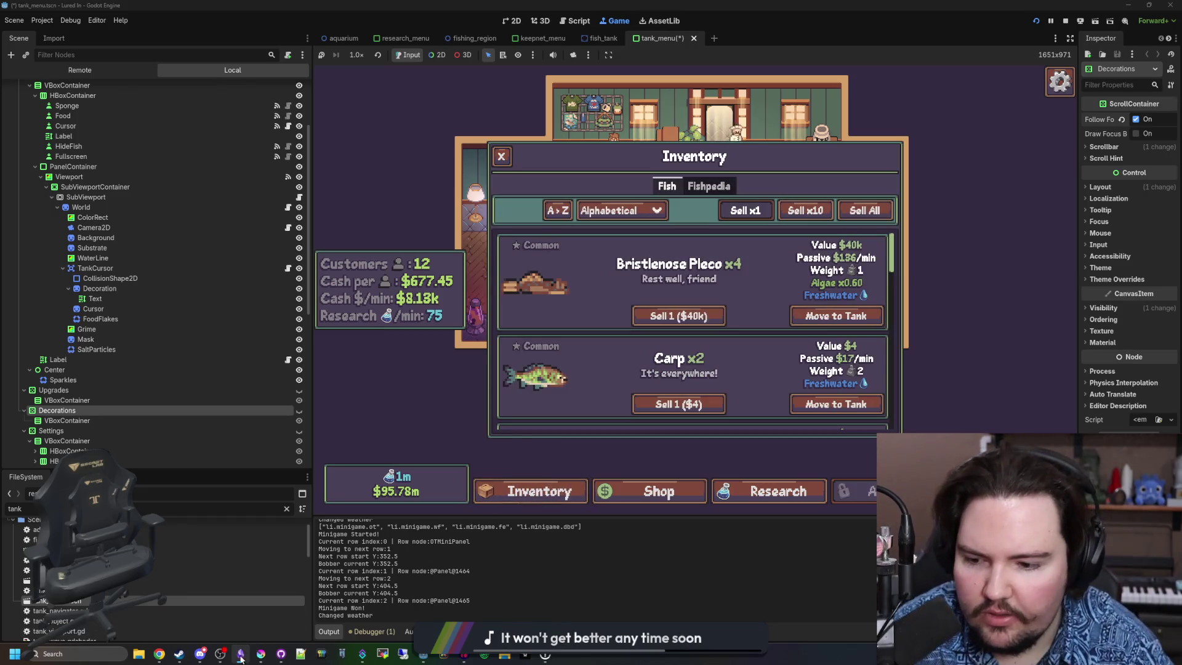
mouse_move(247, 658)
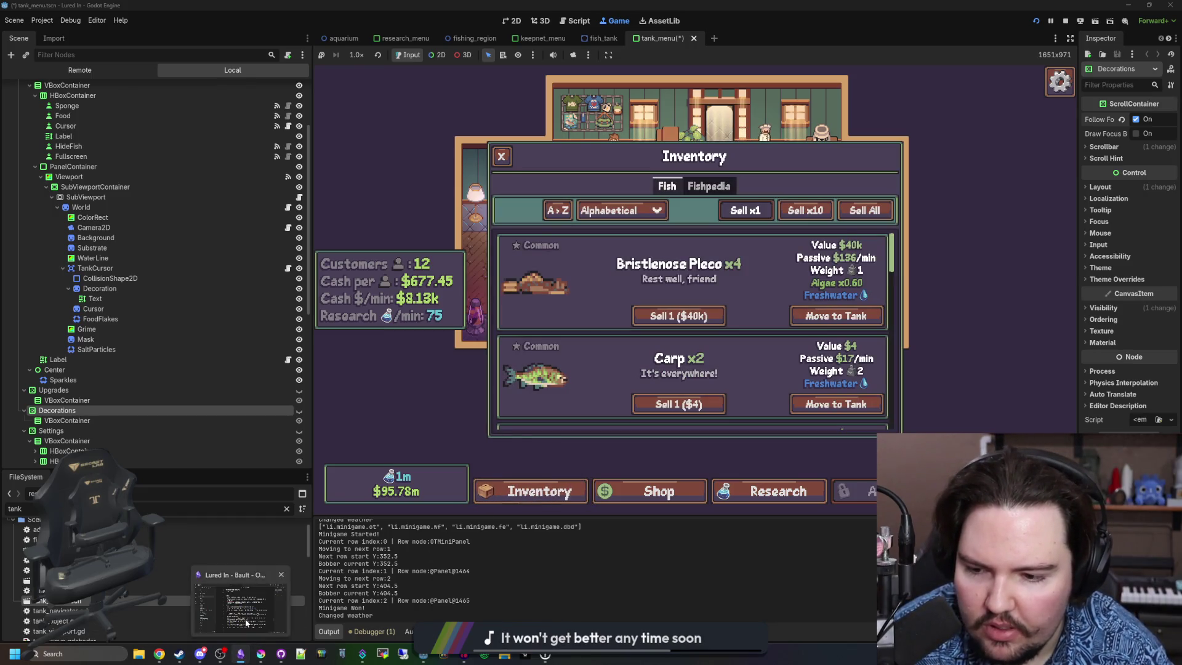
click(245, 619)
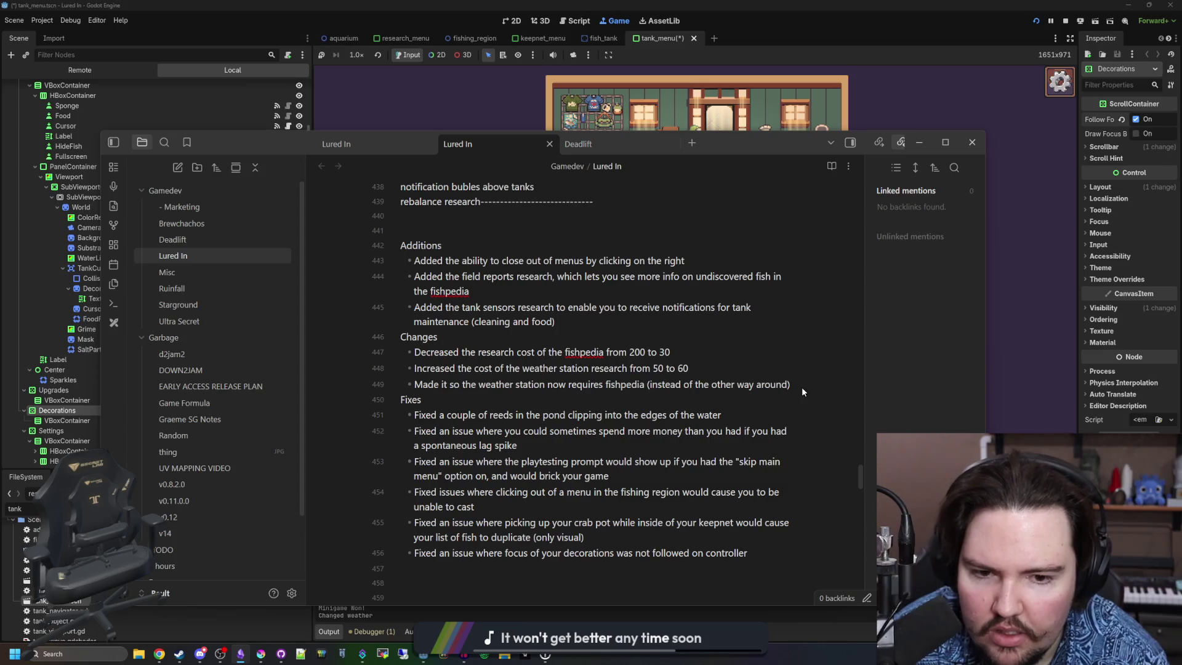
- Add the bullet 'Increased the default zoom level of the research and ascension menus' under Changes
key(Return)
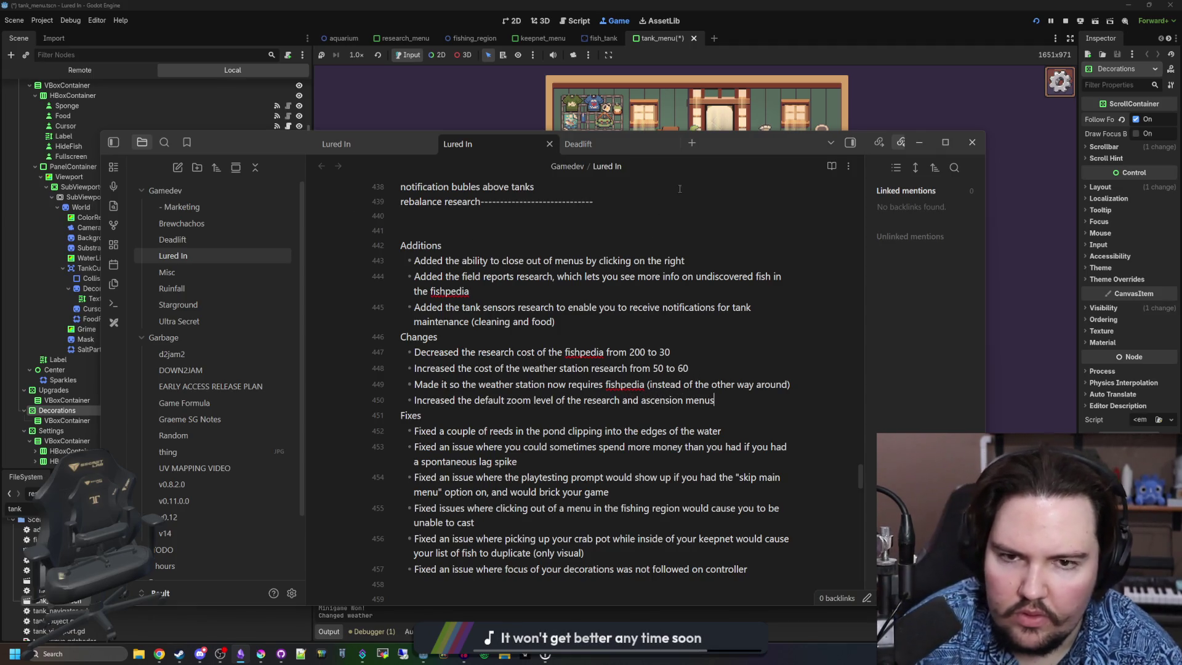
key(alt+Tab)
key(Escape)
key(Escape)
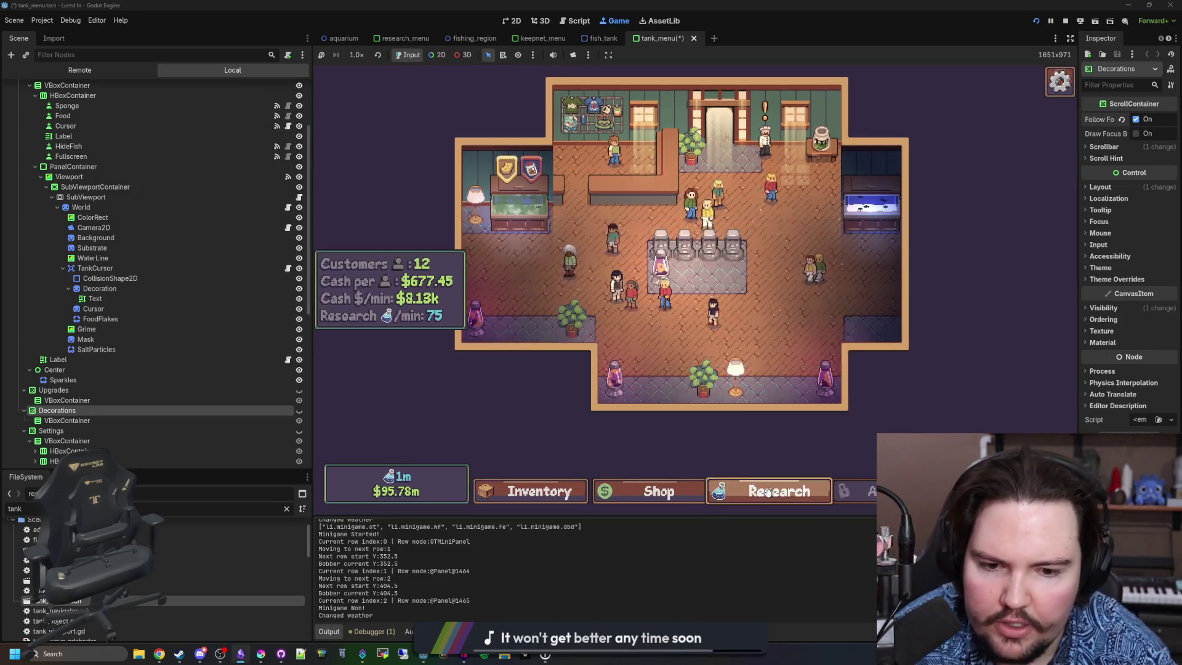
- Unlock the Ascension research in the running game and view the Ascension panel
click(768, 490)
mouse_move(844, 311)
click(973, 341)
click(849, 491)
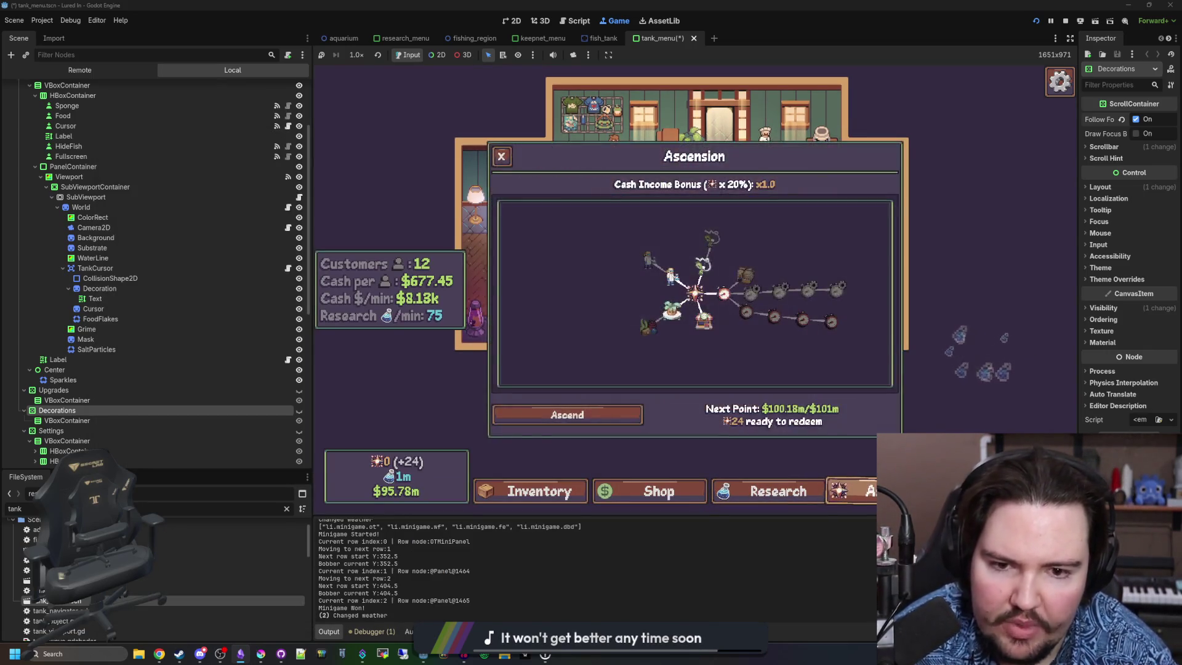
- Open ascension_menu.tscn and set the TreeCamera zoom to 2 on both x and y
double_click(245, 509)
text(asce)
double_click(184, 529)
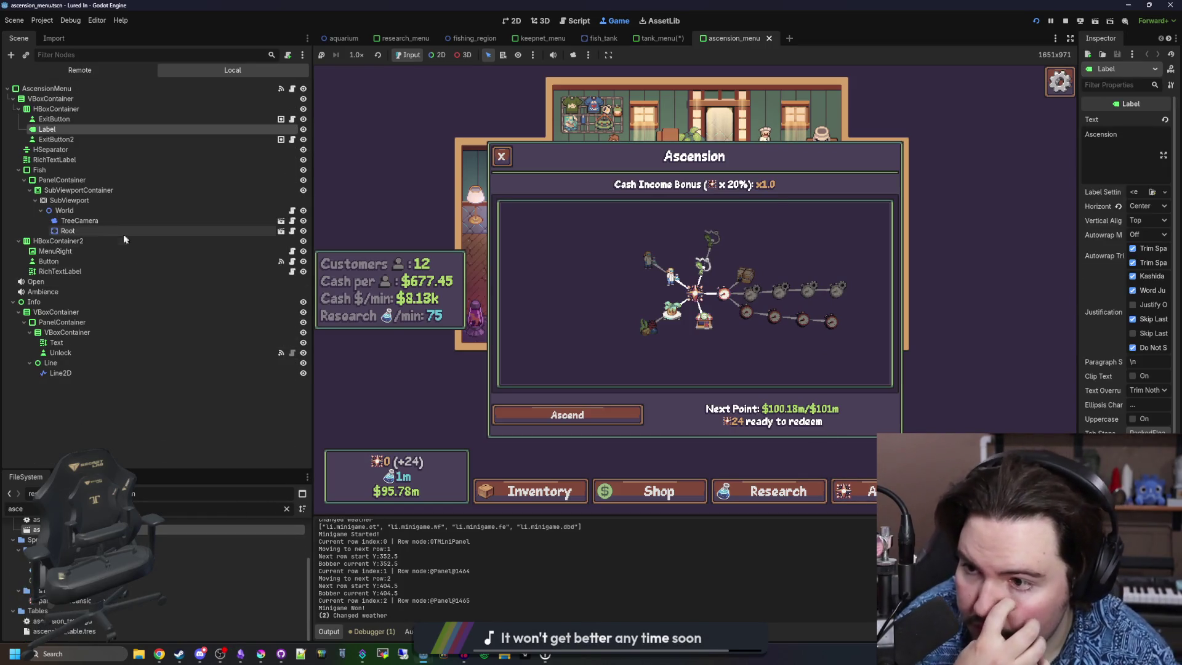
click(112, 219)
double_click(1147, 192)
text(2)
click(1147, 206)
text(2)
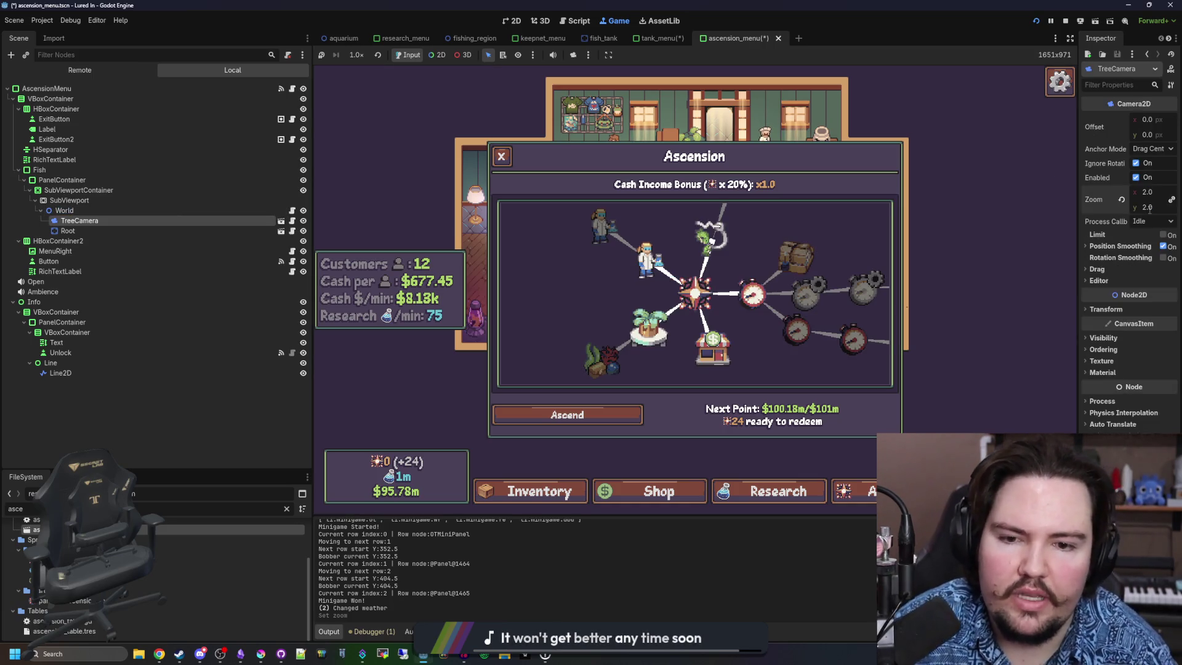
- Stop the running game and save the ascension menu scene
click(1066, 20)
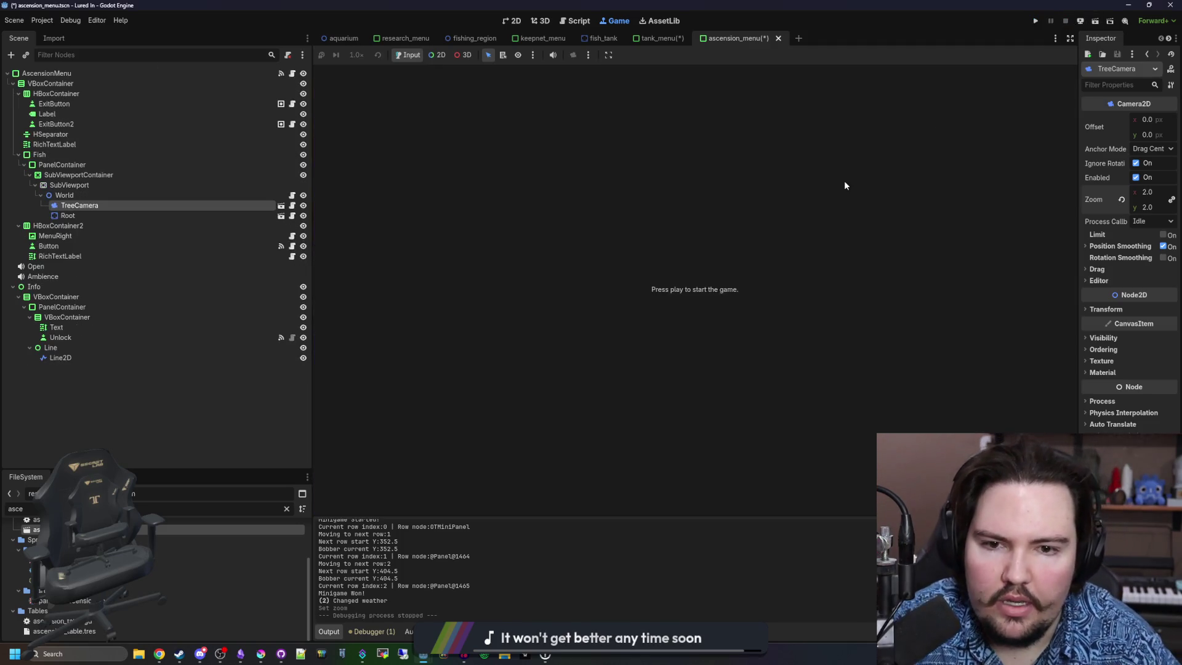
key(ctrl+s)
click(184, 381)
key(ctrl+s)
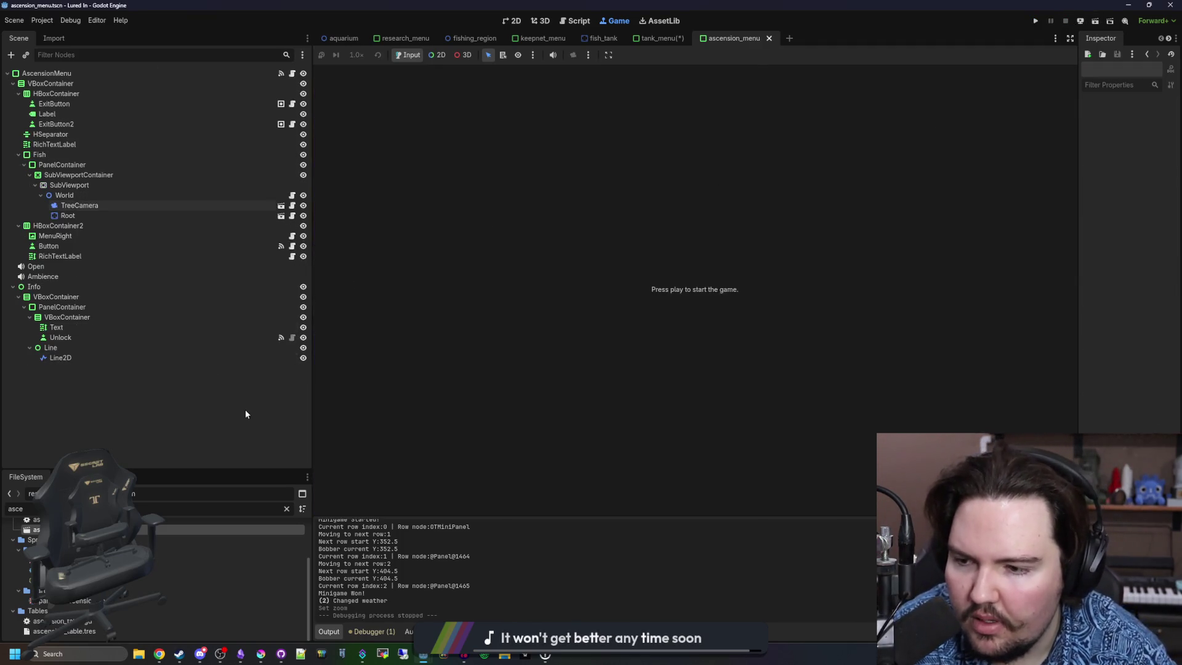
key(ctrl+s)
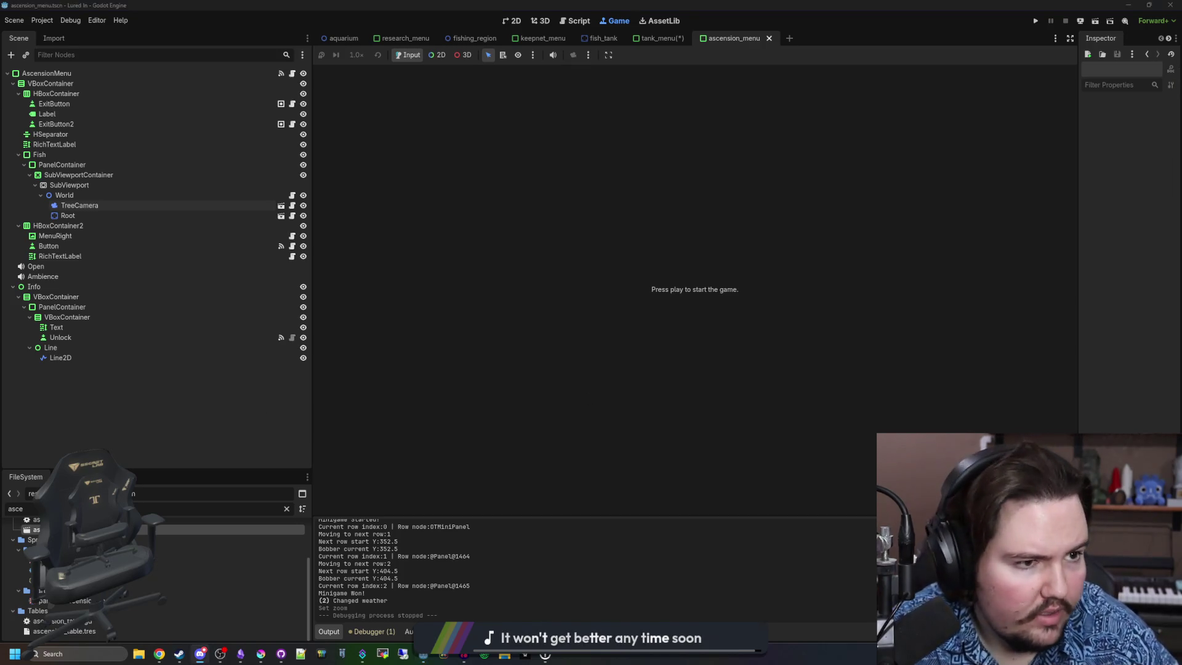
click(160, 653)
- Load the translation site, open the Lured In project and sort languages by translated percentage
text(translation.luredin.net)
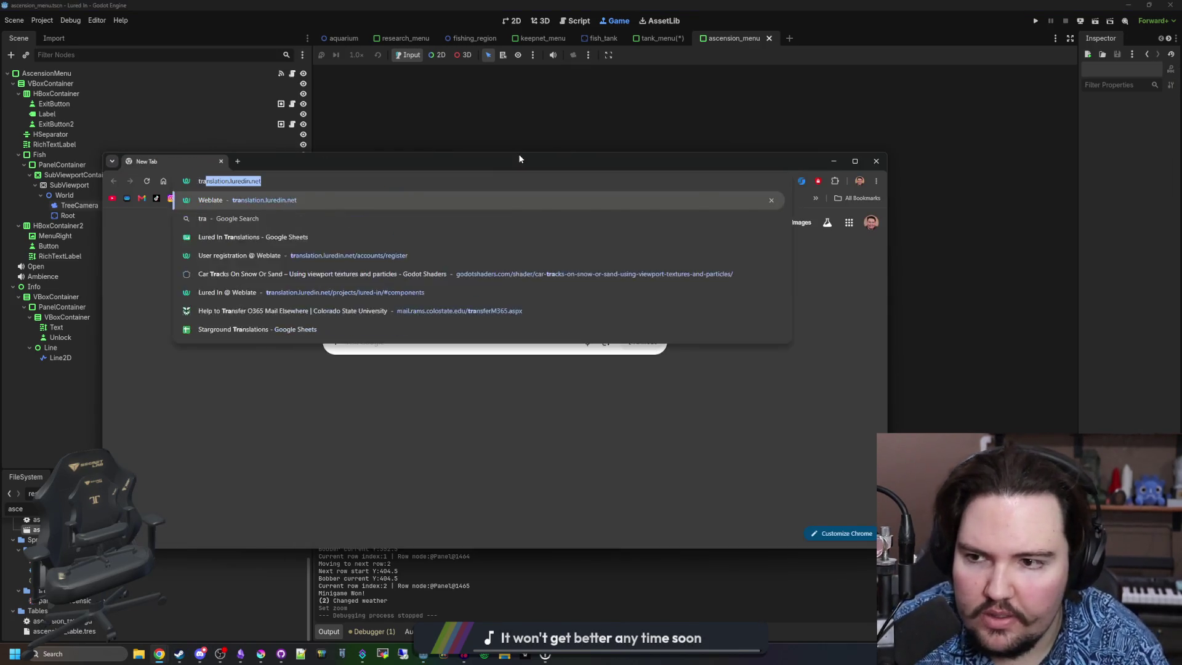
key(Return)
drag(519, 159, 562, 129)
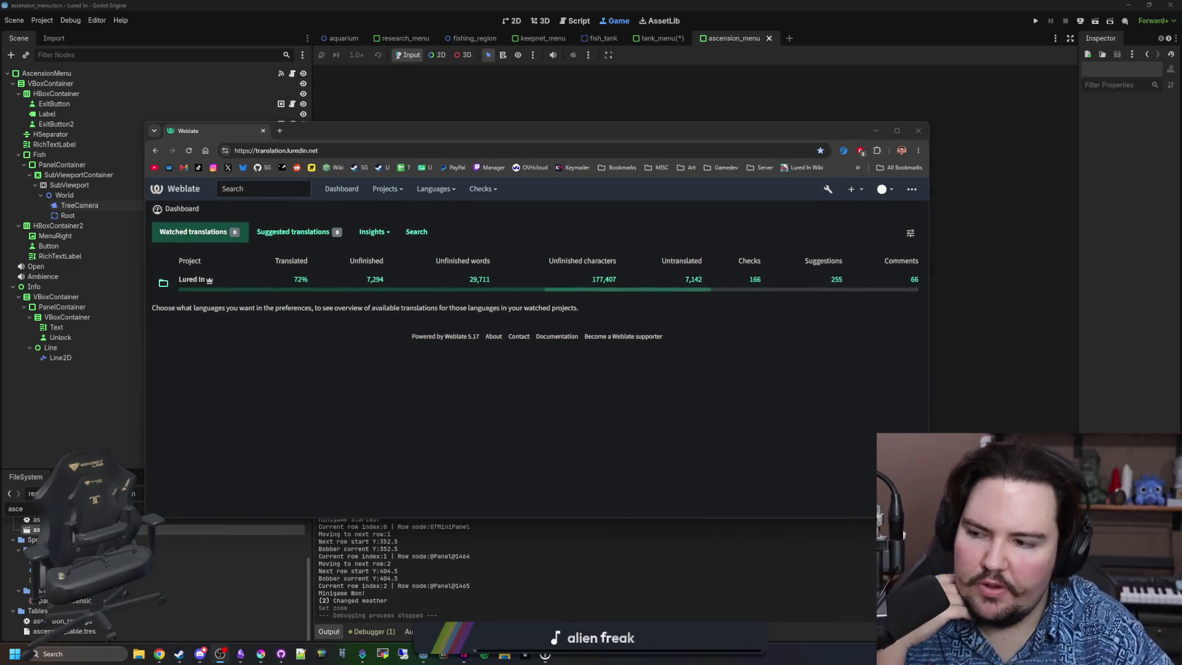
click(193, 278)
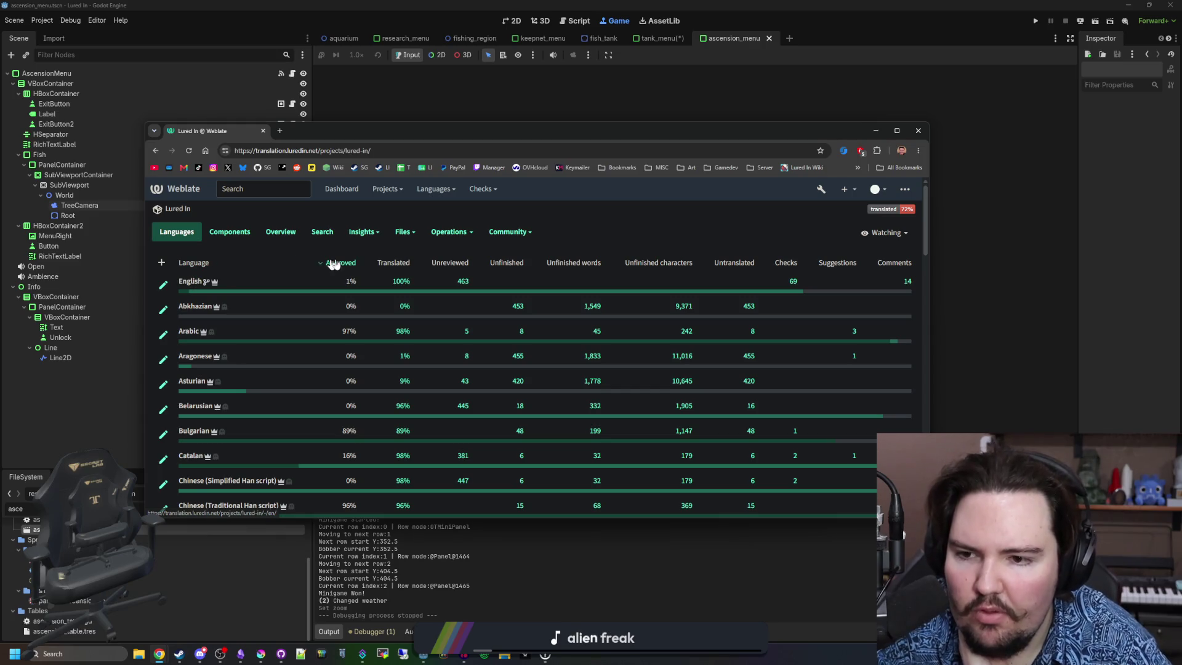
click(386, 263)
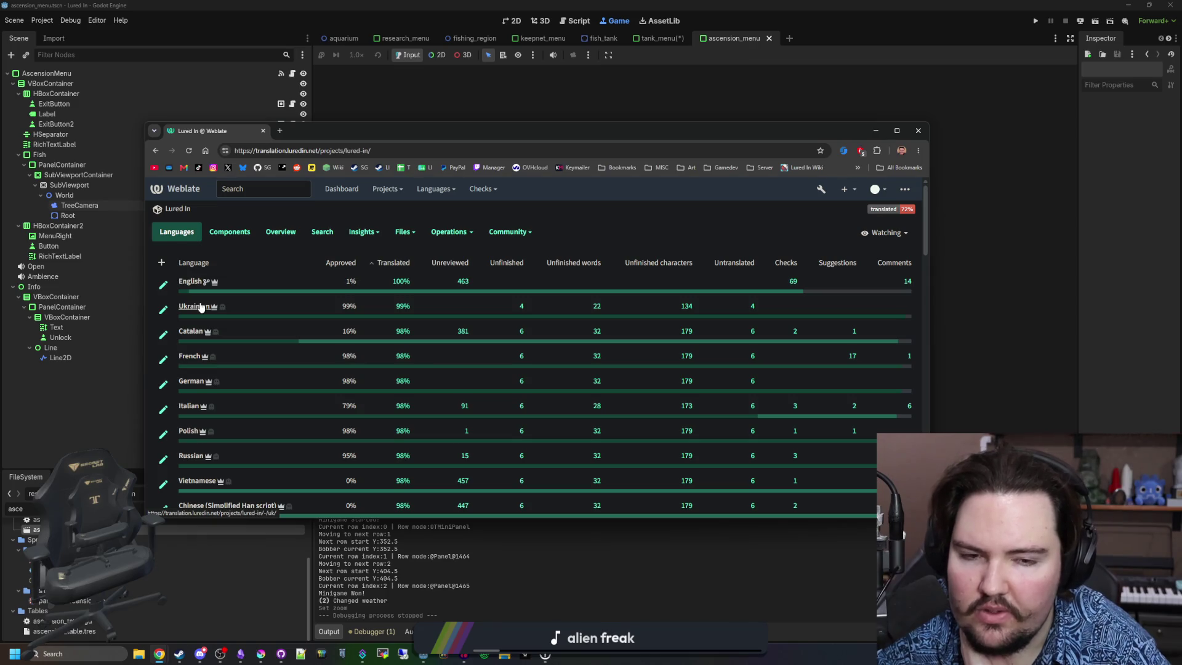
scroll(438, 341, down, 10)
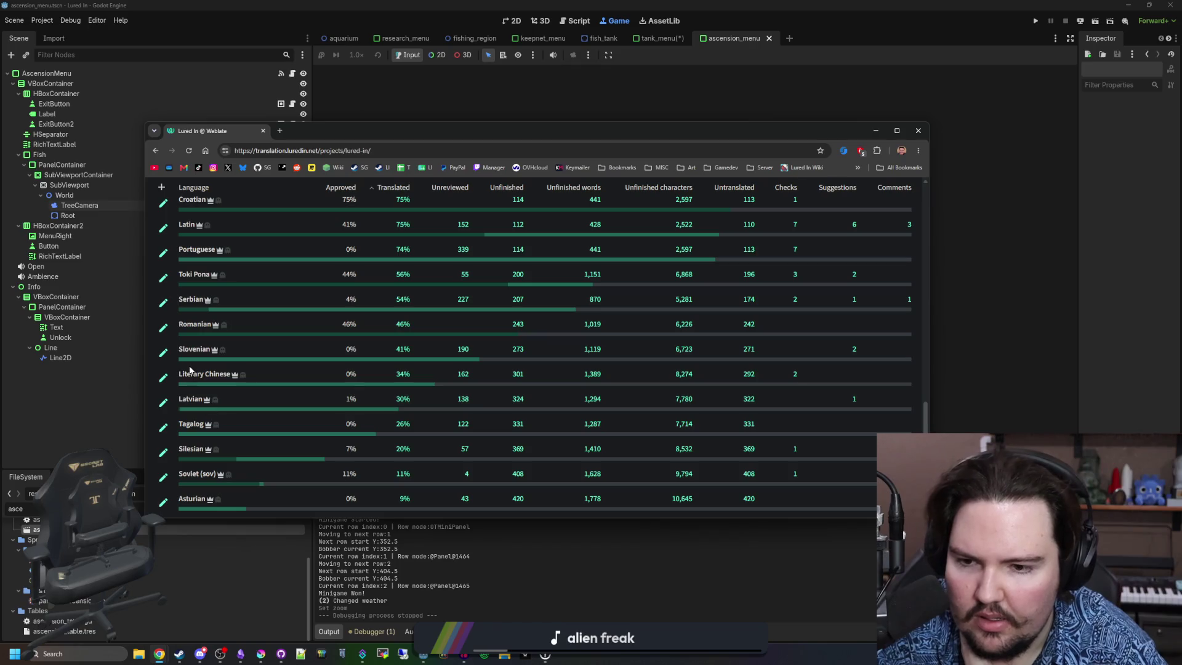
scroll(189, 347, up, 3)
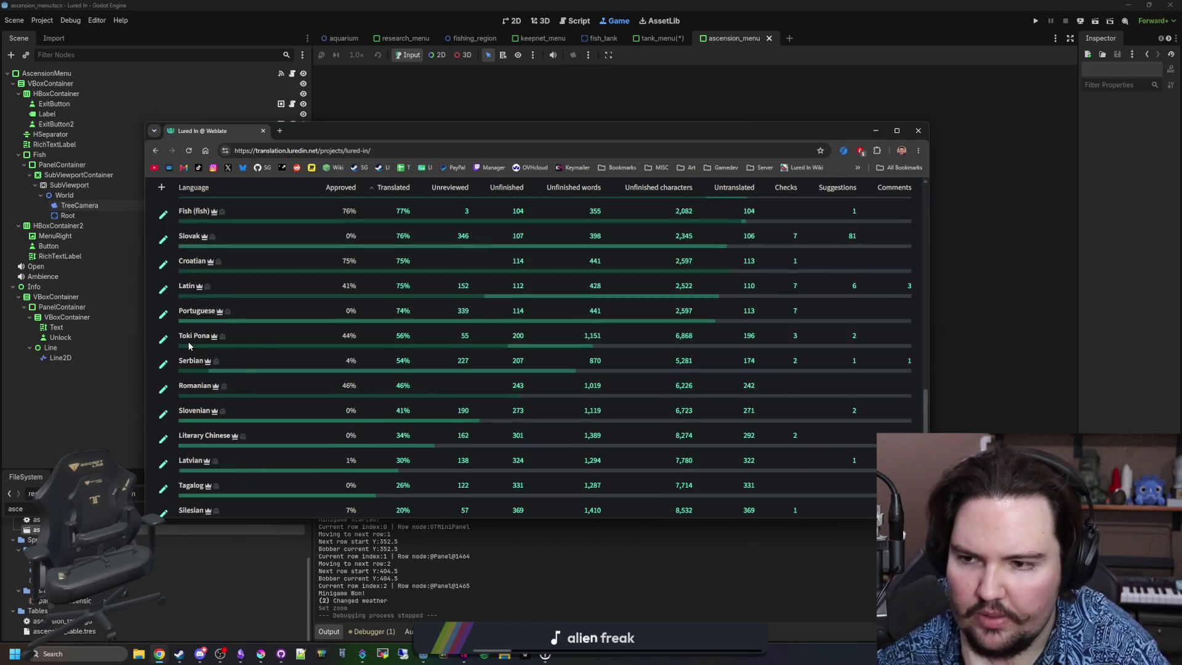
scroll(189, 347, down, 5)
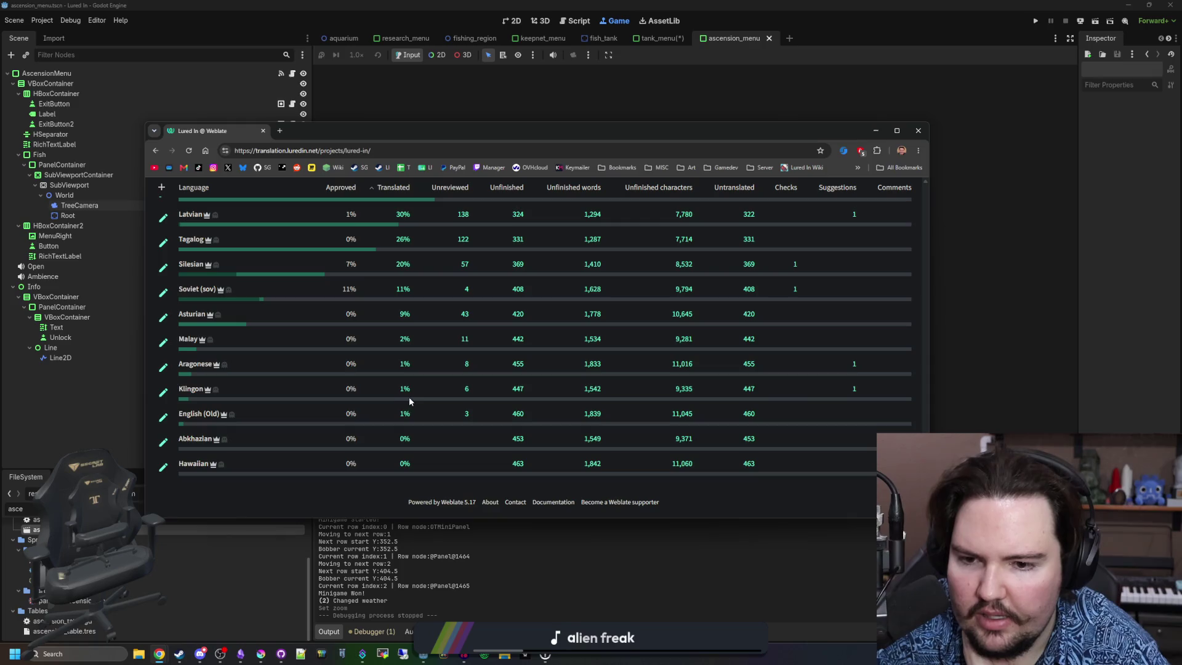
scroll(406, 394, up, 10)
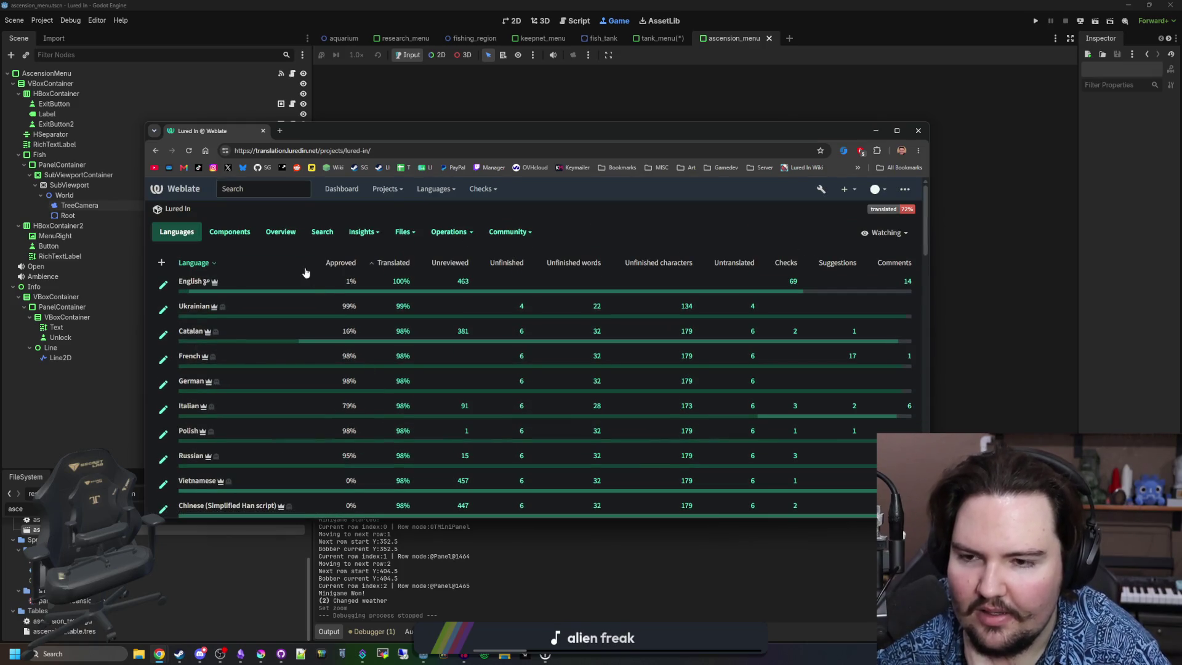
- Download all the project's translation files as a ZIP
click(415, 235)
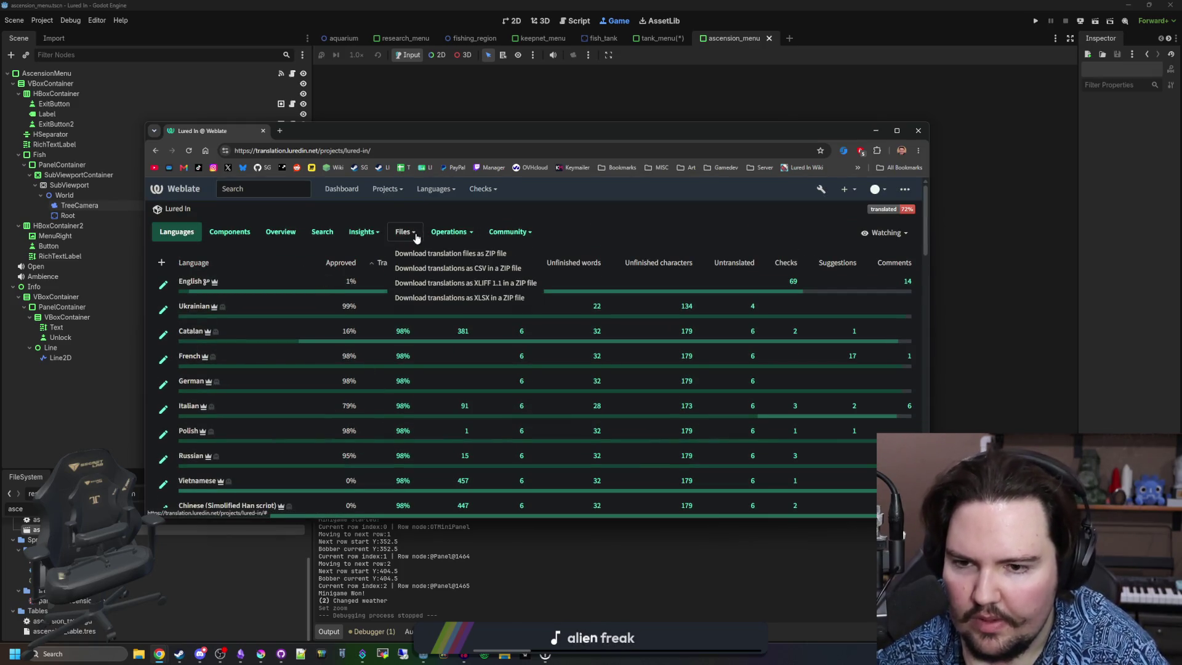
click(460, 253)
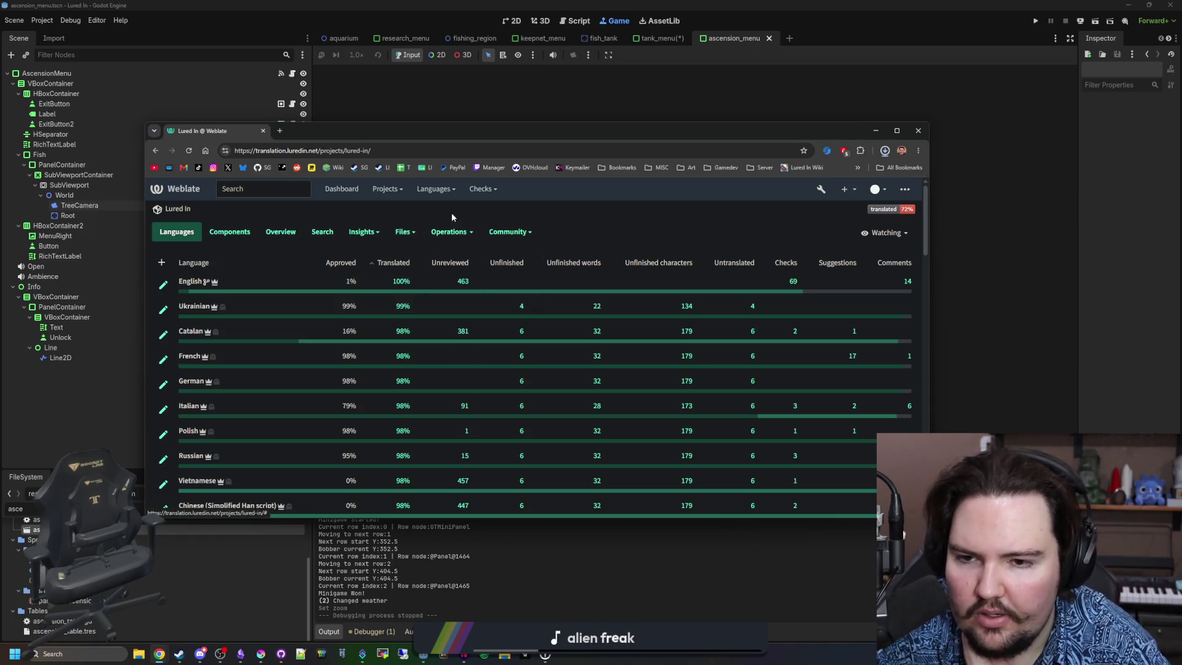
click(514, 232)
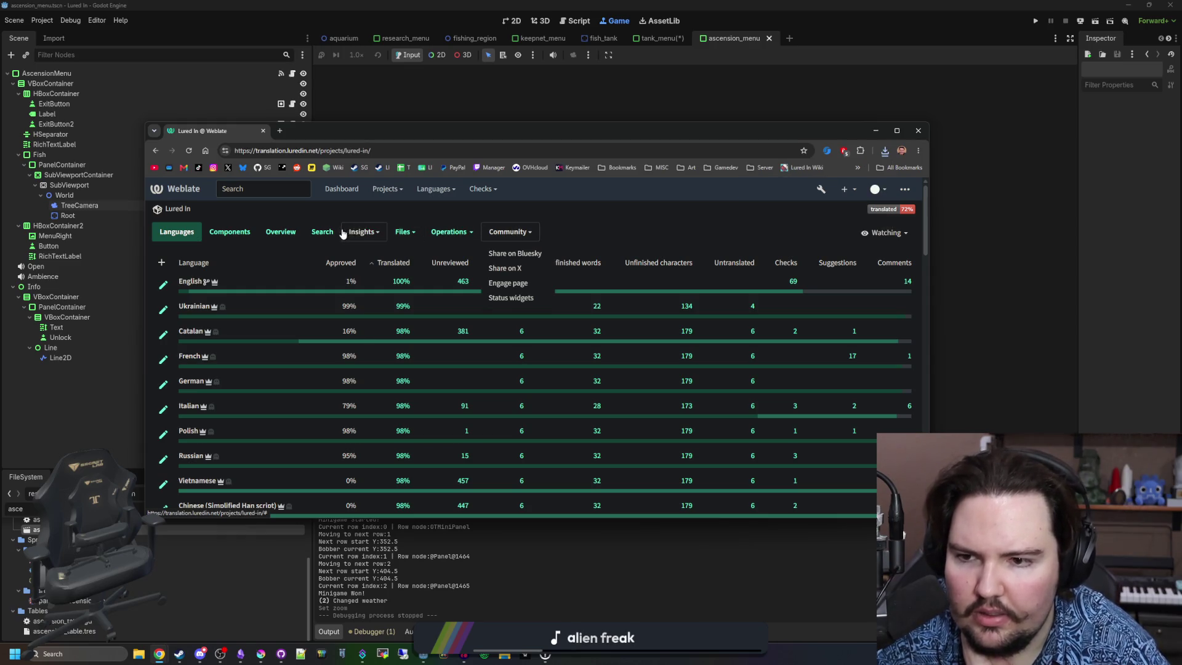
- Generate a JSON translator credits report covering this year from Insights > Translation reports
click(362, 232)
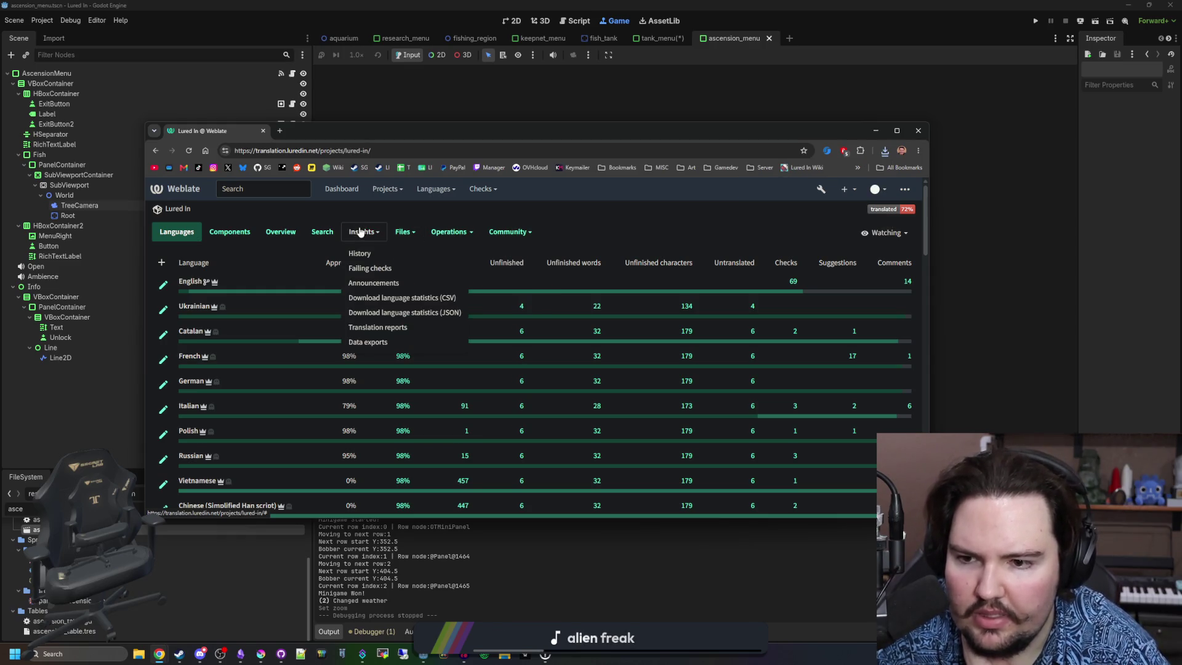
click(378, 327)
click(272, 332)
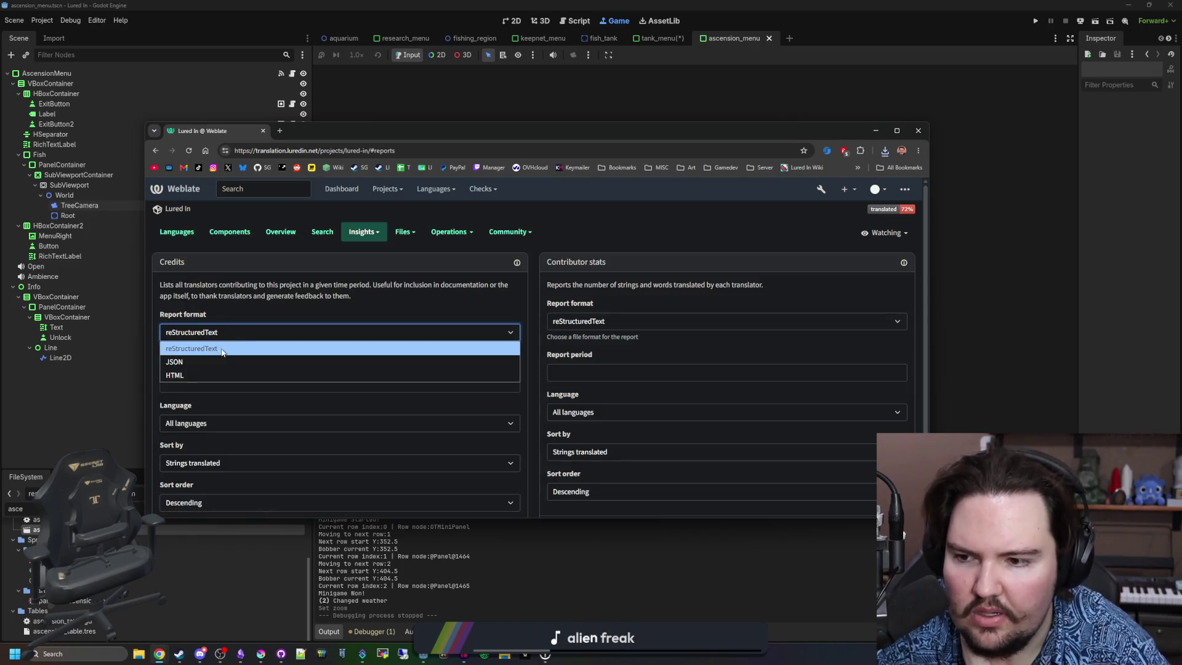
click(186, 370)
scroll(212, 364, down, 1)
click(212, 322)
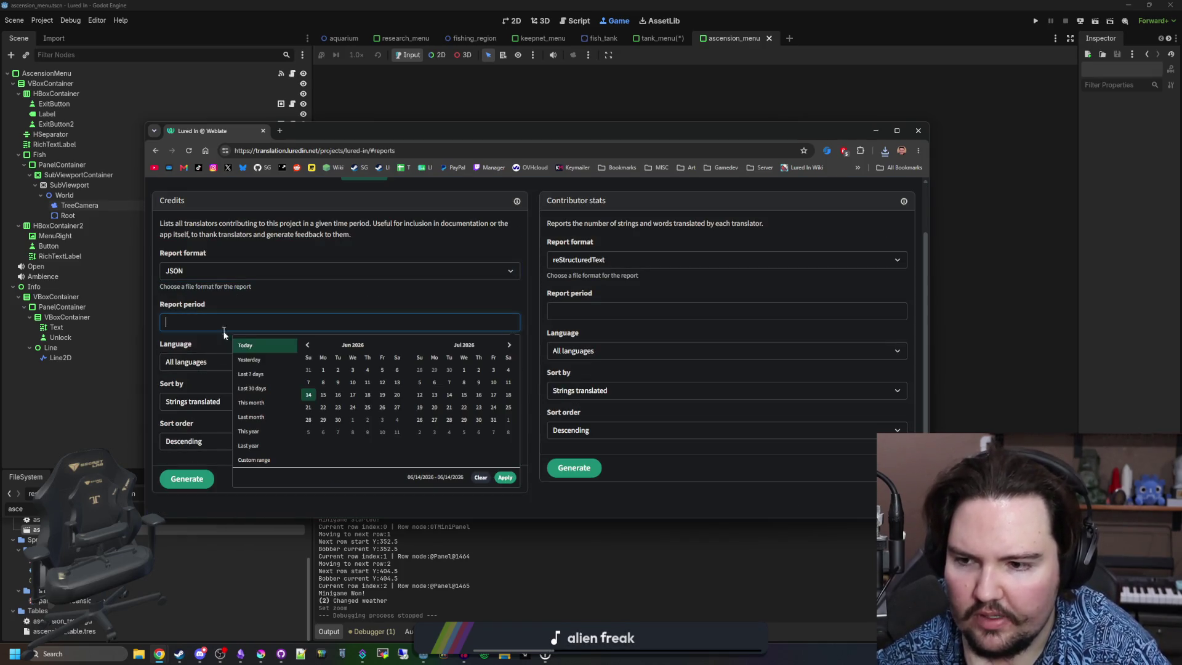
click(264, 433)
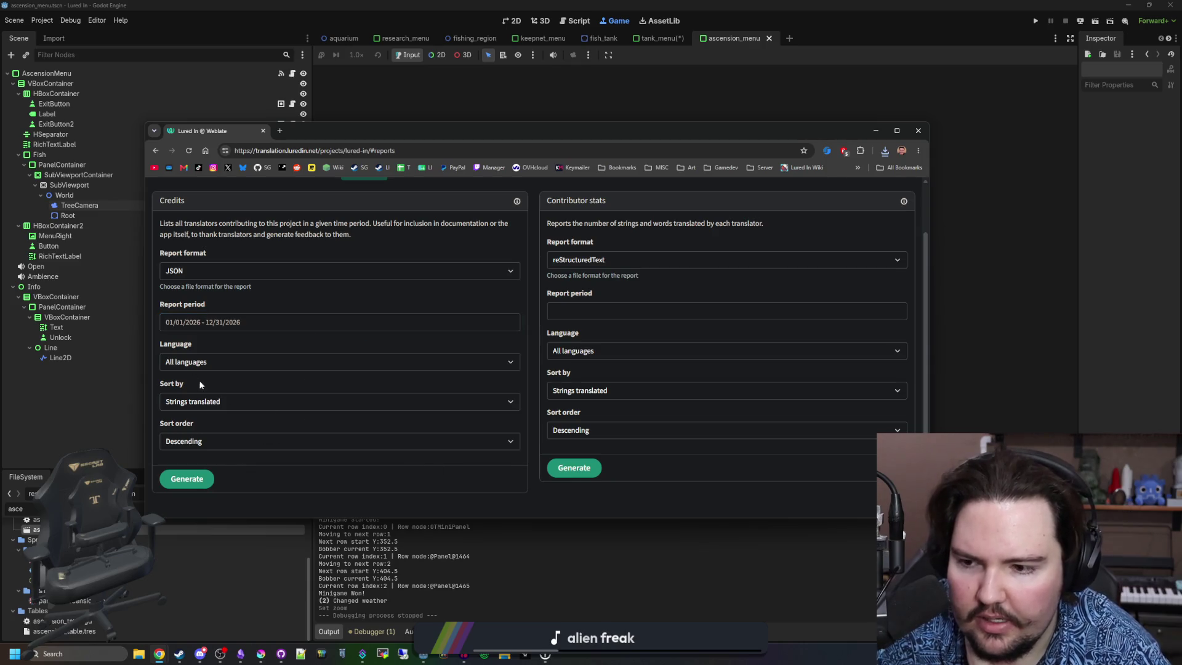
scroll(223, 433, down, 1)
click(187, 454)
right_click(716, 253)
drag(817, 120, 1181, 121)
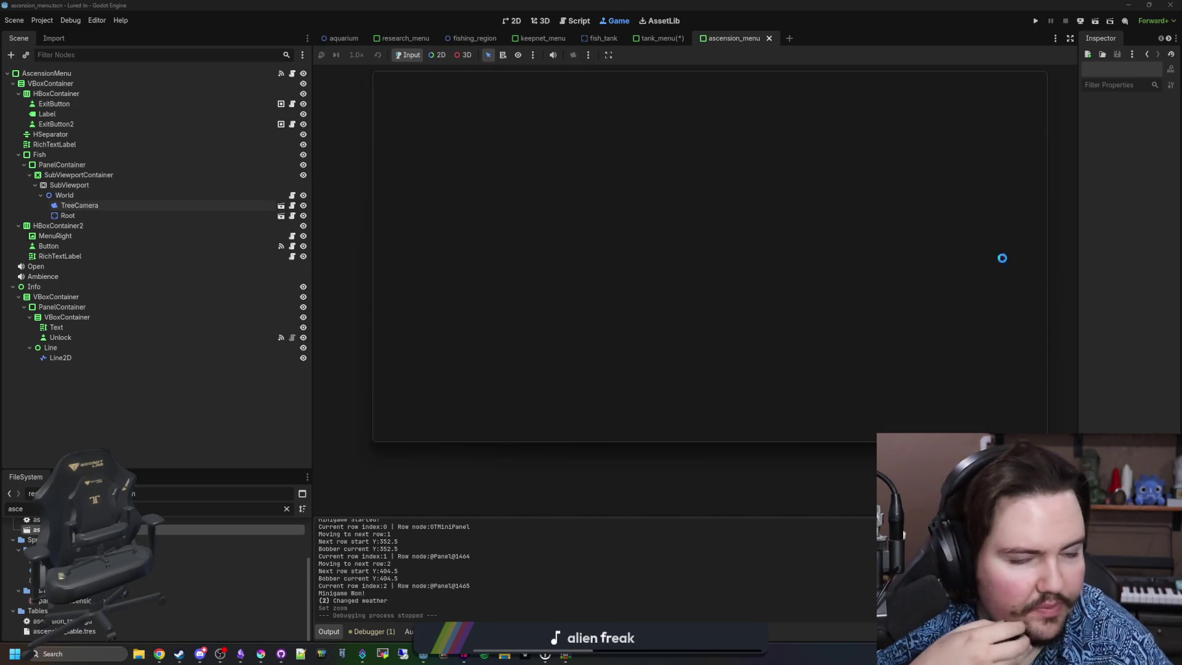
click(139, 653)
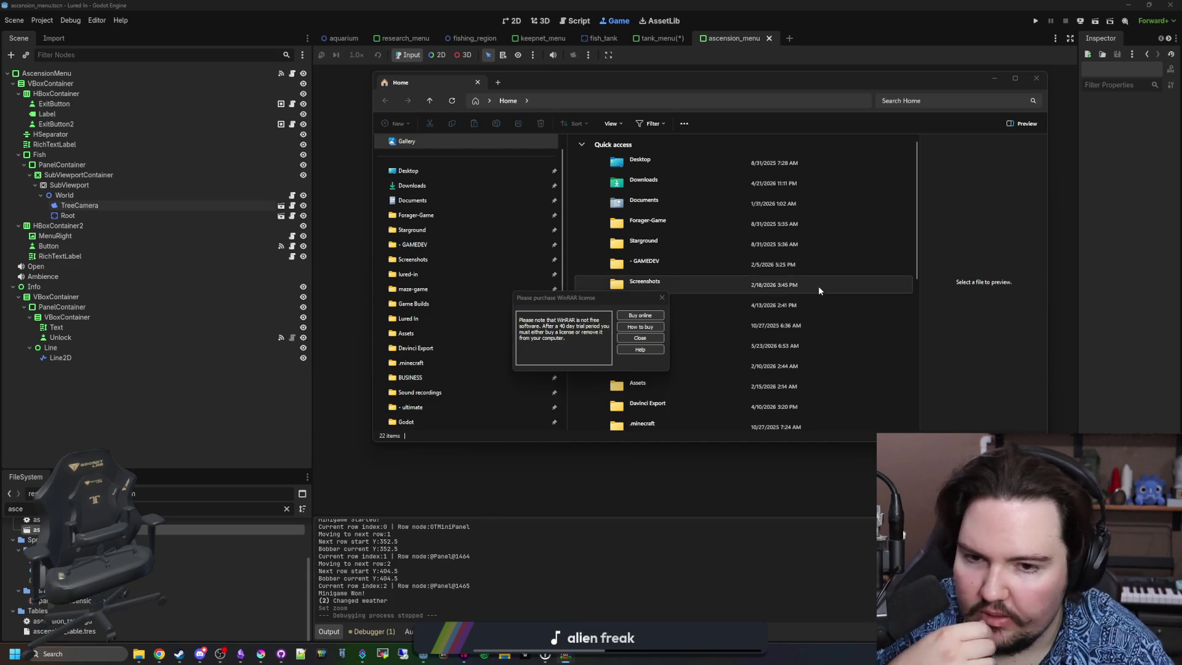
- In FormatCSV, delete the old JSON files (ab.json through zh_Hant.json) and translations.csv
click(663, 298)
scroll(451, 270, down, 3)
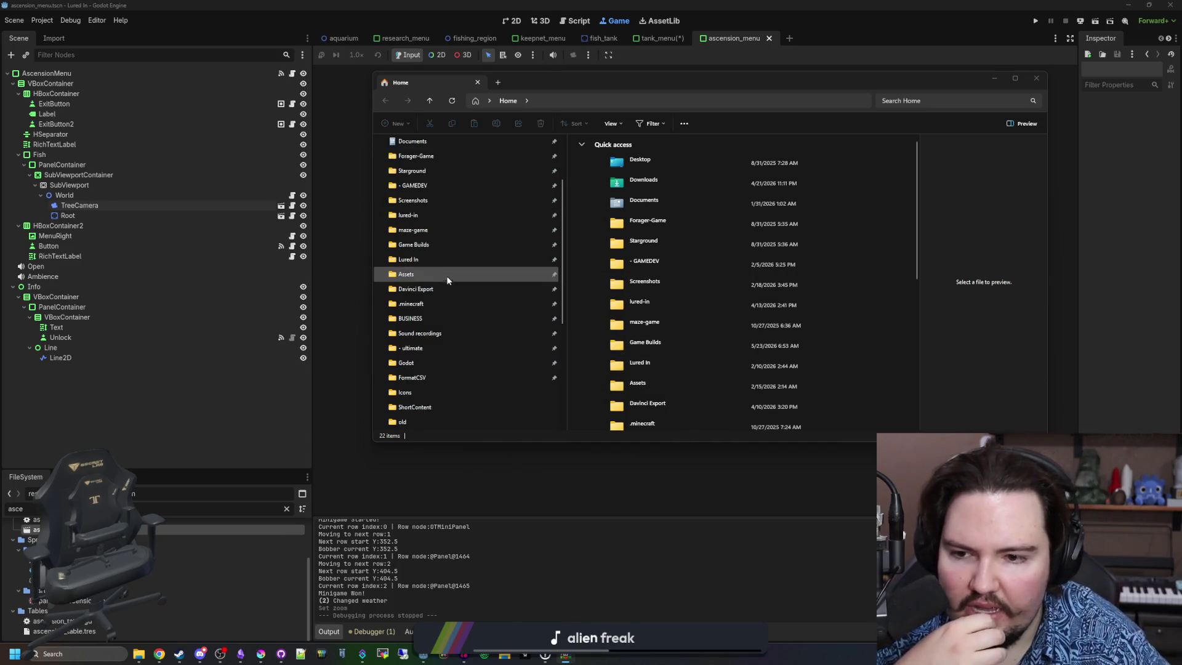
click(452, 318)
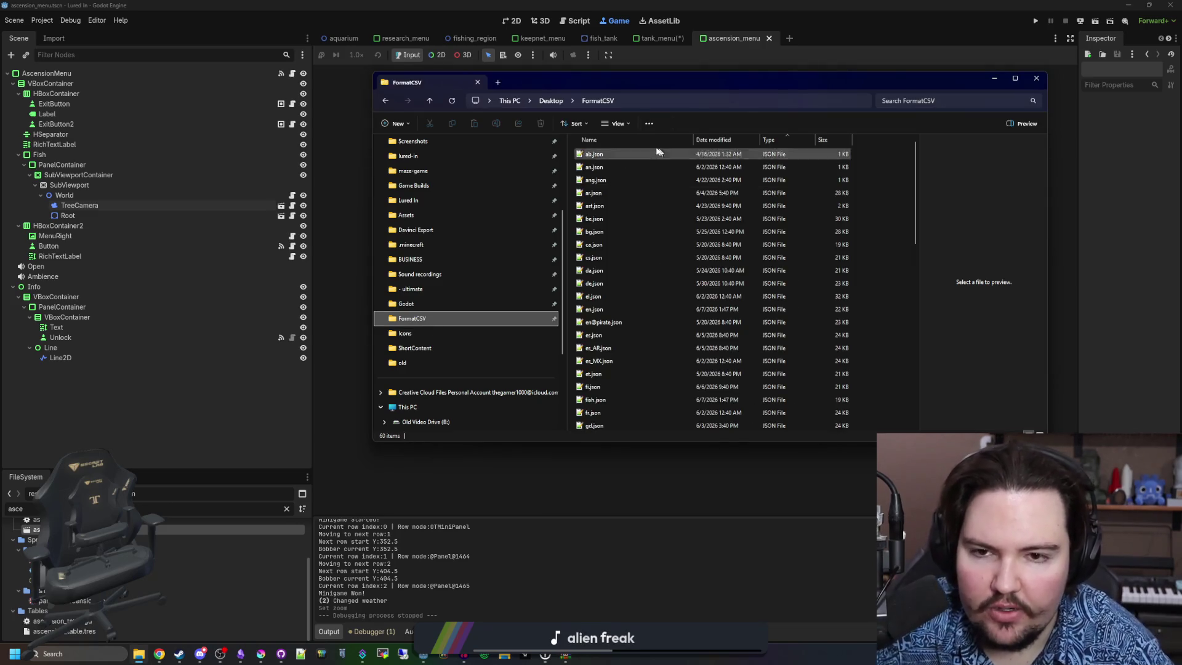
click(638, 156)
scroll(633, 315, down, 10)
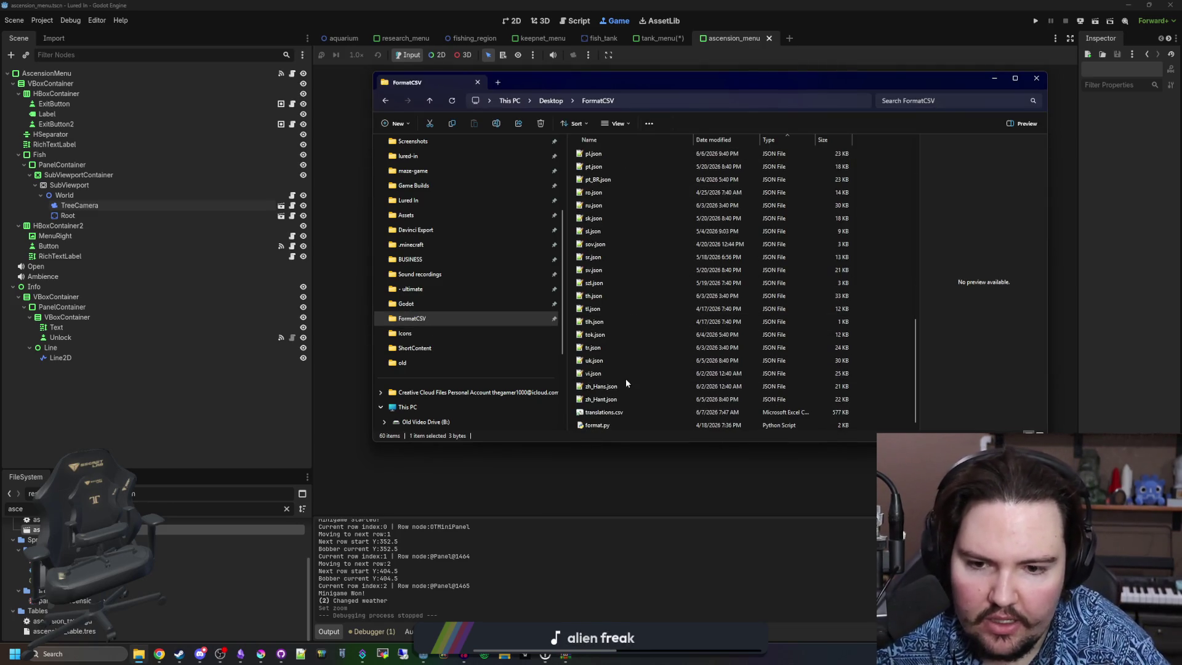
shift+click(614, 396)
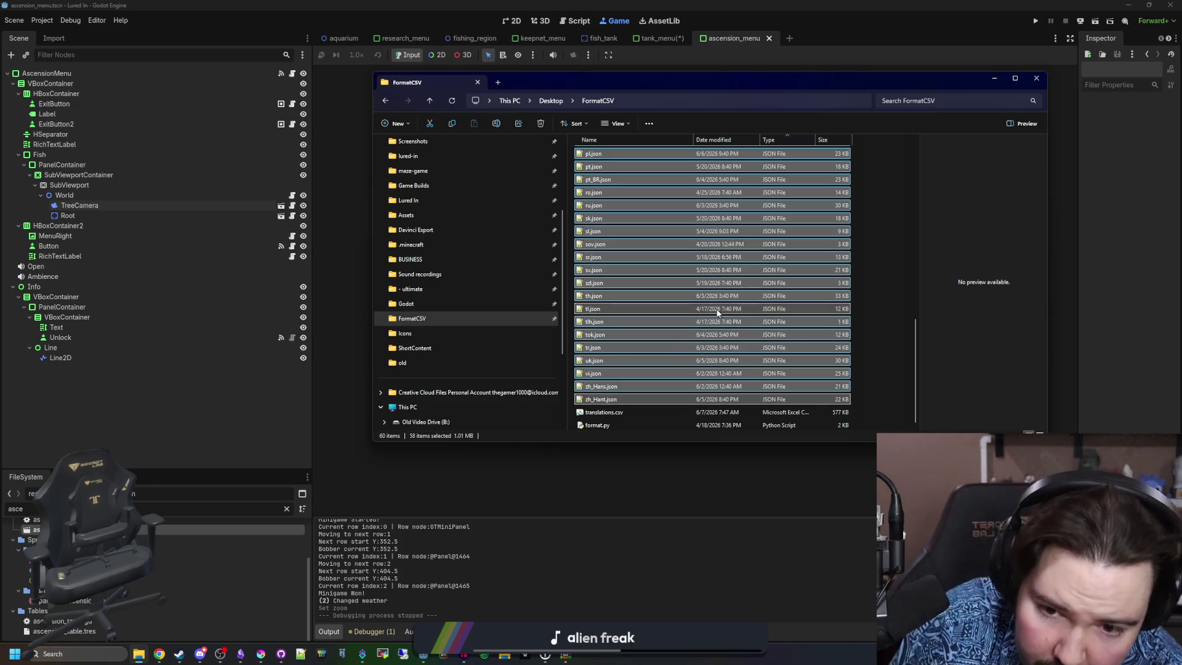
key(Delete)
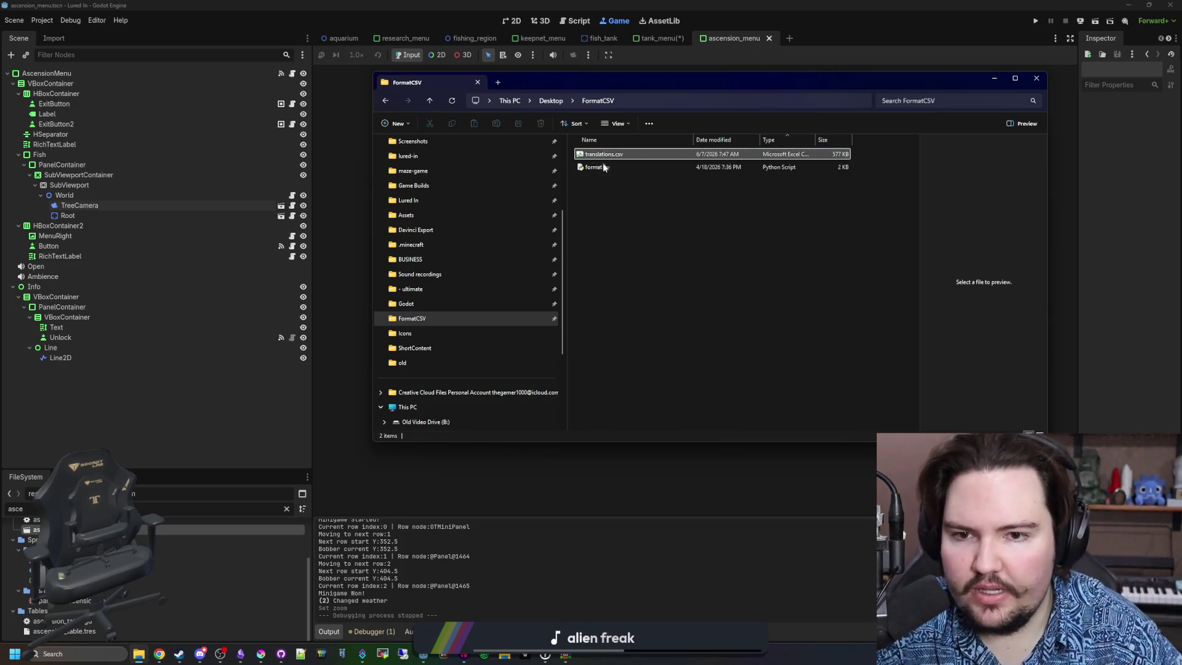
click(629, 154)
key(Delete)
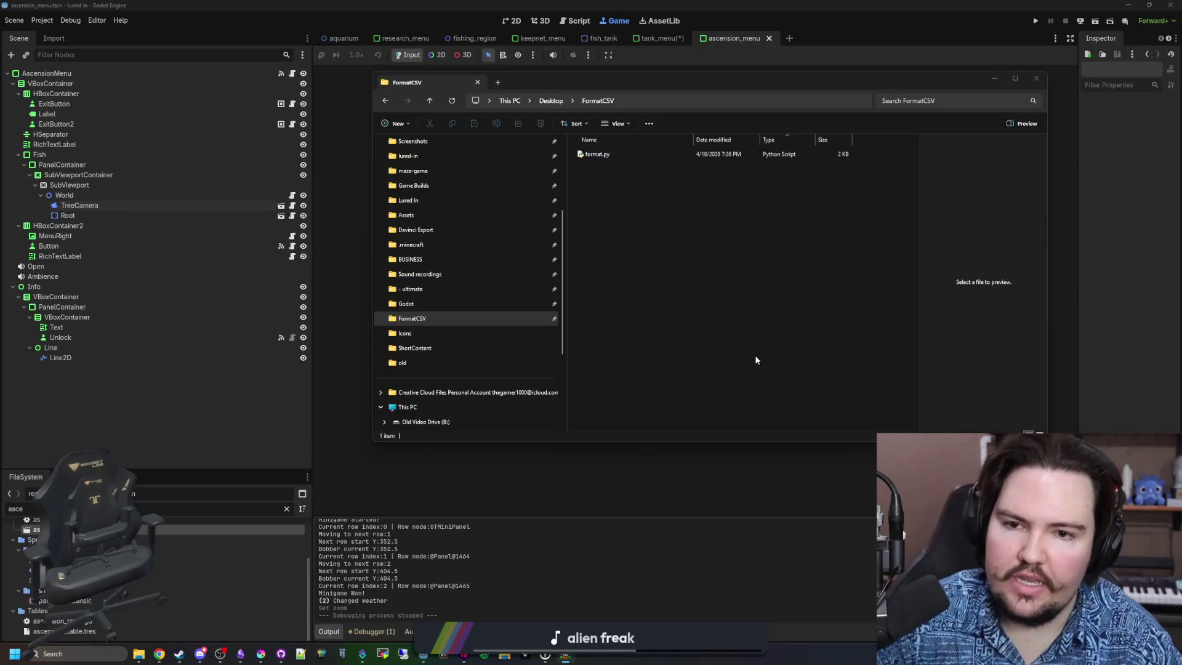
- Paste the new JSON files into FormatCSV and run format.py to regenerate translations.csv
key(ctrl+v)
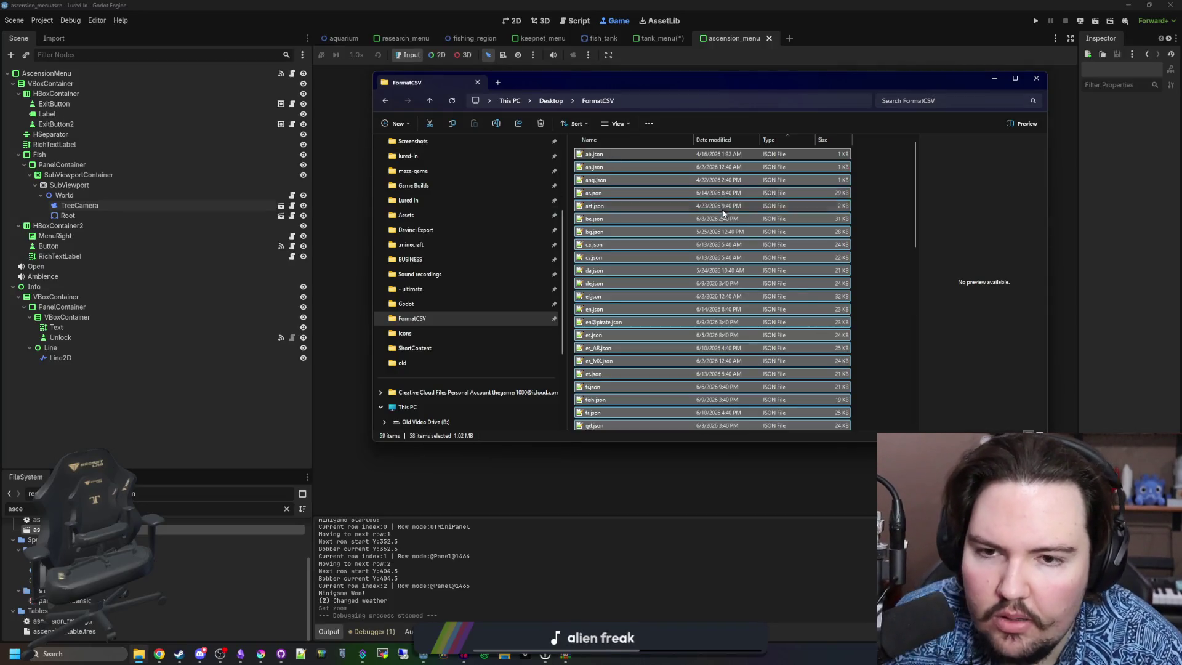
click(869, 270)
scroll(677, 179, down, 10)
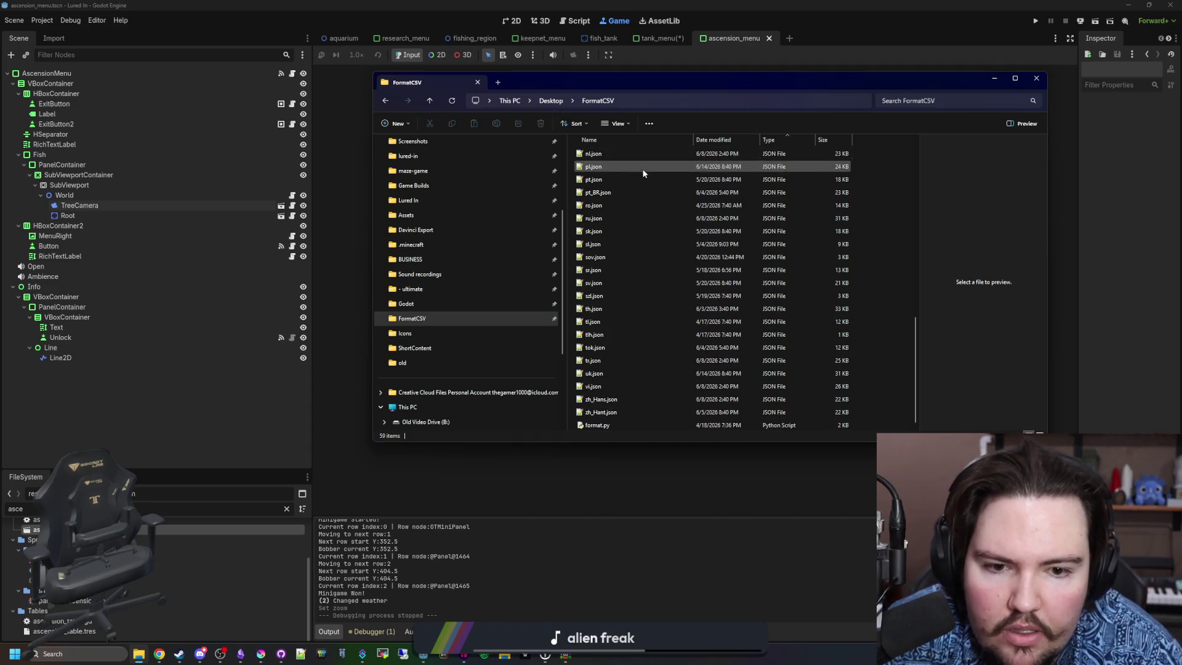
click(606, 428)
key(Return)
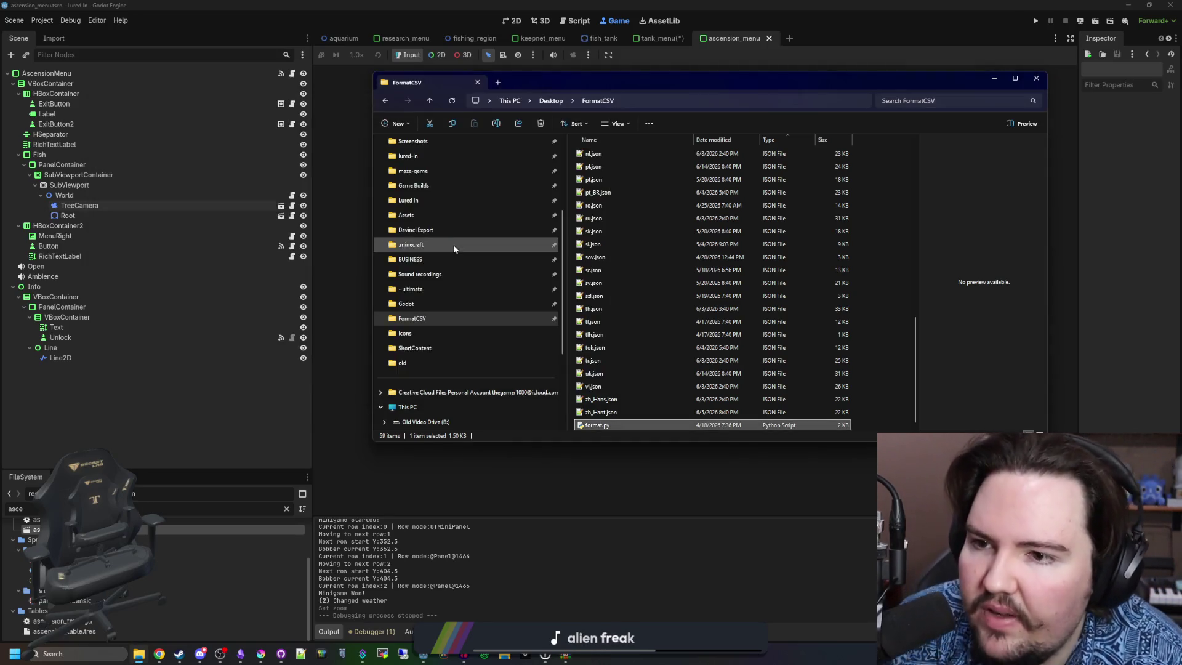
click(616, 424)
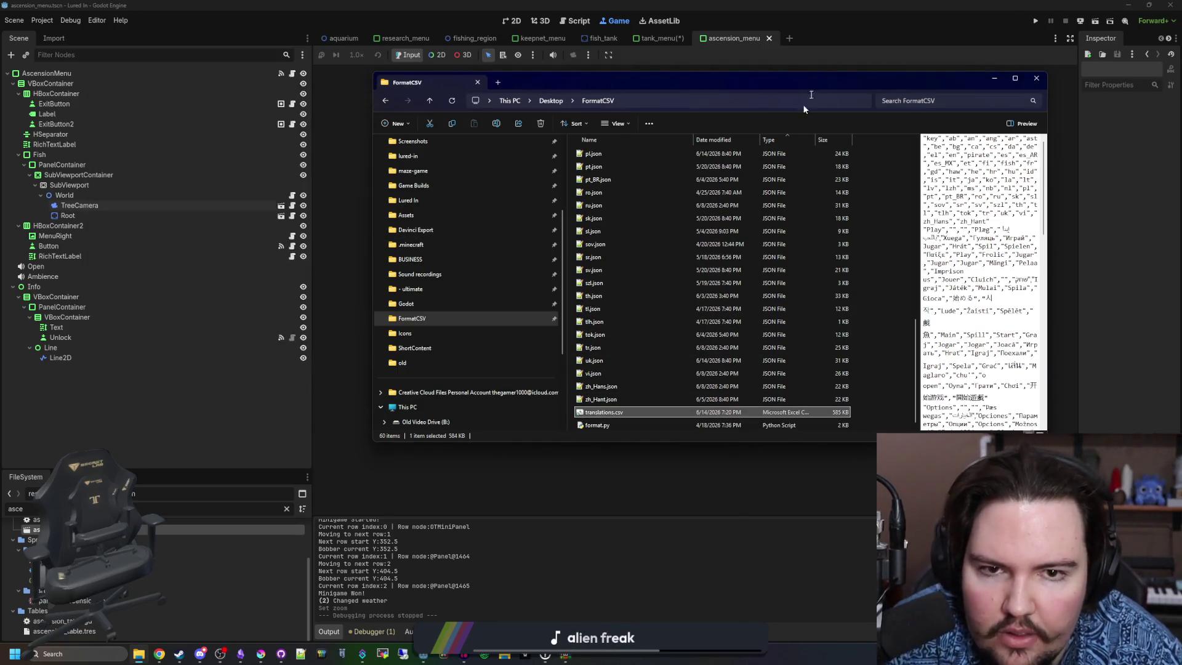
click(994, 78)
double_click(271, 508)
text(translat)
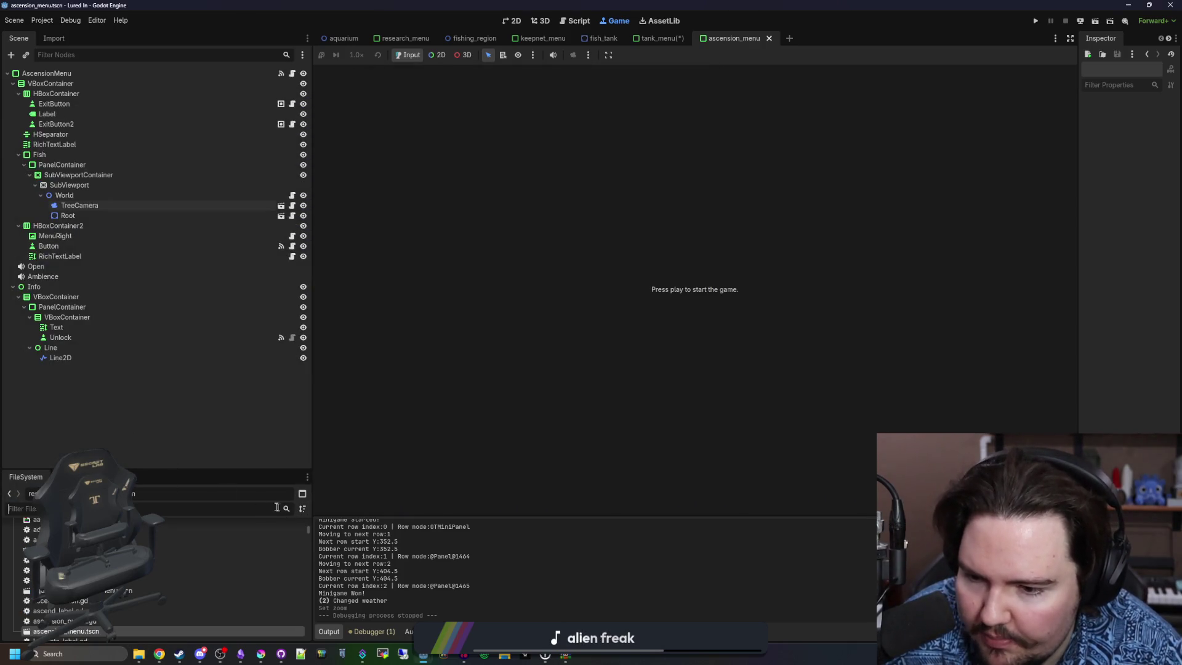
- Delete the old .translation files from the project's FileSystem
drag(164, 470, 164, 204)
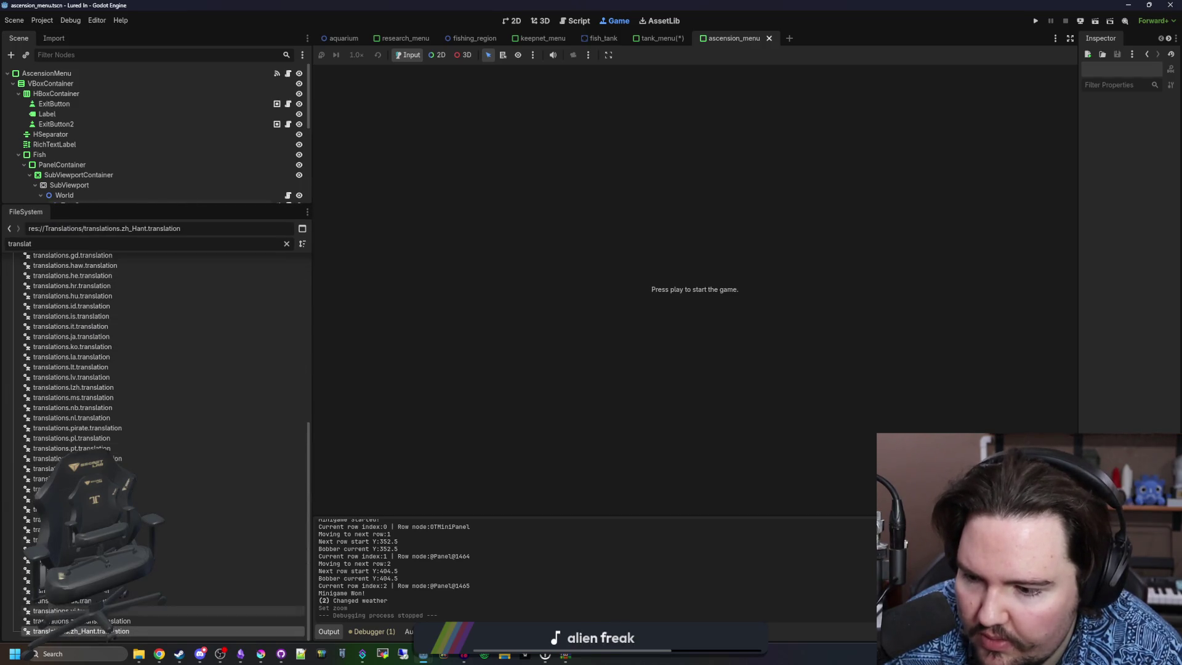
scroll(171, 498, up, 15)
scroll(86, 349, down, 5)
scroll(86, 349, up, 5)
scroll(73, 384, down, 5)
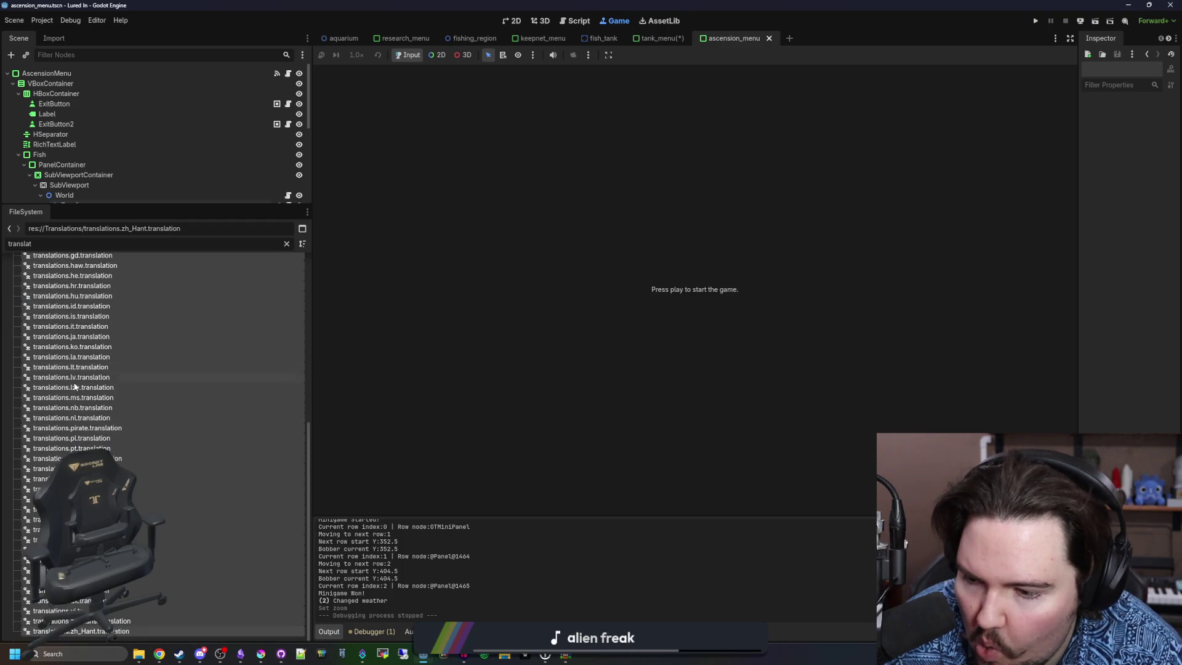
scroll(73, 384, up, 5)
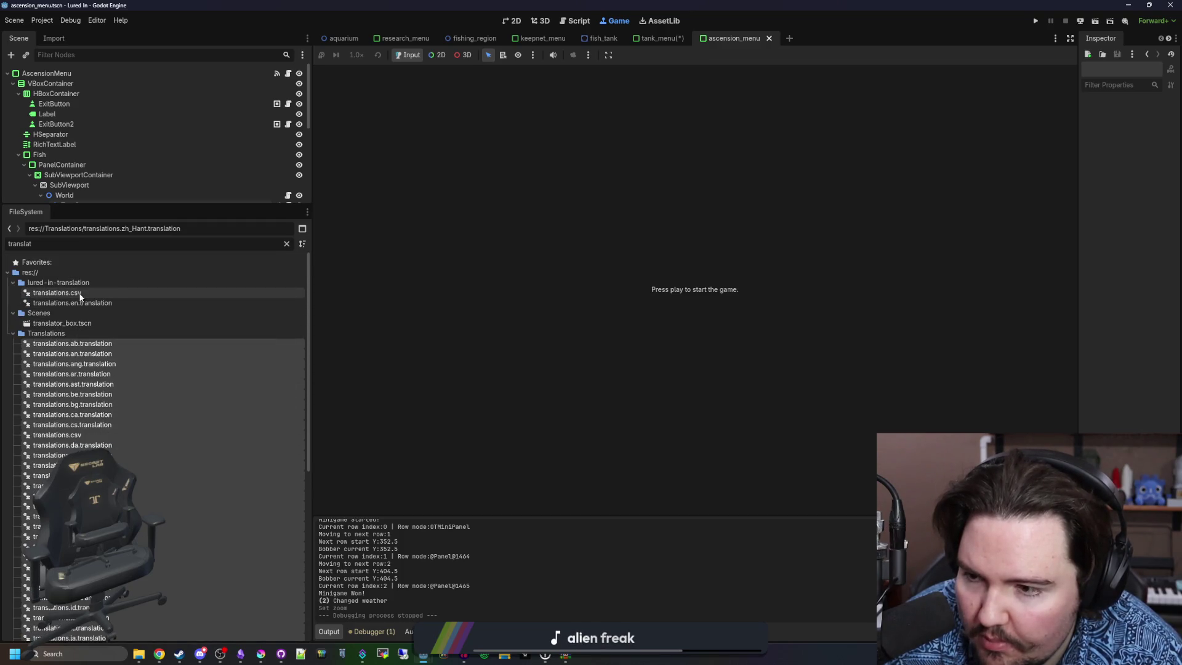
right_click(110, 341)
click(126, 362)
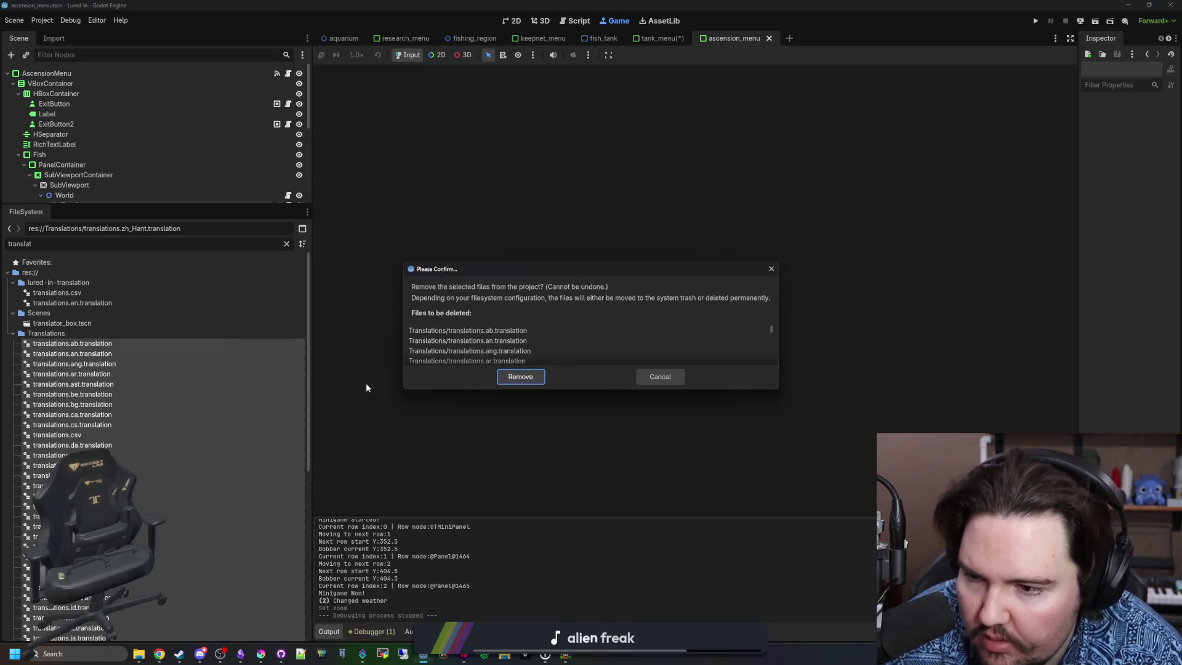
click(520, 377)
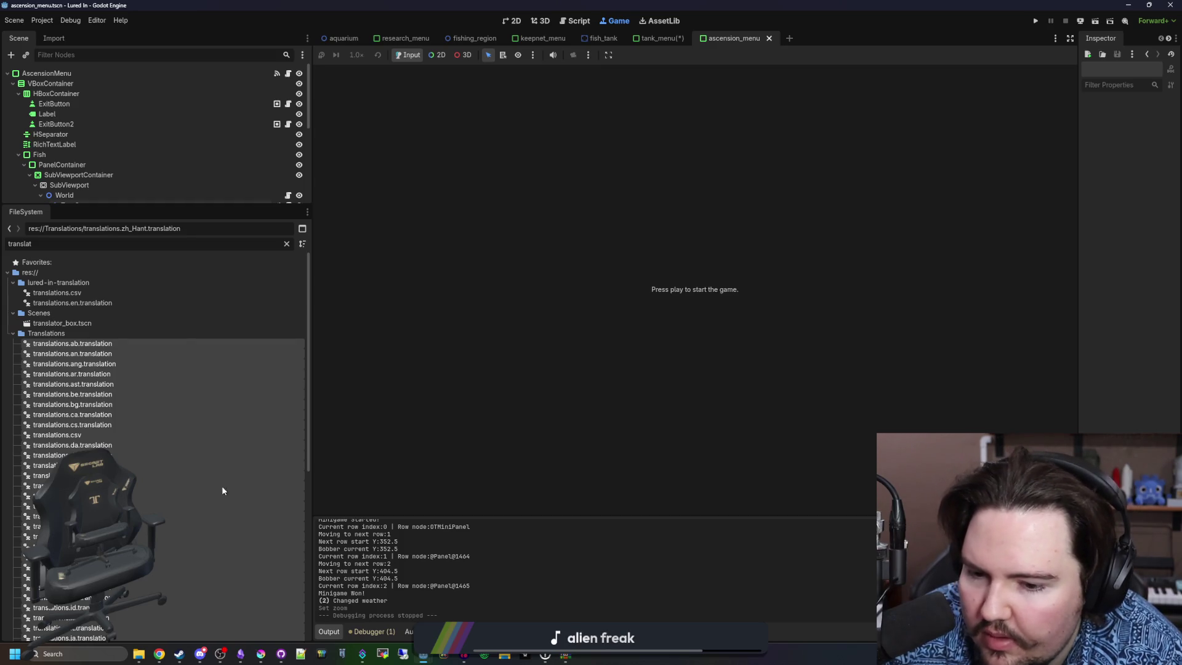
- Close the running game and drop the new translations.csv into the Translations folder
mouse_move(566, 655)
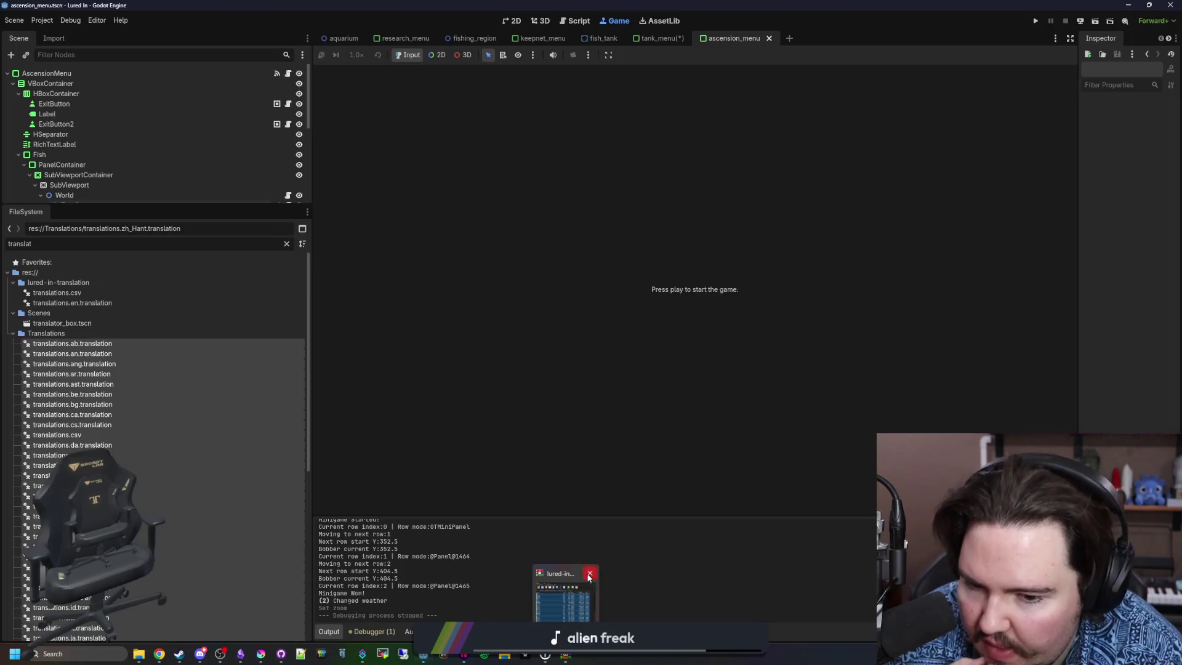
click(589, 574)
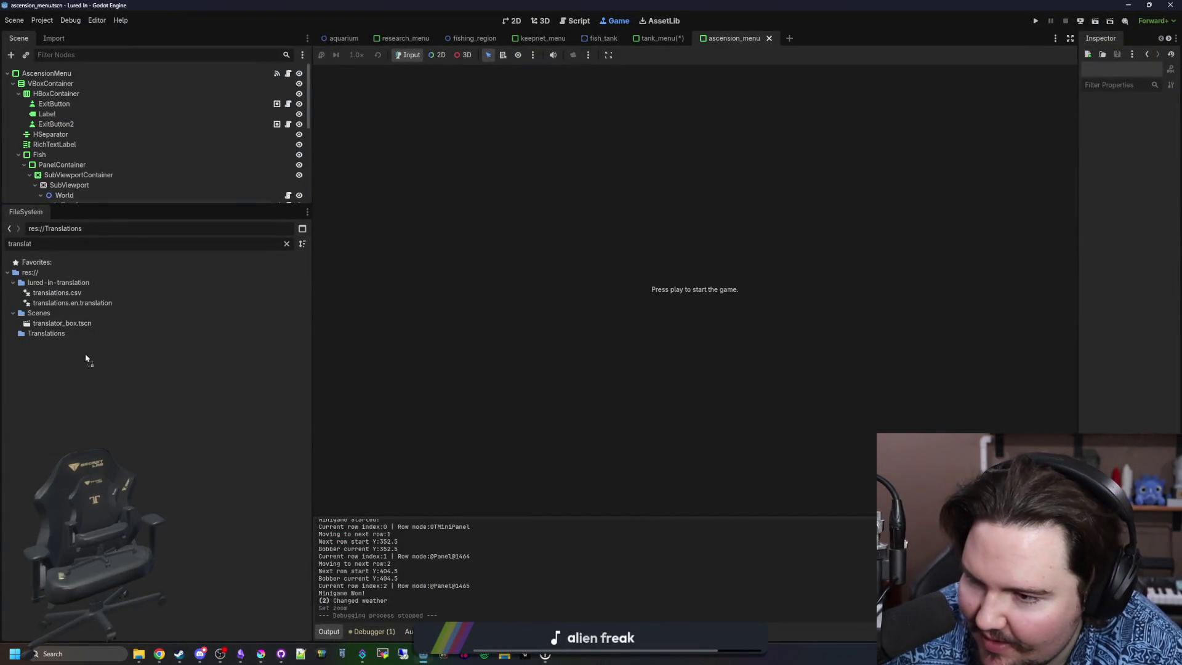
drag(56, 336, 56, 335)
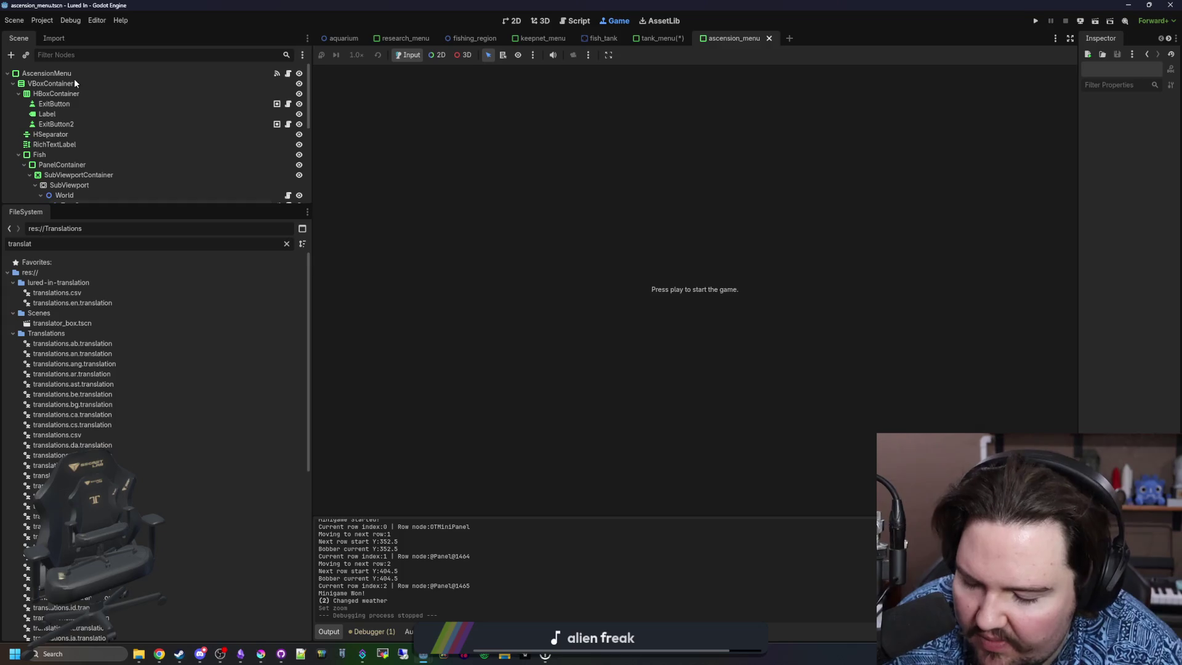
- Remove every existing entry from Project Settings > Localization > Translations
click(43, 20)
click(49, 35)
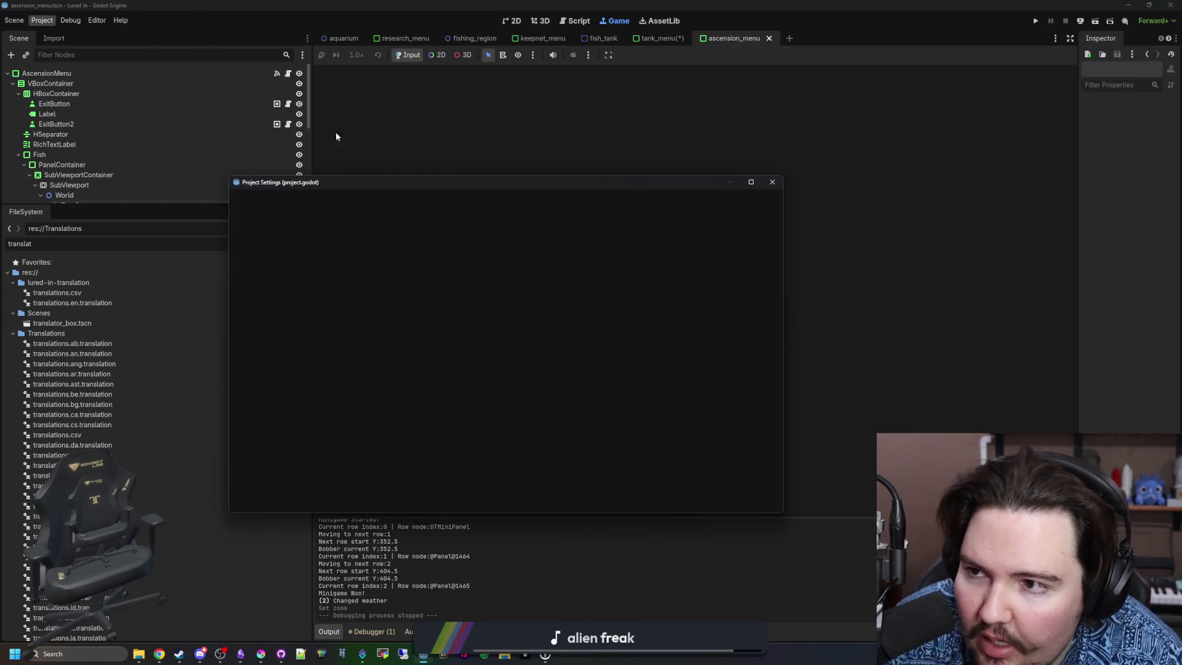
click(342, 203)
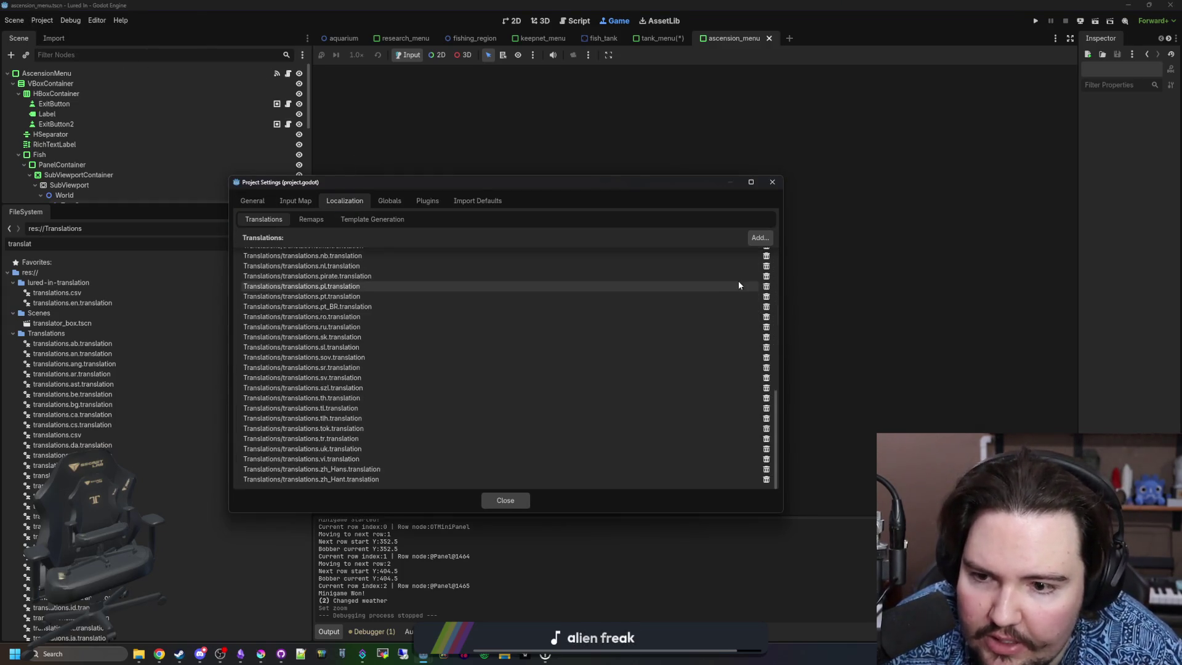
click(767, 261)
click(767, 262)
click(767, 262)
click(767, 261)
click(767, 261)
click(767, 261)
click(767, 262)
click(768, 262)
click(767, 262)
click(767, 261)
click(767, 262)
click(767, 262)
click(767, 261)
click(767, 262)
click(767, 261)
click(767, 262)
click(767, 261)
click(767, 262)
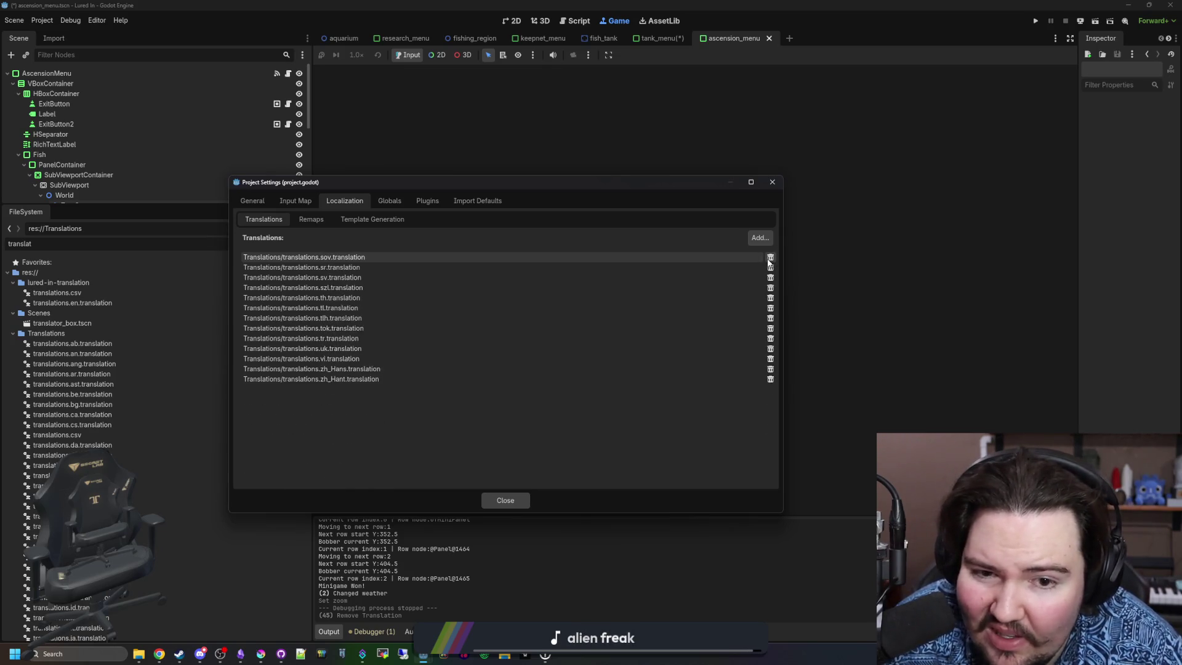
click(767, 262)
click(768, 262)
click(768, 262)
click(768, 262)
click(768, 262)
click(768, 262)
double_click(768, 258)
click(767, 259)
click(767, 257)
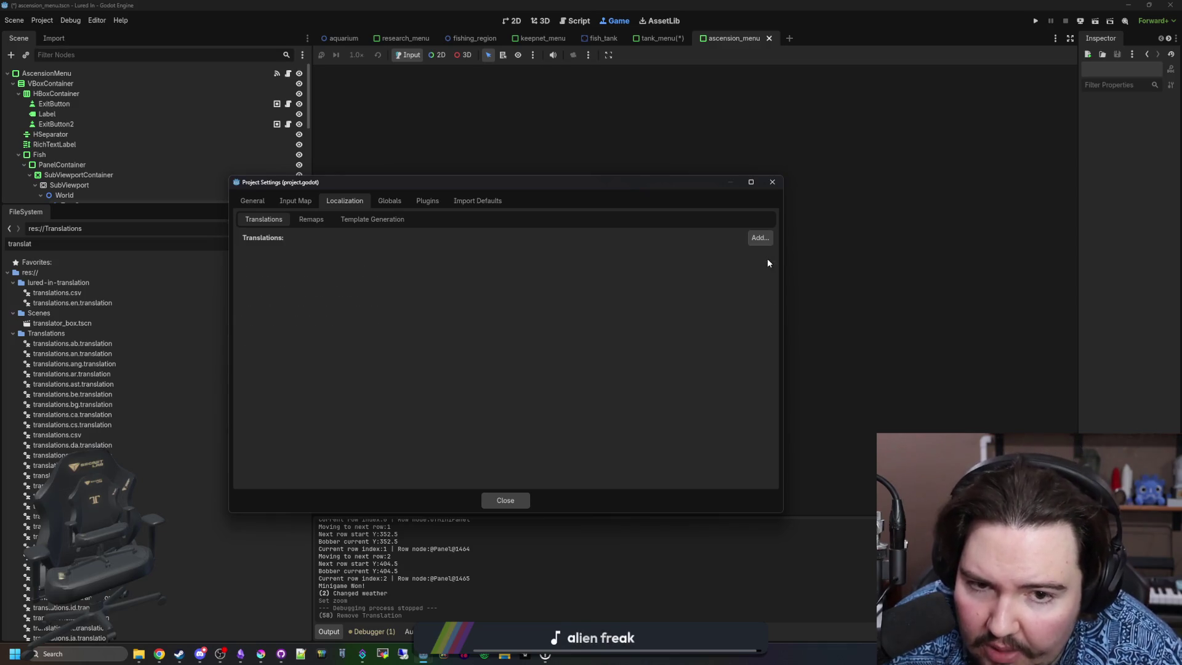
- Add all 56 .translation files from res://Translations to the localization list and save
click(764, 239)
double_click(590, 282)
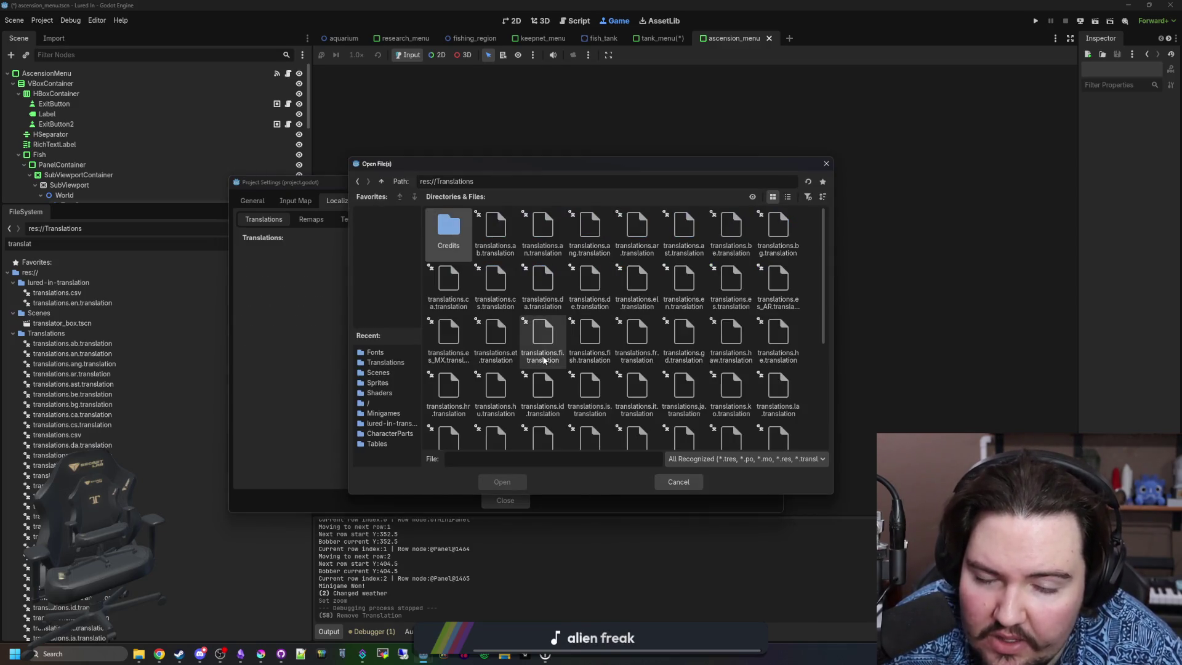
click(746, 465)
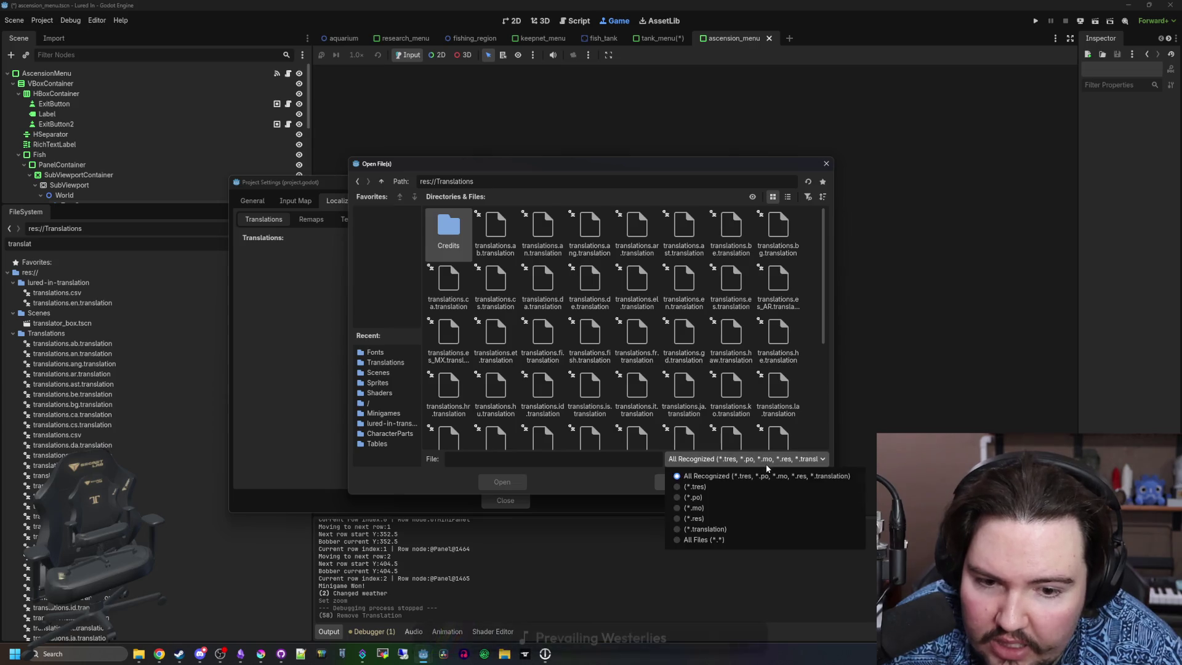
click(711, 530)
click(495, 231)
scroll(535, 369, down, 5)
shift+click(538, 433)
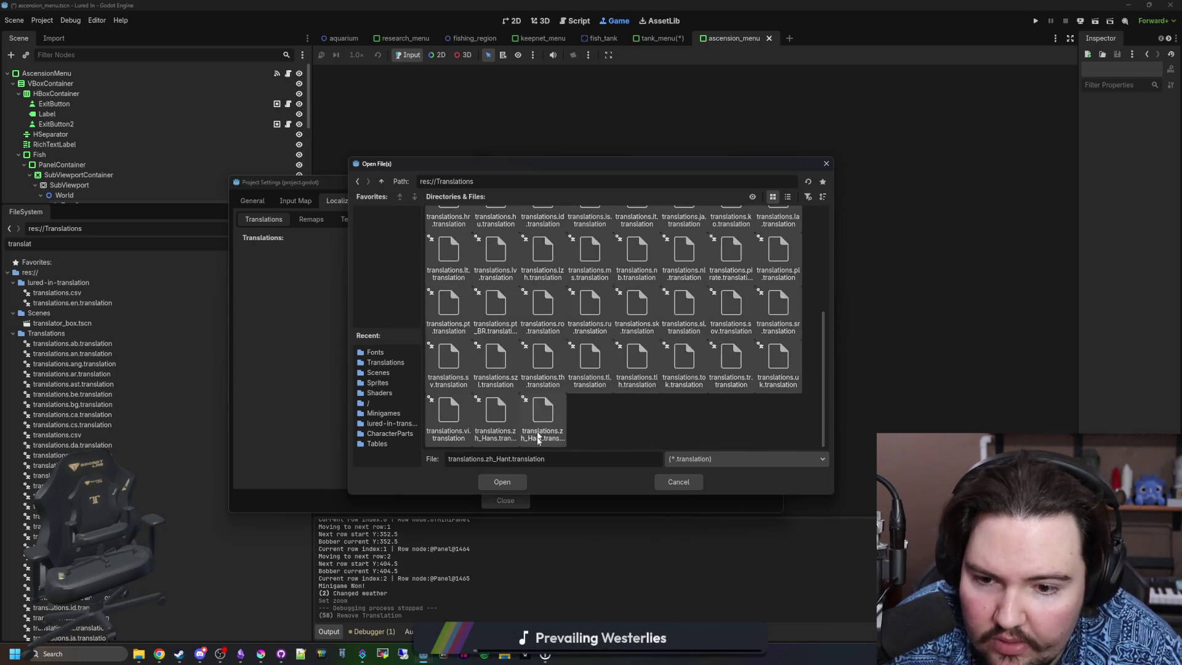
click(499, 486)
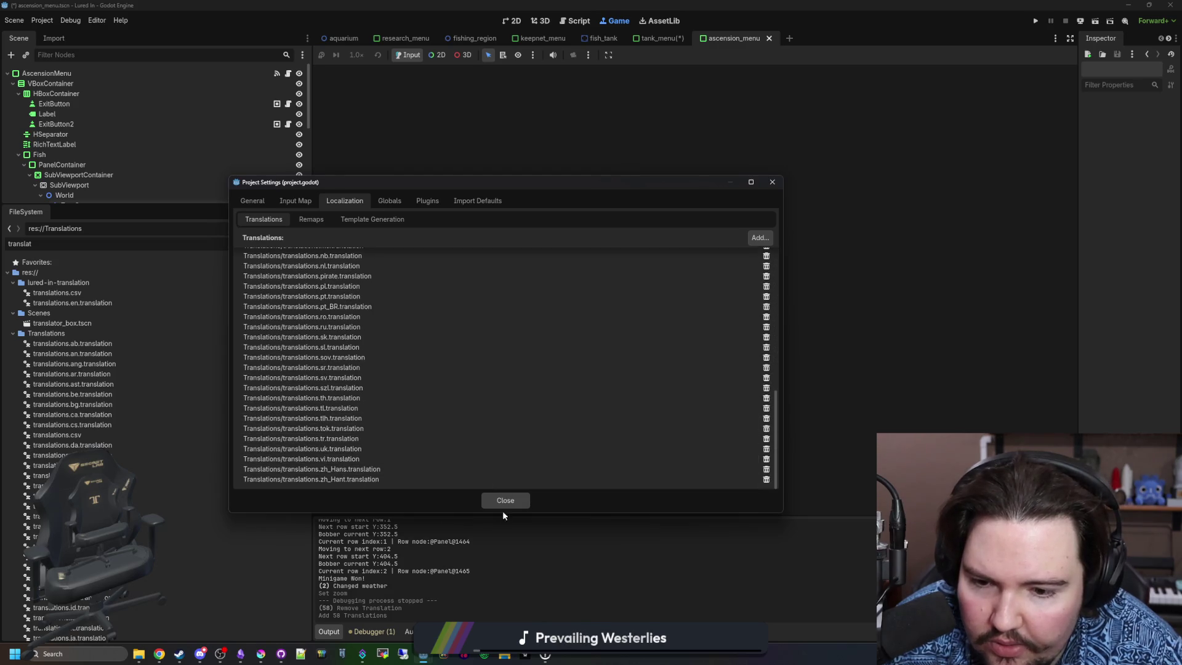
click(502, 498)
key(ctrl+s)
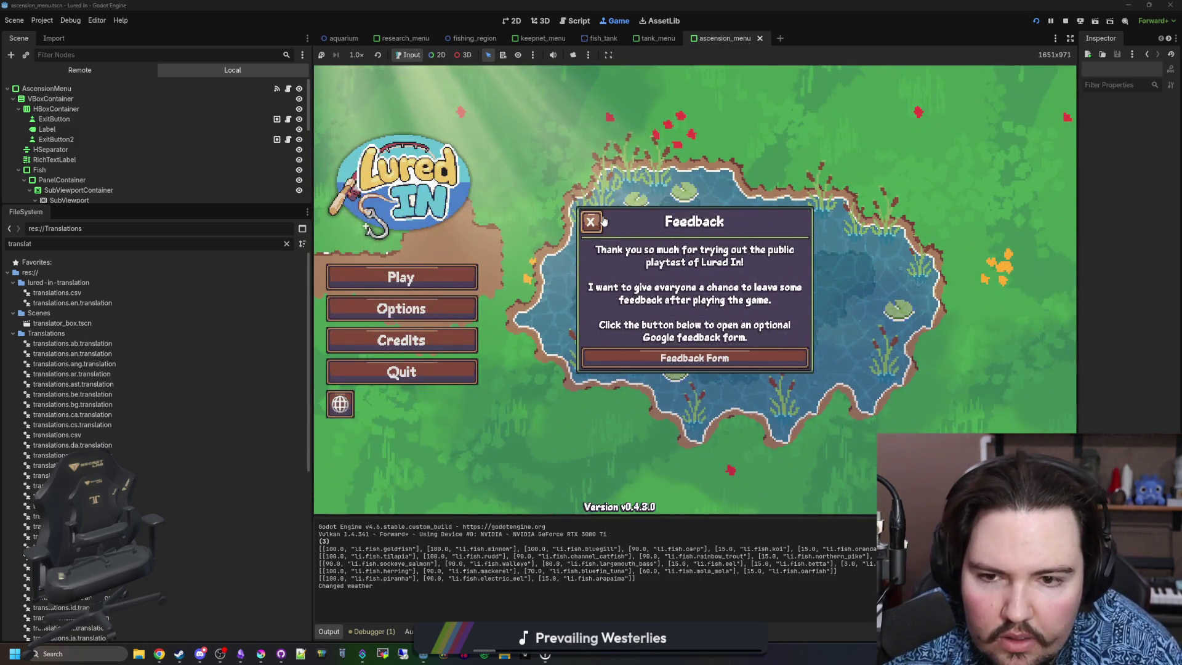
- Dismiss the feedback popup and switch the running game through Belarusian, Chinese, Croatian, Czech, Korean, pirate, Norwegian, Malay and Polish
click(590, 221)
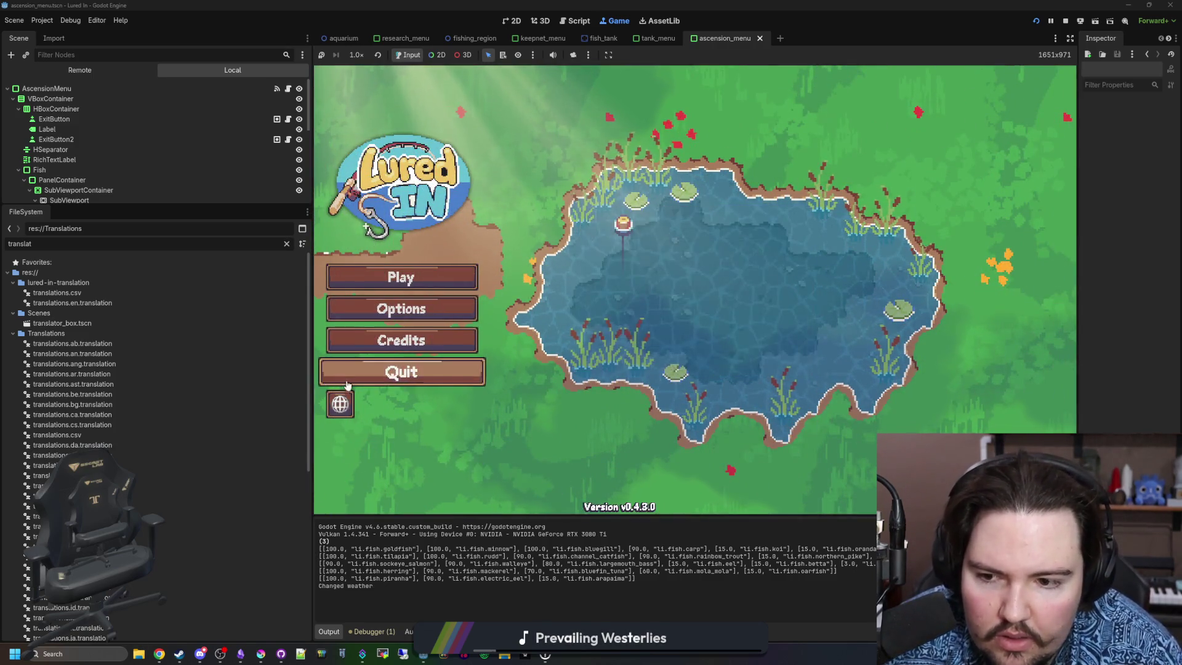
click(340, 404)
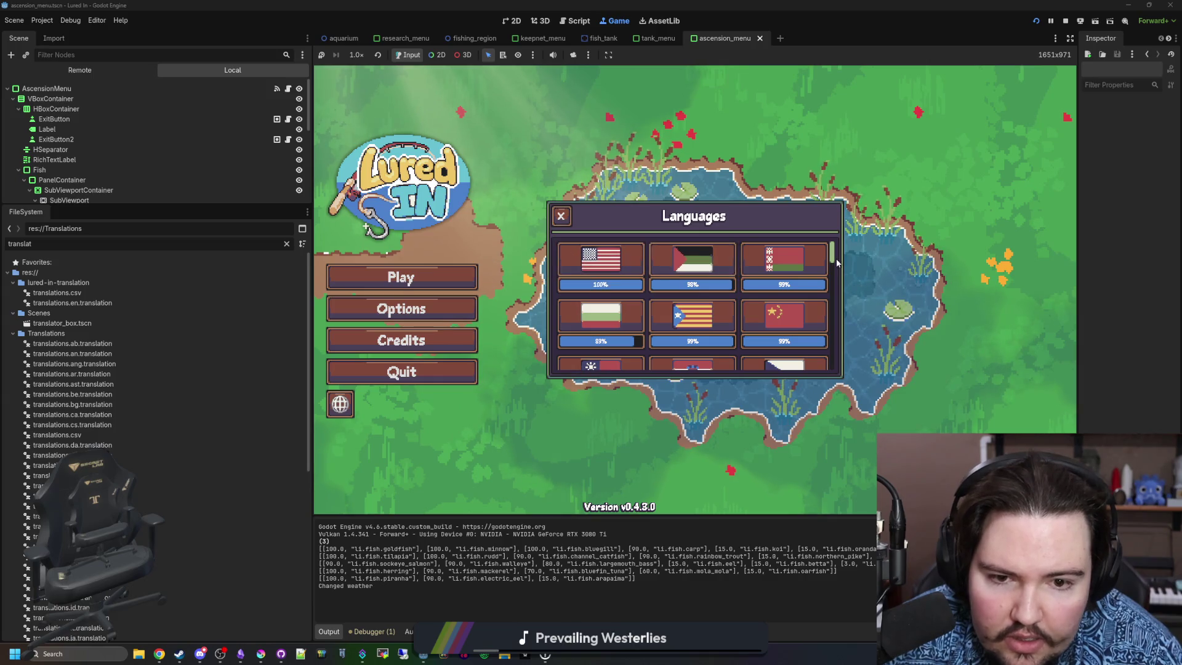
click(812, 260)
click(784, 314)
scroll(639, 304, down, 4)
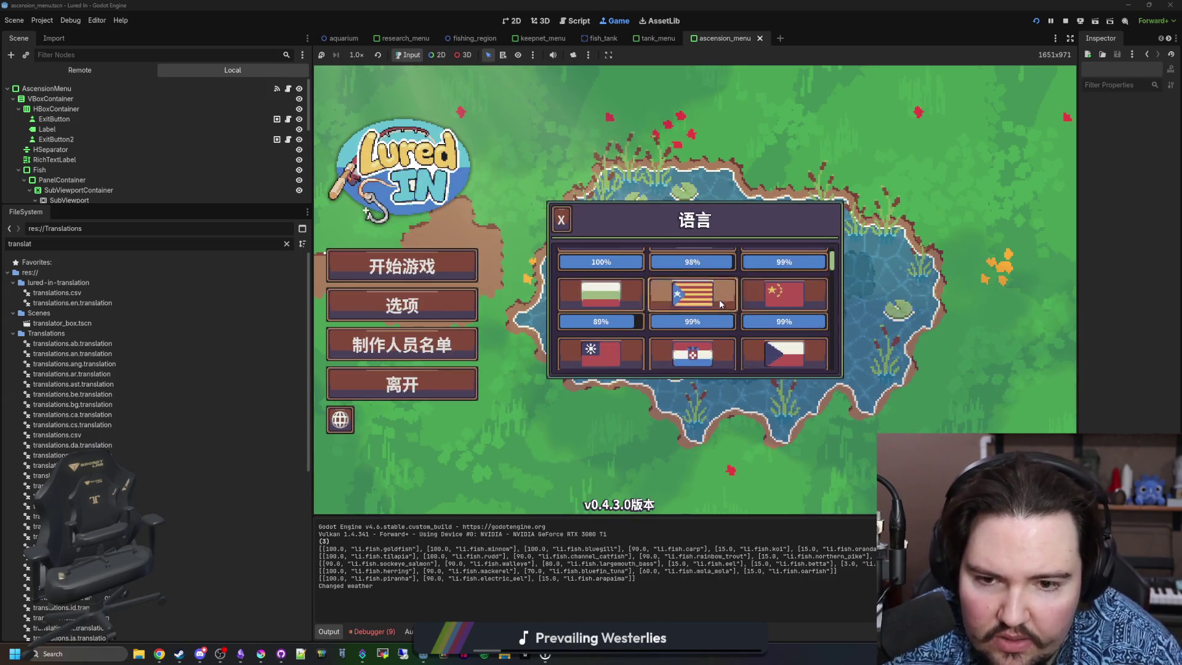
click(639, 304)
click(693, 294)
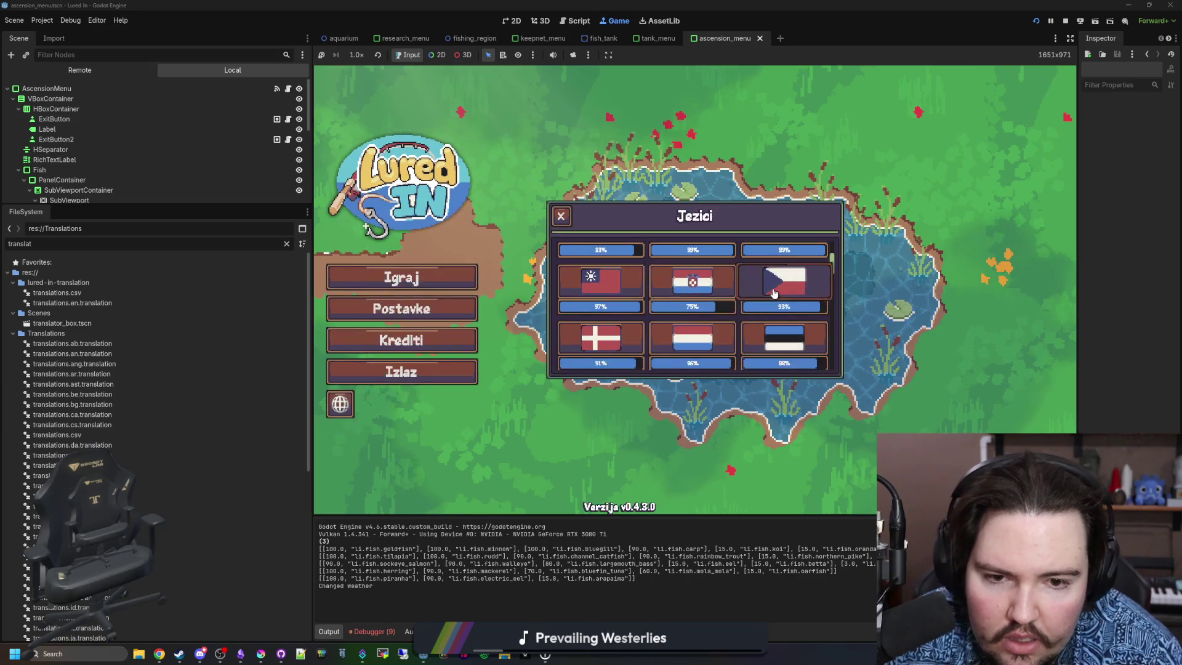
click(782, 294)
scroll(775, 293, down, 5)
scroll(775, 293, down, 4)
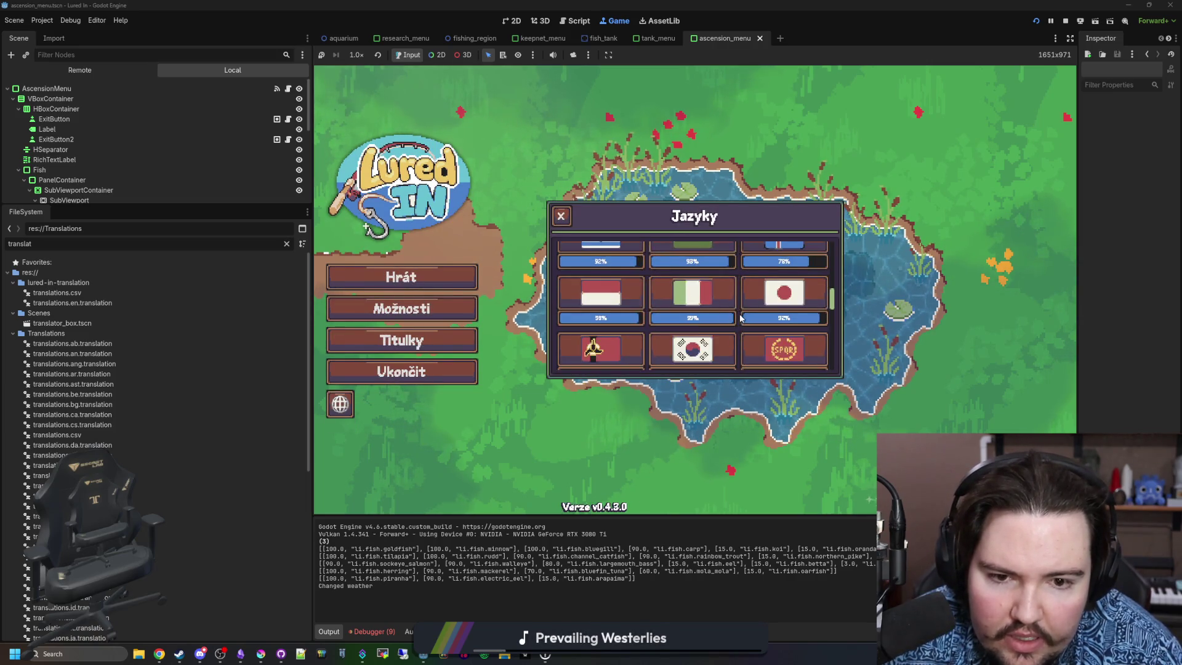
click(683, 354)
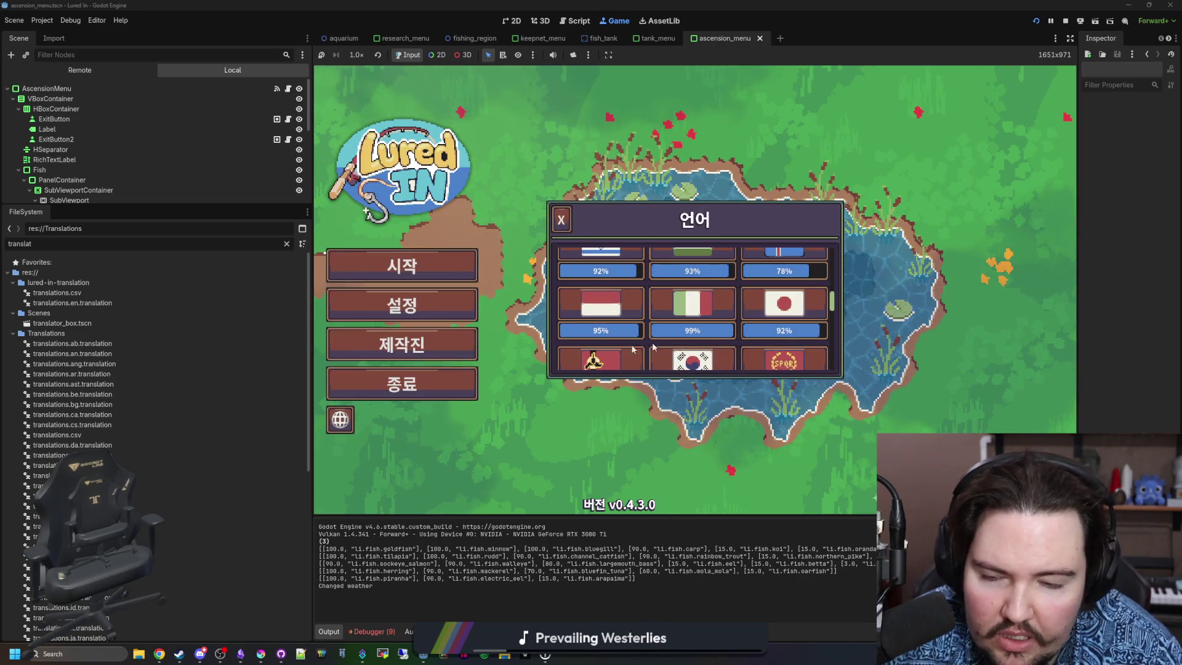
scroll(693, 308, down, 6)
click(701, 308)
scroll(757, 317, down, 1)
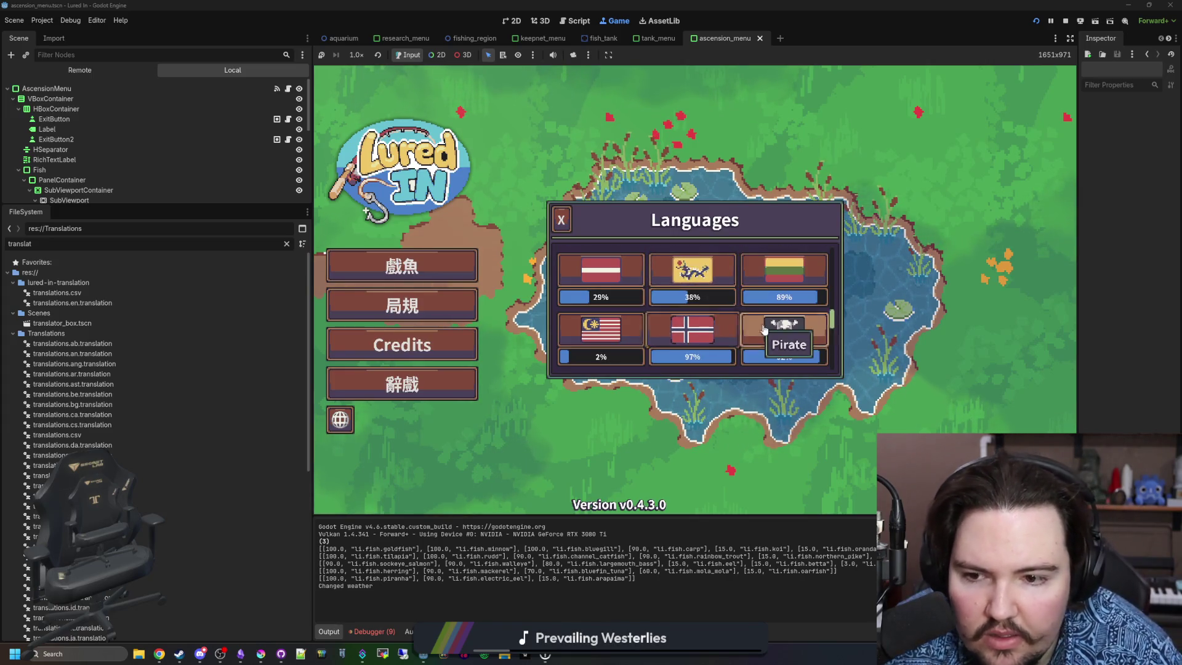
click(763, 320)
scroll(700, 317, down, 1)
click(700, 317)
scroll(615, 292, down, 1)
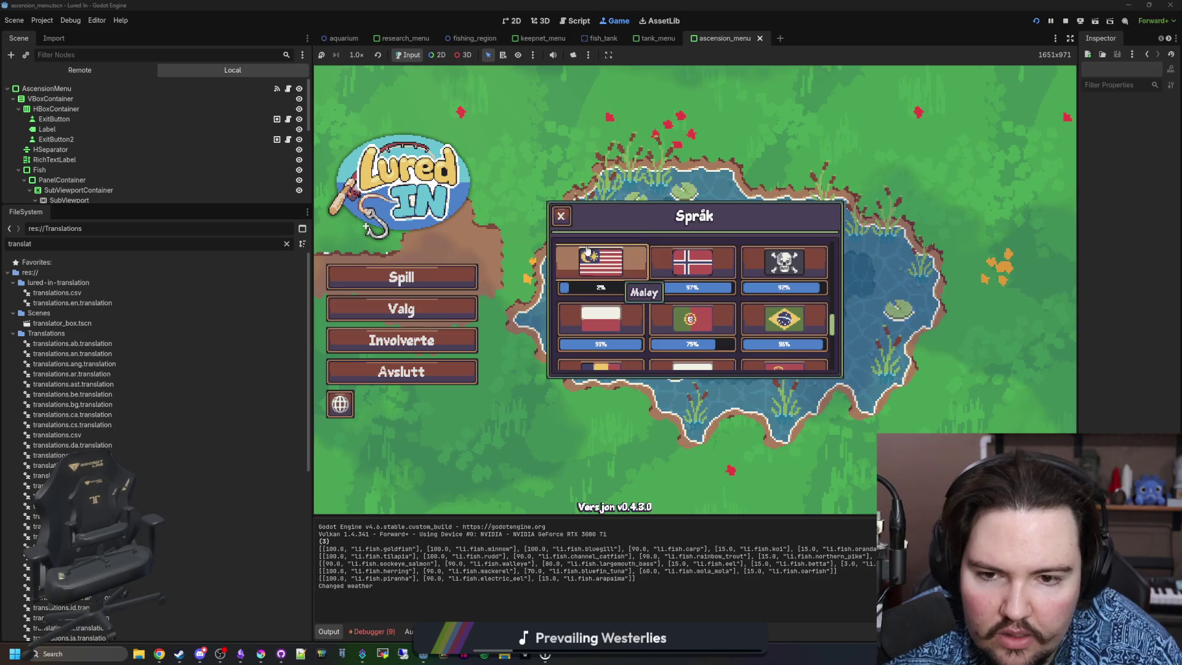
click(614, 289)
click(627, 313)
click(606, 262)
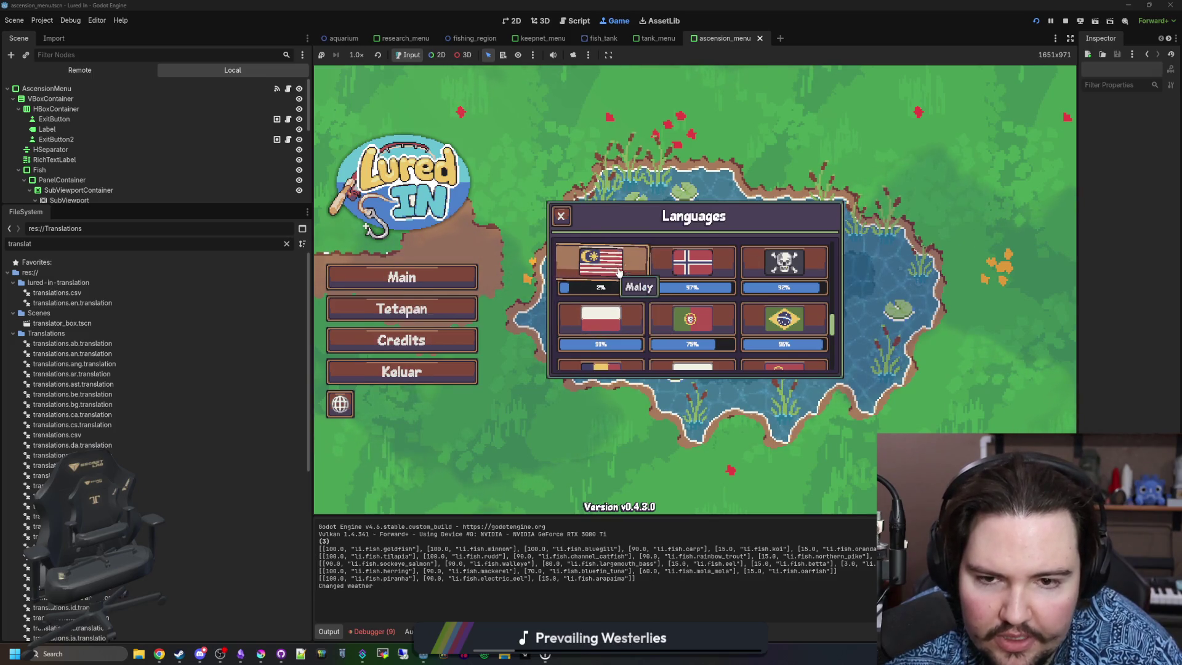
- Try the game in Vietnamese, Arabic and Chinese, then set it back to English and close the language picker
scroll(716, 339, down, 1)
scroll(716, 340, down, 4)
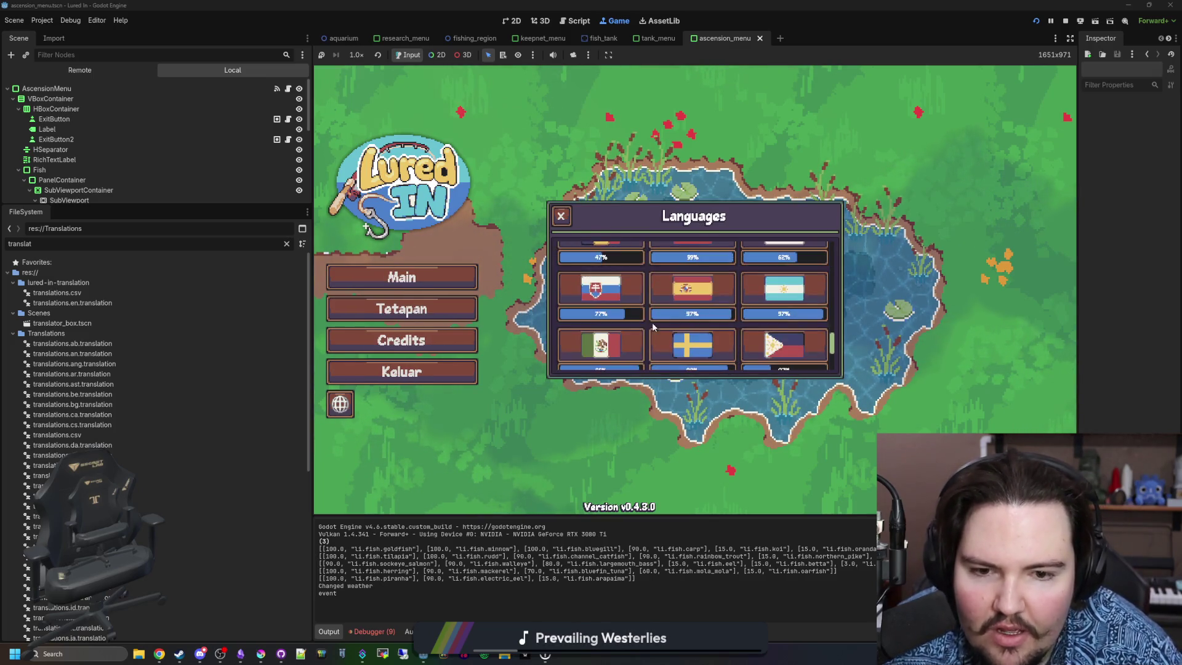
click(714, 342)
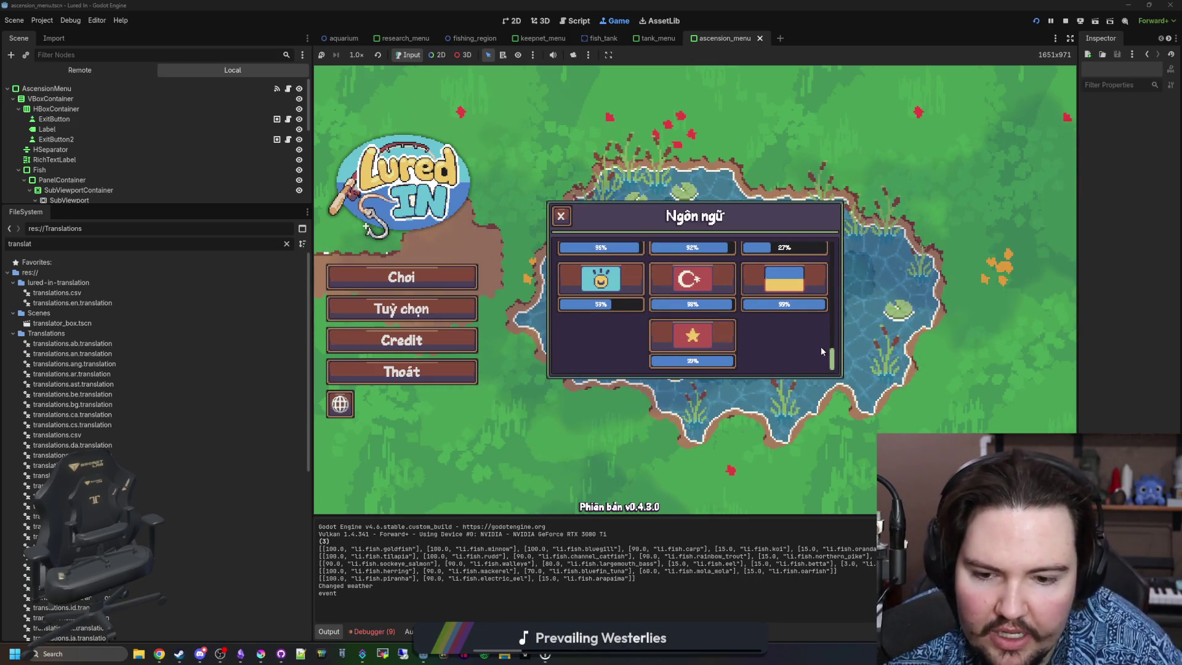
scroll(760, 341, up, 8)
scroll(760, 343, up, 5)
click(693, 264)
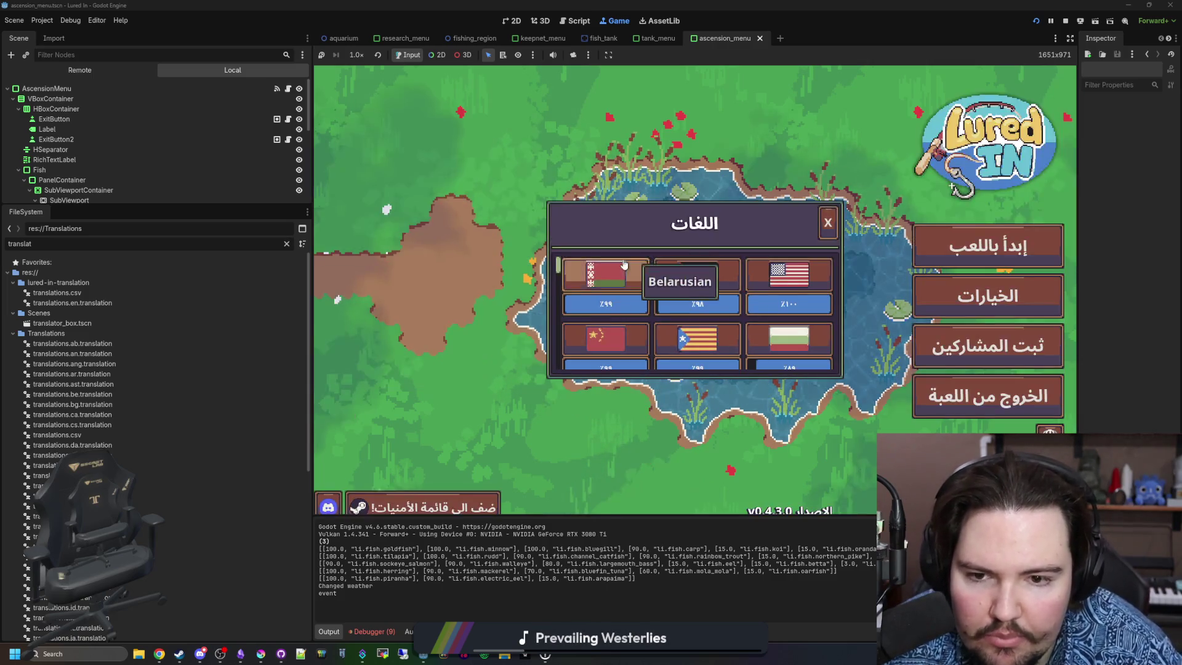
click(770, 273)
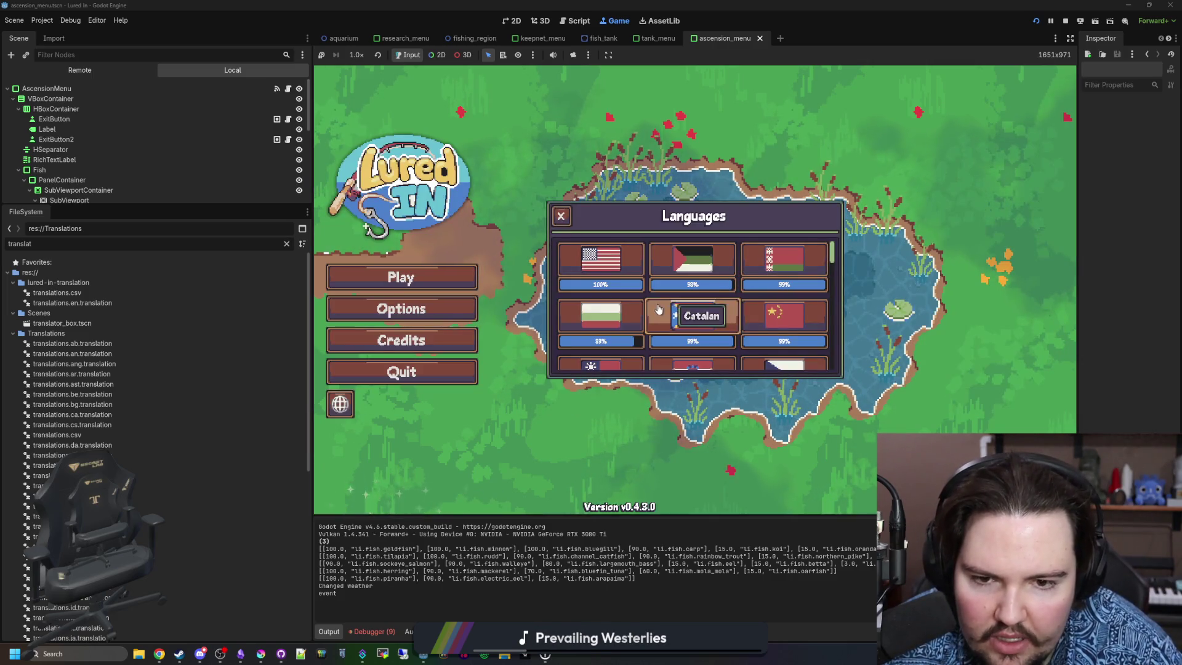
click(796, 332)
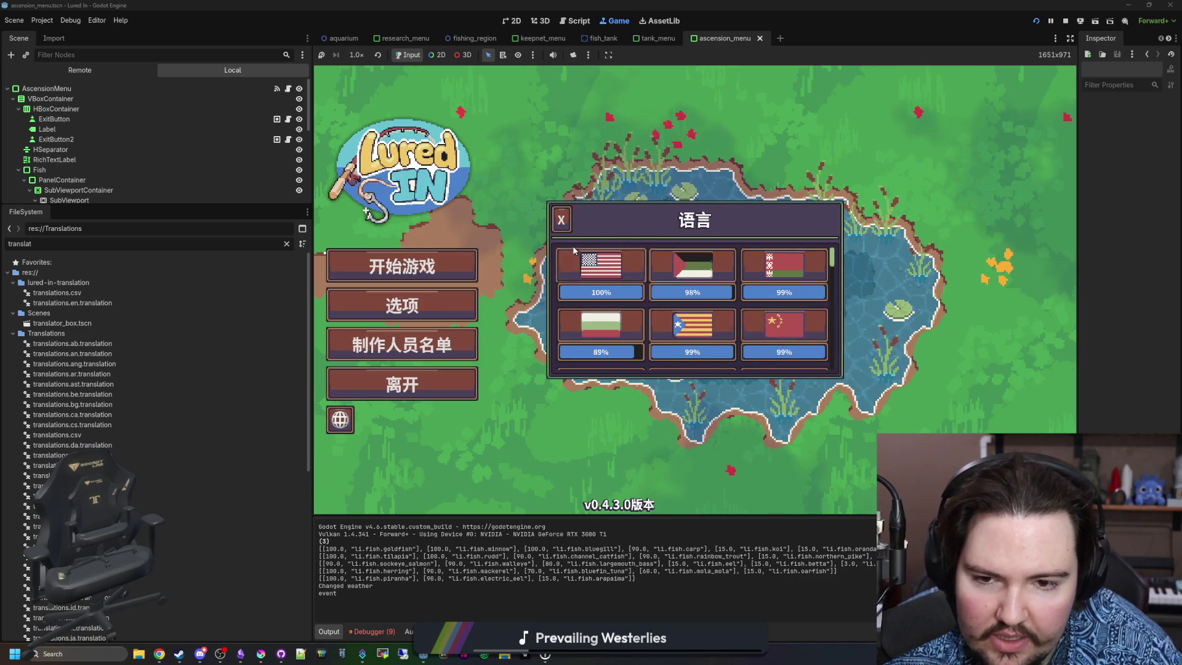
click(603, 264)
scroll(677, 295, down, 4)
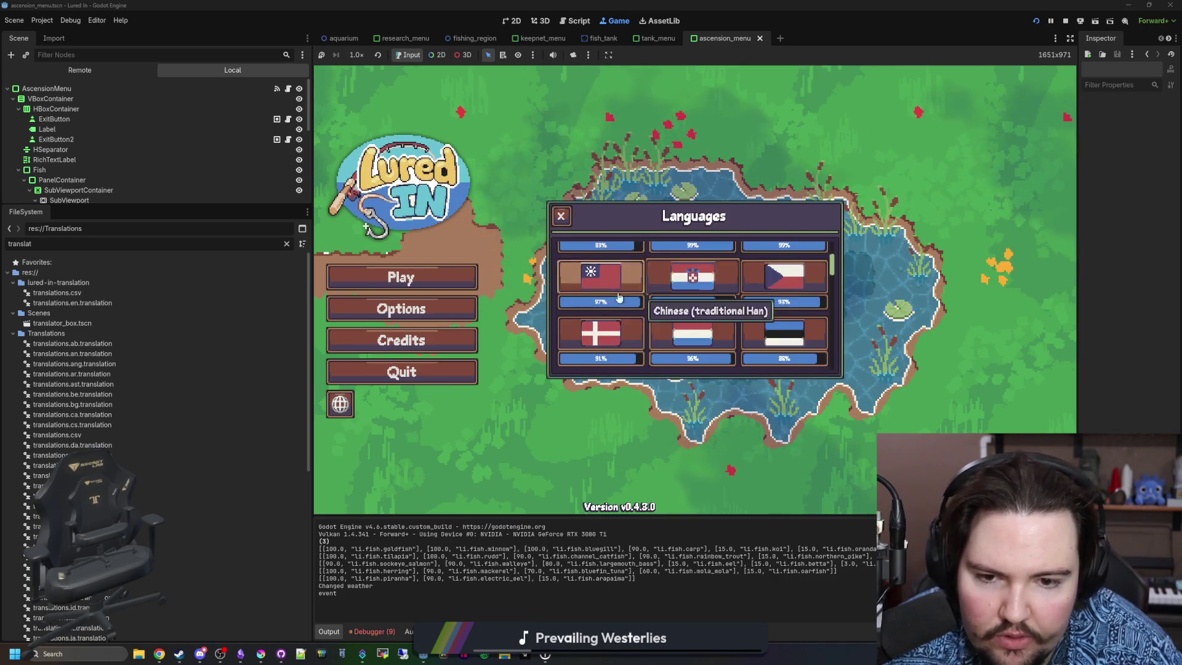
scroll(696, 286, up, 4)
click(561, 215)
- Browse the game's credits, quit the game, save the scene and open the lured-in folder in File Explorer
click(431, 340)
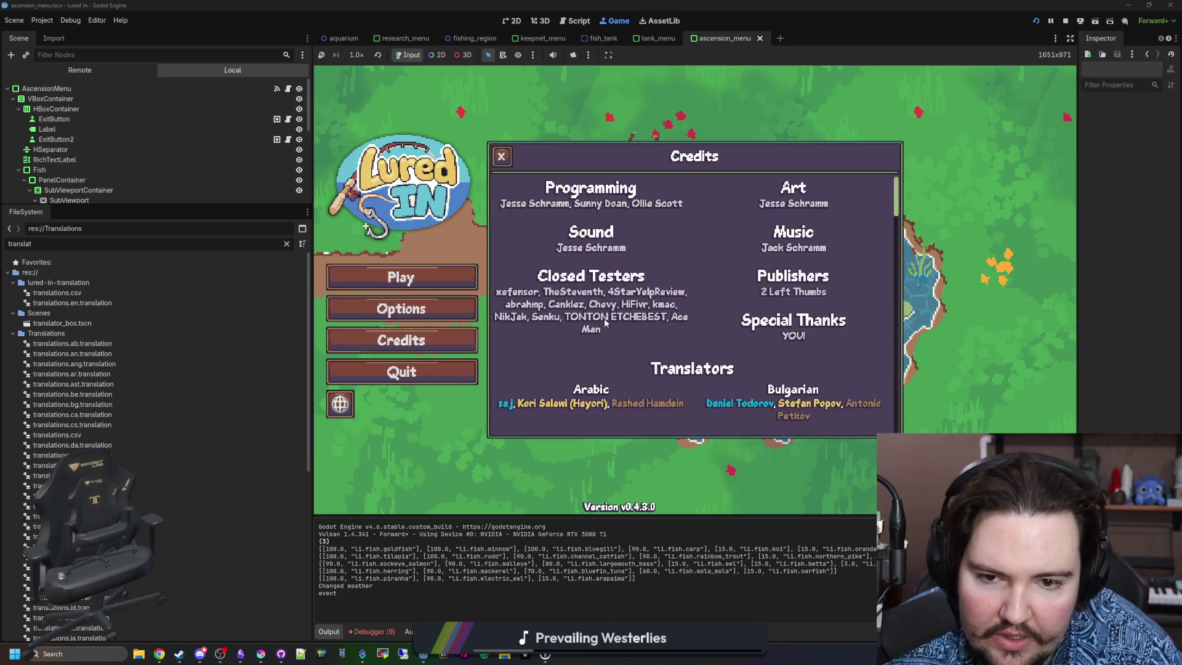
scroll(659, 331, down, 3)
scroll(789, 302, down, 12)
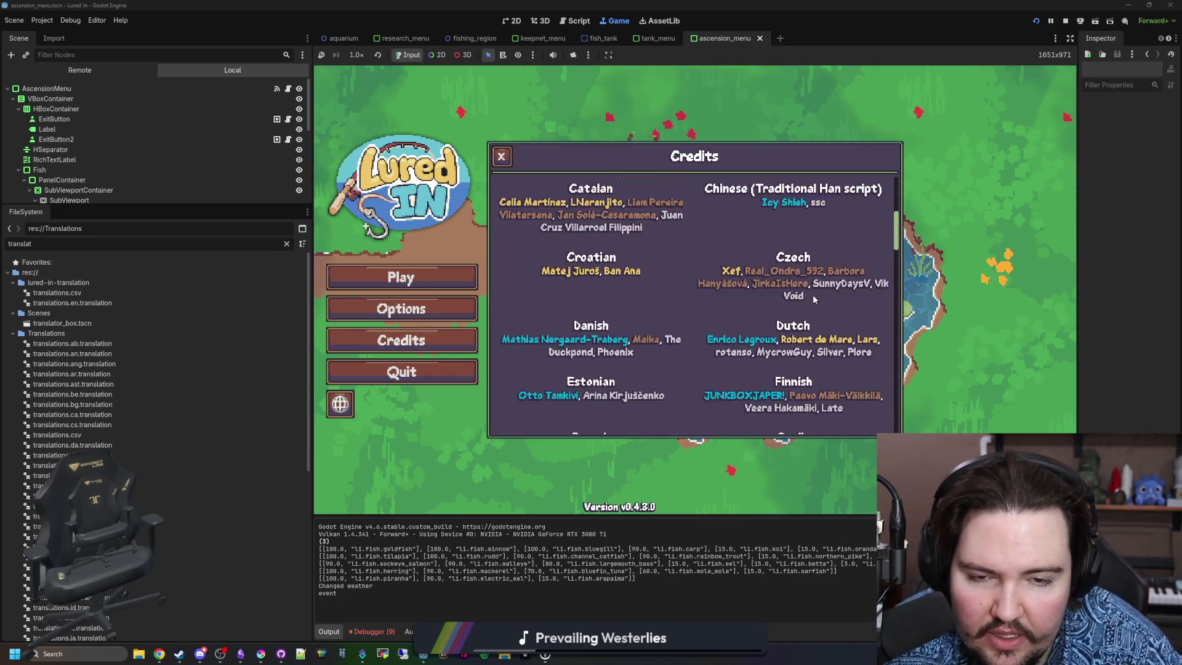
scroll(819, 302, up, 15)
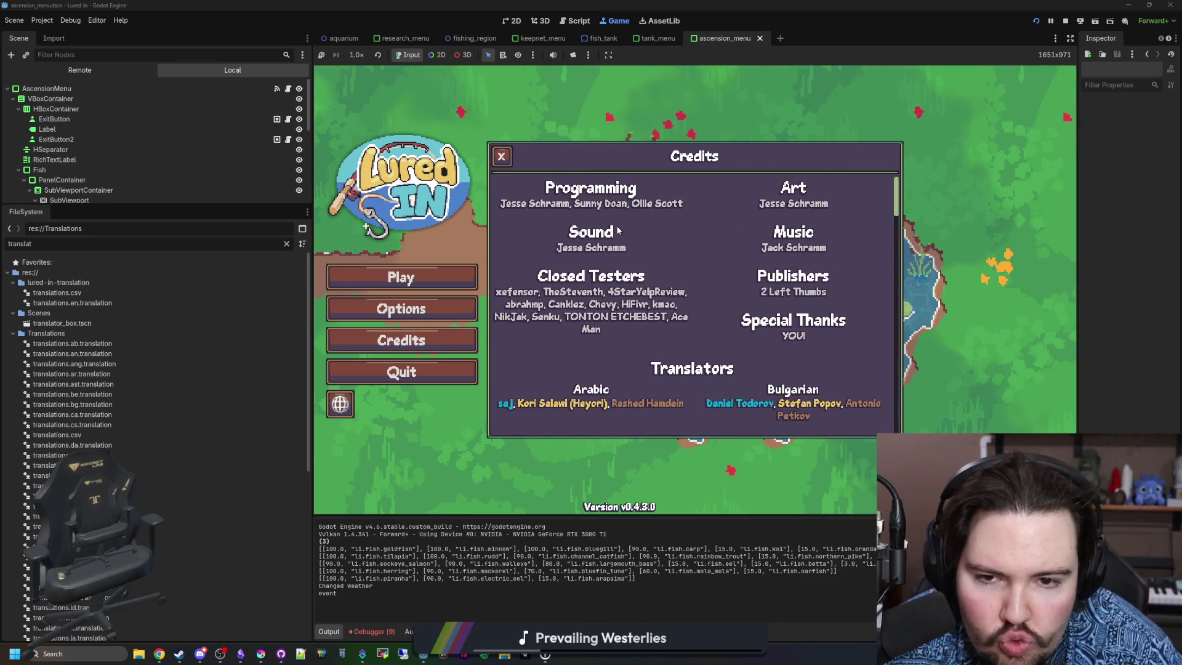
click(501, 156)
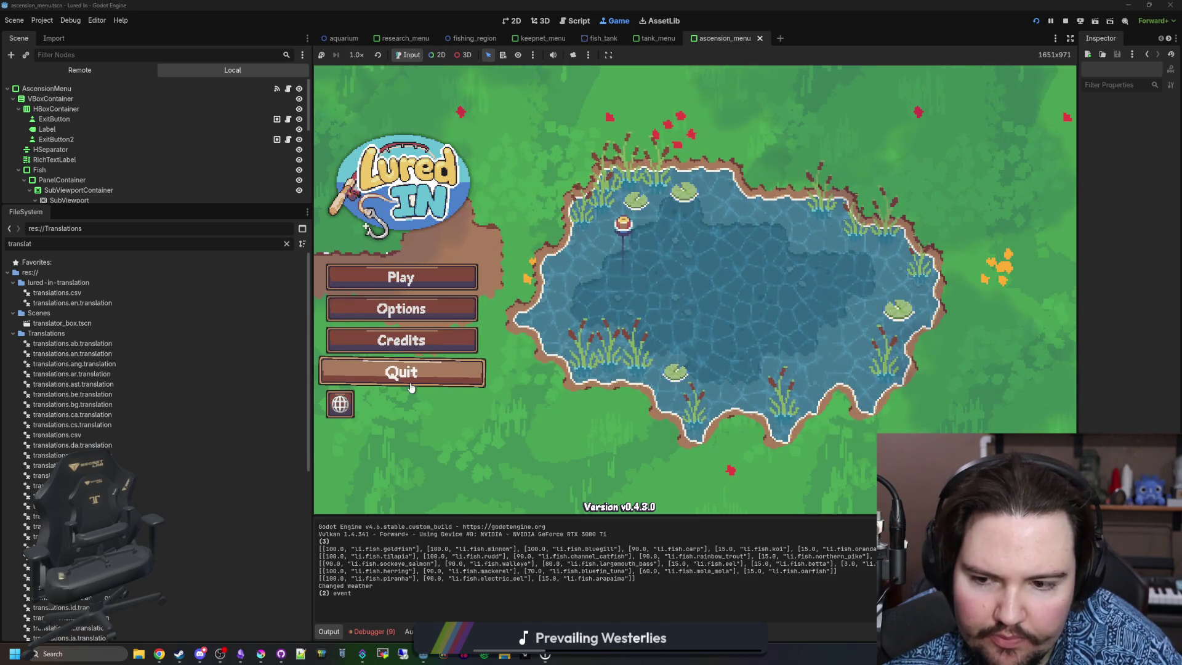
click(411, 387)
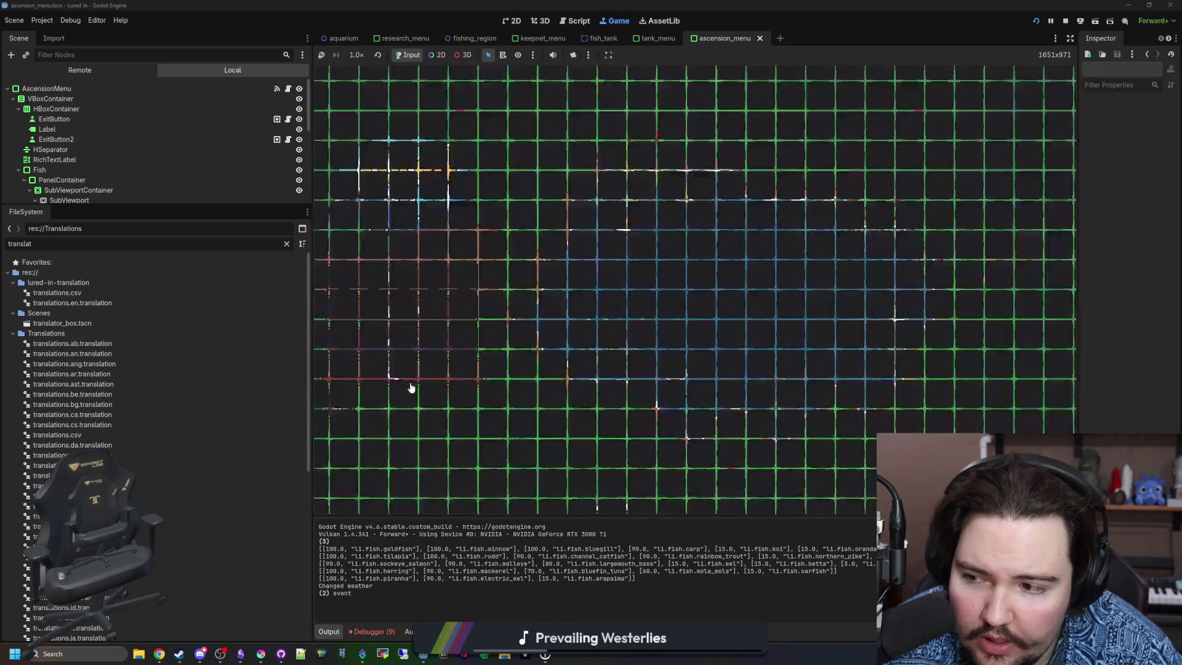
key(ctrl+s)
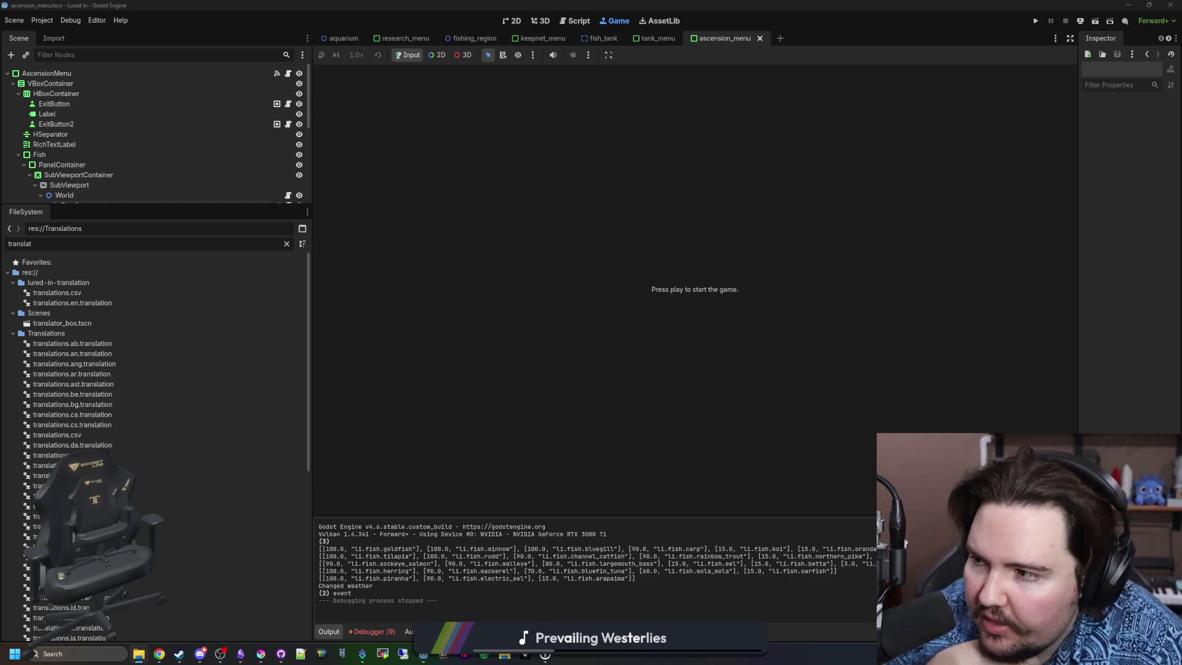
key(super+e)
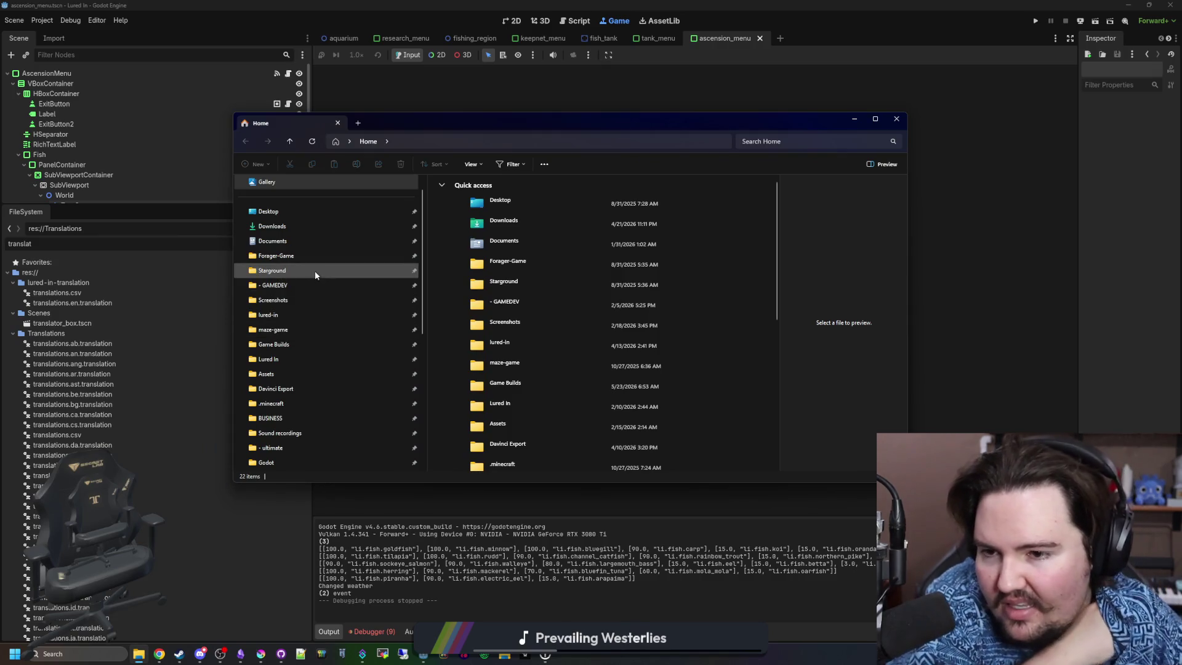
click(300, 316)
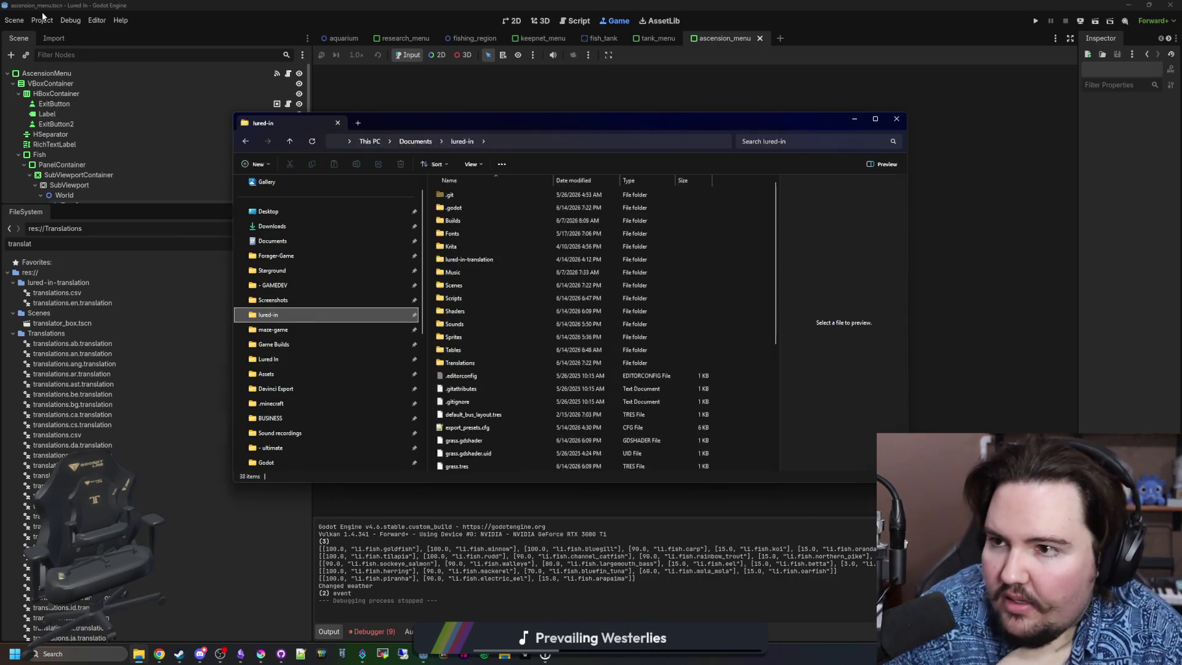
- Change the project version to 0.4.4.0 in Project Settings and return to File Explorer
click(53, 22)
click(64, 35)
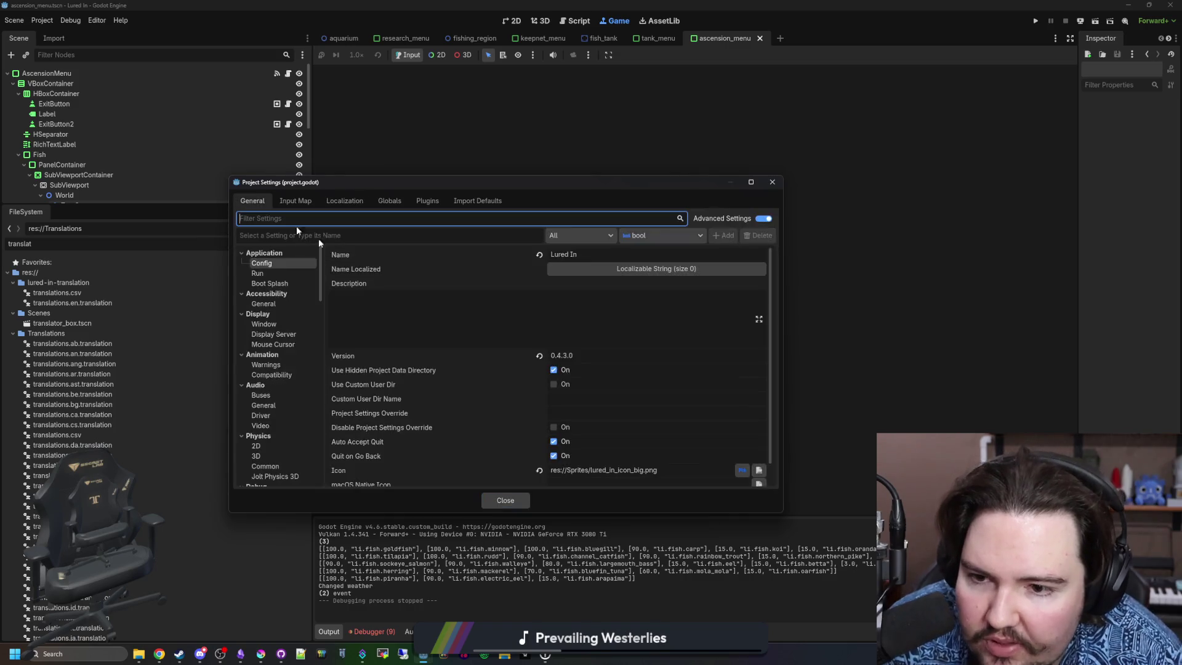
click(568, 355)
key(BackSpace)
text(4)
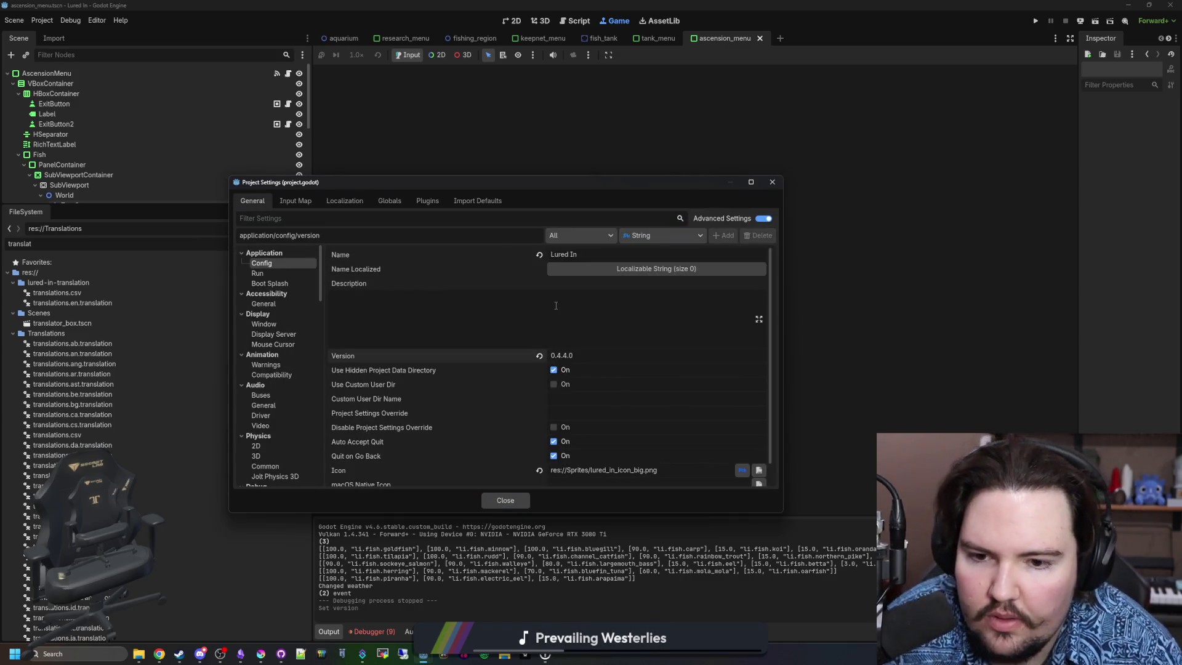
key(shift+Tab)
click(511, 506)
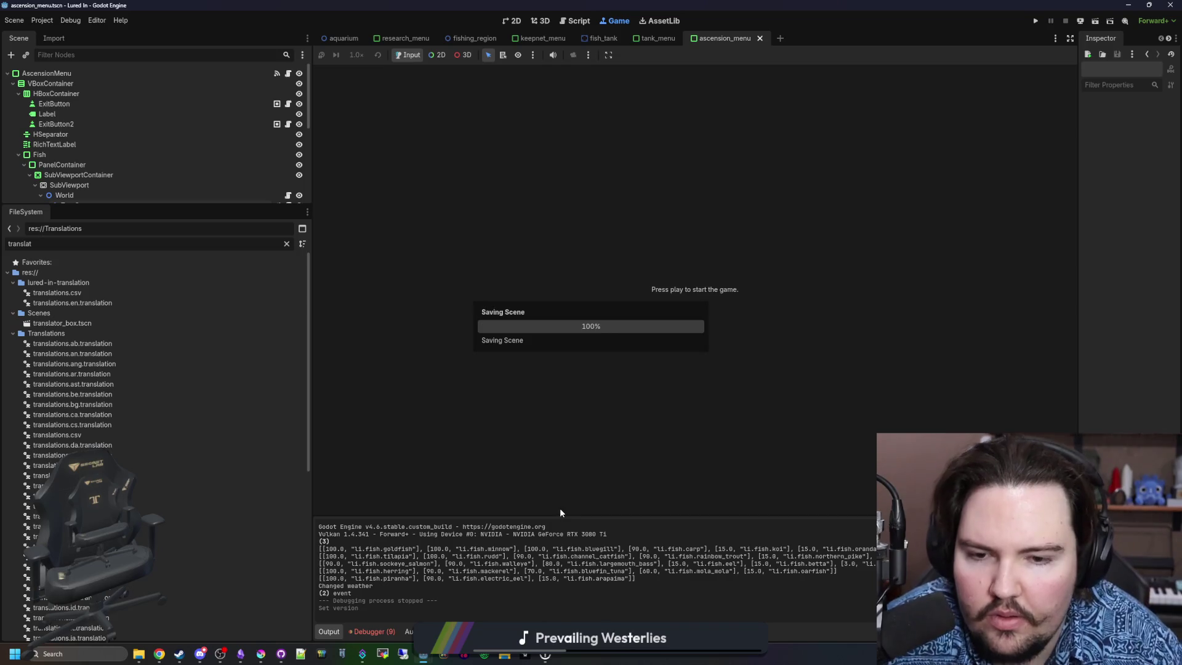
click(139, 653)
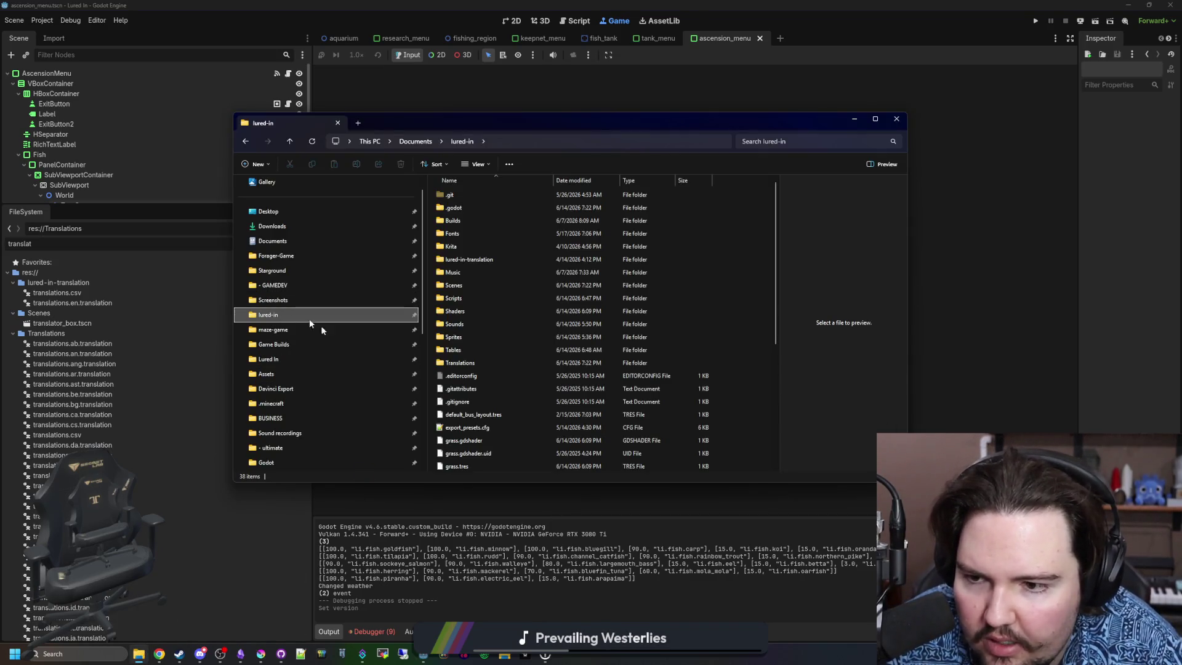
- Open the Builds folder and move the old web build zip out of the Web folder
click(365, 633)
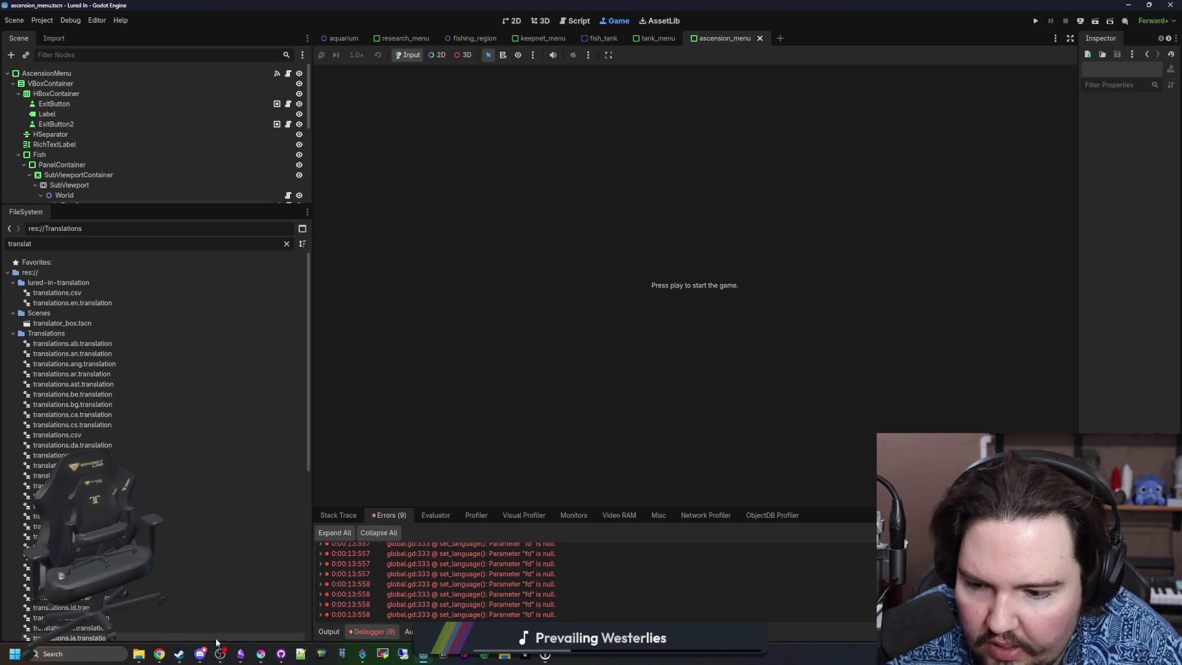
click(139, 653)
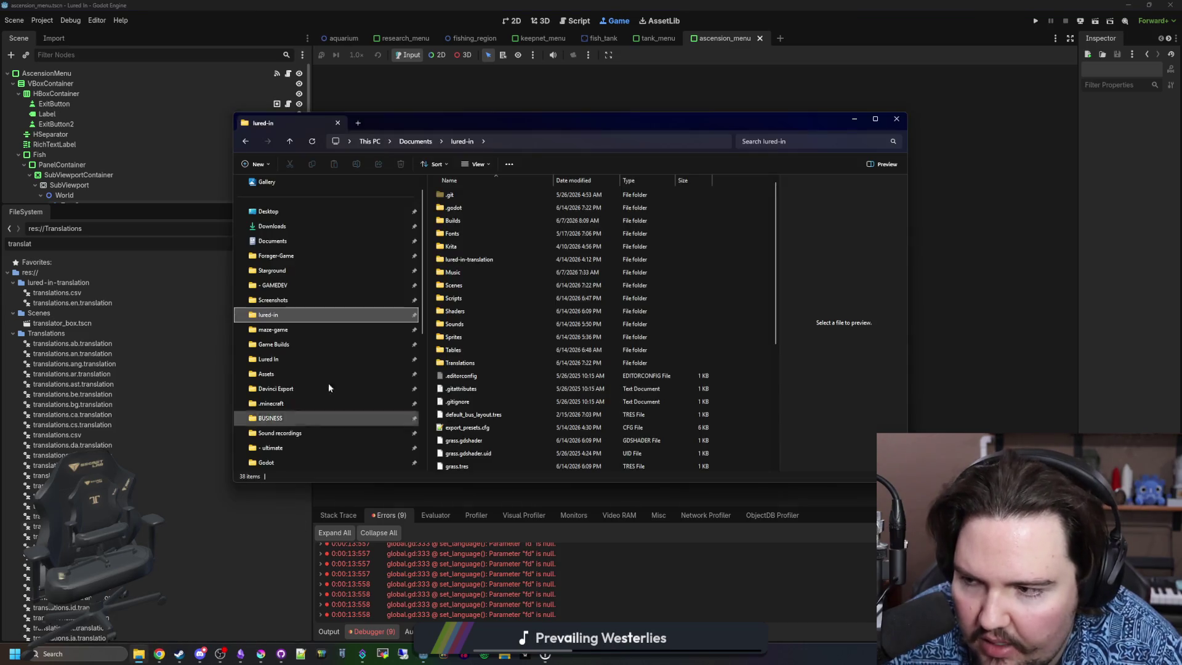
double_click(459, 225)
click(510, 208)
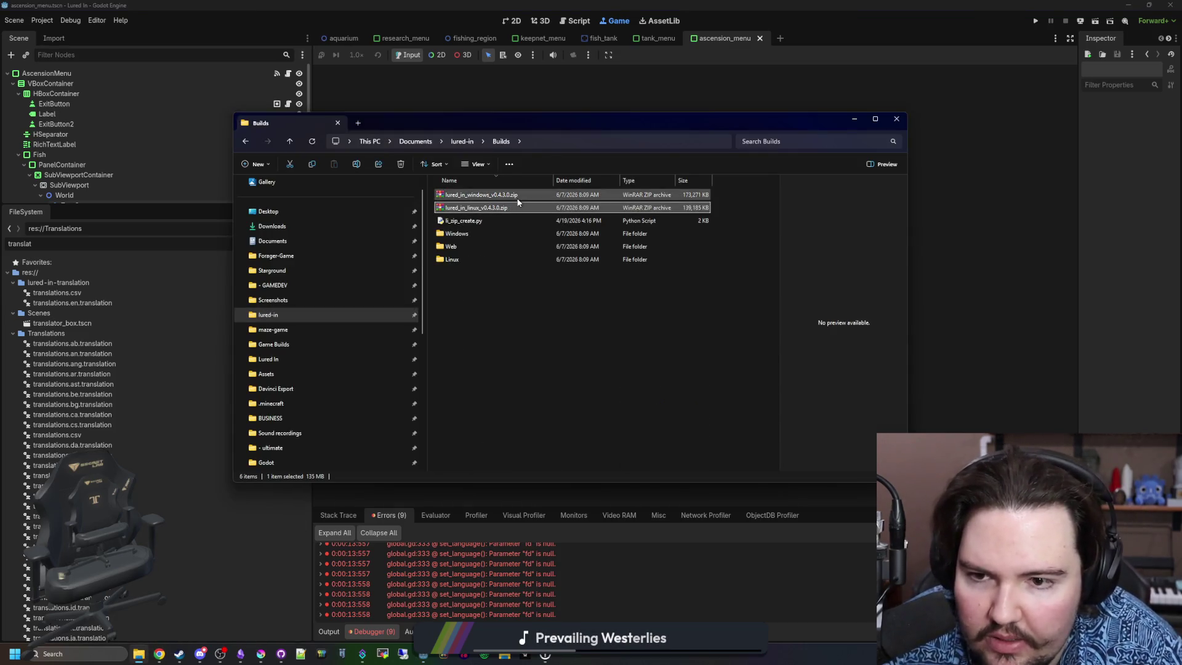
double_click(464, 247)
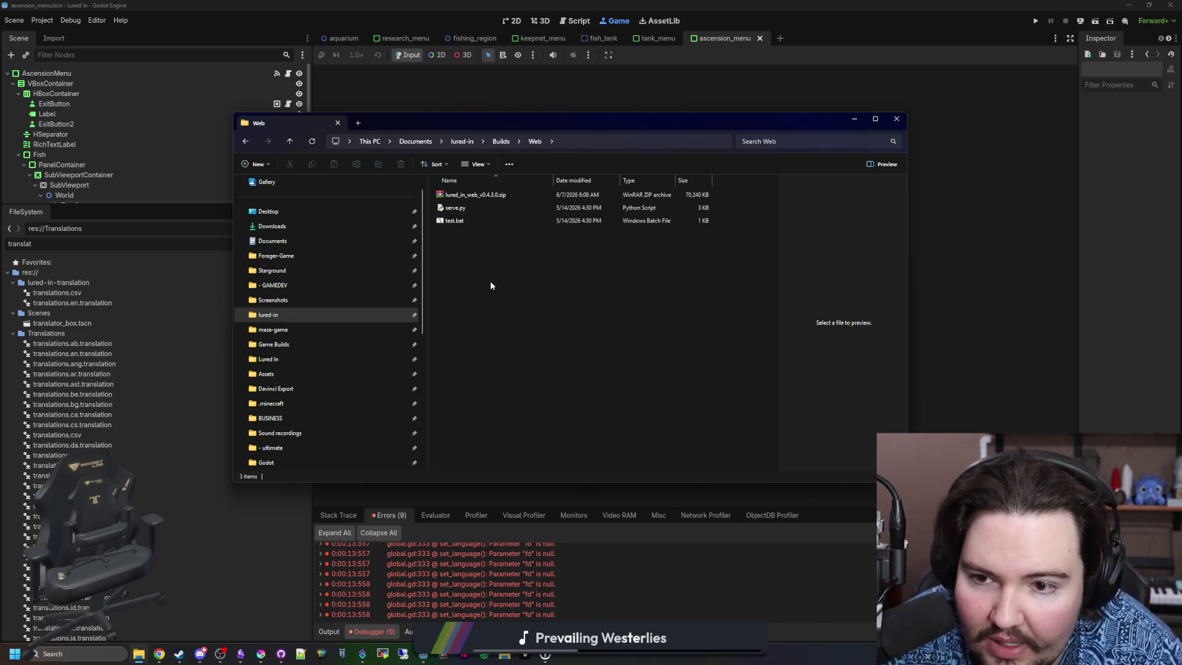
click(479, 196)
mouse_move(472, 199)
mouse_down()
mouse_move(354, 332)
mouse_move(317, 332)
mouse_move(386, 297)
mouse_up()
- Move both old v0.4.3.0 Windows and Linux zips out of the Builds folder
click(497, 143)
click(499, 208)
mouse_move(502, 200)
mouse_down()
mouse_move(387, 339)
mouse_move(279, 341)
mouse_move(338, 344)
mouse_up()
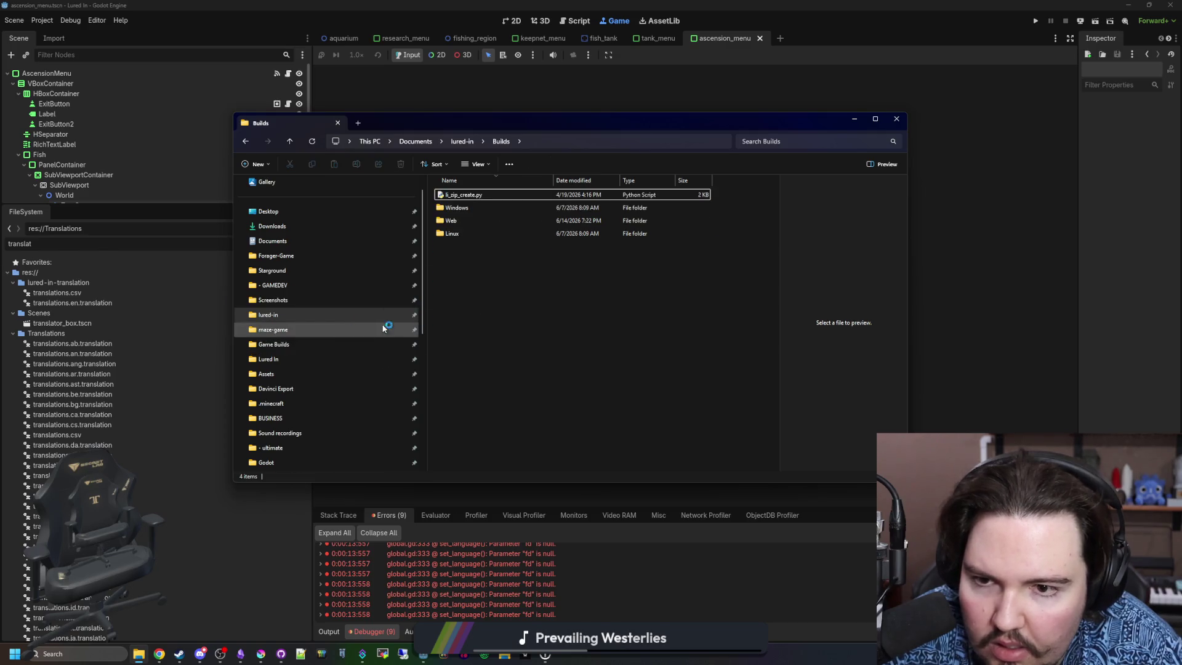
- Check the Windows, Web and Linux build folders and the zip creation script, then return to Godot
double_click(462, 207)
key(alt+Left)
double_click(471, 221)
key(alt+Left)
click(467, 237)
double_click(468, 237)
click(480, 199)
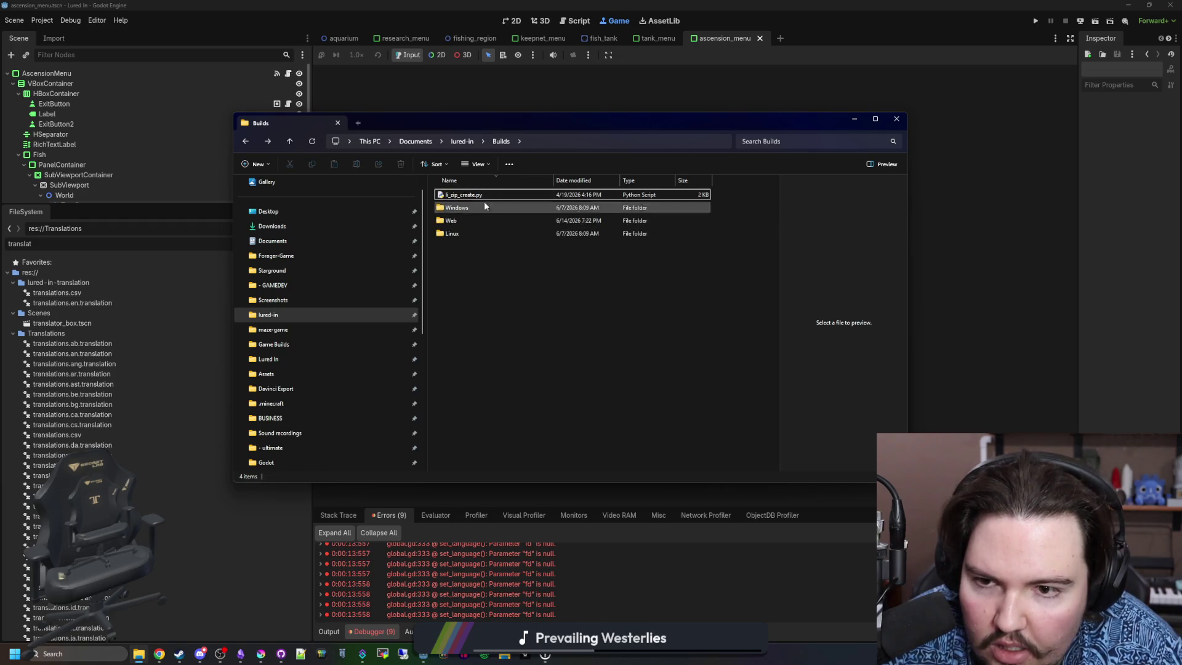
key(ctrl+s)
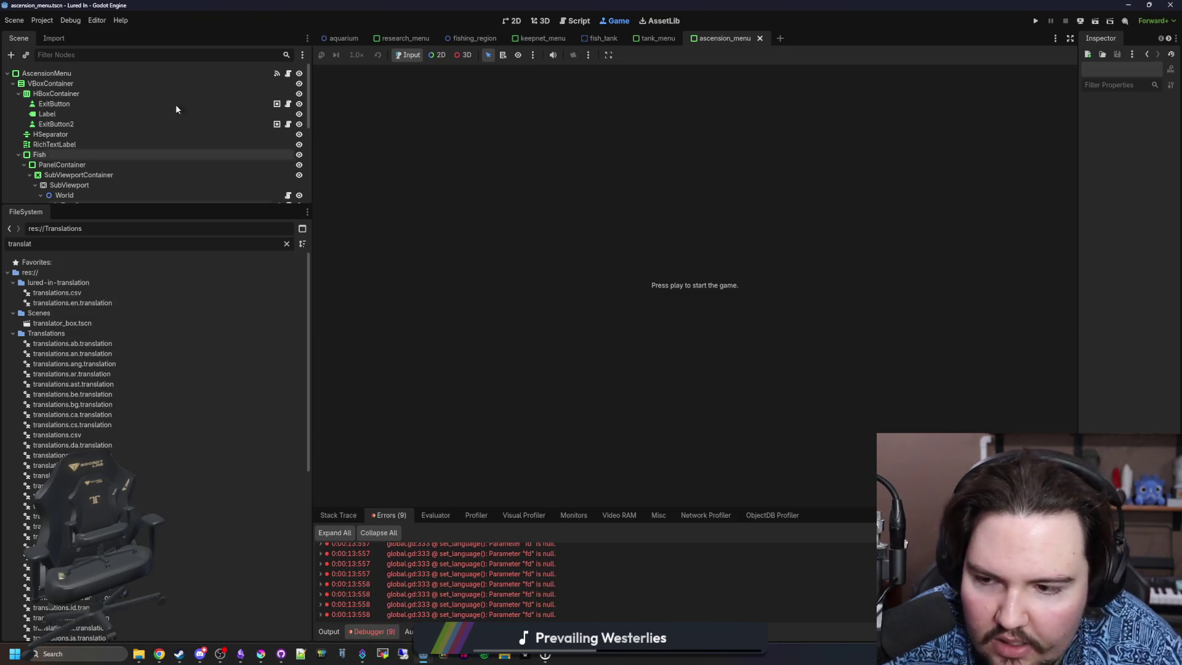
click(43, 21)
- Review the Linux and Windows Desktop presets and export all presets as release builds
click(54, 75)
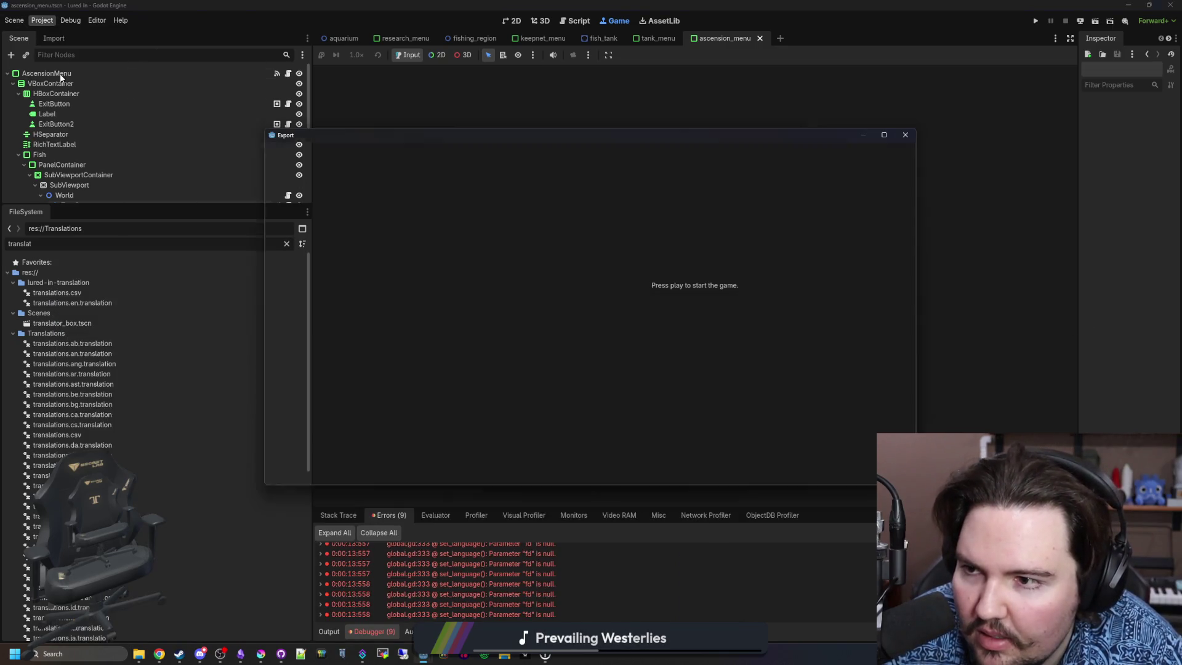
click(351, 192)
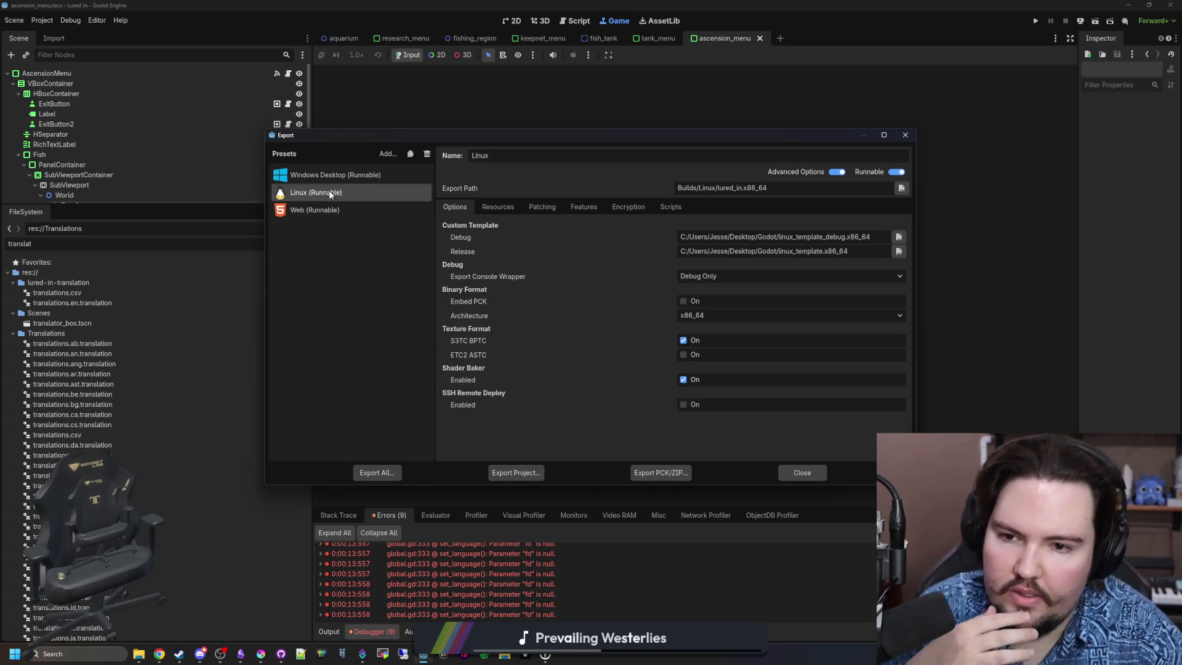
click(352, 177)
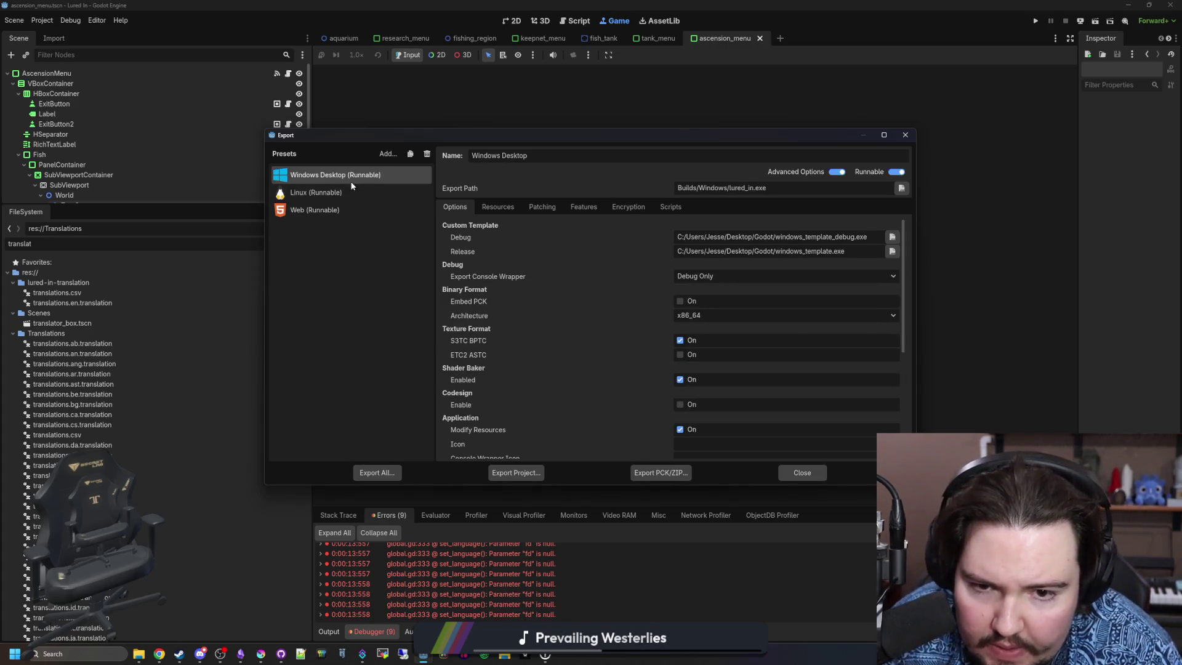
click(399, 472)
click(637, 338)
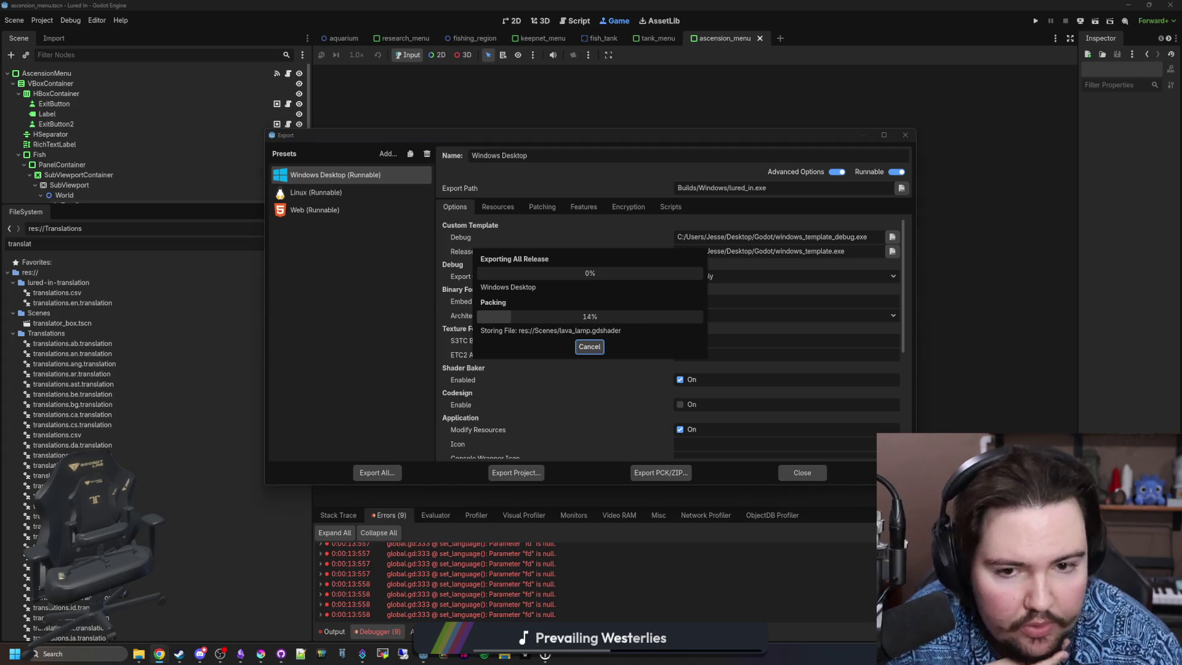
- Open the Desktop Godot folder with the SteamPipe uploaders in a new File Explorer window during the export
right_click(139, 653)
click(132, 603)
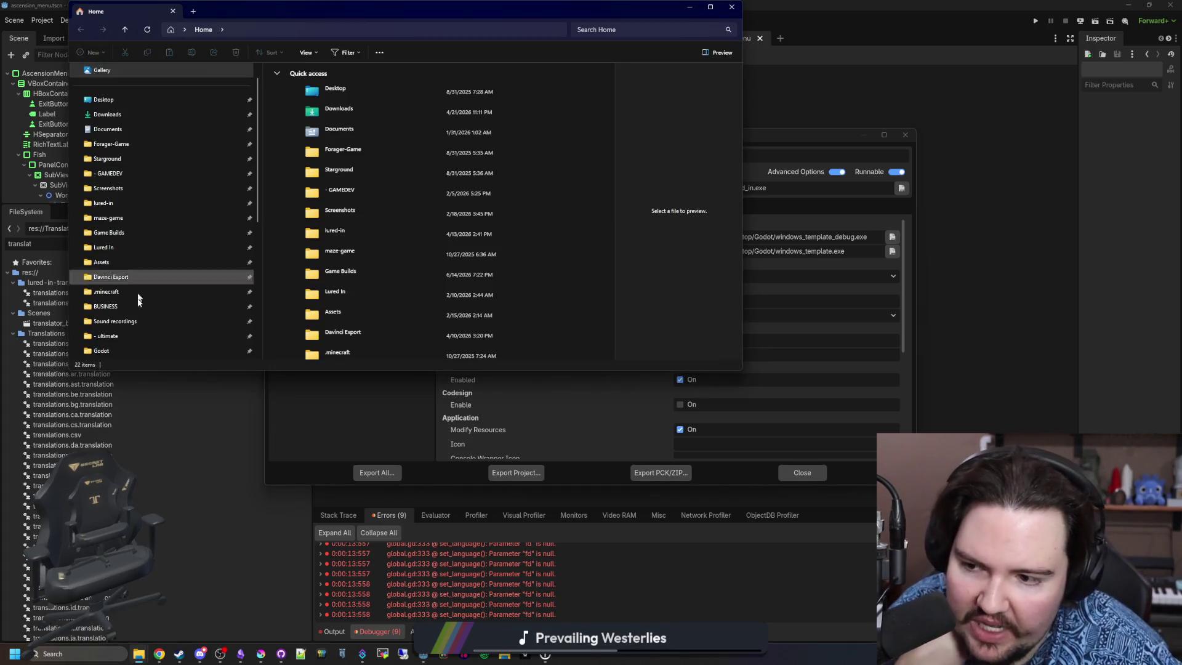
click(104, 349)
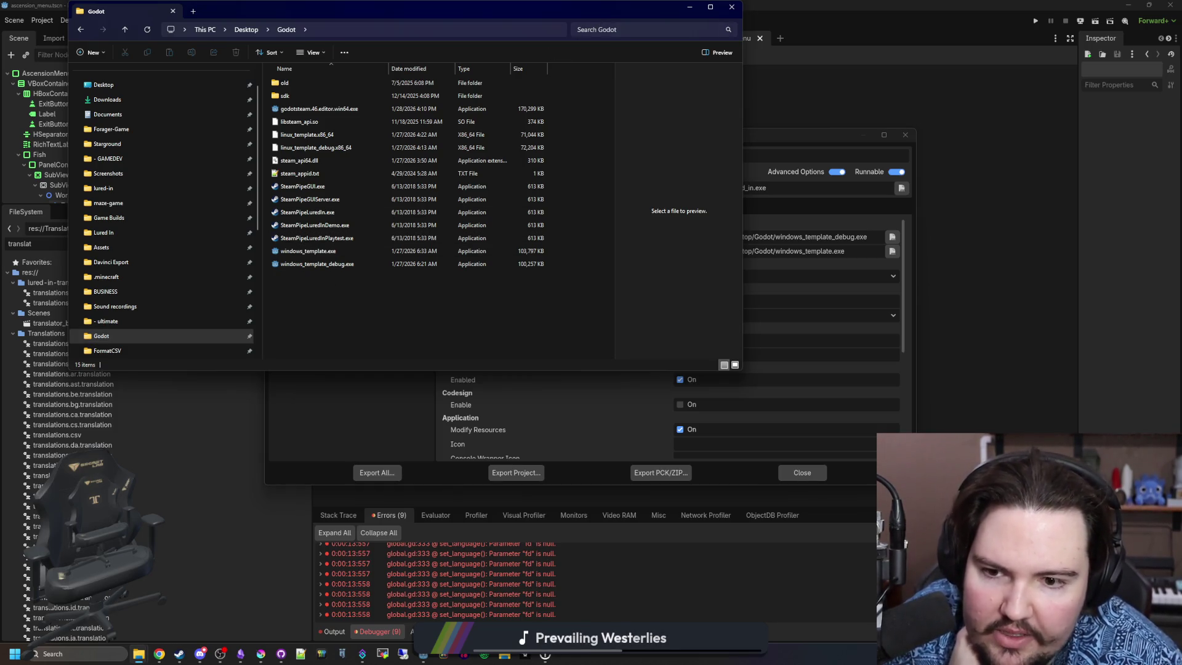
mouse_move(388, 11)
mouse_down()
mouse_move(3, 179)
mouse_move(443, 201)
mouse_up()
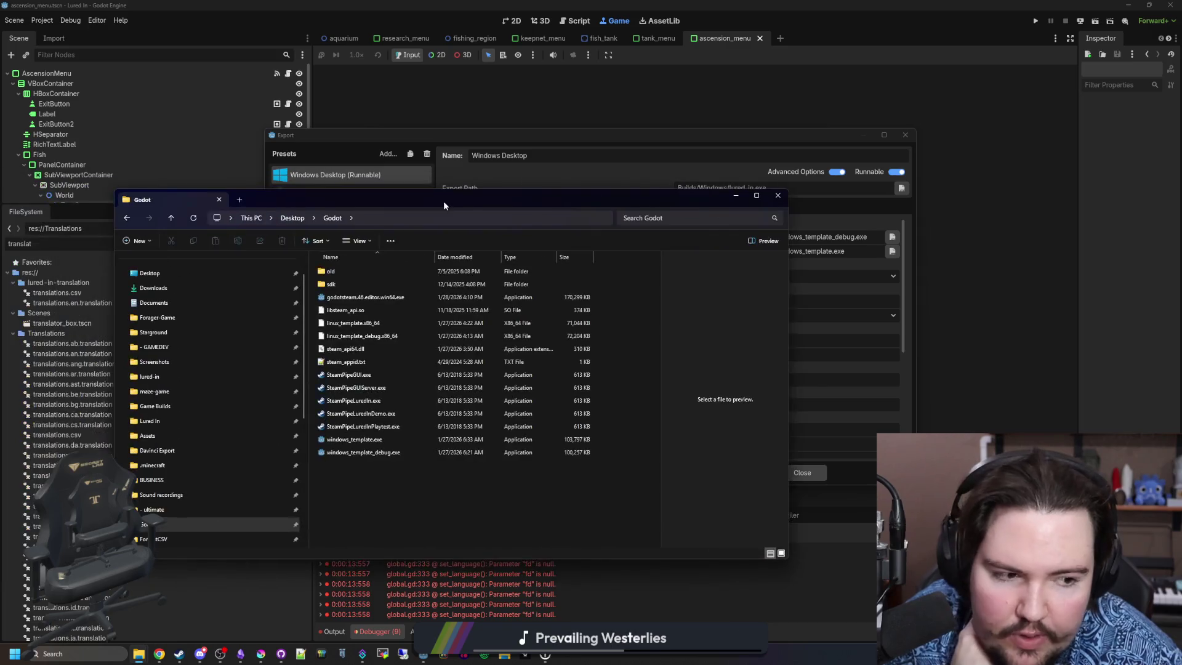
click(378, 414)
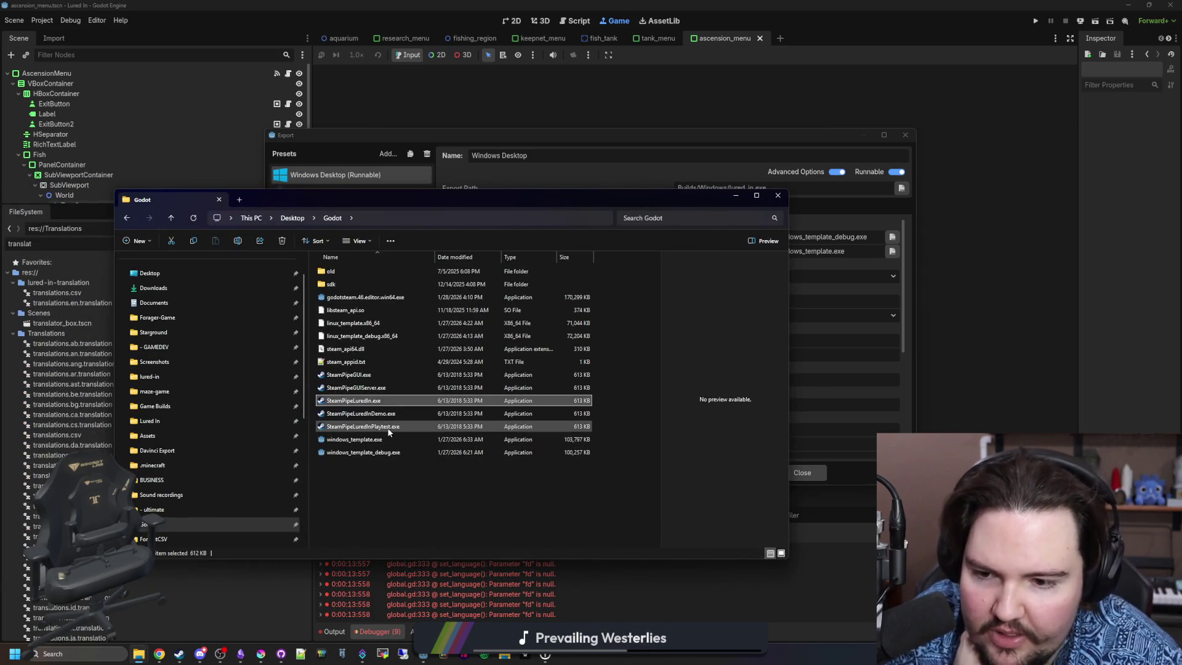
mouse_move(529, 201)
mouse_down()
mouse_move(368, 225)
mouse_move(0, 234)
mouse_up()
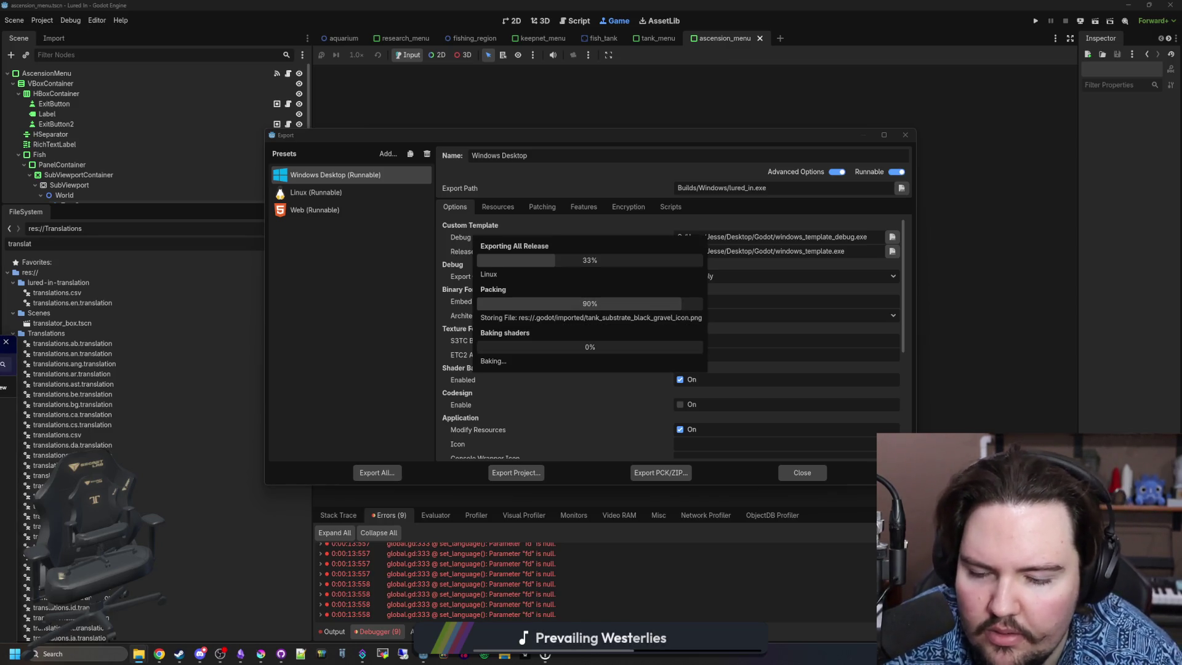
mouse_move(11, 345)
mouse_down()
mouse_move(825, 209)
mouse_move(826, 225)
mouse_up()
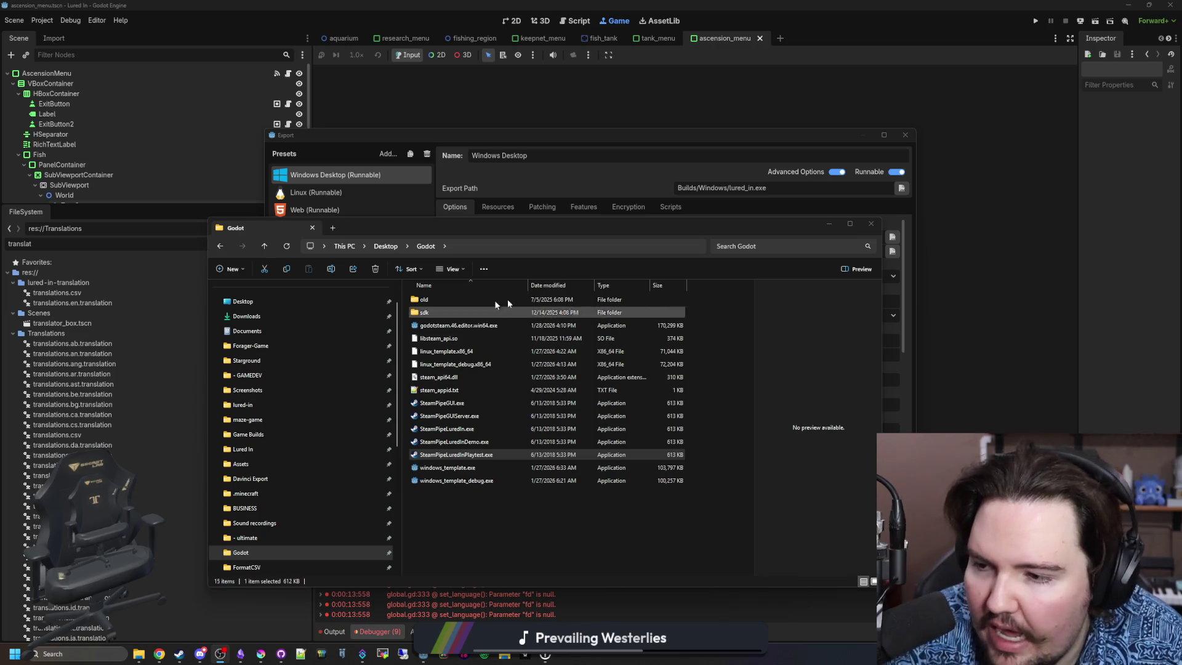
- Return to the finished Export dialog and close it
click(662, 208)
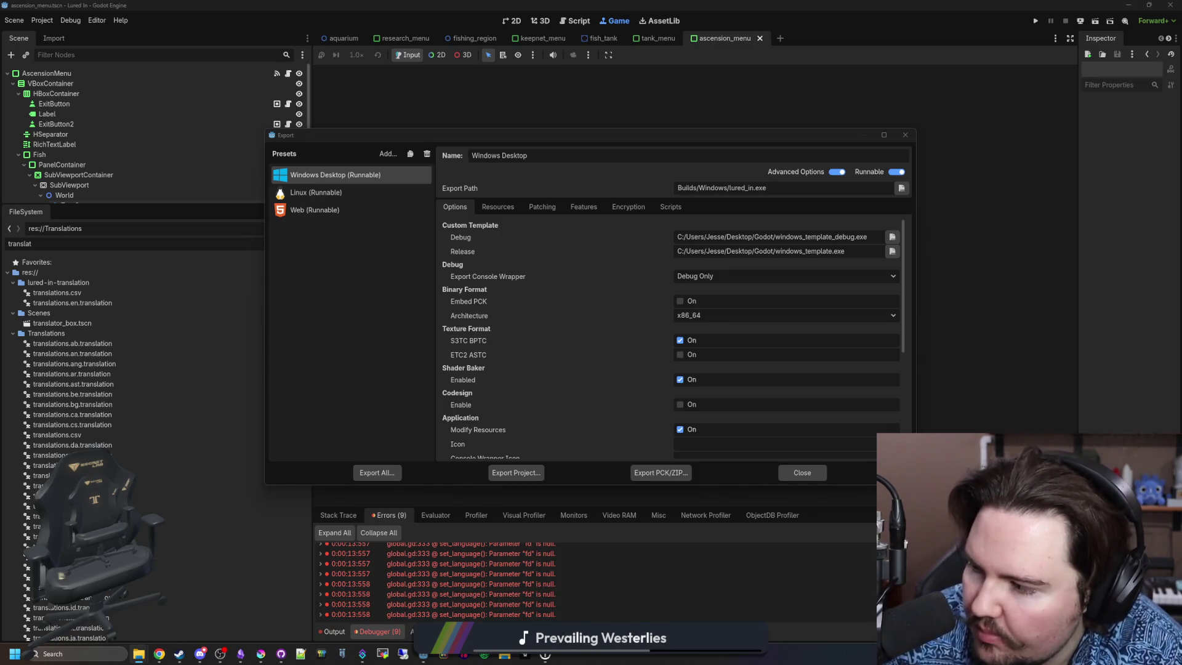
scroll(567, 387, down, 5)
scroll(567, 386, up, 5)
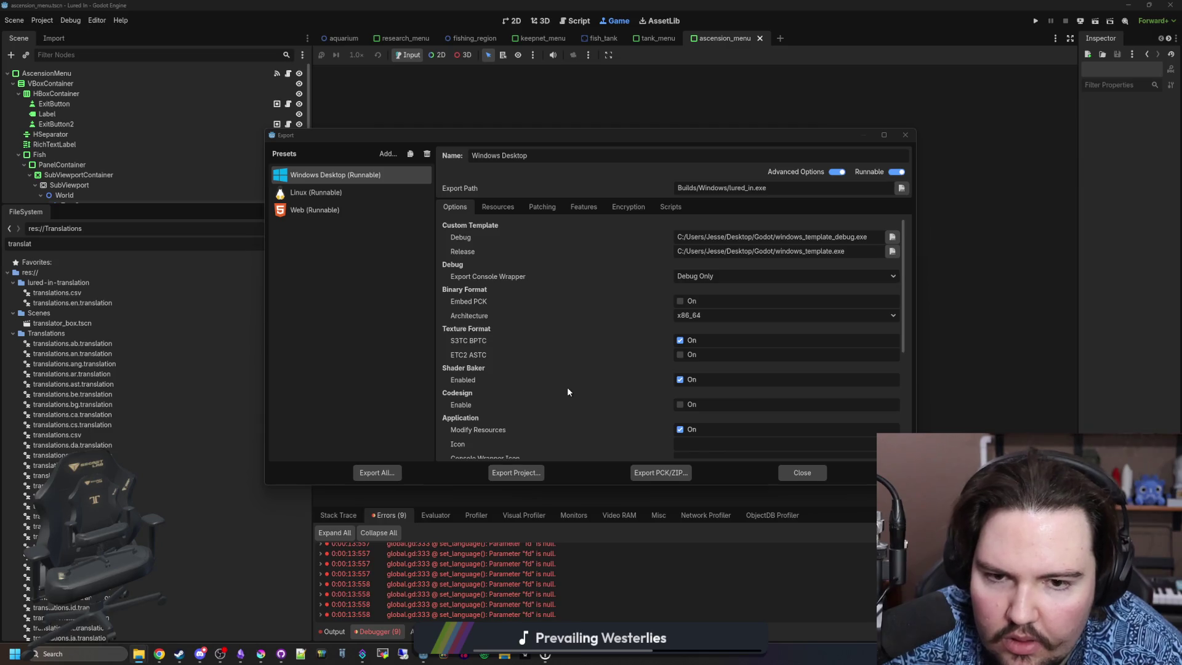
click(802, 472)
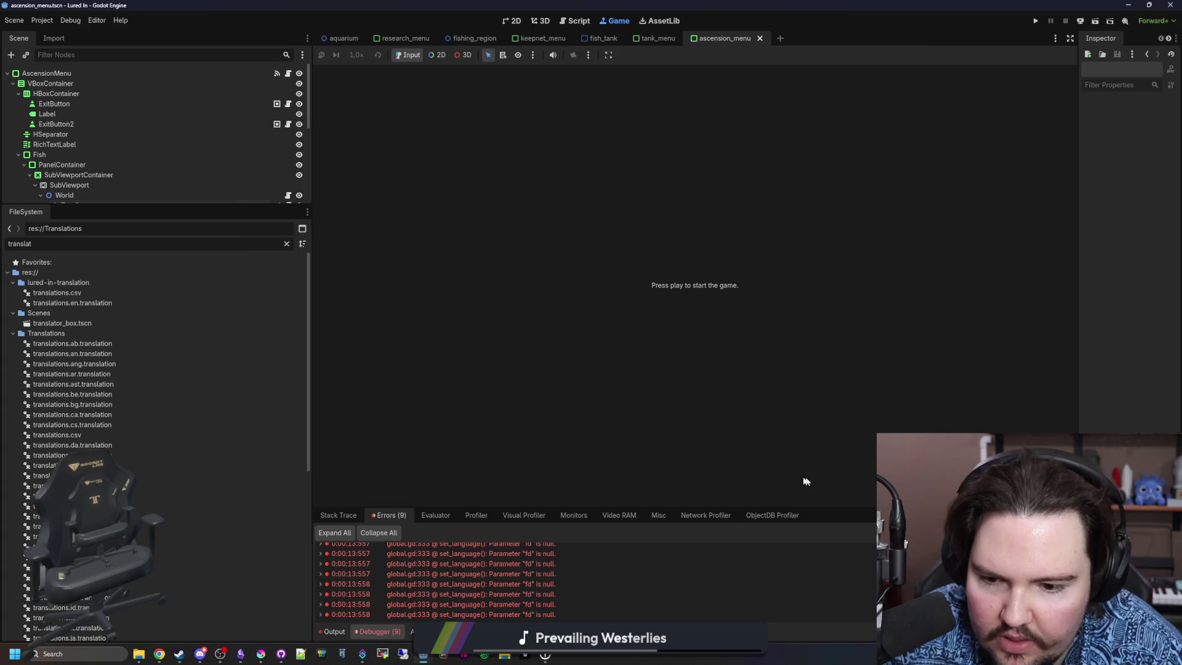
key(alt+Tab)
- Launch SteamPipeLuredIn.exe from the Godot folder and edit its build description to read v0.4.4.0
drag(814, 207, 820, 203)
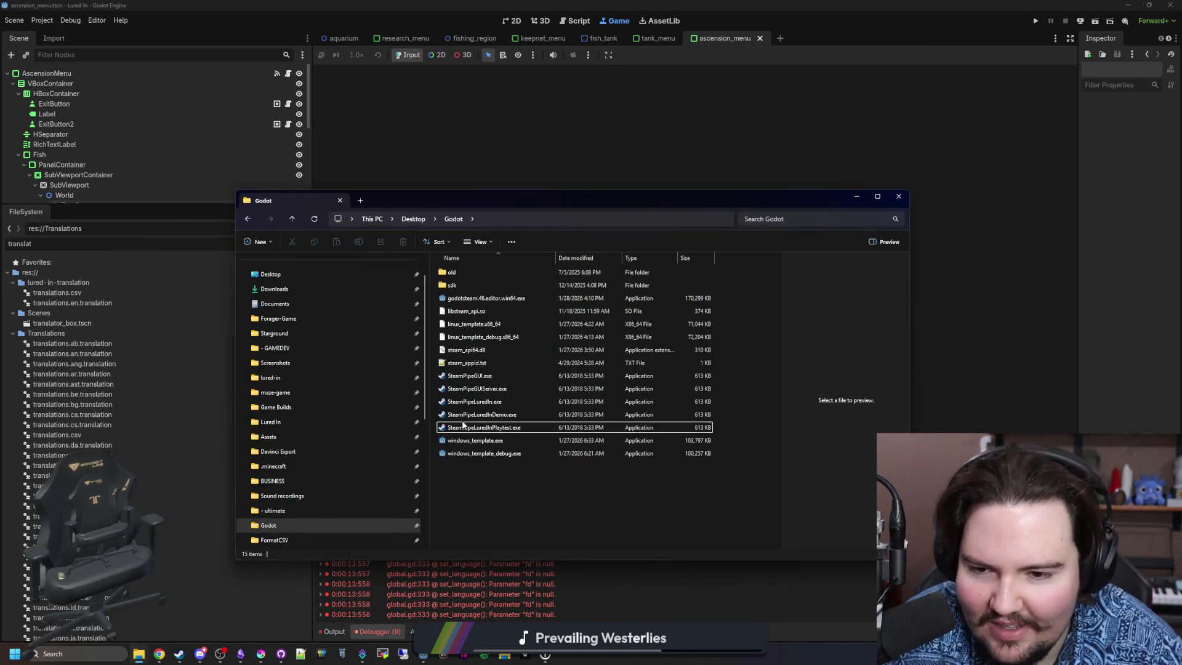
click(492, 377)
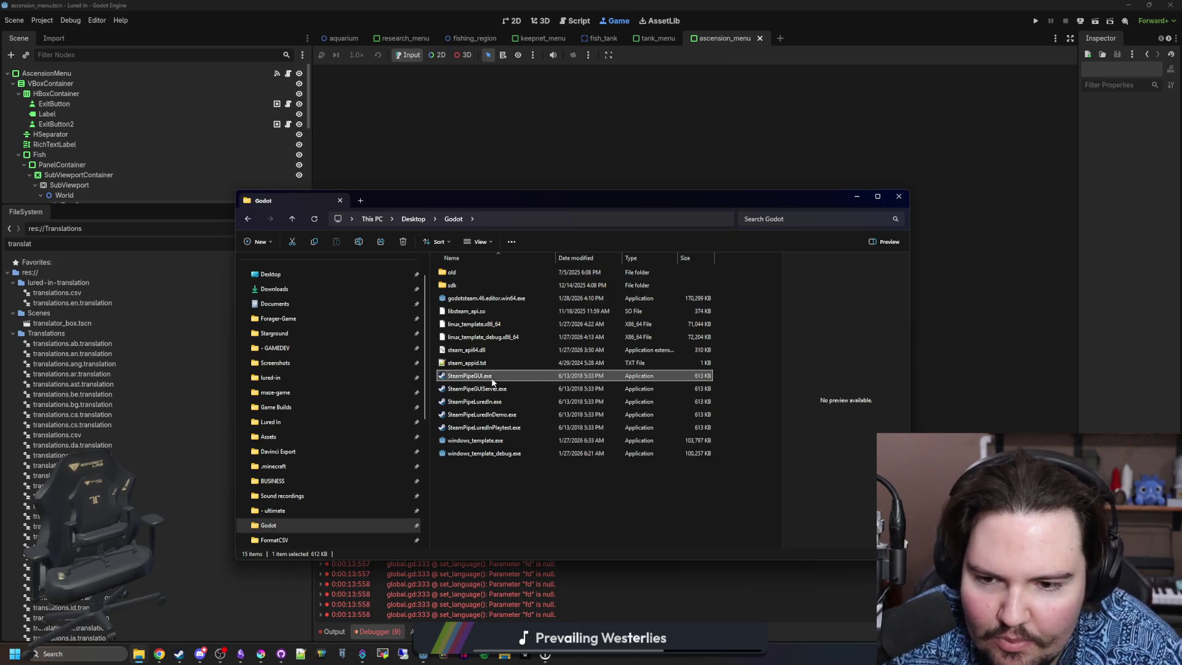
click(496, 415)
click(507, 463)
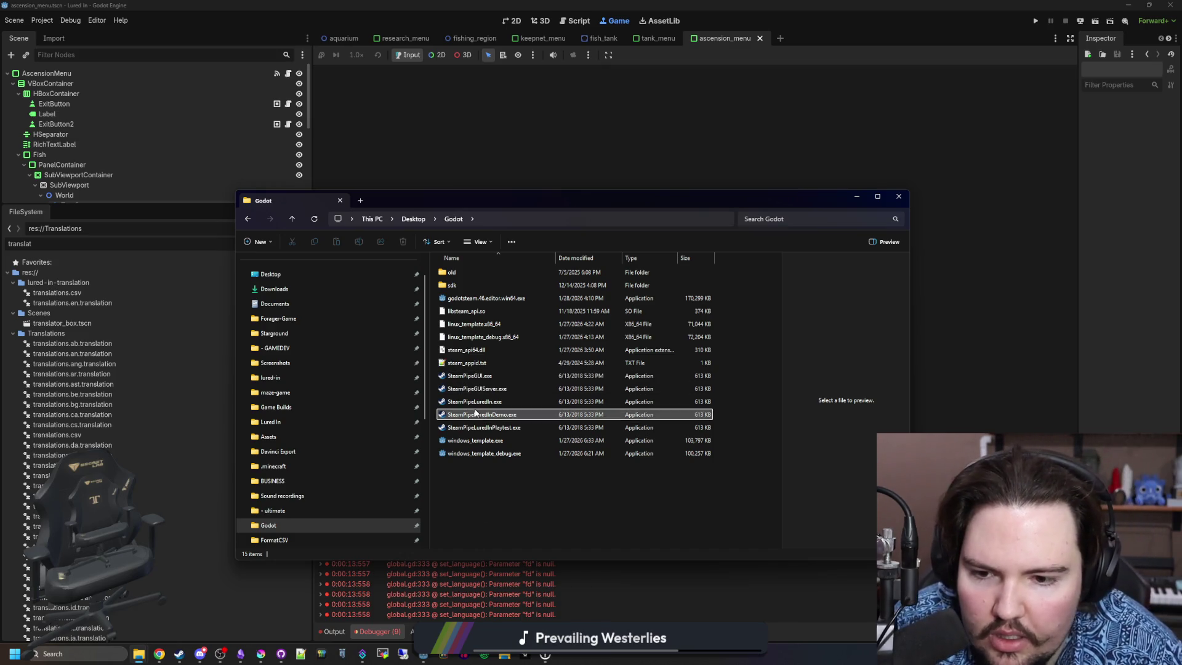
click(473, 389)
click(469, 378)
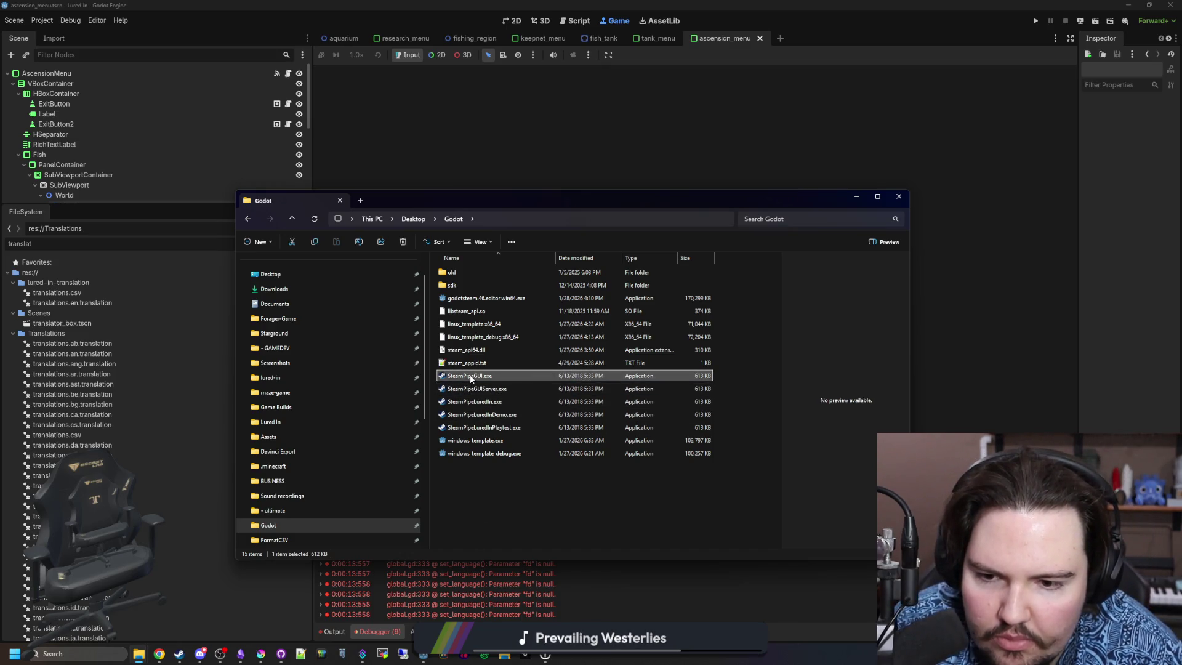
click(509, 485)
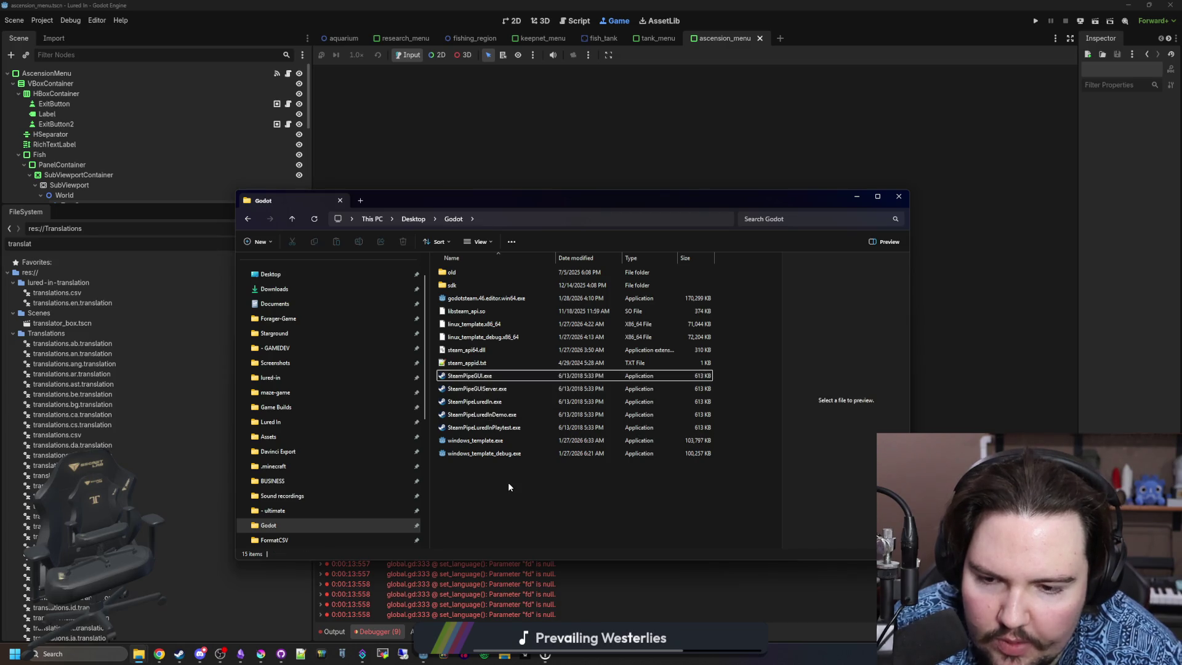
click(508, 400)
click(518, 429)
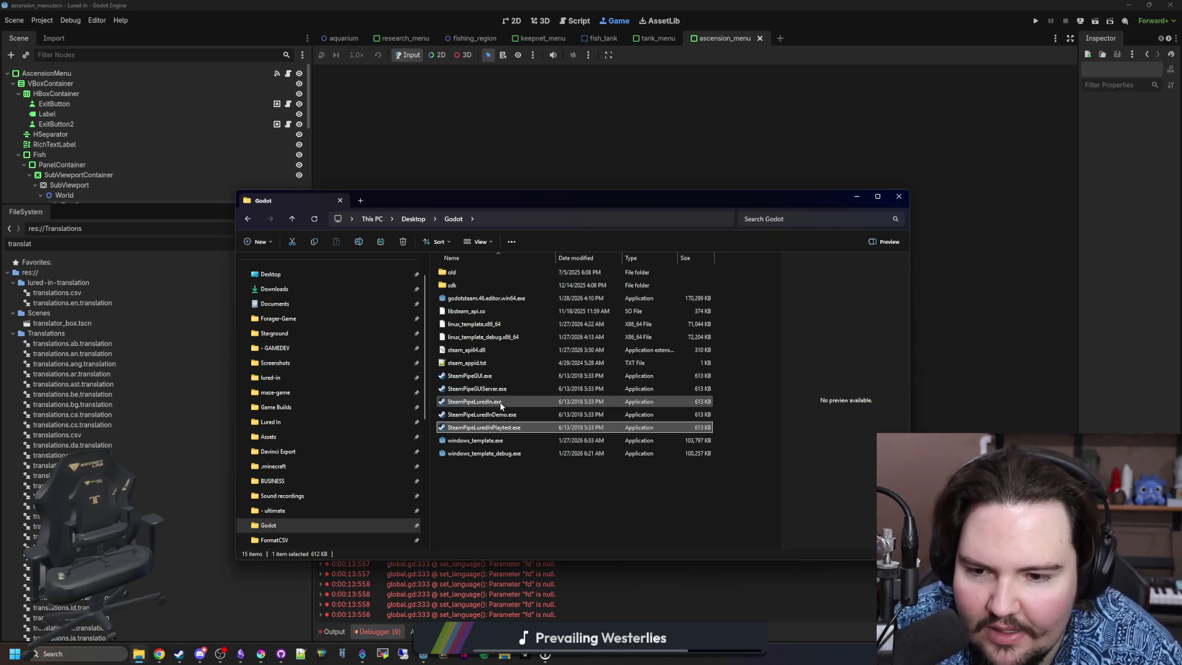
double_click(502, 404)
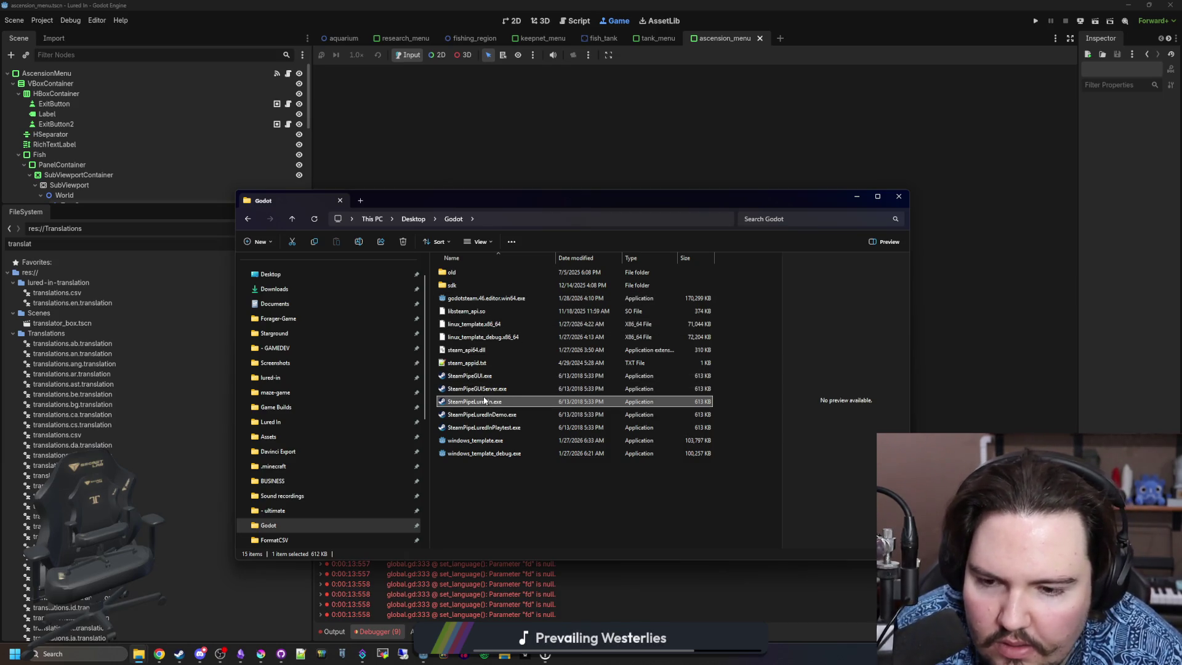
click(505, 160)
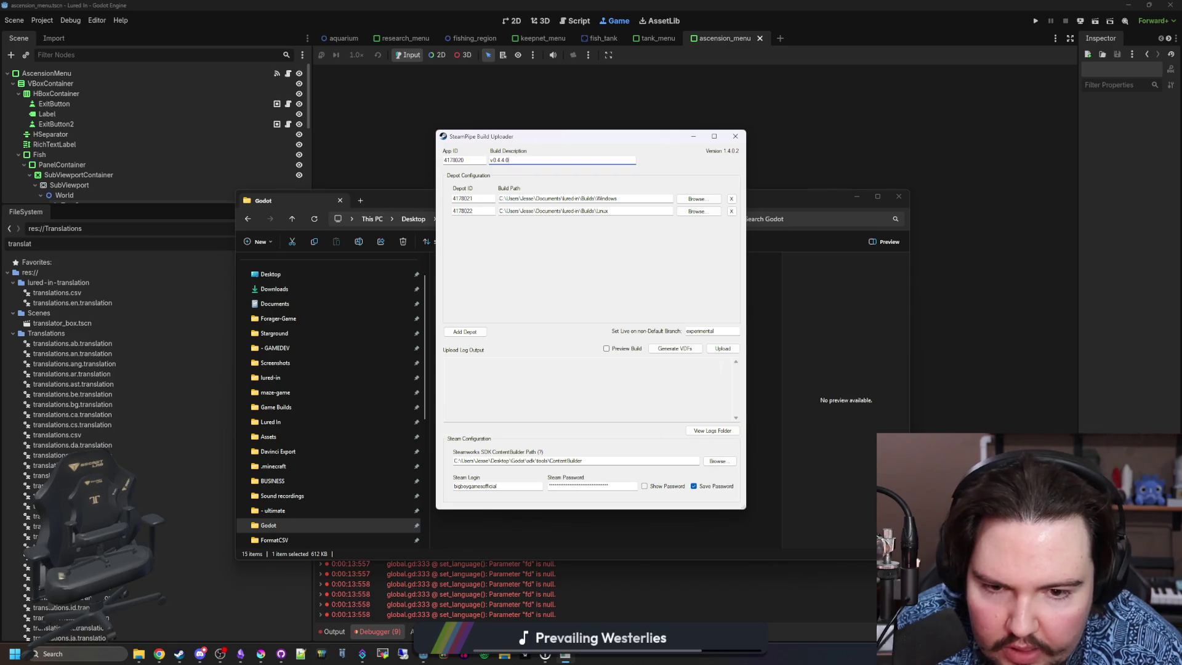
- Upload the Lured In v0.4.4.0 build to Steam, then launch SteamPipeLuredInDemo.exe
click(724, 349)
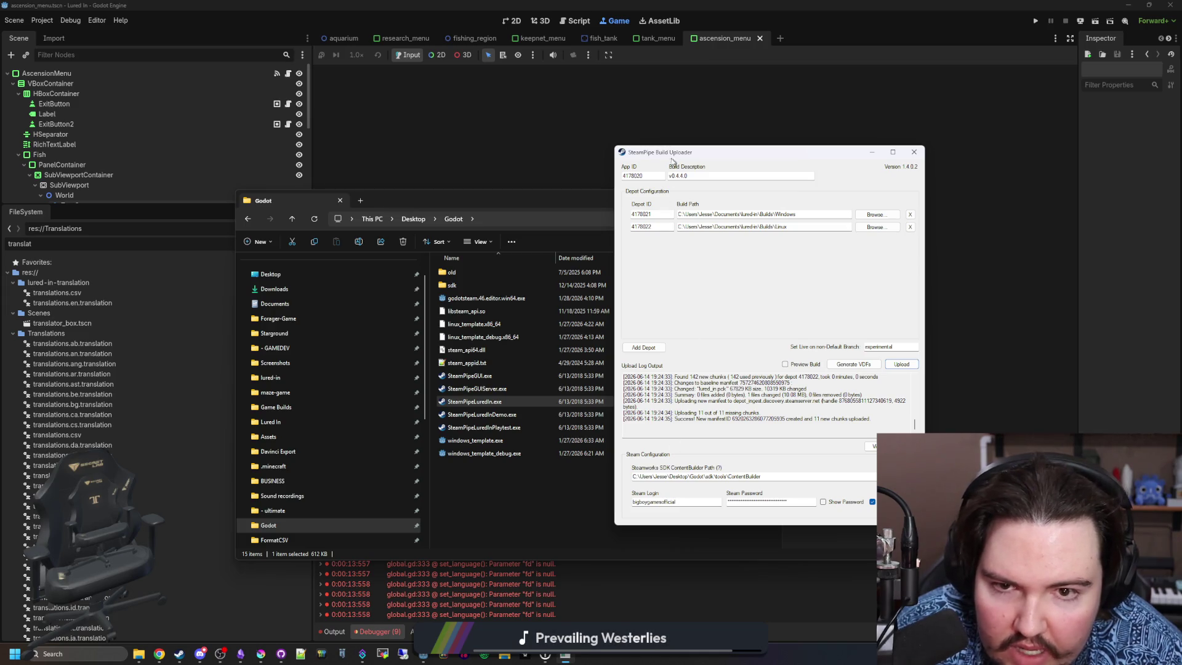
click(910, 151)
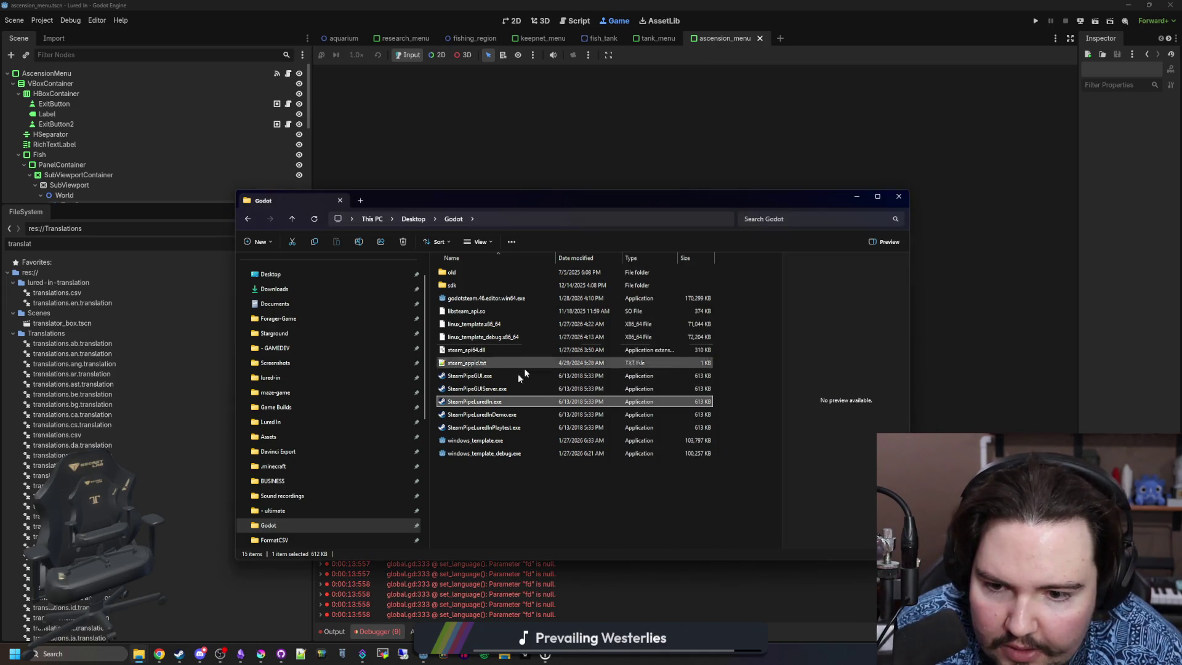
click(487, 416)
double_click(478, 416)
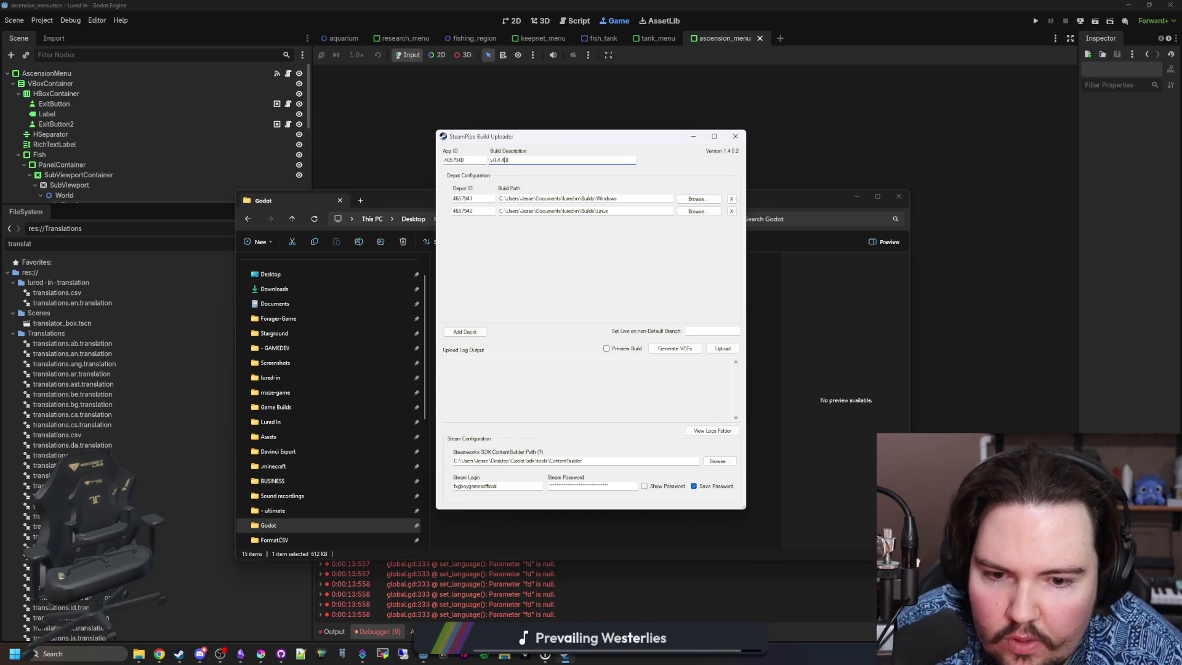
- Upload the demo's v0.4.4.0 build, select the playtest uploader, and close the finished demo uploader
click(724, 352)
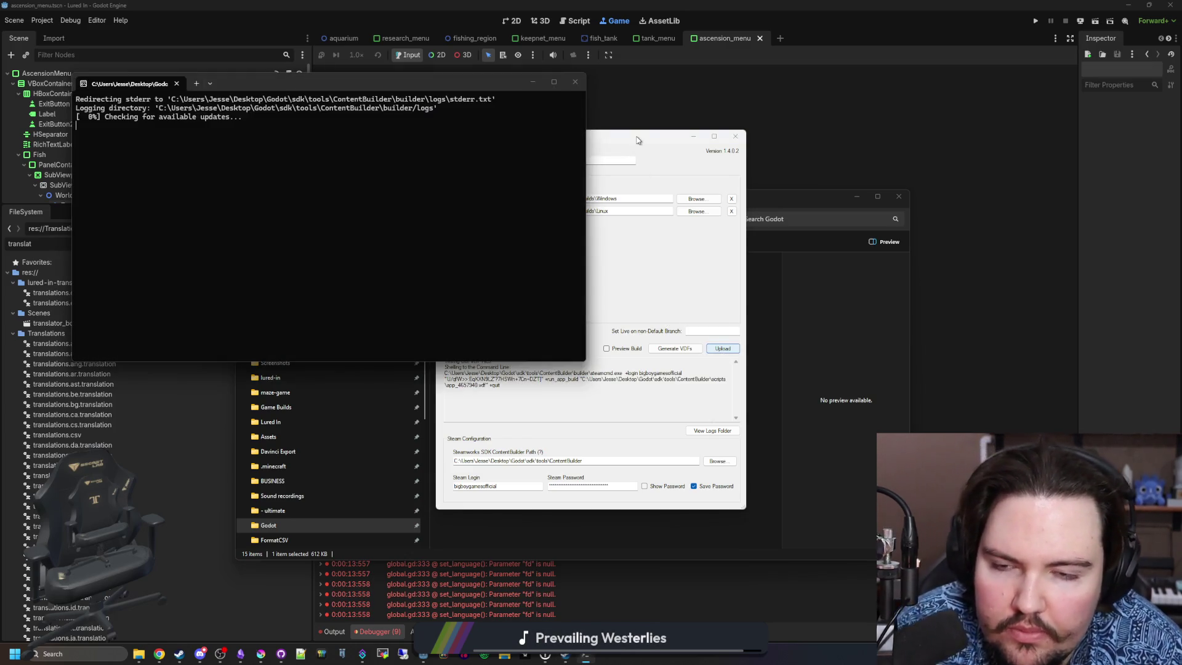
click(841, 442)
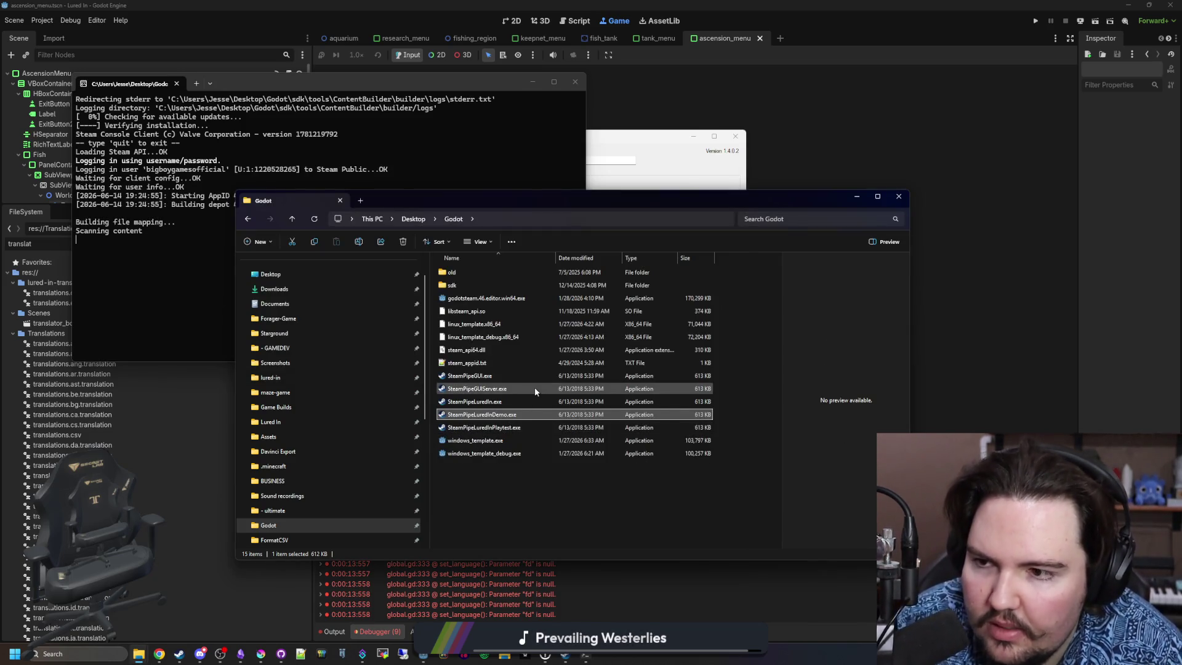
click(601, 143)
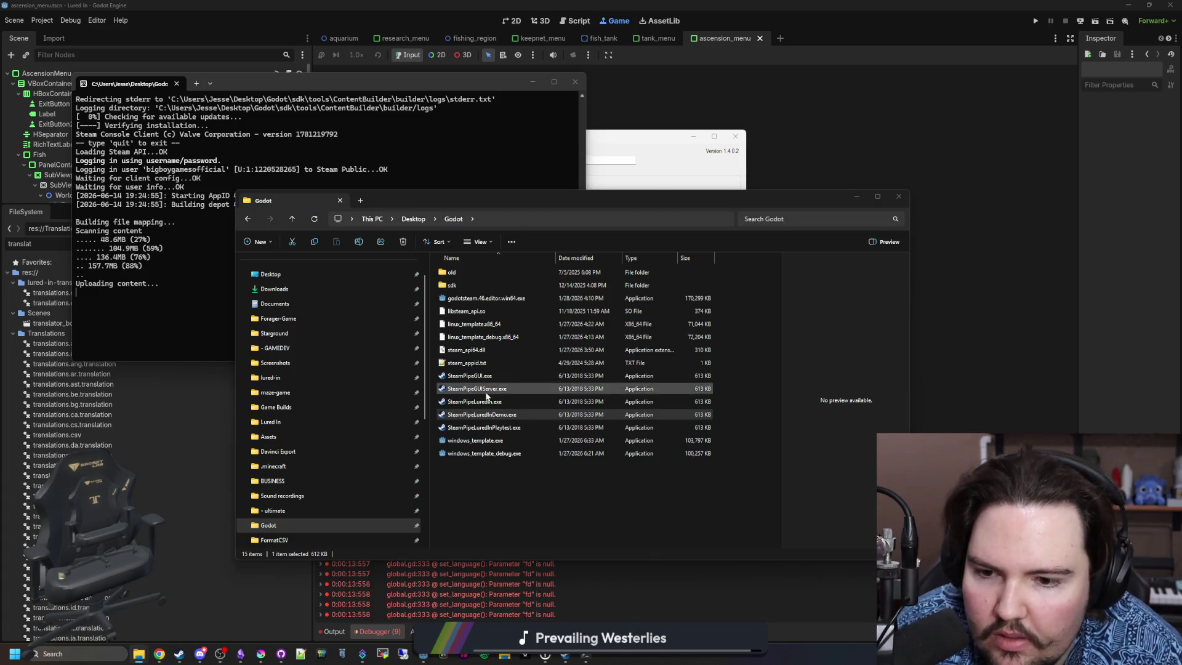
click(507, 428)
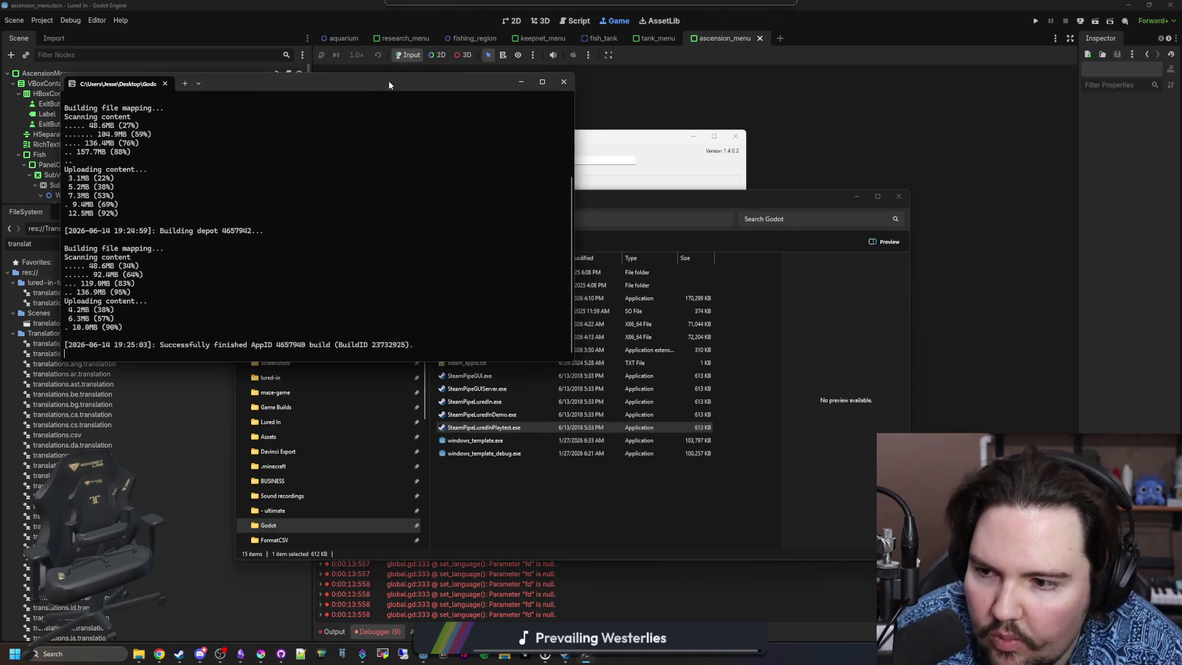
click(658, 136)
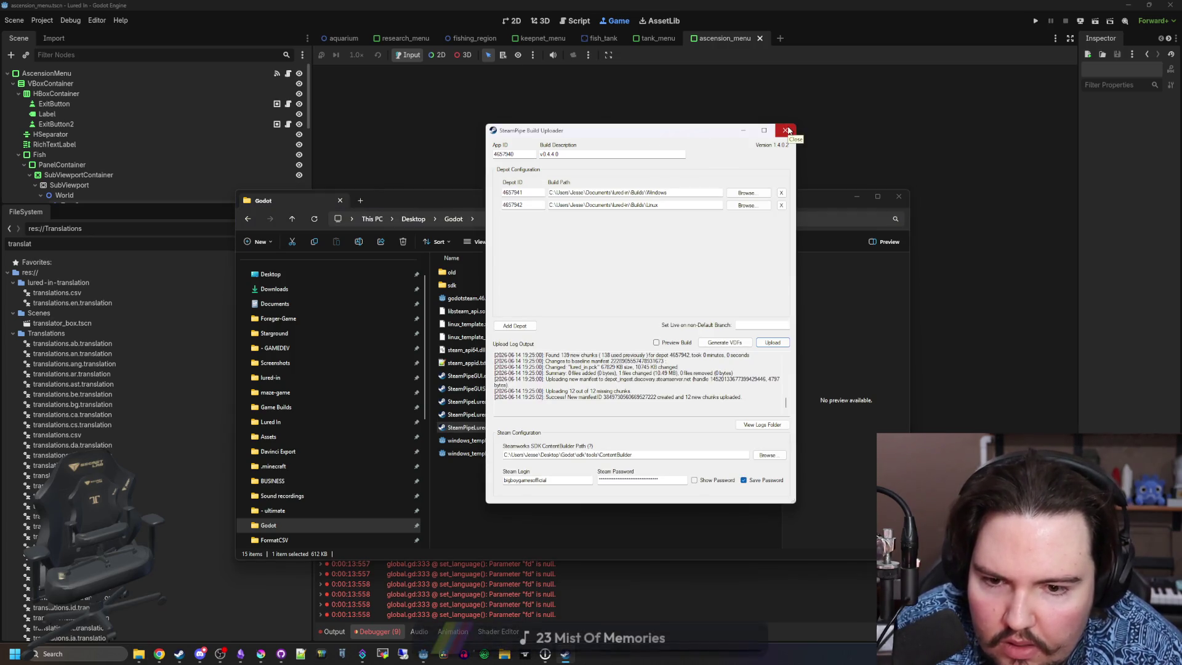
click(788, 130)
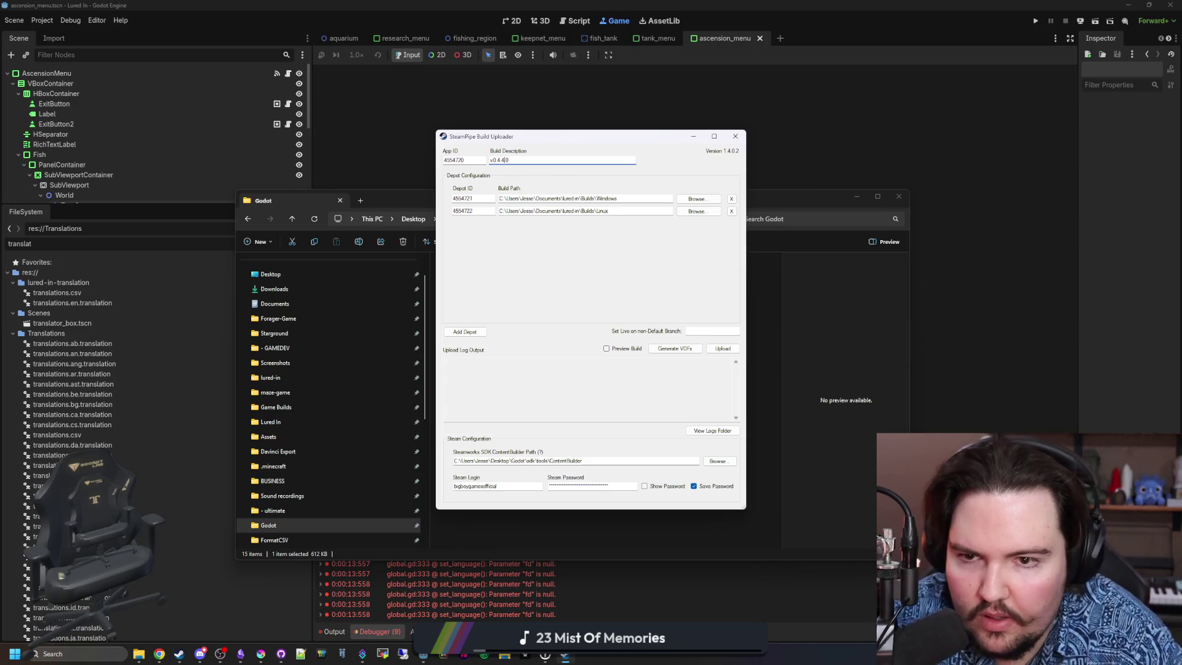
- Upload the playtest's v0.4.4.0 build, close the uploader and switch to the Steamworks dashboard
click(585, 210)
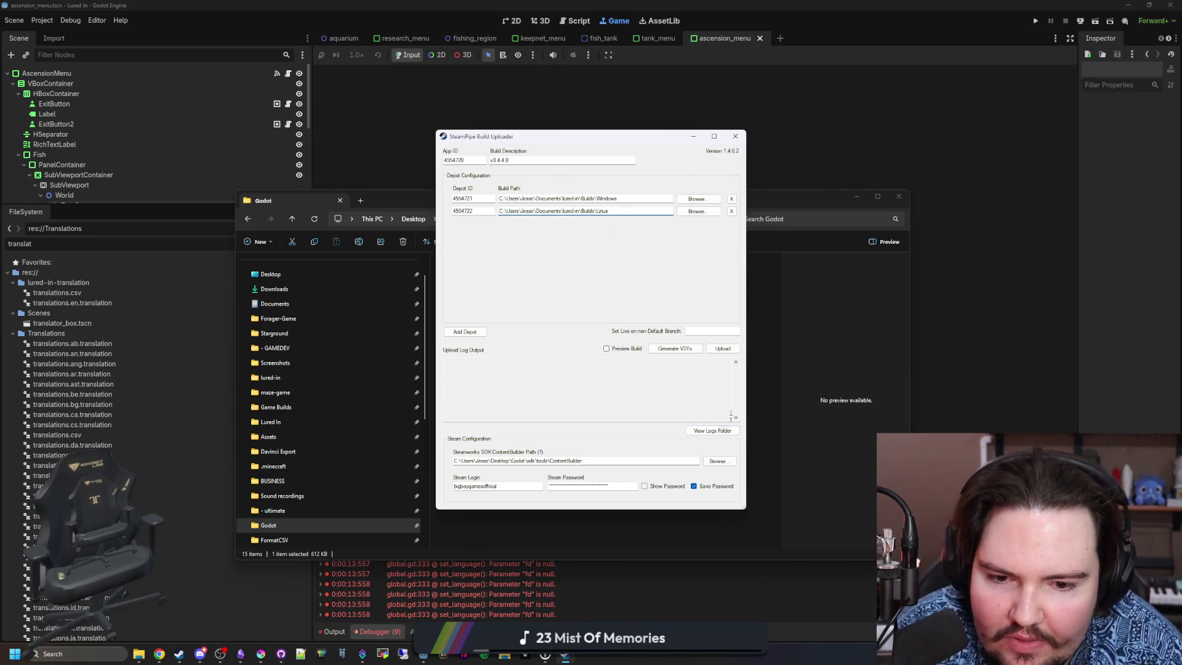
click(727, 351)
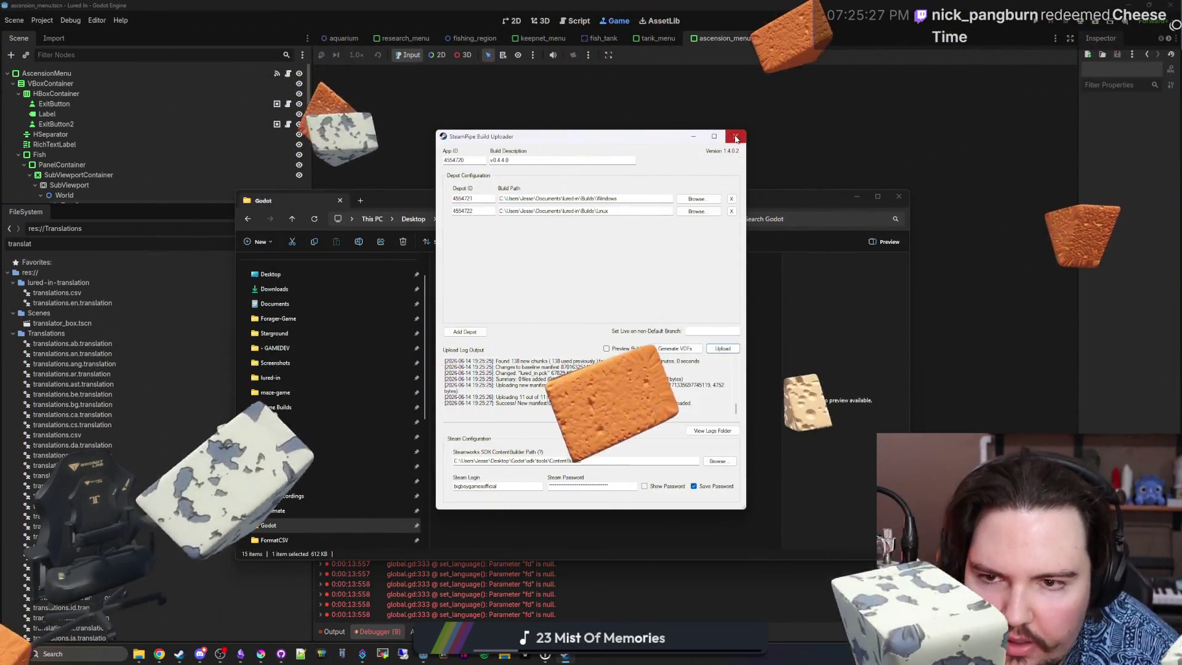
key(alt+F4)
key(alt+Tab)
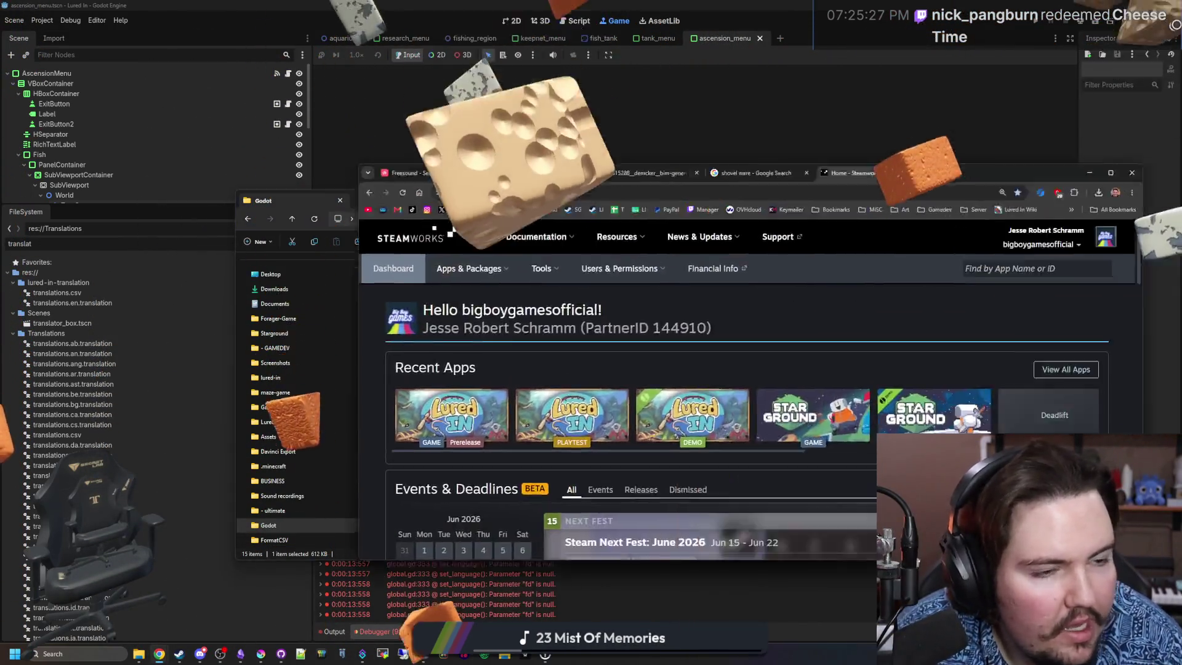
- Go from the Lured In landing page to its SteamPipe Builds list
click(223, 244)
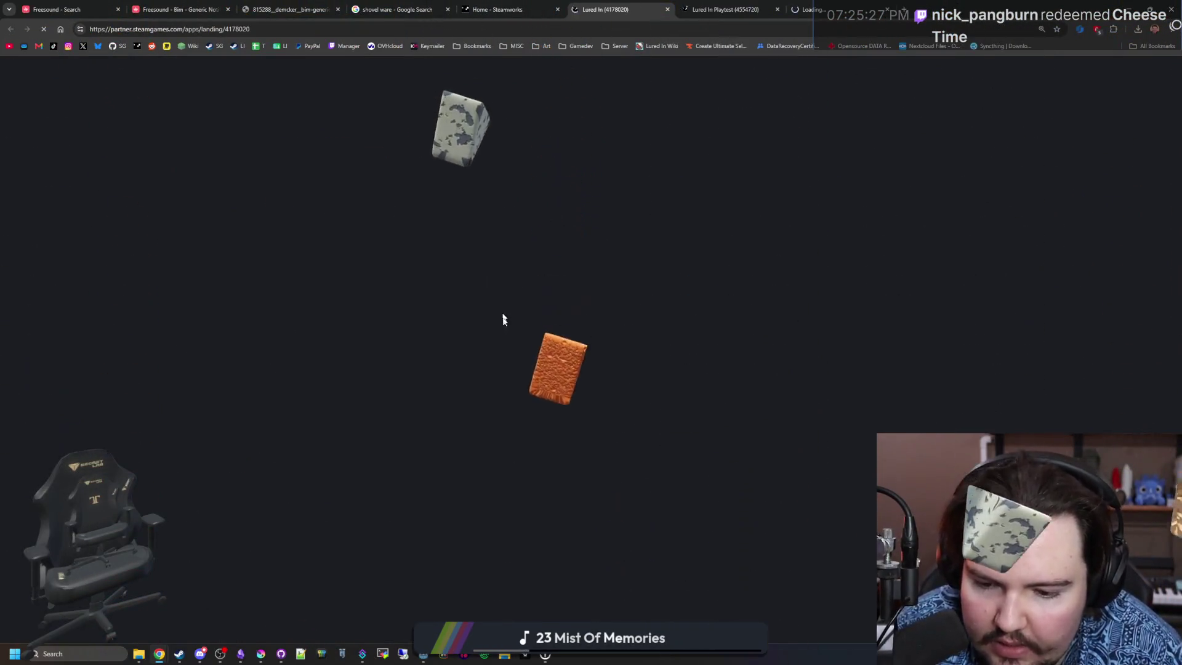
scroll(483, 384, down, 5)
scroll(484, 384, down, 2)
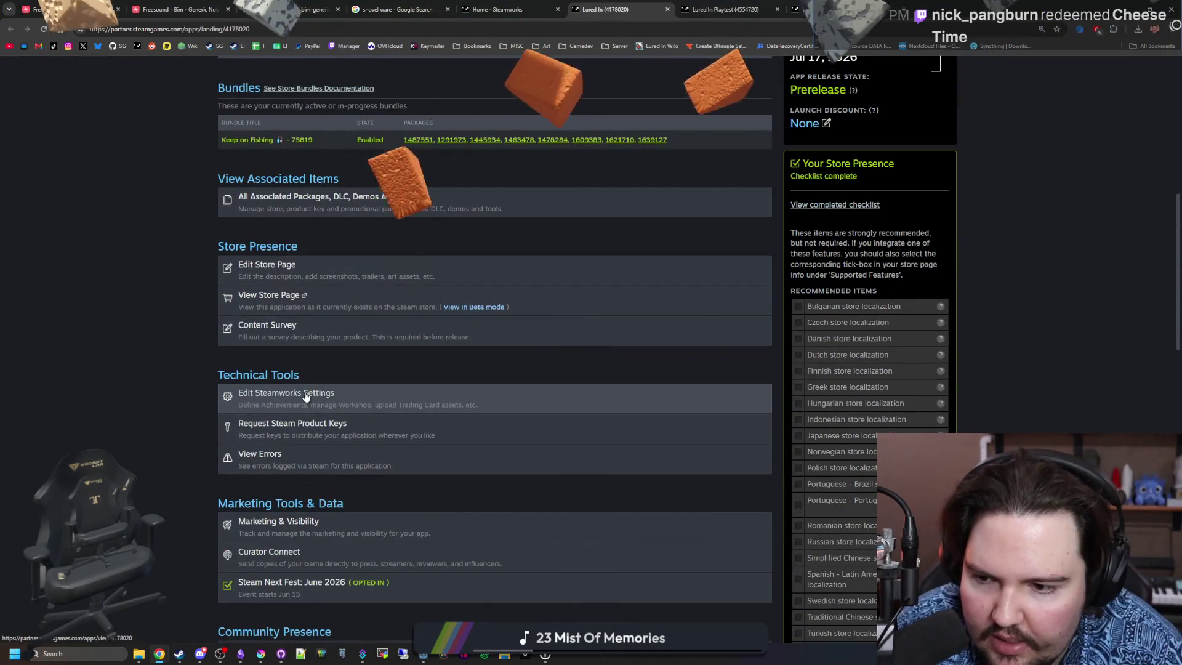
click(304, 397)
mouse_move(303, 221)
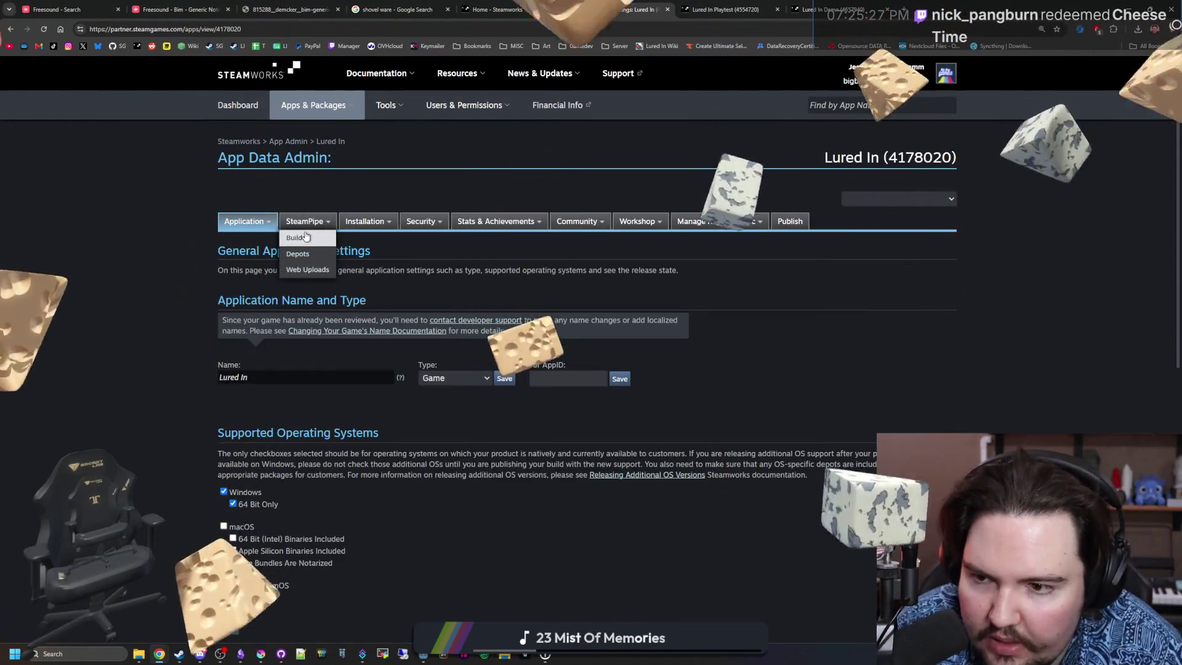
click(302, 264)
scroll(697, 412, down, 2)
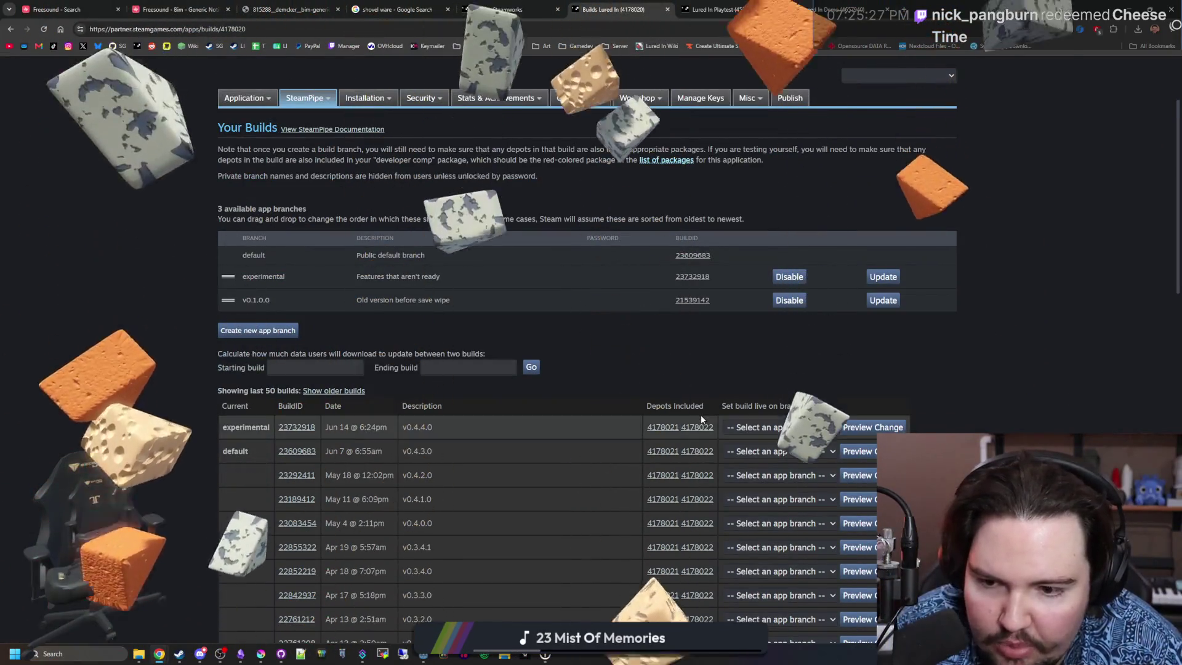
- Set build 23732918 (v0.4.4.0) live on the default branch
click(777, 428)
click(759, 458)
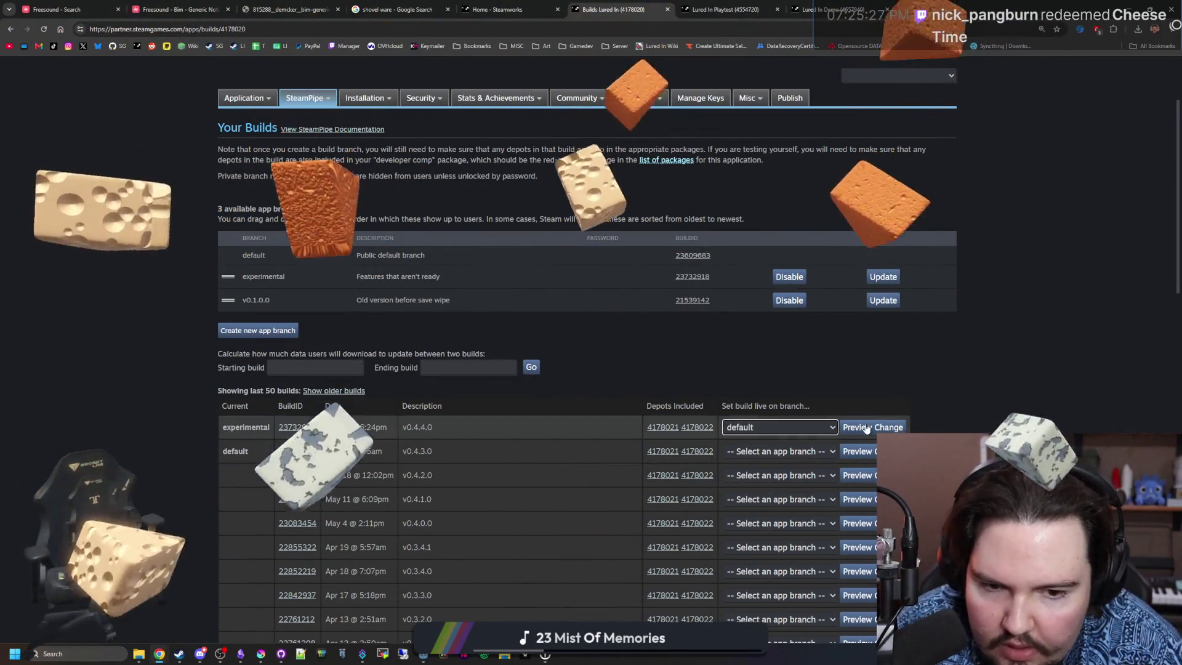
click(862, 426)
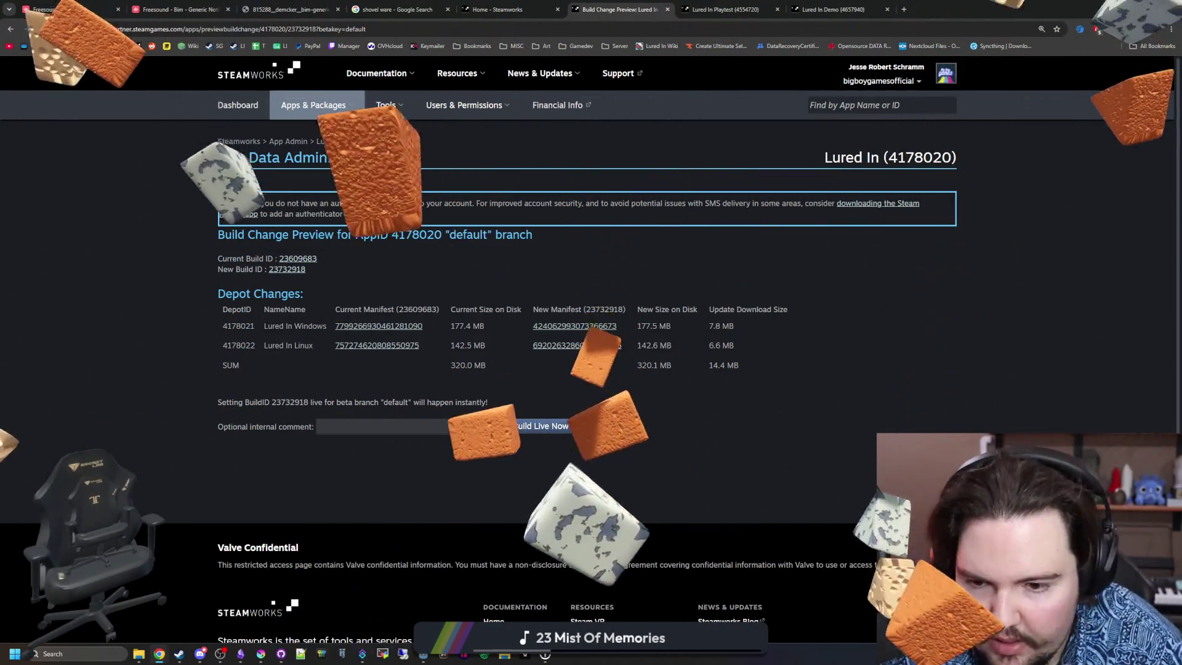
click(534, 426)
click(631, 87)
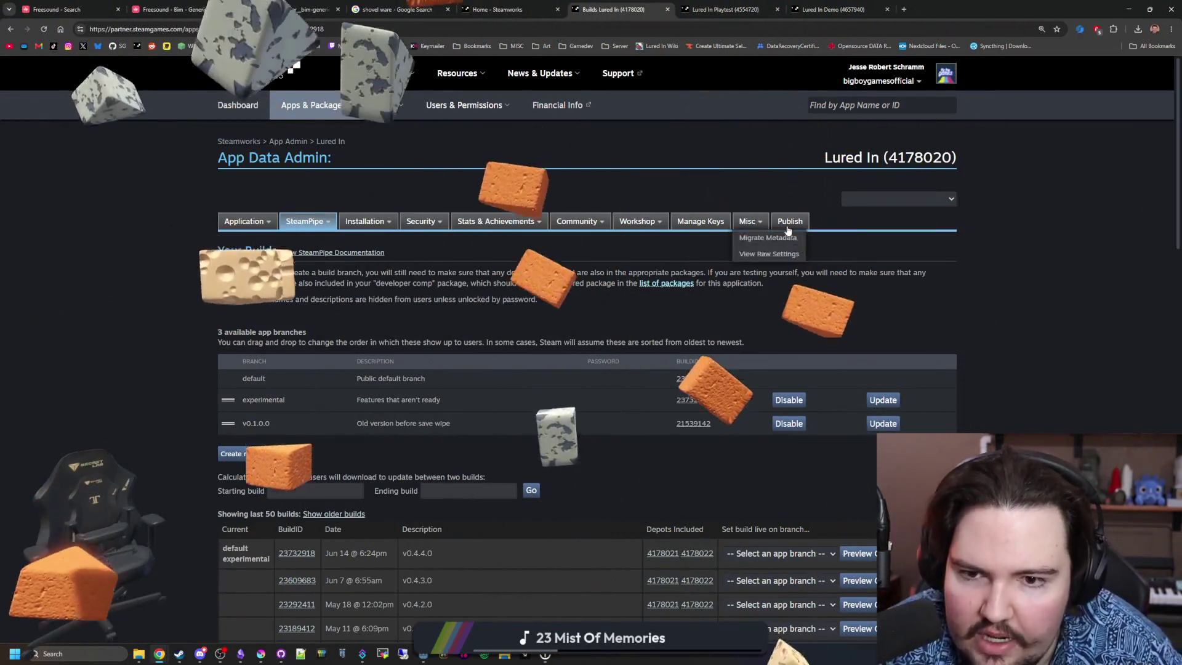
scroll(788, 229, down, 1)
scroll(793, 224, up, 1)
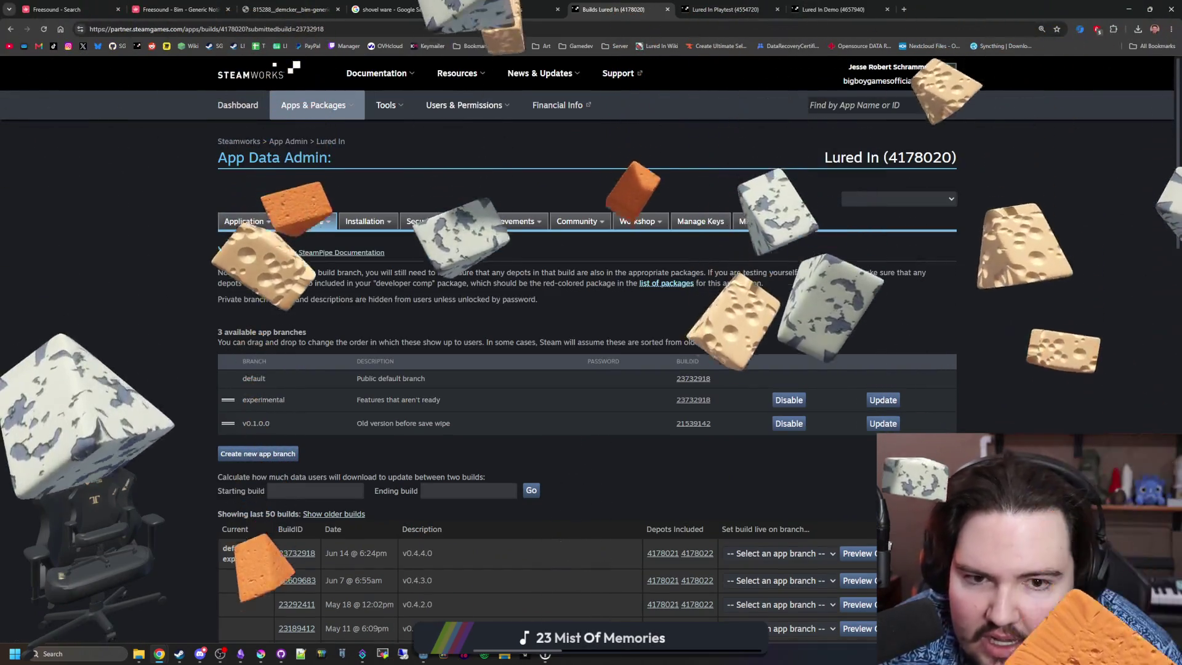
- Publish the changes to Steam with the confirmation code, then open the Playtest app's page
click(791, 222)
click(256, 396)
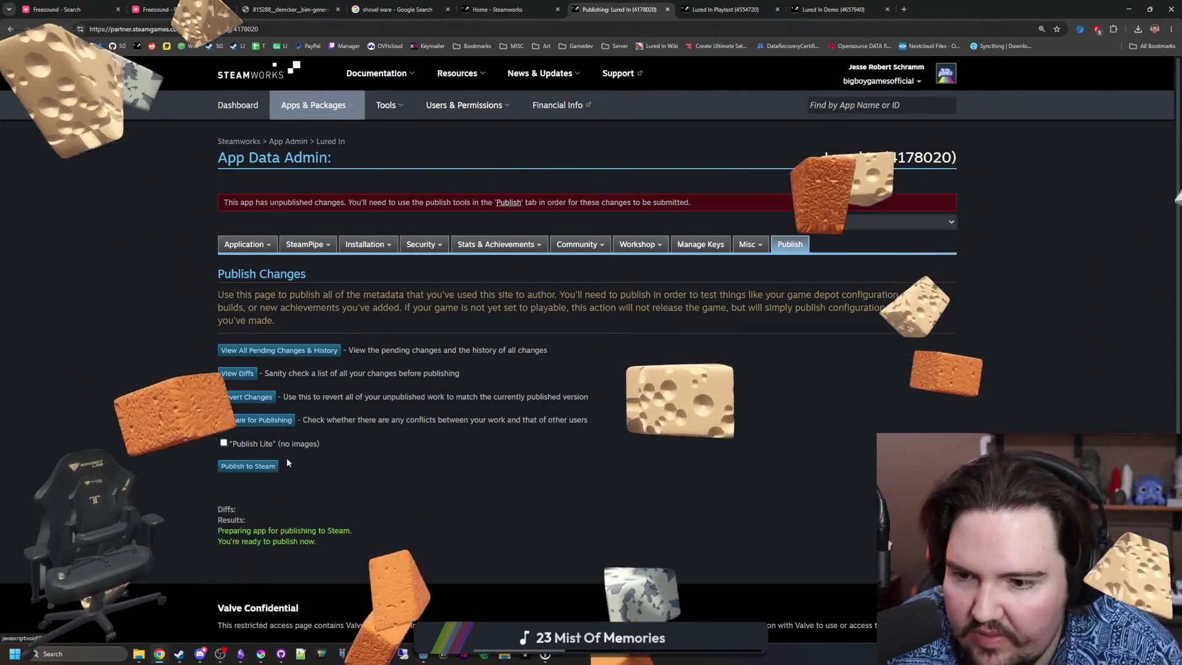
click(244, 467)
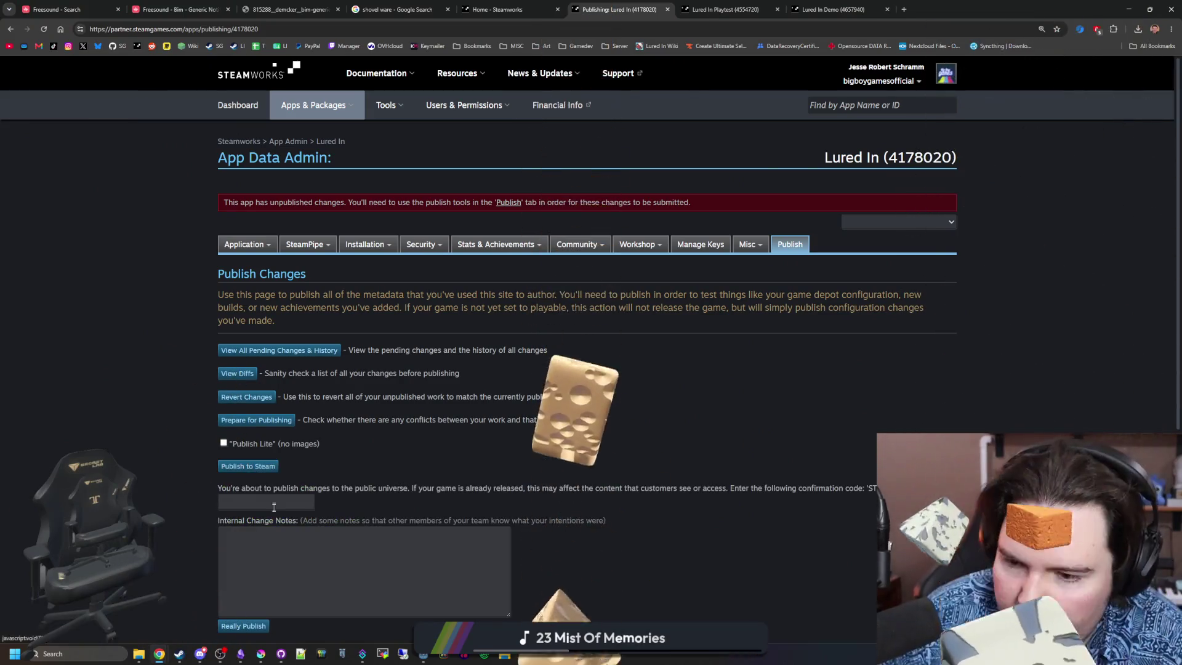
click(274, 502)
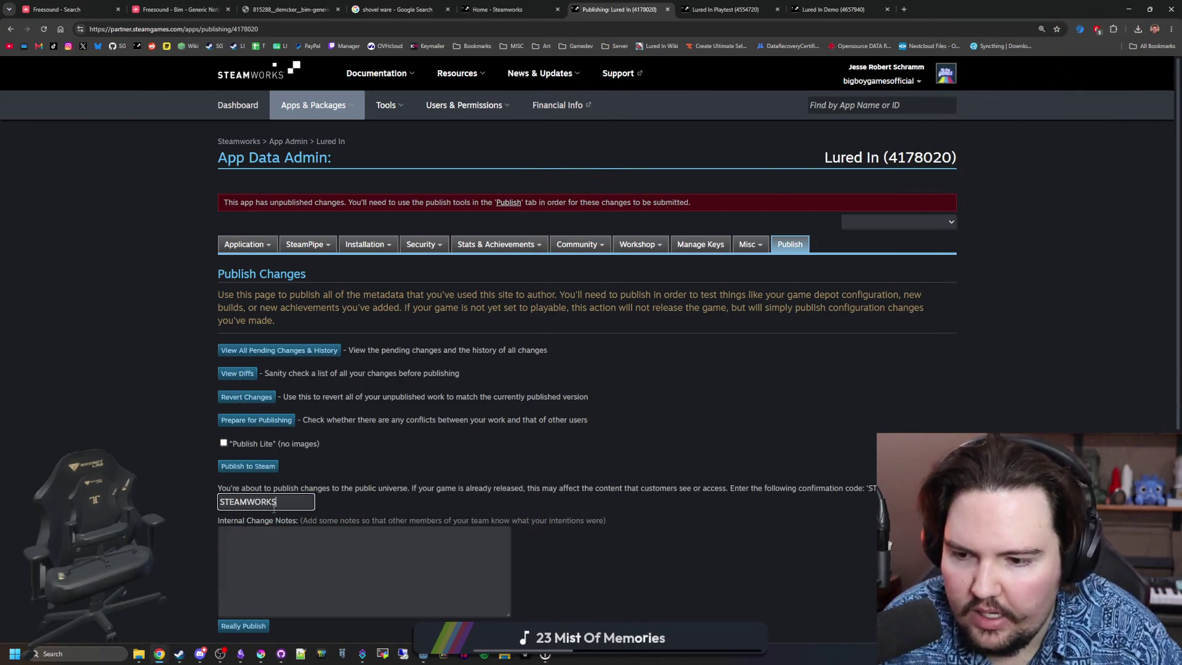
click(254, 629)
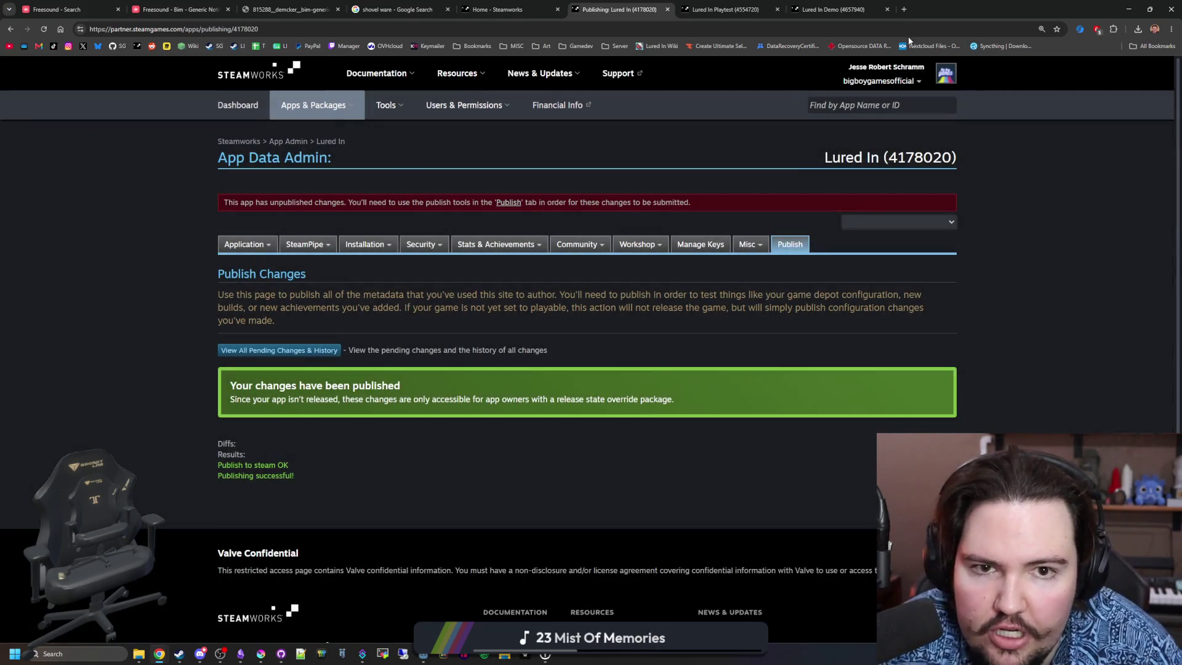
click(728, 10)
scroll(386, 377, down, 5)
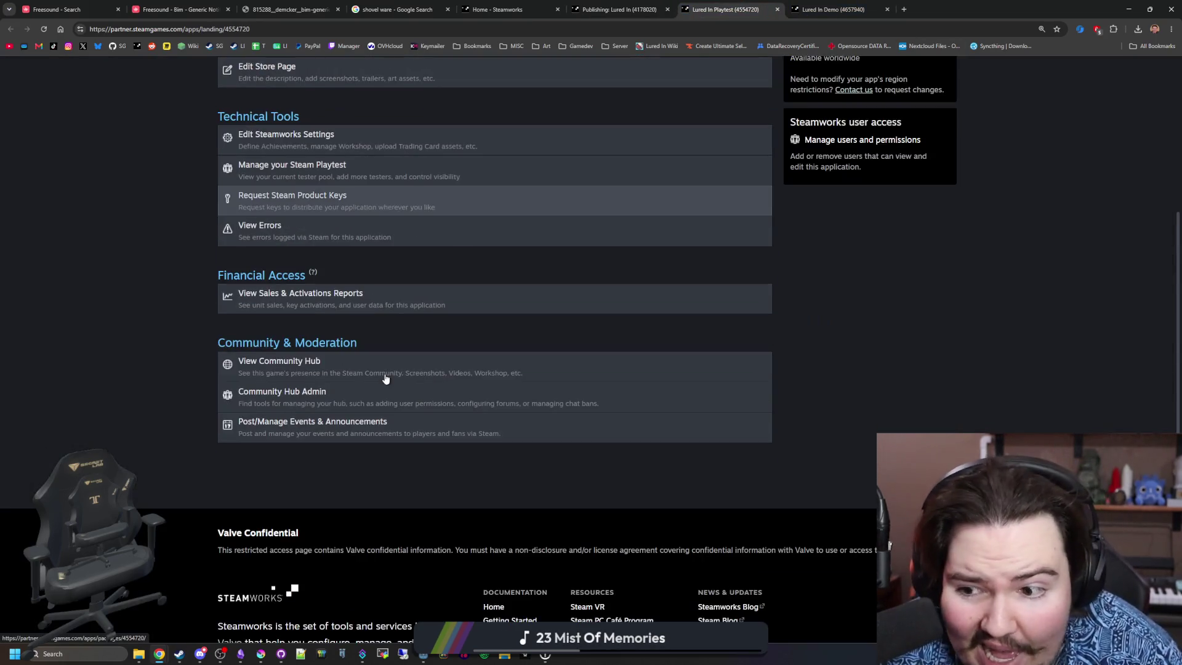
- Set Playtest build 23732929 live on the default branch, confirming with the SMS verification code
scroll(306, 316, up, 2)
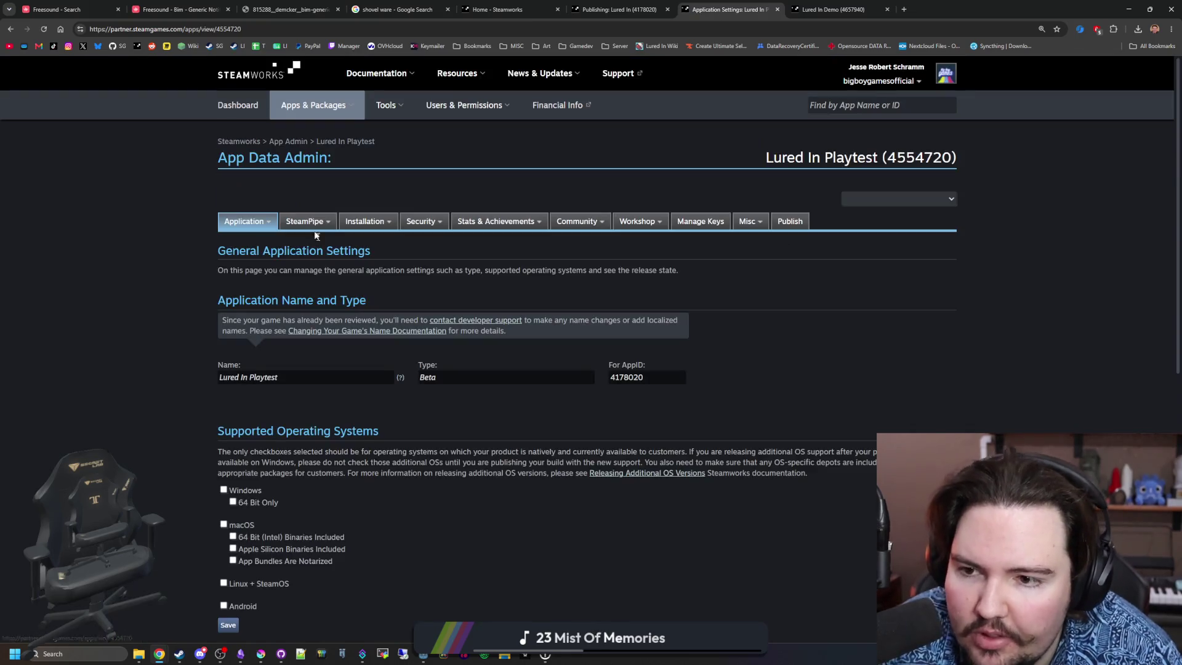
click(303, 239)
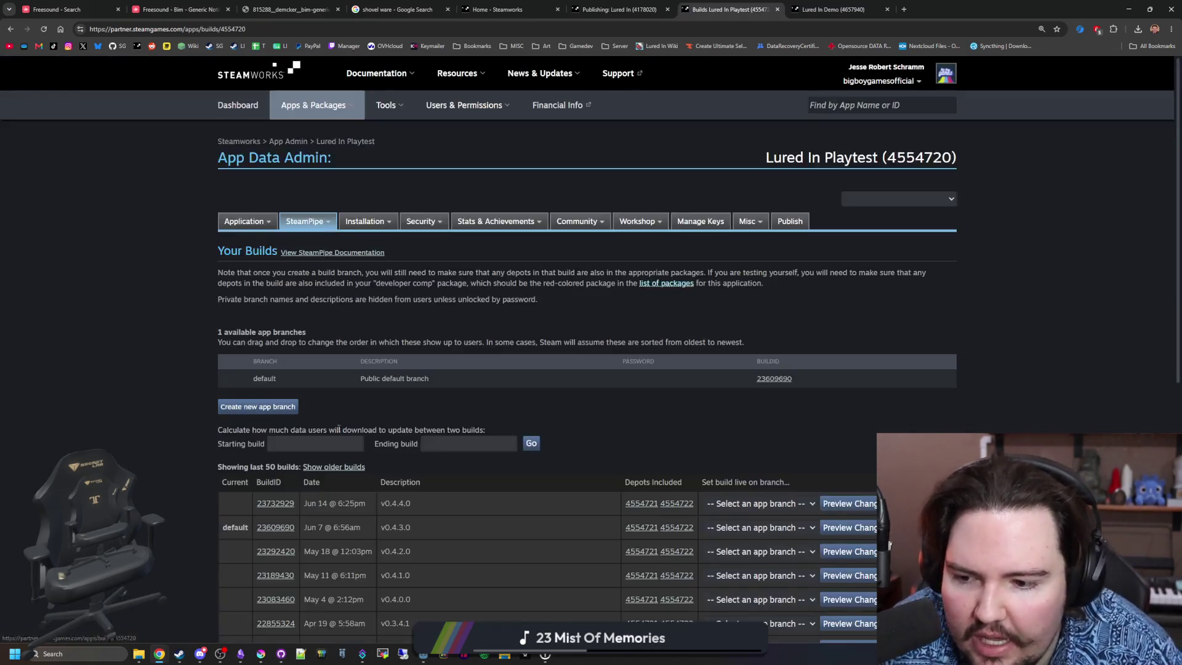
scroll(748, 369, down, 2)
click(757, 380)
click(748, 412)
click(860, 385)
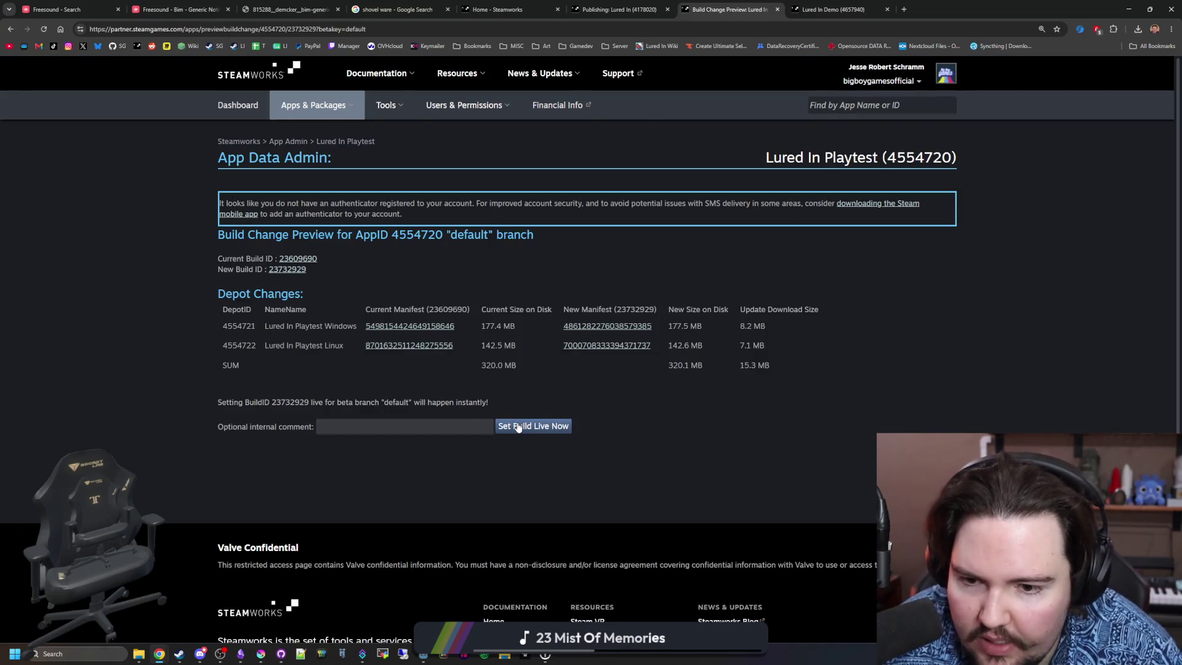
click(518, 427)
click(630, 89)
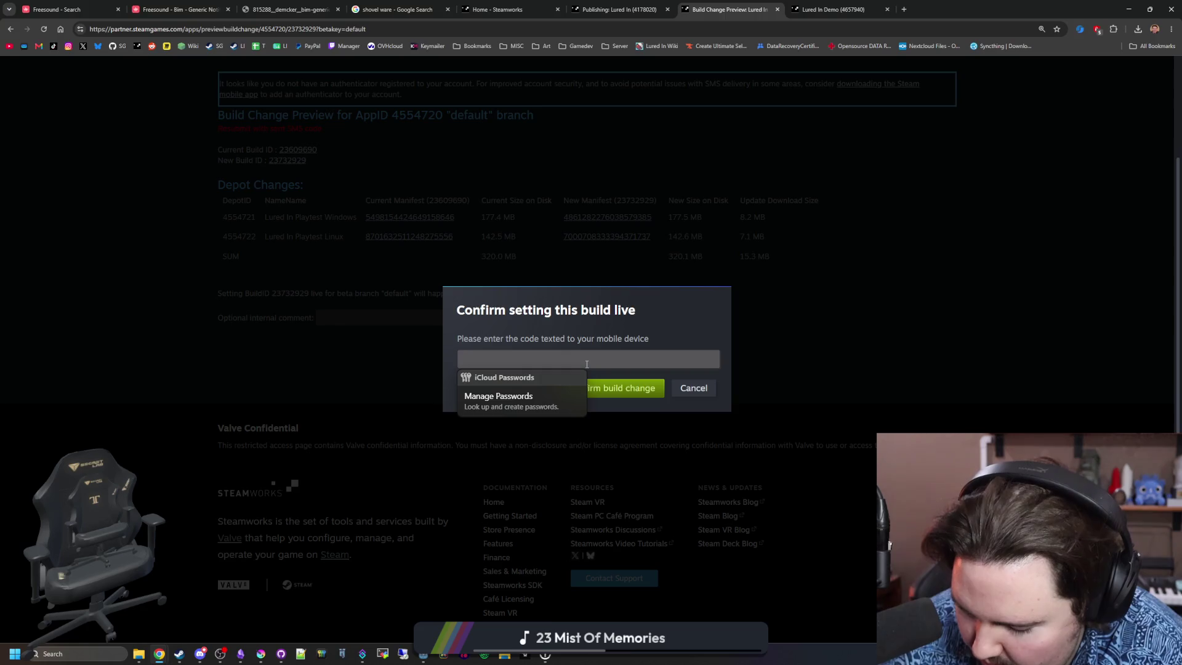
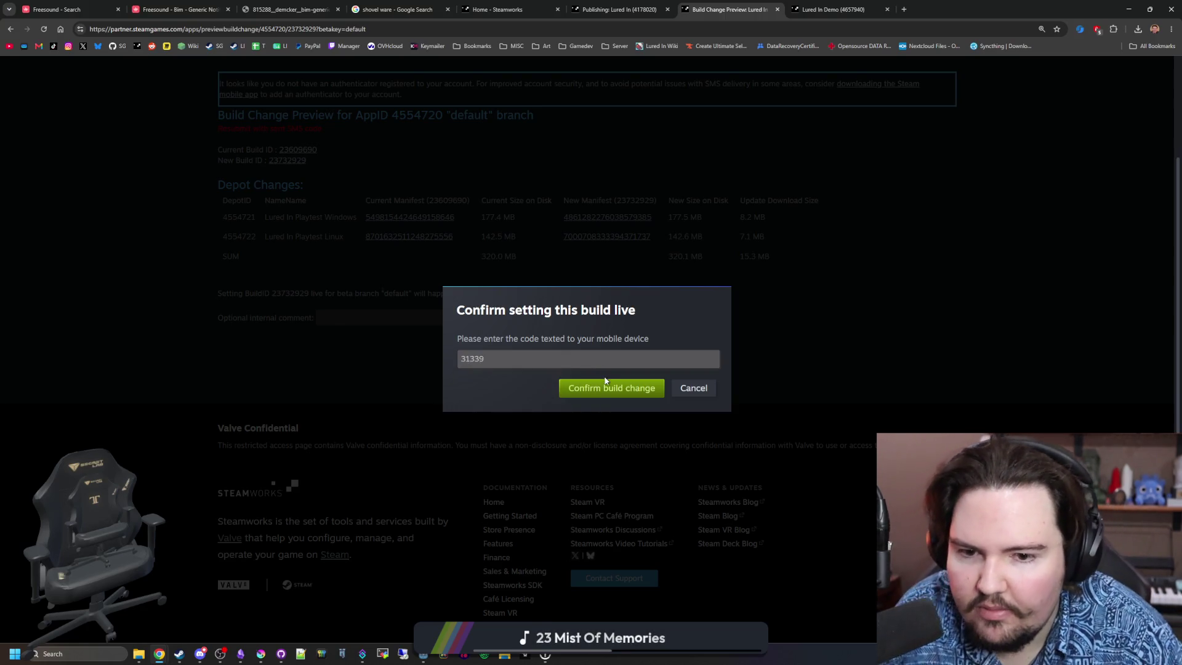
click(613, 388)
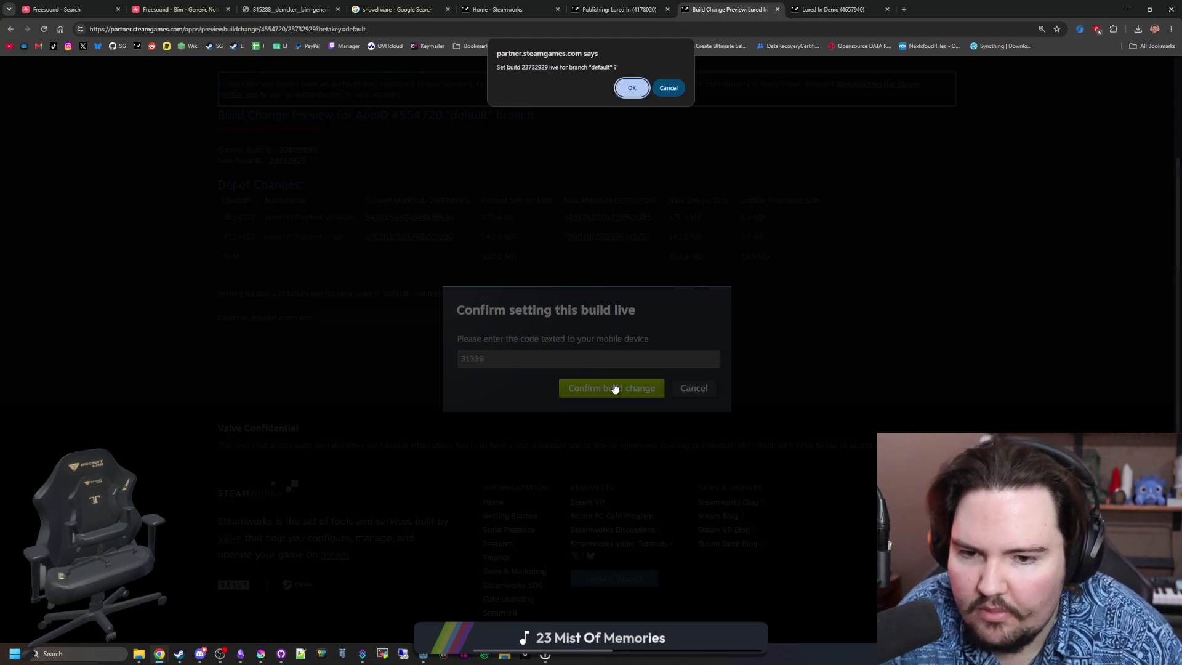
click(623, 91)
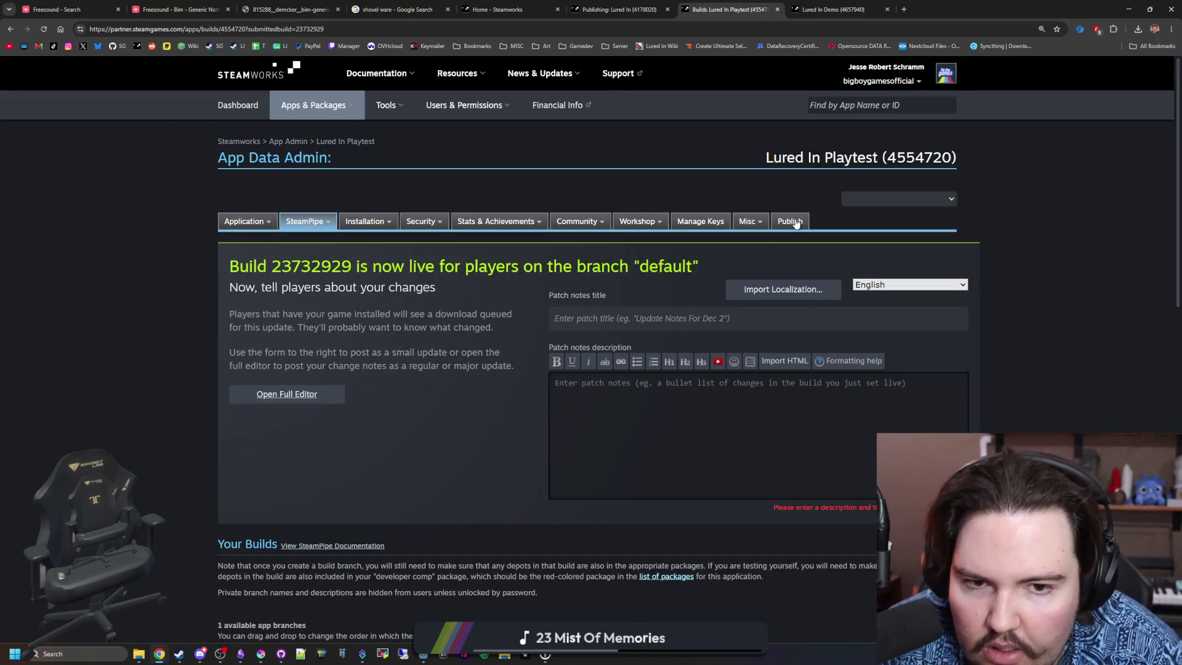
- Publish the Playtest's pending changes to Steam, confirming with STEAMWORKS
click(792, 222)
click(256, 420)
click(248, 468)
click(262, 502)
text(STEAMWORKS)
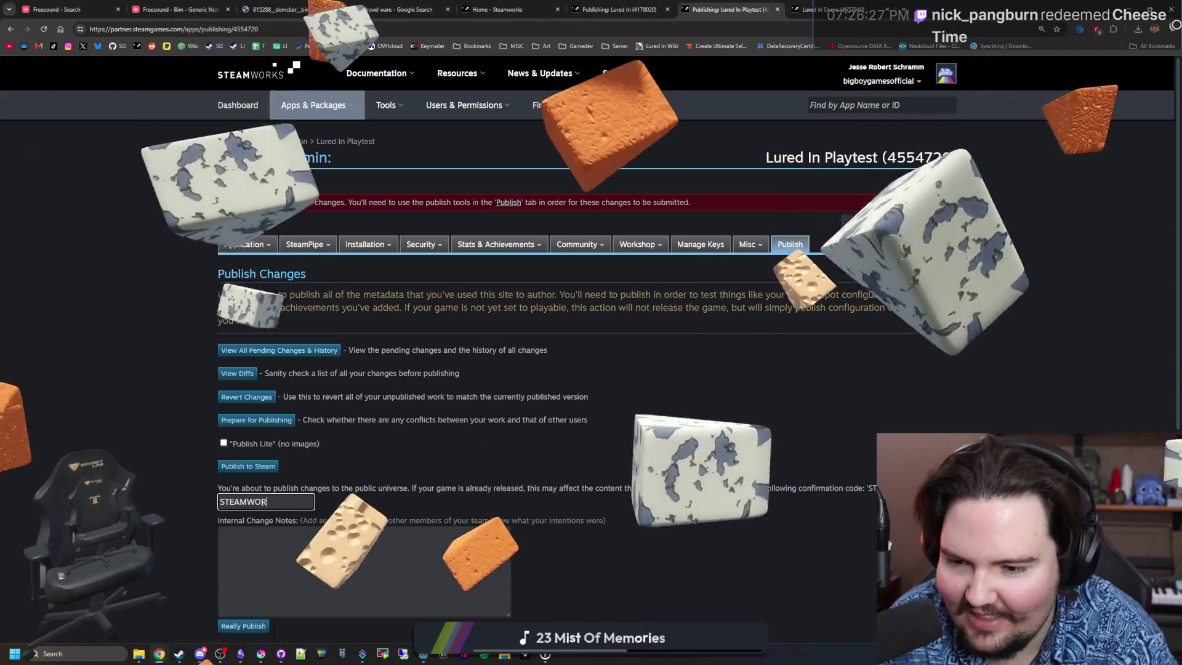
click(244, 625)
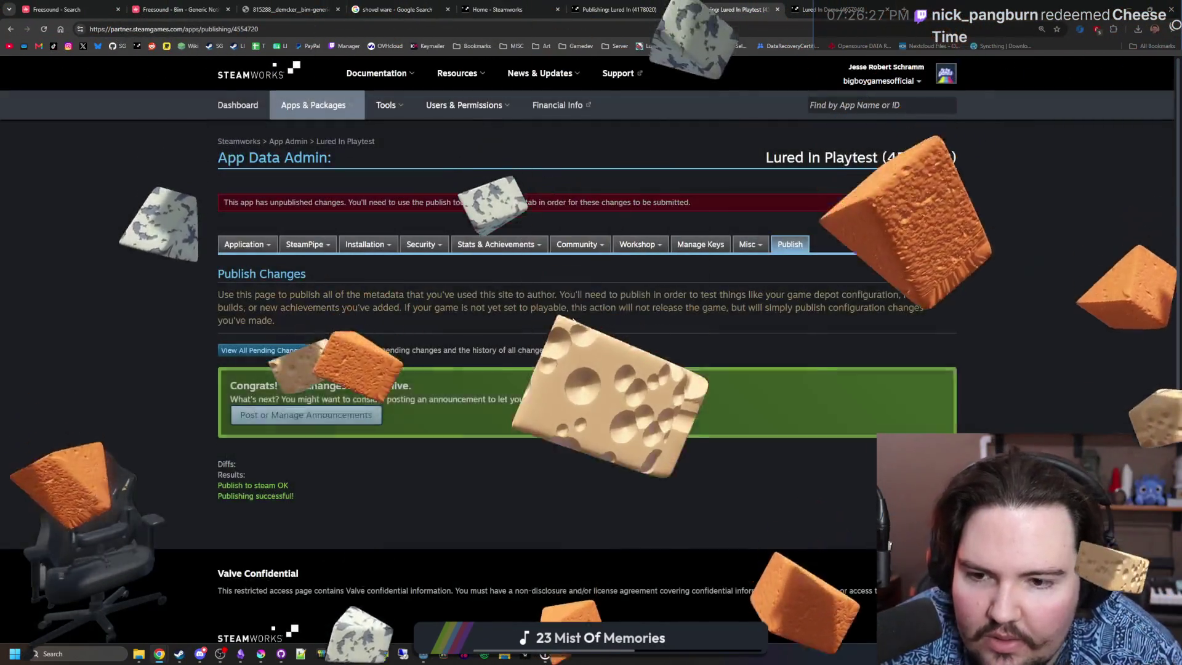
key(ctrl+Tab)
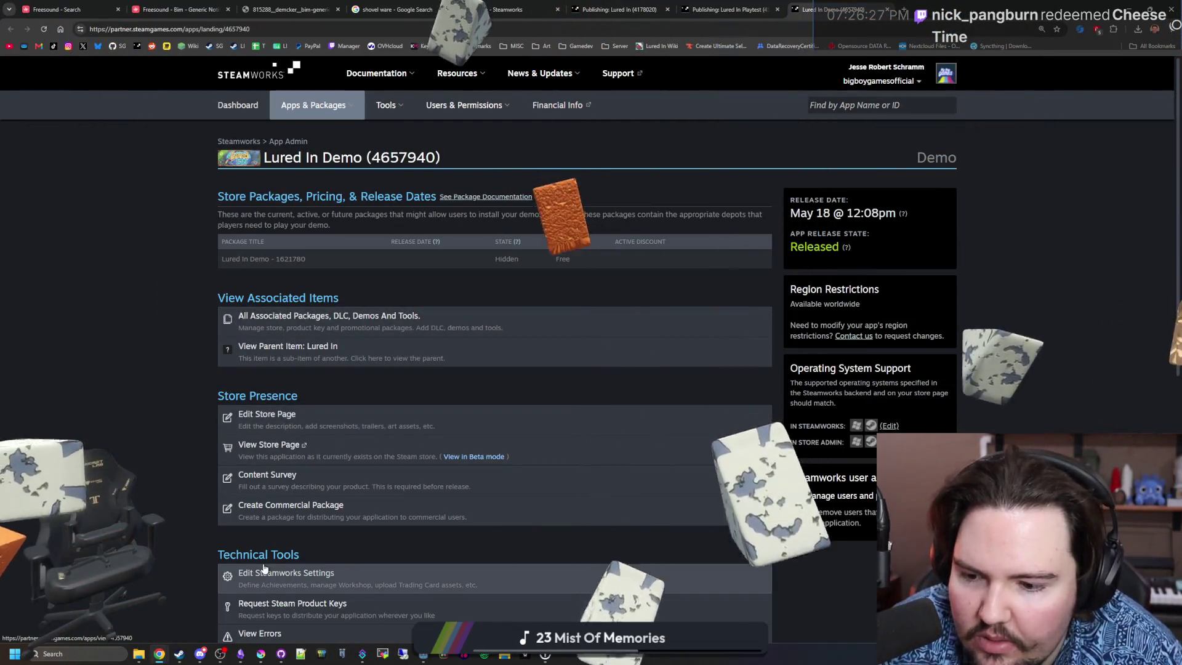
- Set Lured In Demo build 23732925 (v0.4.4.0) live on default, entering the verification code
click(242, 572)
mouse_move(304, 223)
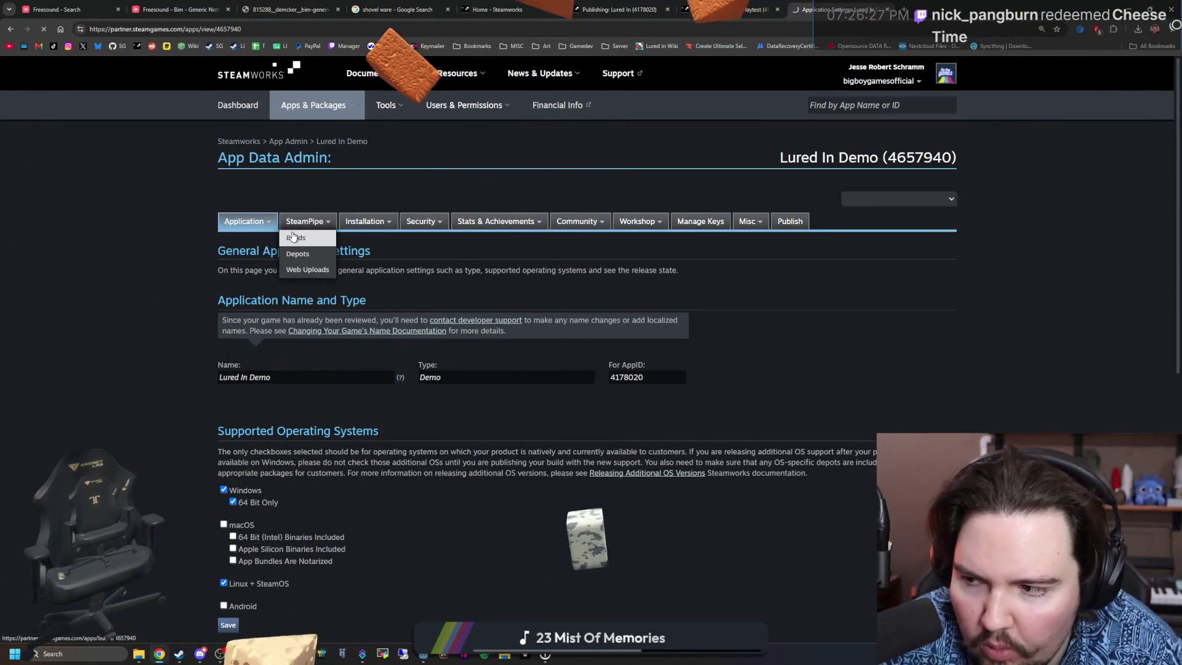
click(297, 268)
scroll(338, 418, down, 1)
click(758, 442)
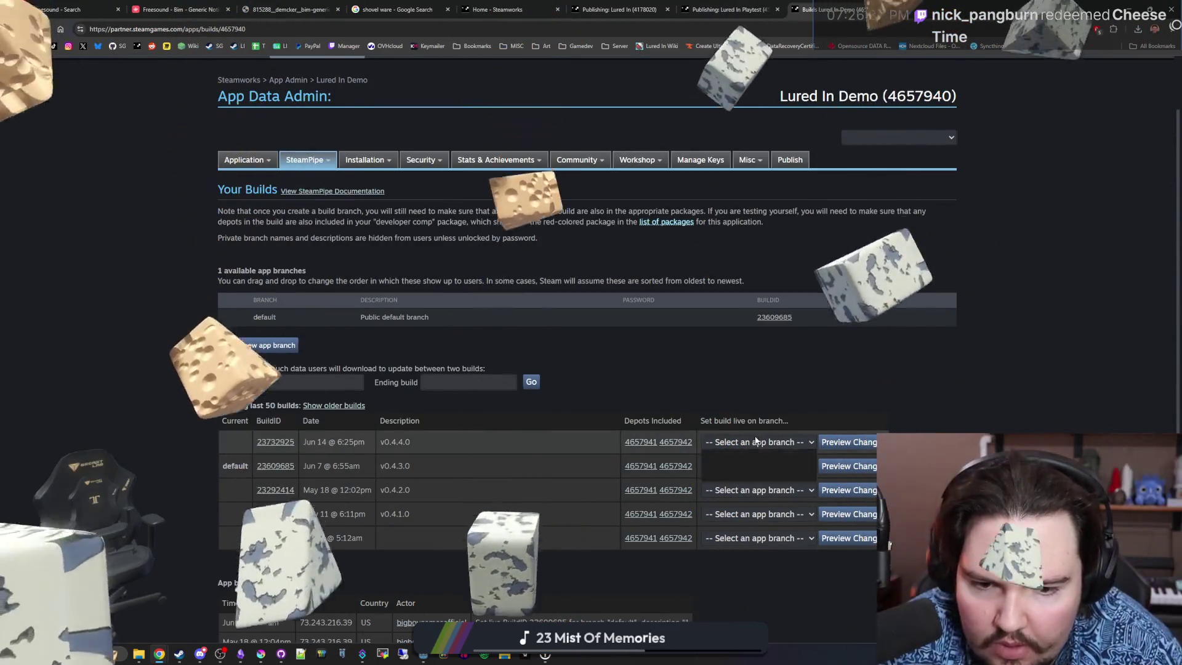
click(751, 466)
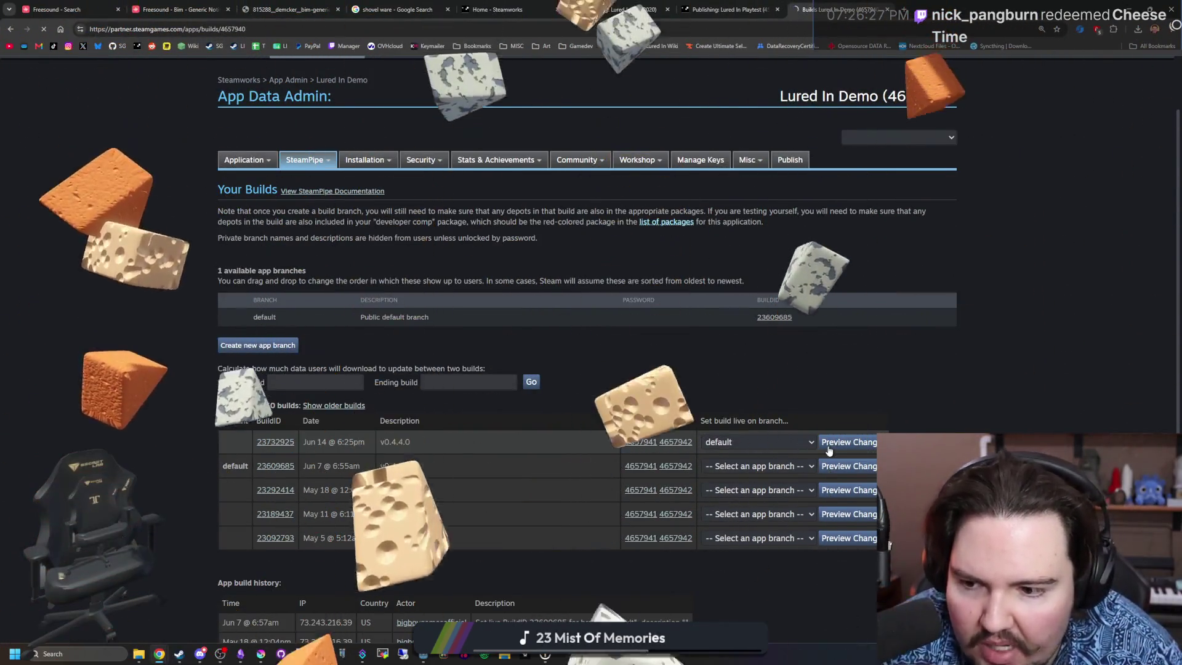
click(829, 445)
click(523, 432)
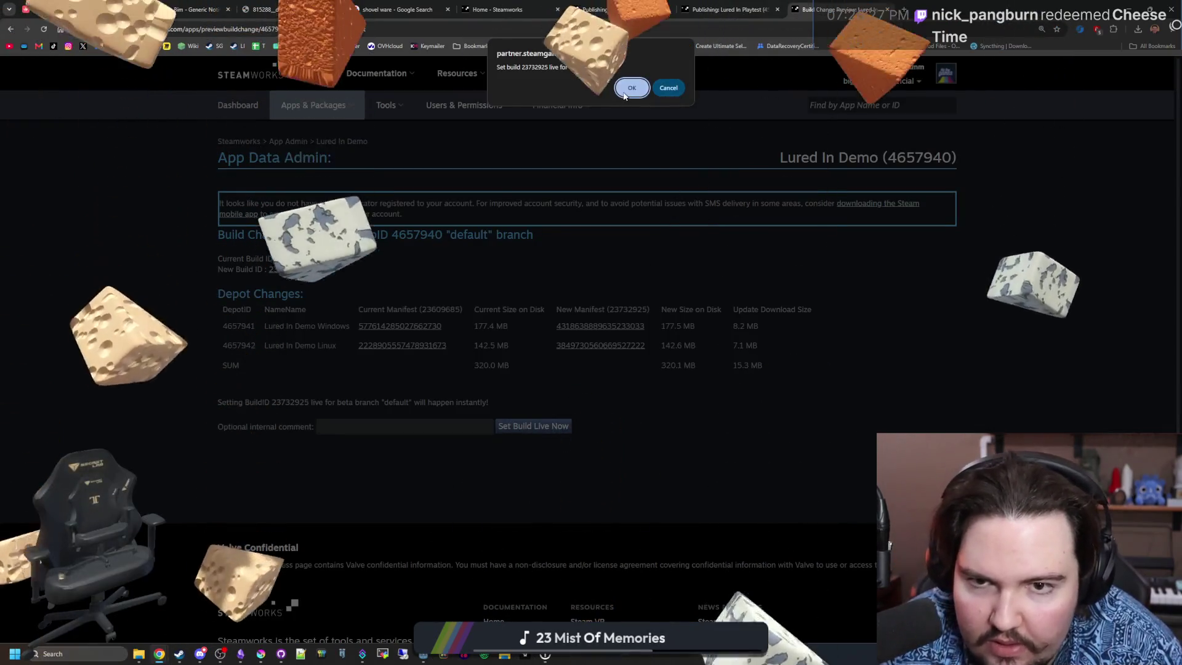
click(631, 84)
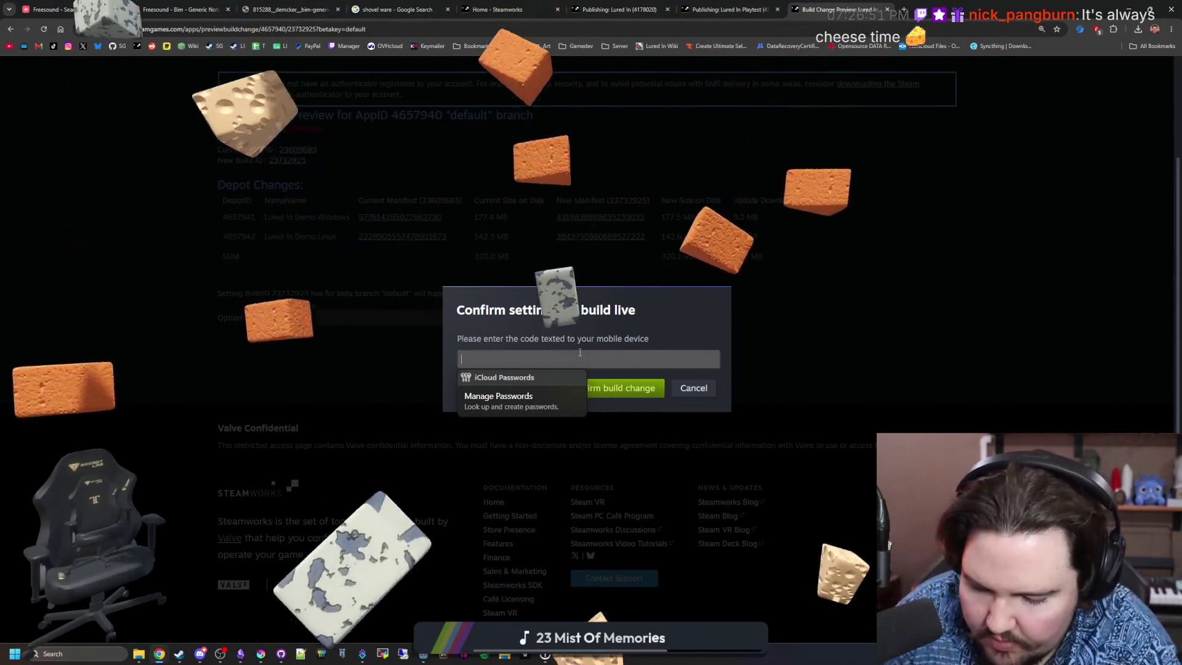
click(605, 388)
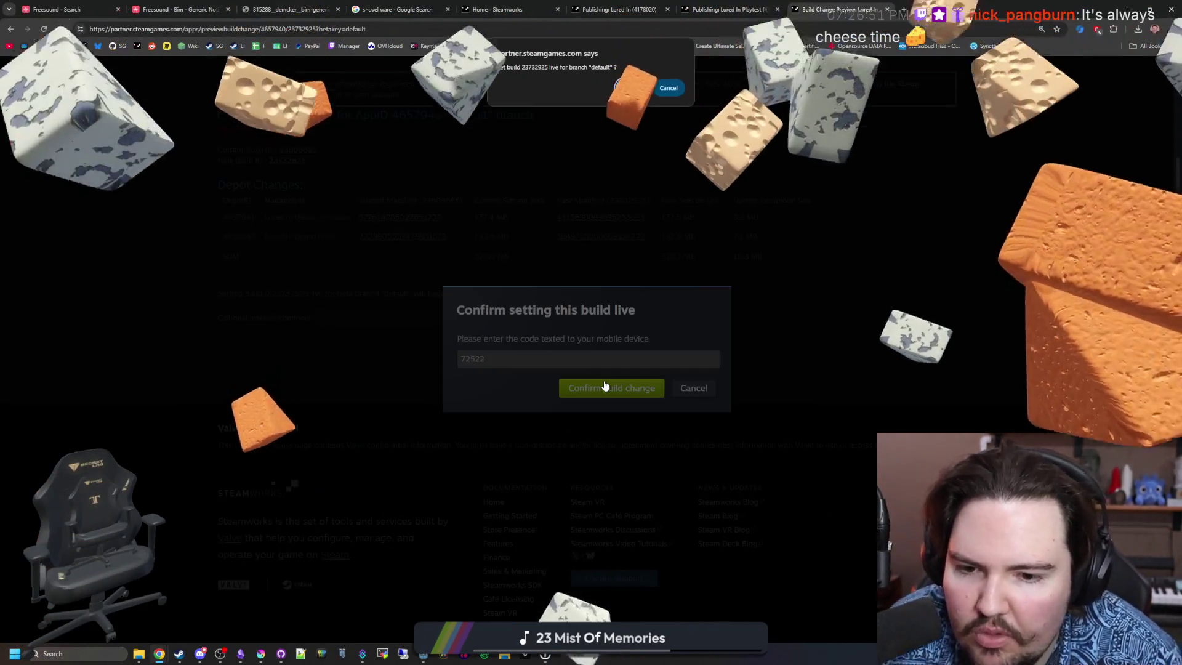
click(632, 88)
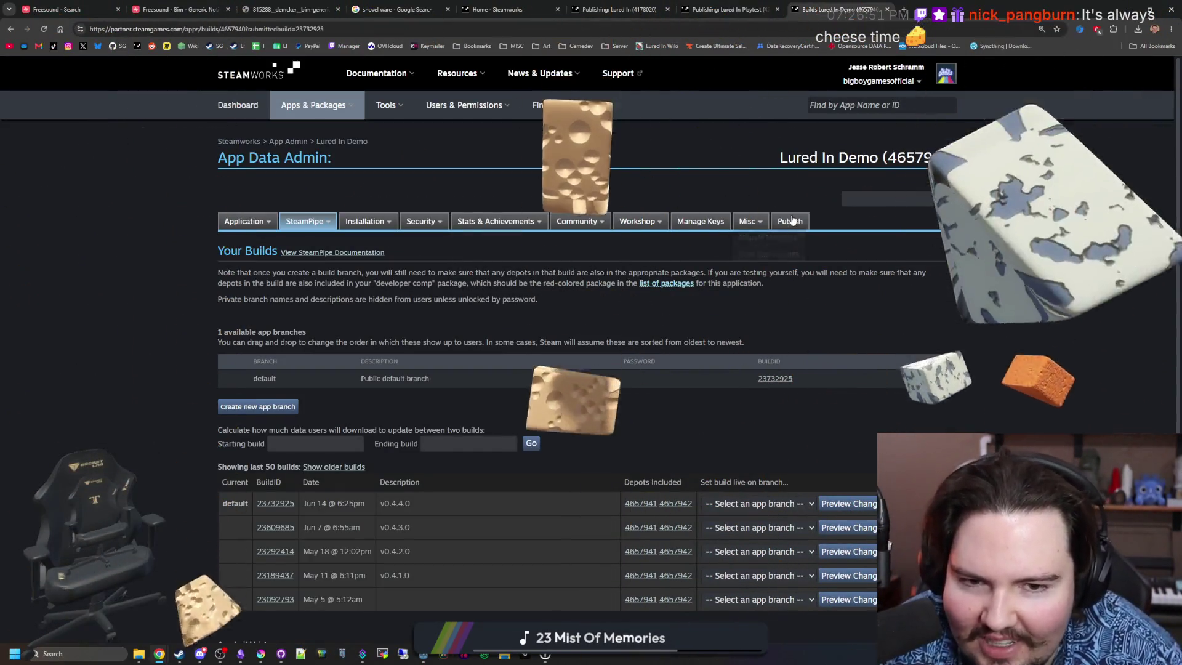
- Publish the demo's pending changes to Steam, confirming with STEAMWORKS
click(790, 221)
click(255, 398)
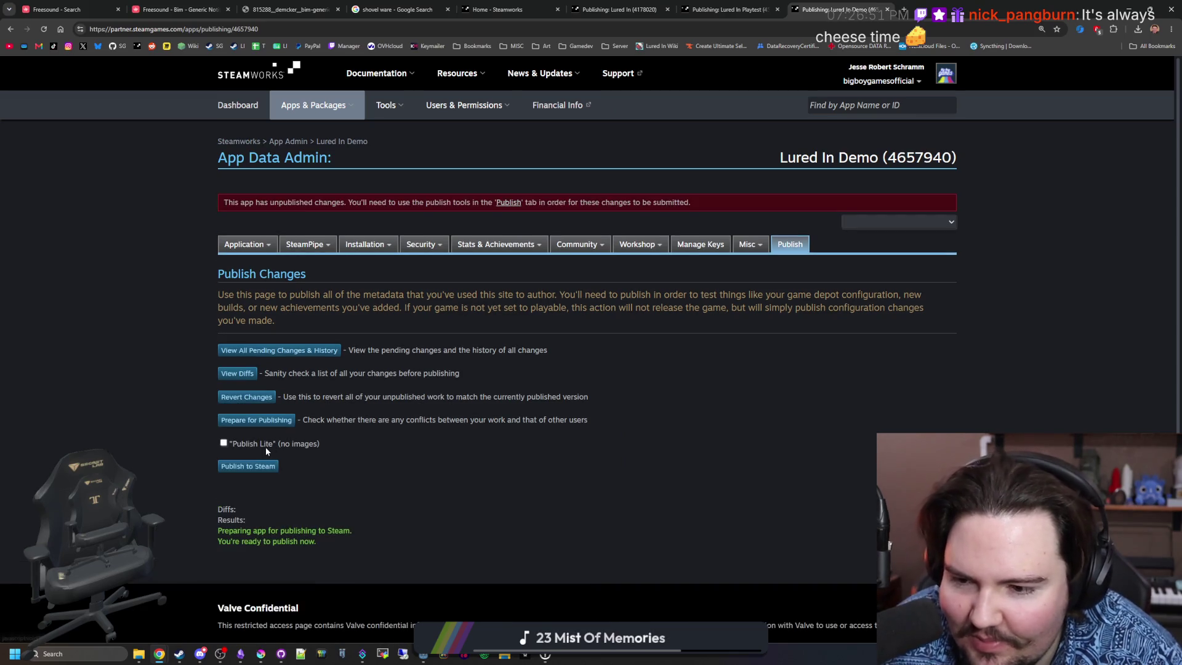
click(250, 468)
click(265, 502)
text(STEAMWORKS)
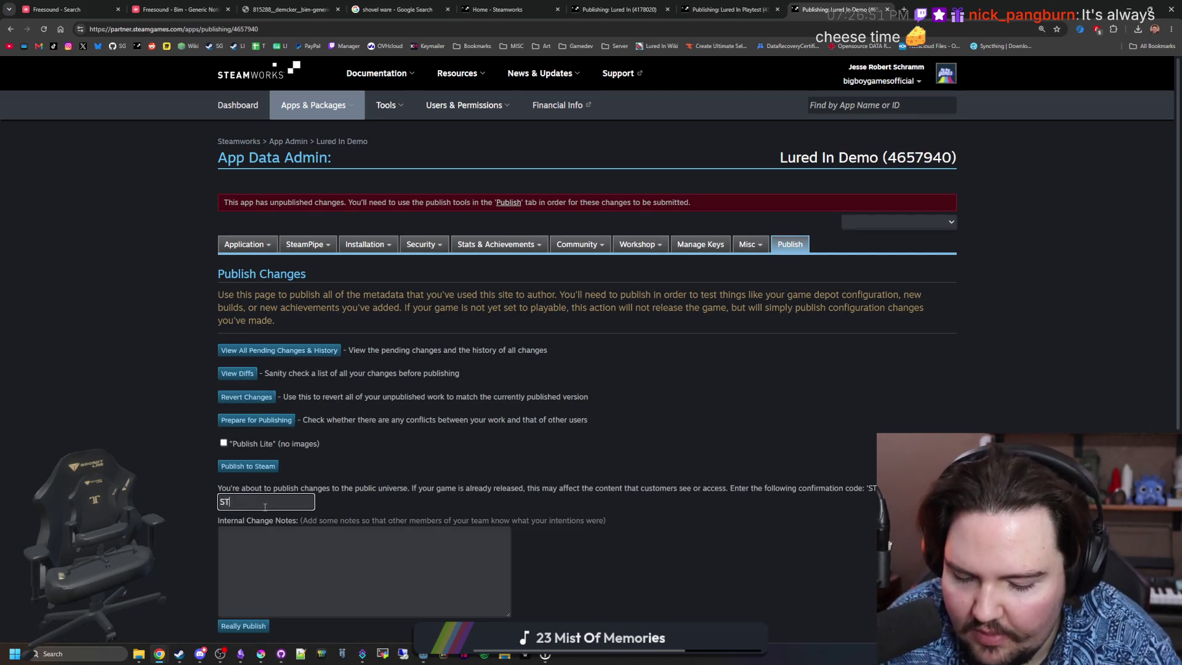
click(243, 625)
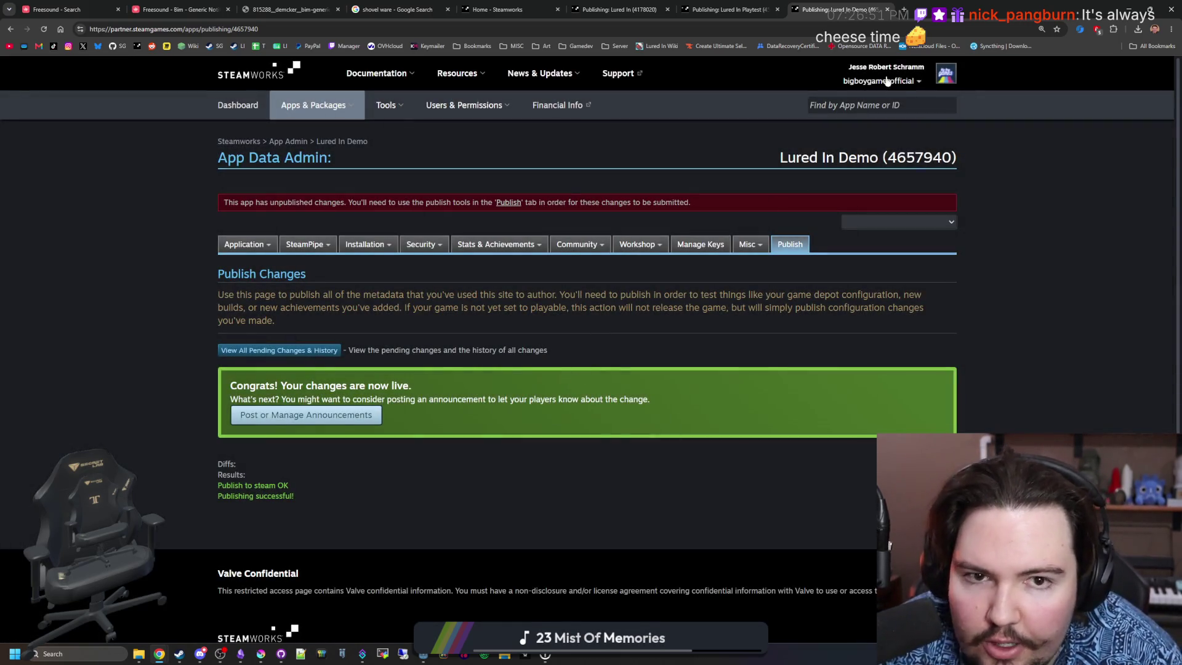
click(619, 9)
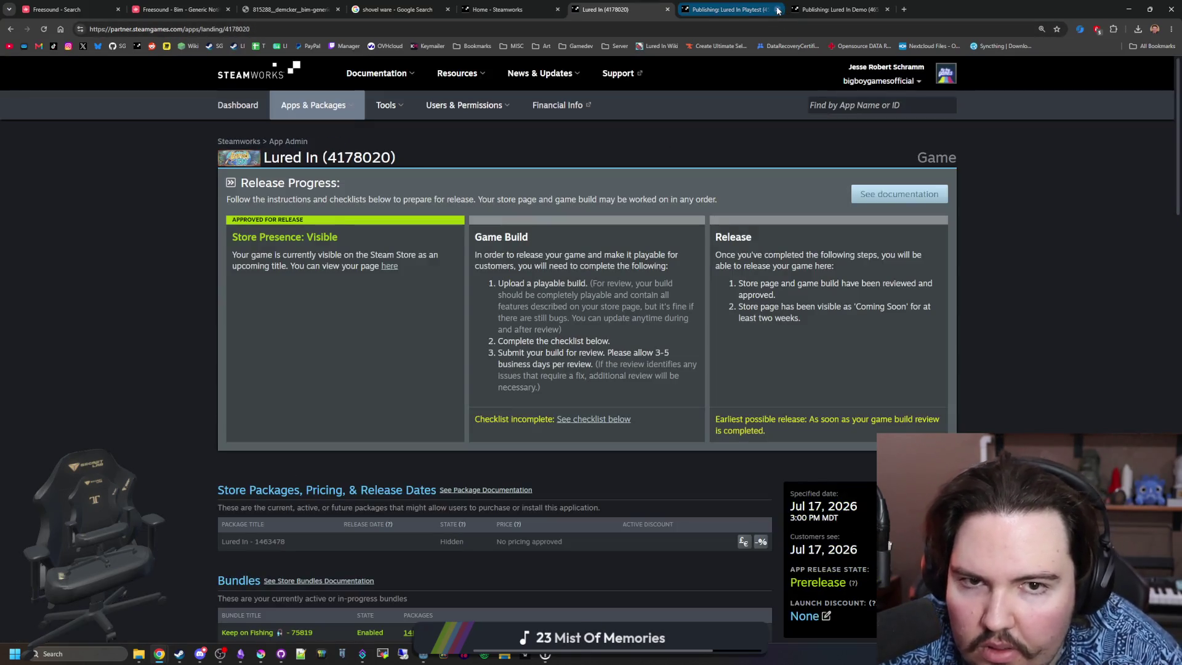
click(777, 10)
click(777, 9)
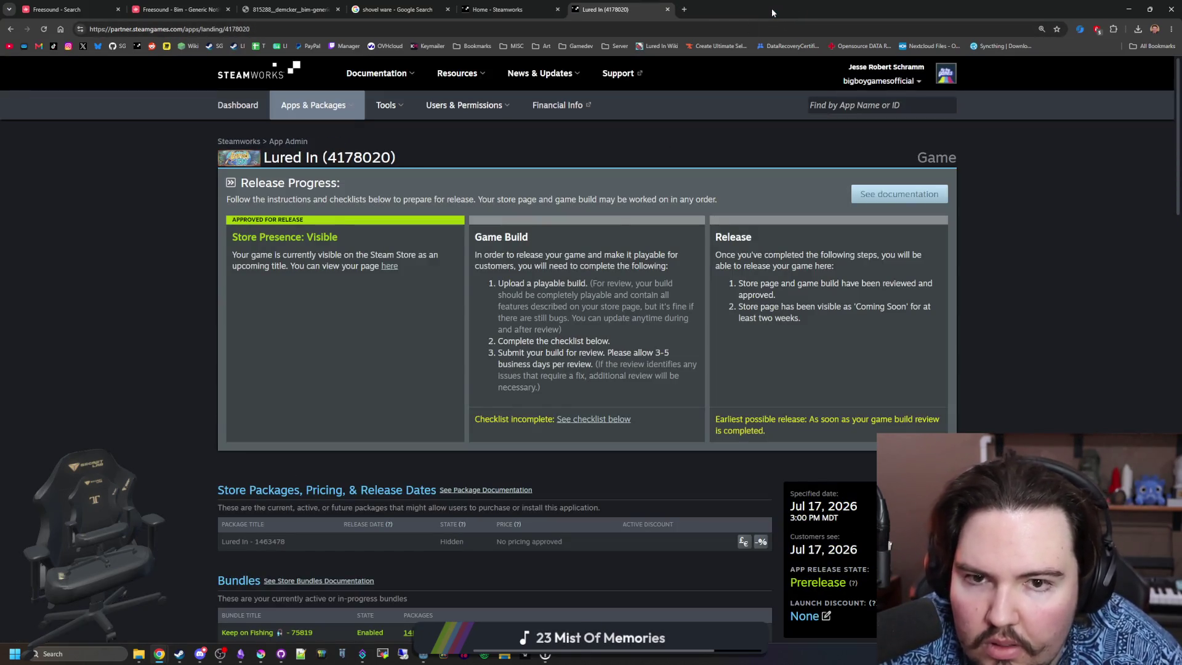
- Create a new Steam Community event in the Small Update / Patch Notes category
scroll(464, 363, down, 8)
scroll(464, 367, down, 5)
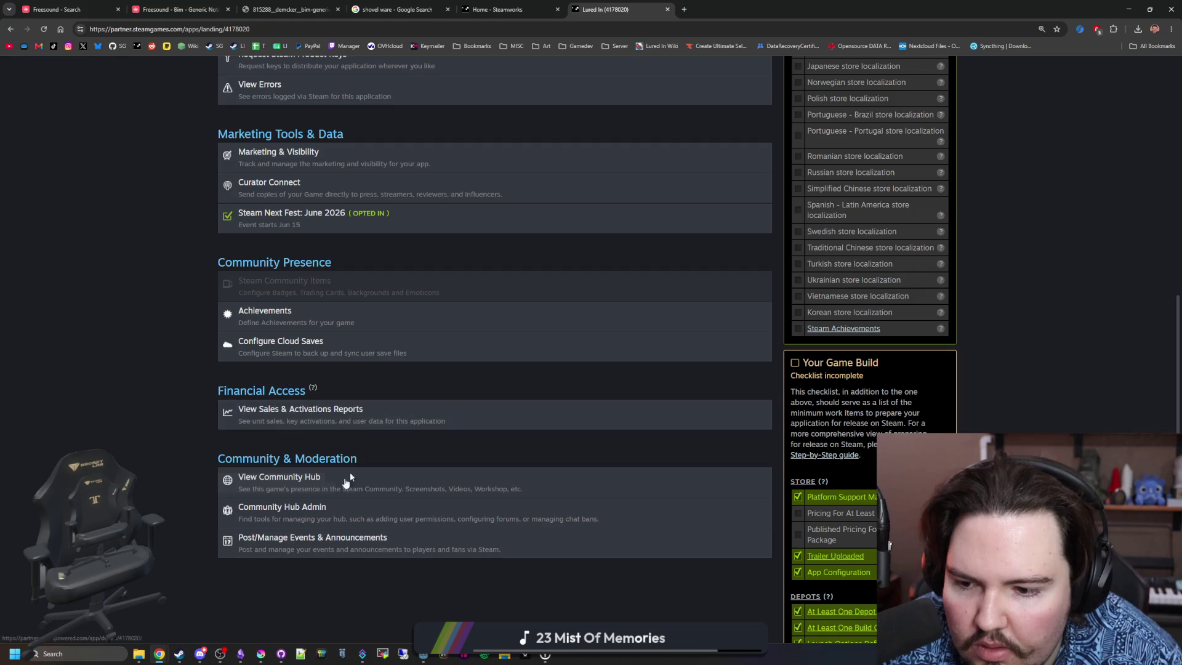
click(296, 553)
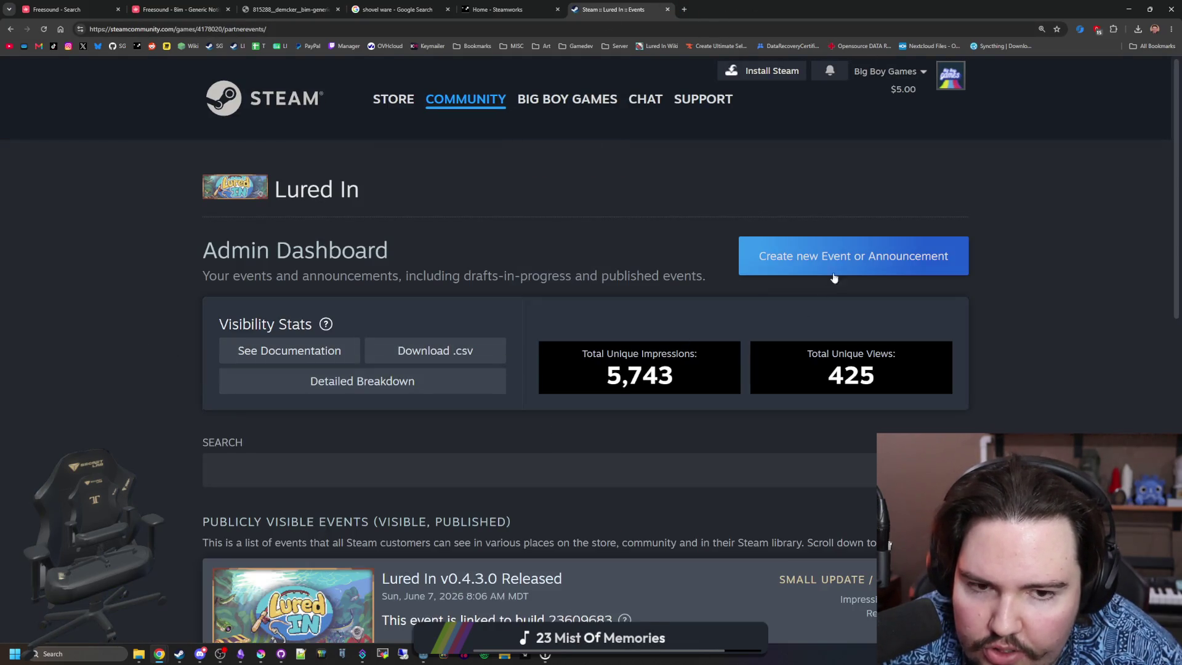
click(847, 256)
click(316, 397)
scroll(332, 394, down, 3)
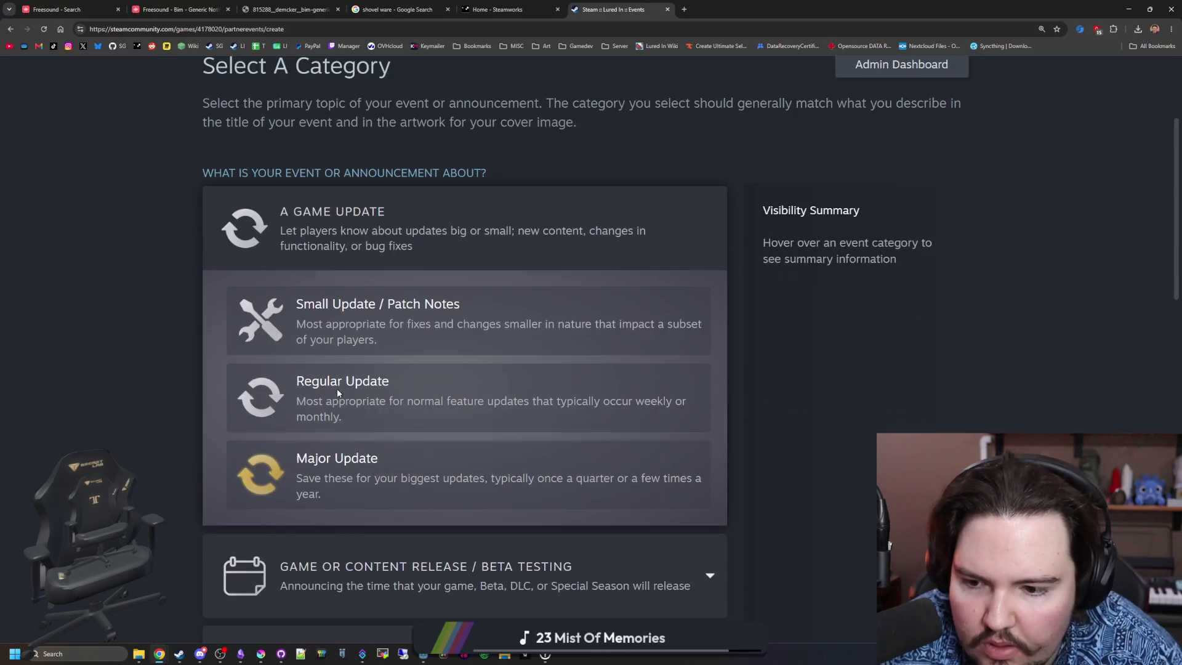
click(379, 340)
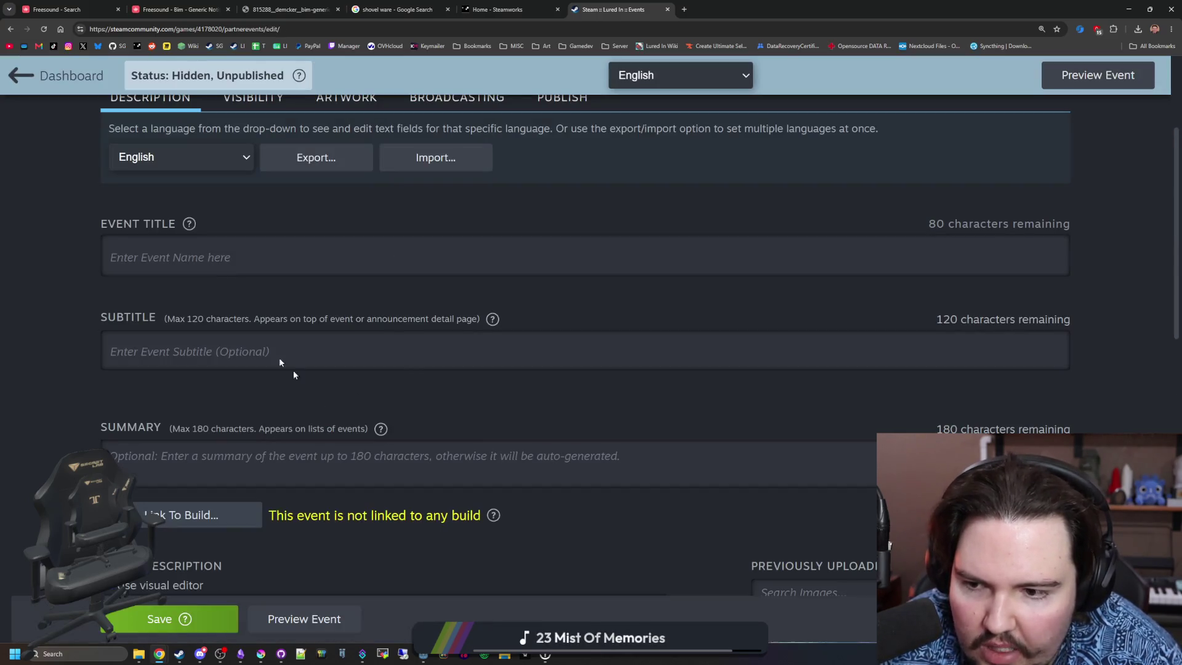
- Title the event 'Lured In v0.4.4.0 Released' with subtitle 'More QOL, research, and fixes before Next Fest!'
click(235, 264)
text(Lured In v0)
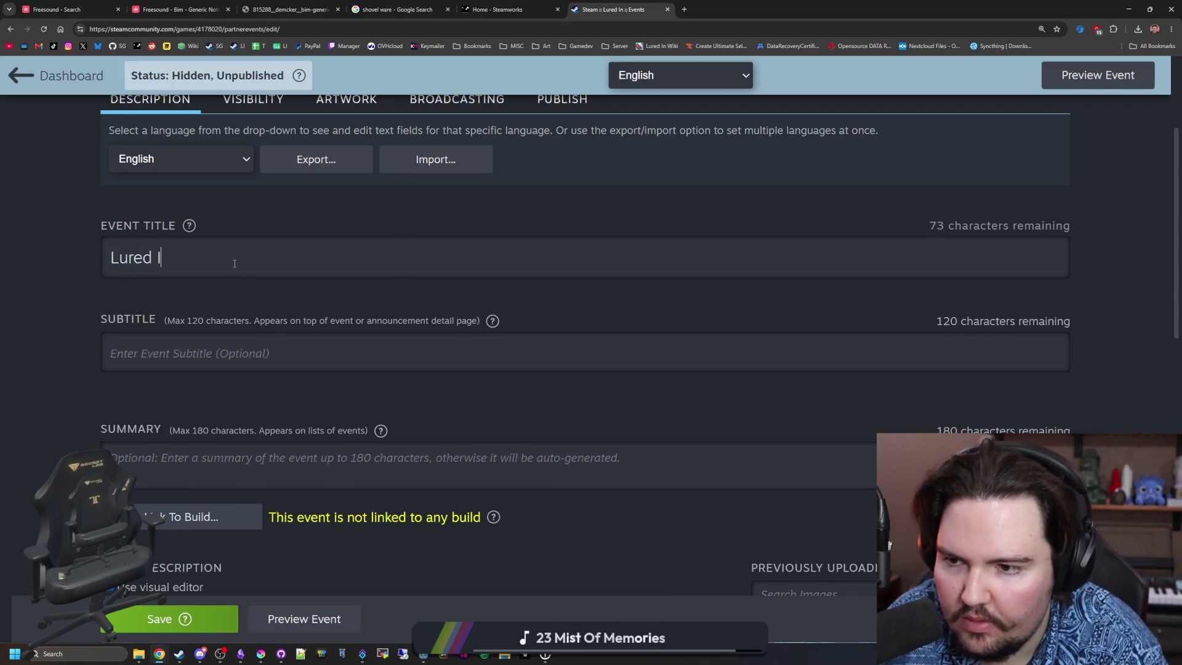
text(.4.4.0 Released)
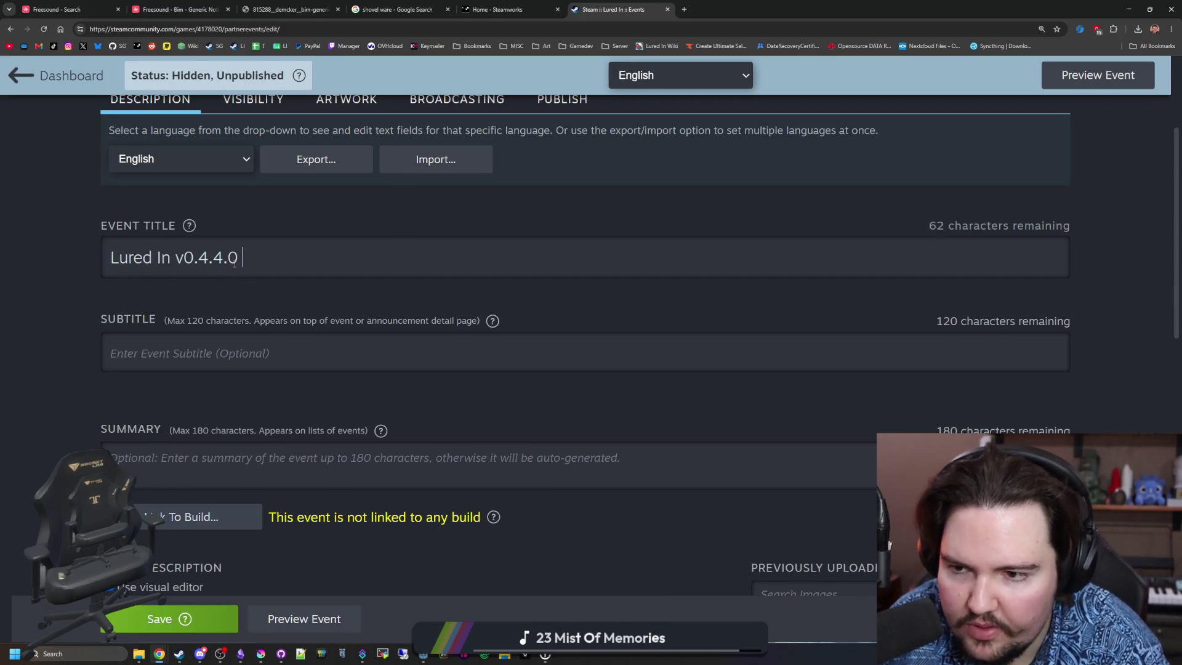
click(281, 364)
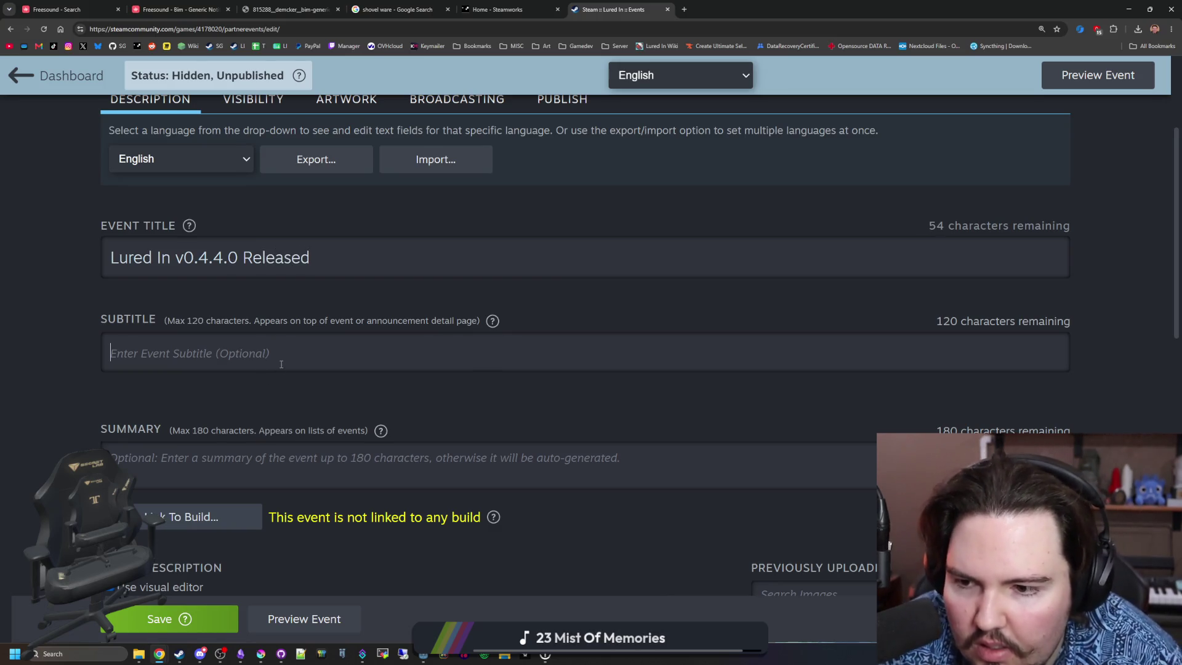
text(More QOL, resear)
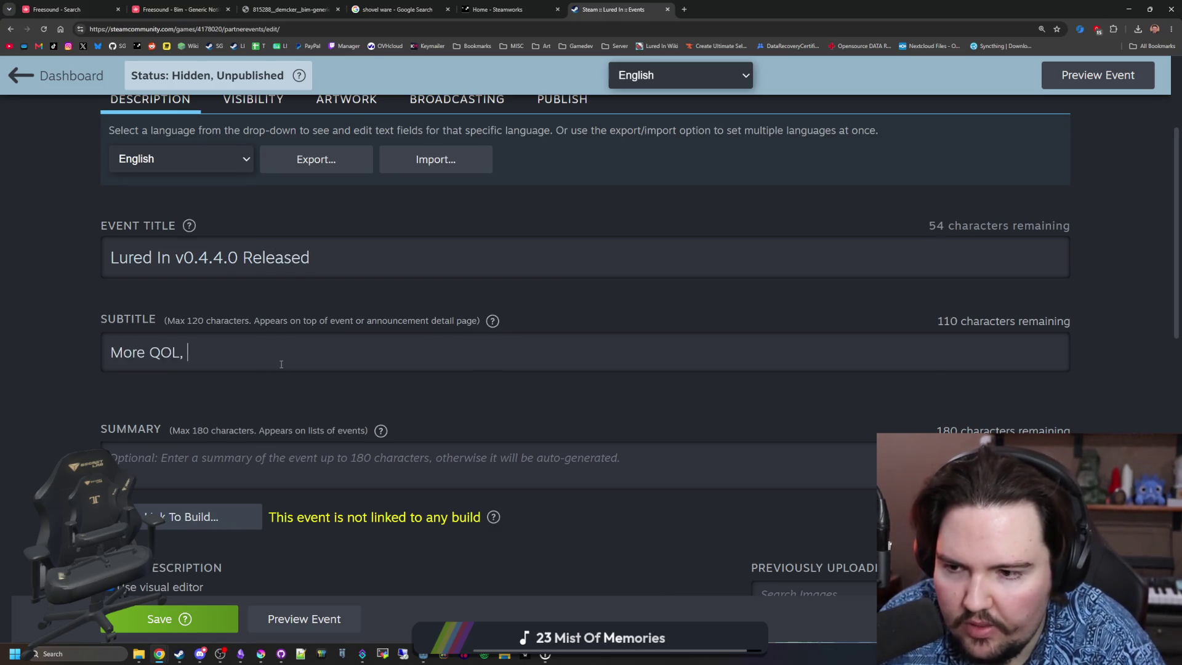
text(ch, and fixes)
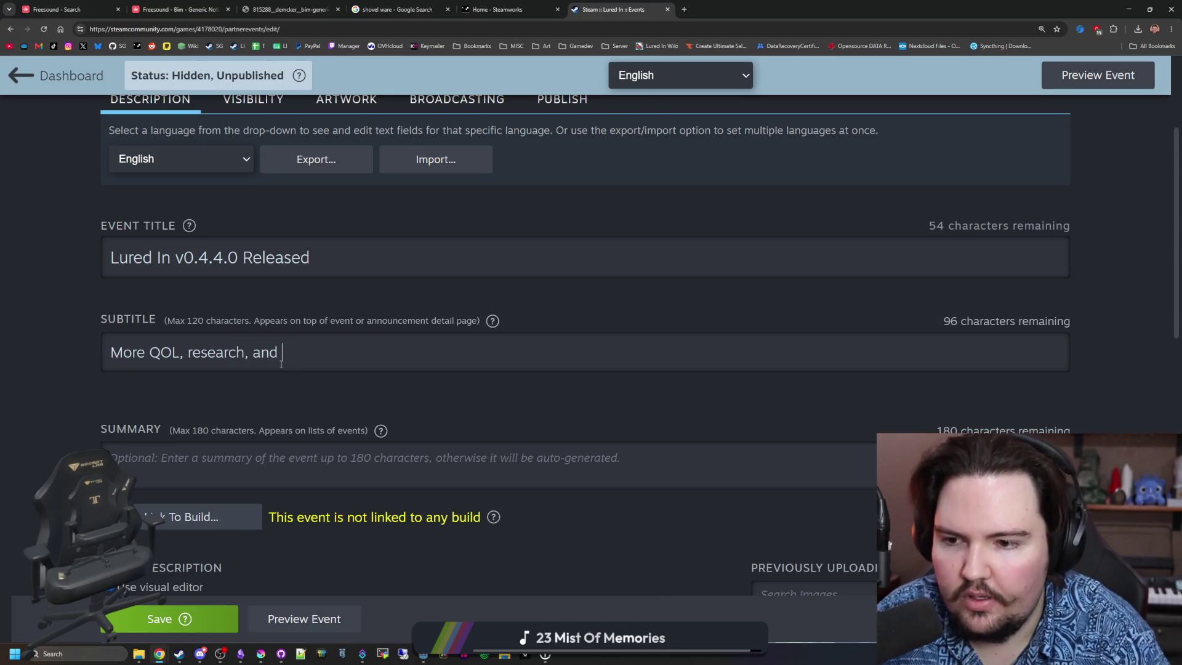
text( before next fest!)
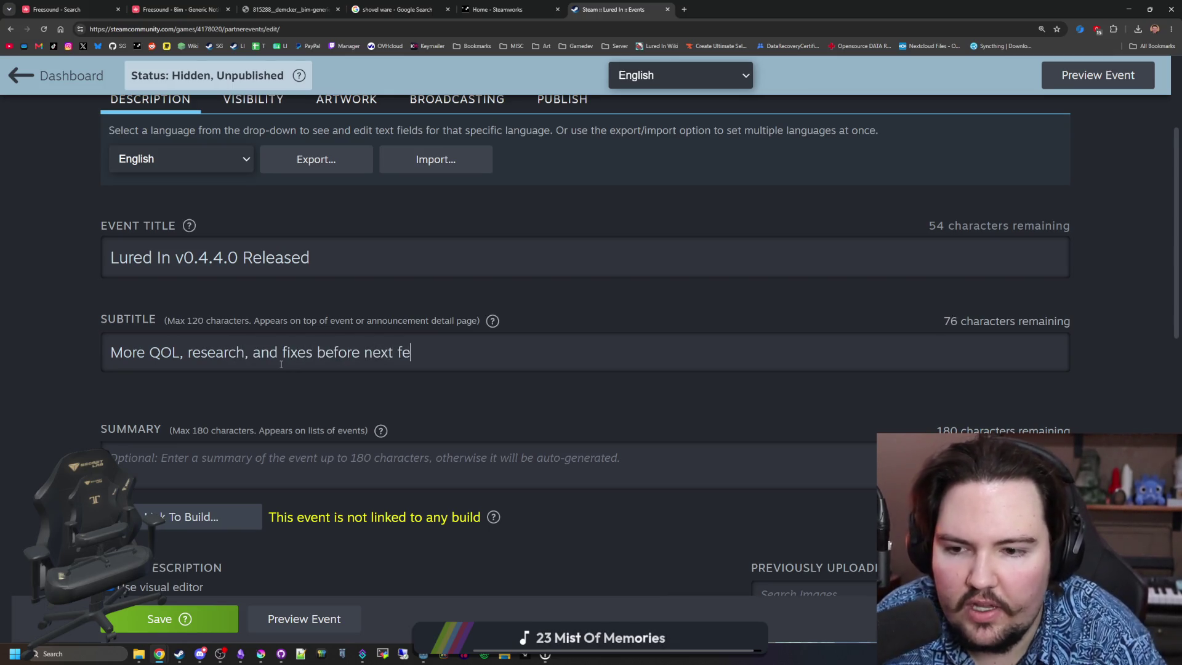
key(BackSpace)
text(N)
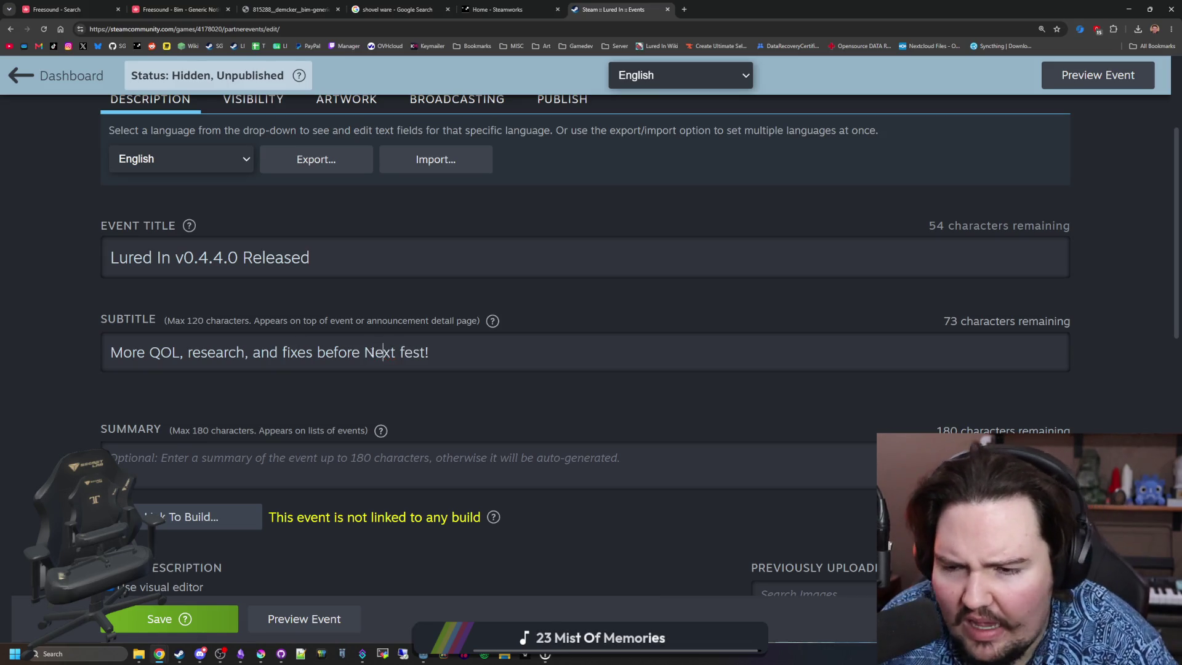
key(Delete)
text(F)
scroll(332, 343, down, 1)
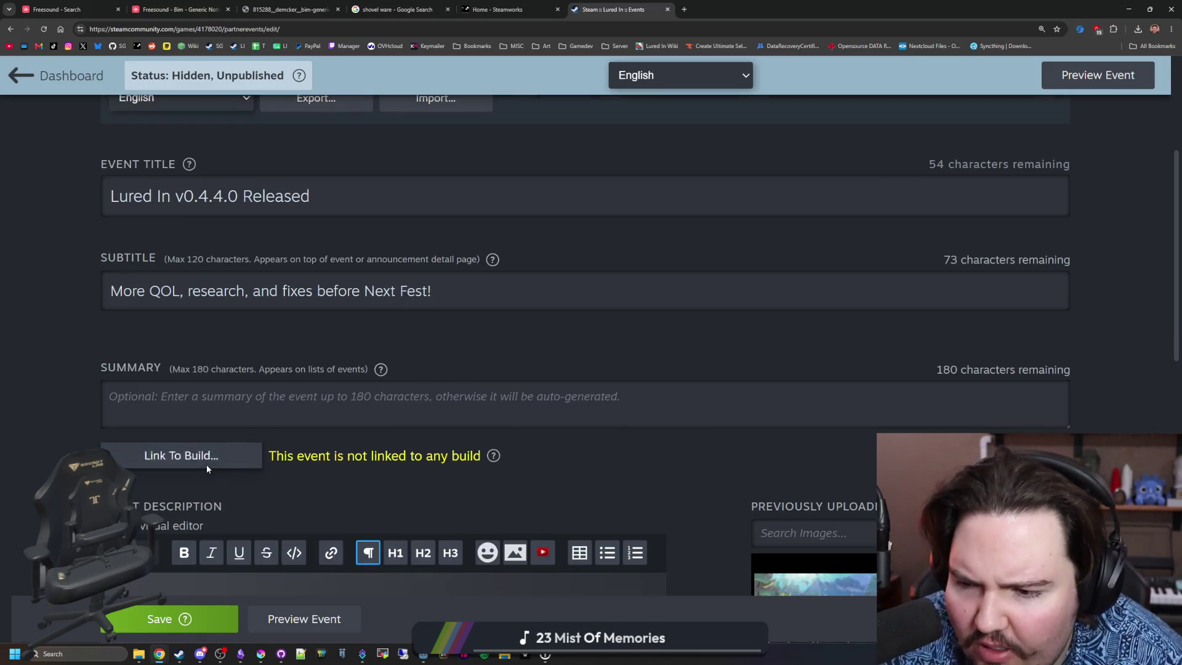
- Link the event to the Default Branch build 23732918
click(205, 461)
click(564, 380)
click(451, 482)
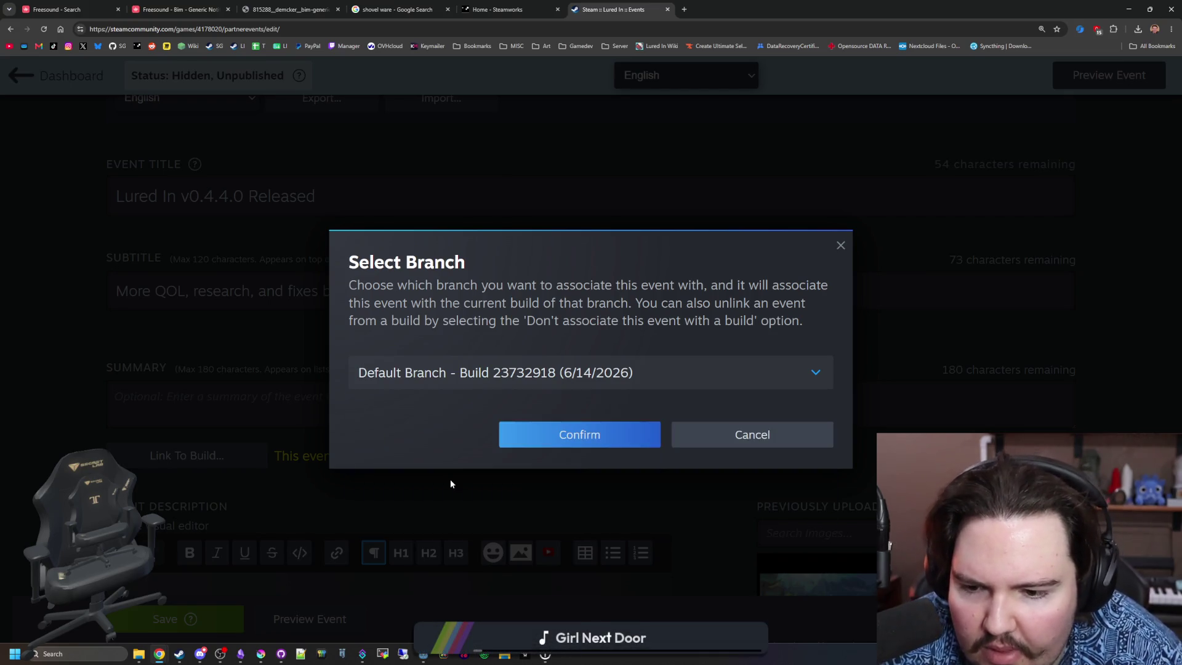
click(567, 370)
click(568, 370)
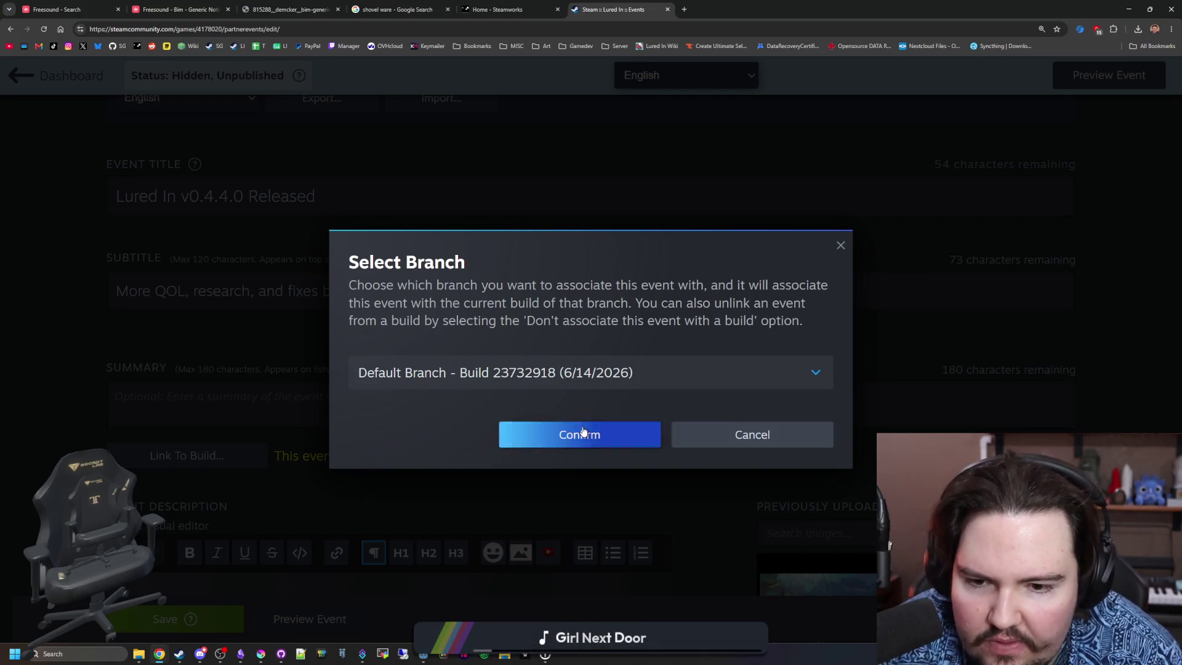
click(573, 434)
- Write the description's intro paragraph about fishpedia and tank research plus fixes
scroll(298, 274, down, 2)
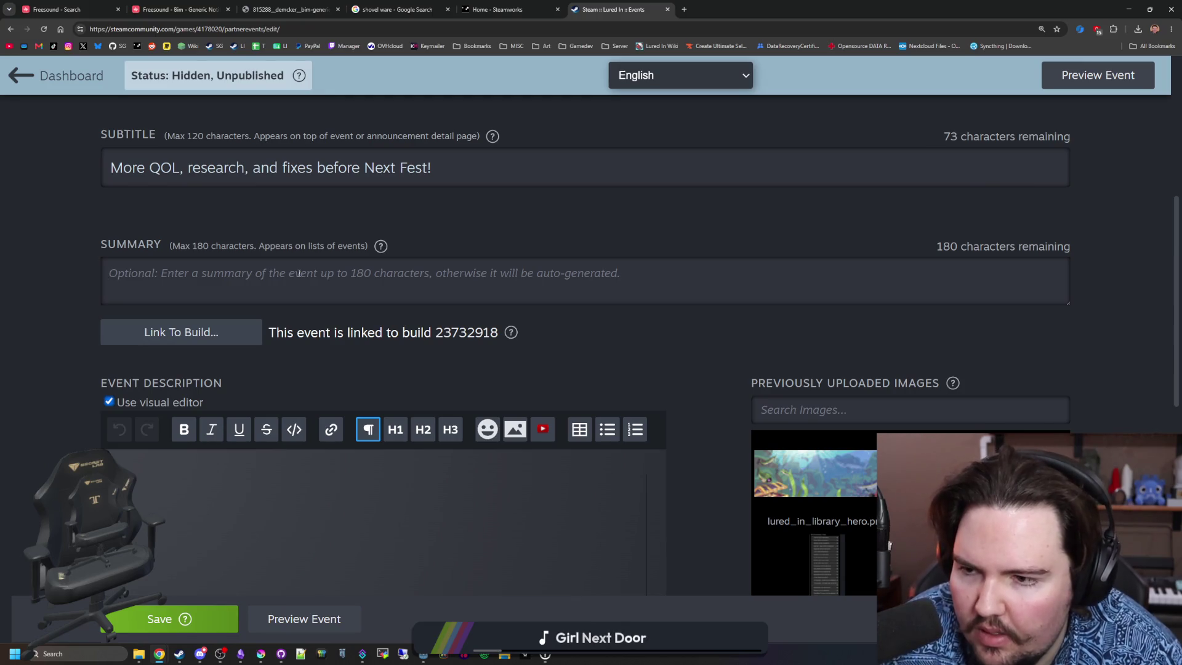
scroll(298, 274, down, 1)
scroll(299, 254, down, 3)
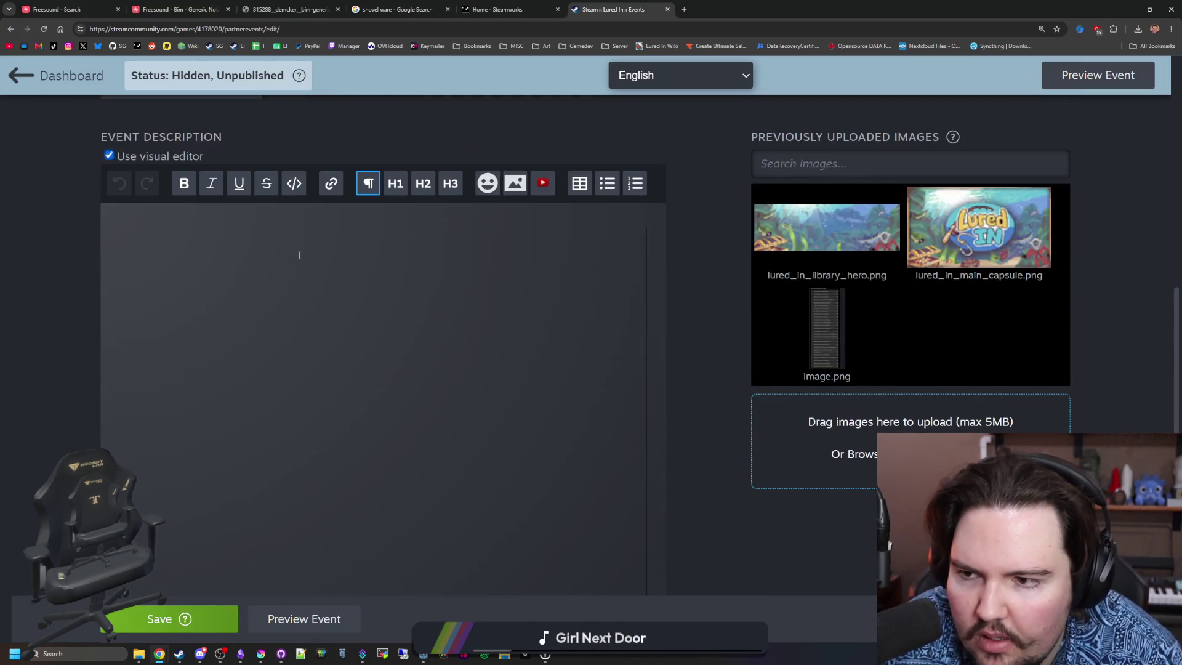
text(L)
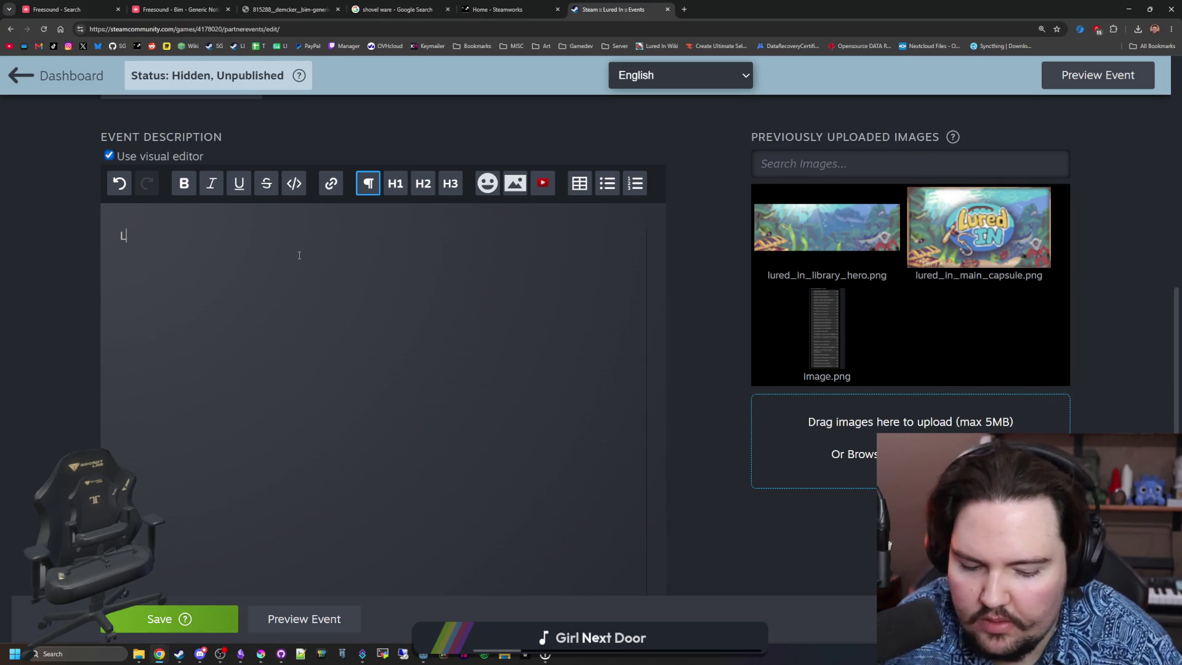
click(457, 189)
text(Lured in)
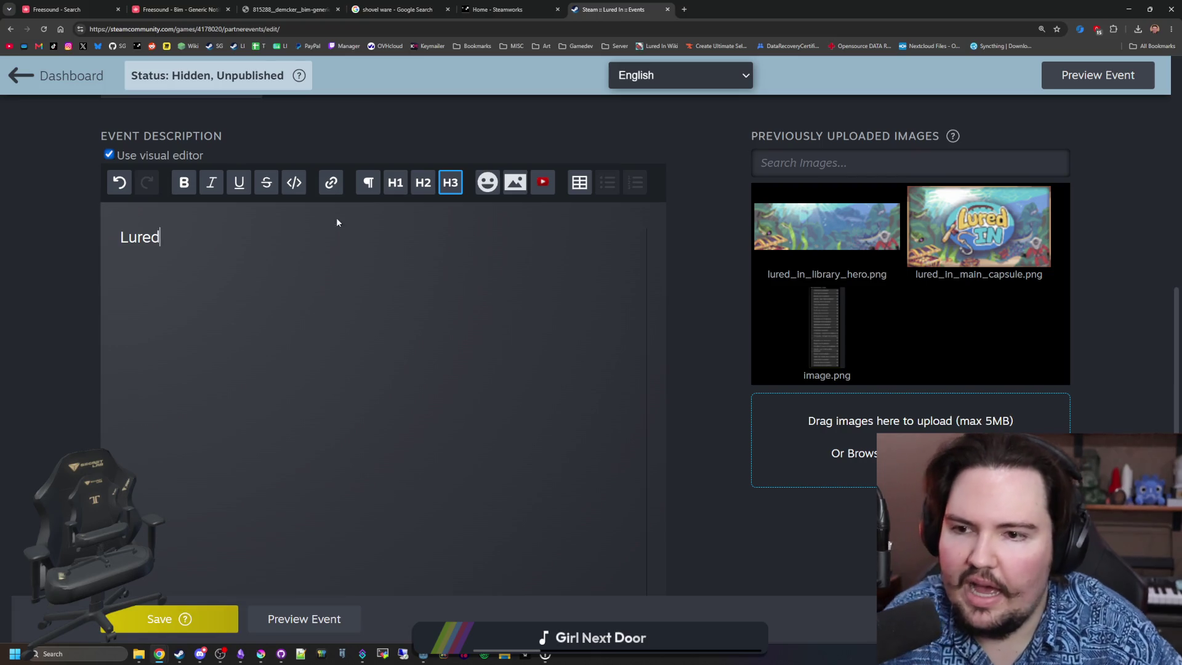
key(BackSpace)
key(BackSpace)
key(BackSpace)
text(Lured)
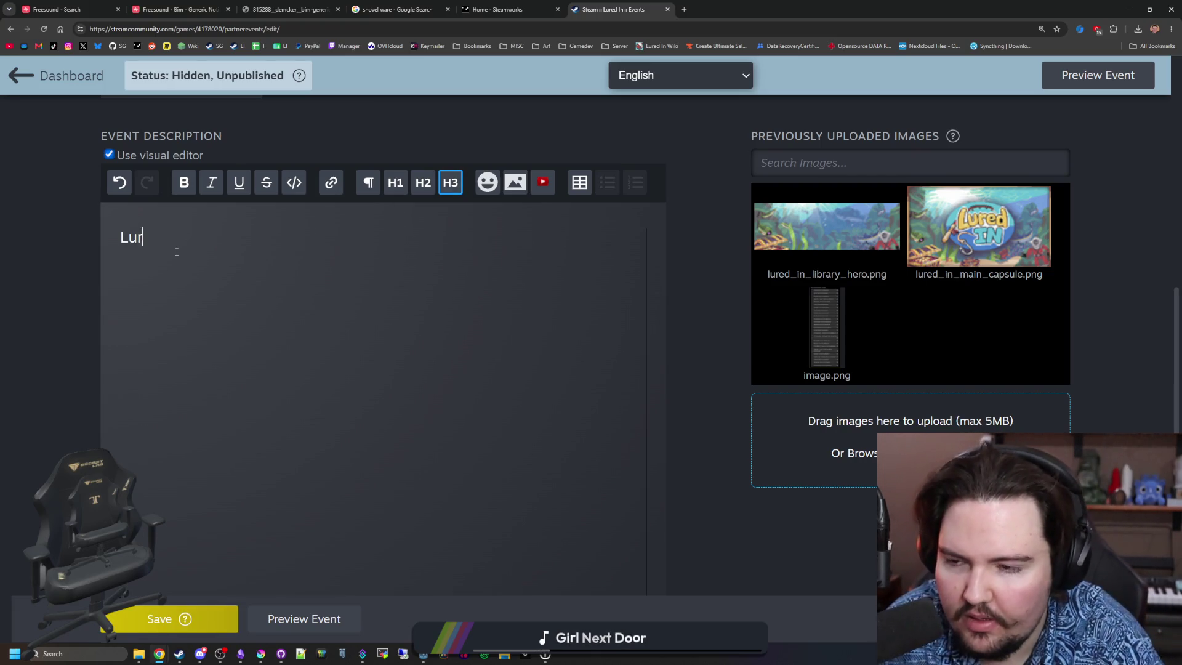
click(368, 182)
key(BackSpace)
key(BackSpace)
key(BackSpace)
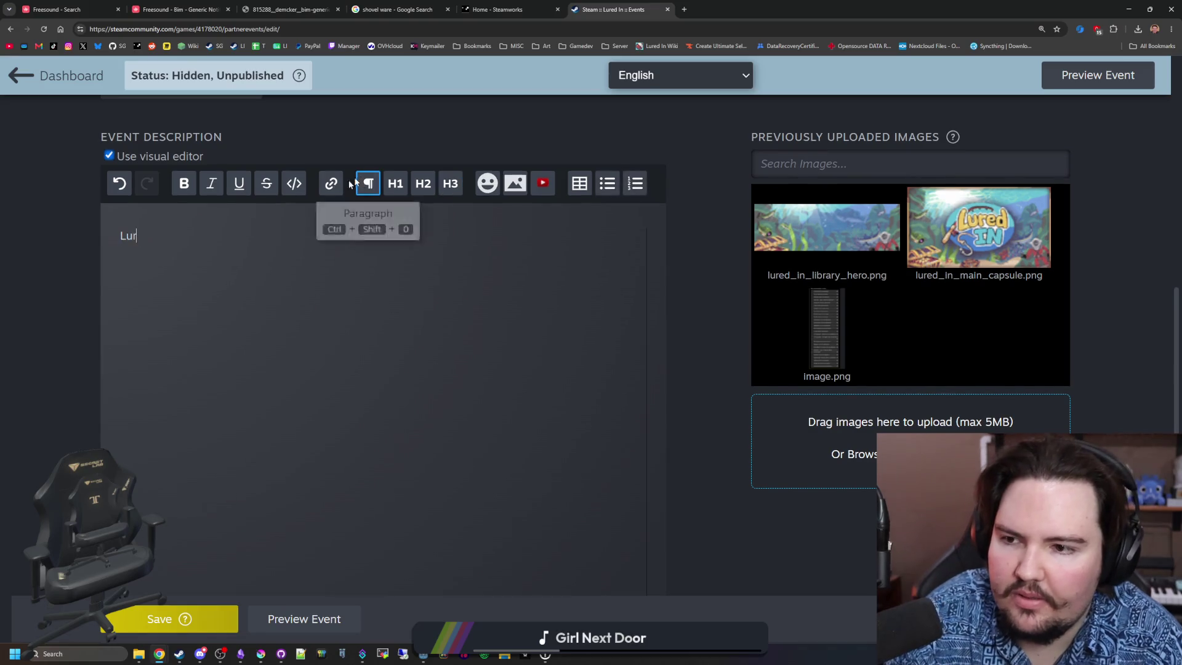
text(ured In)
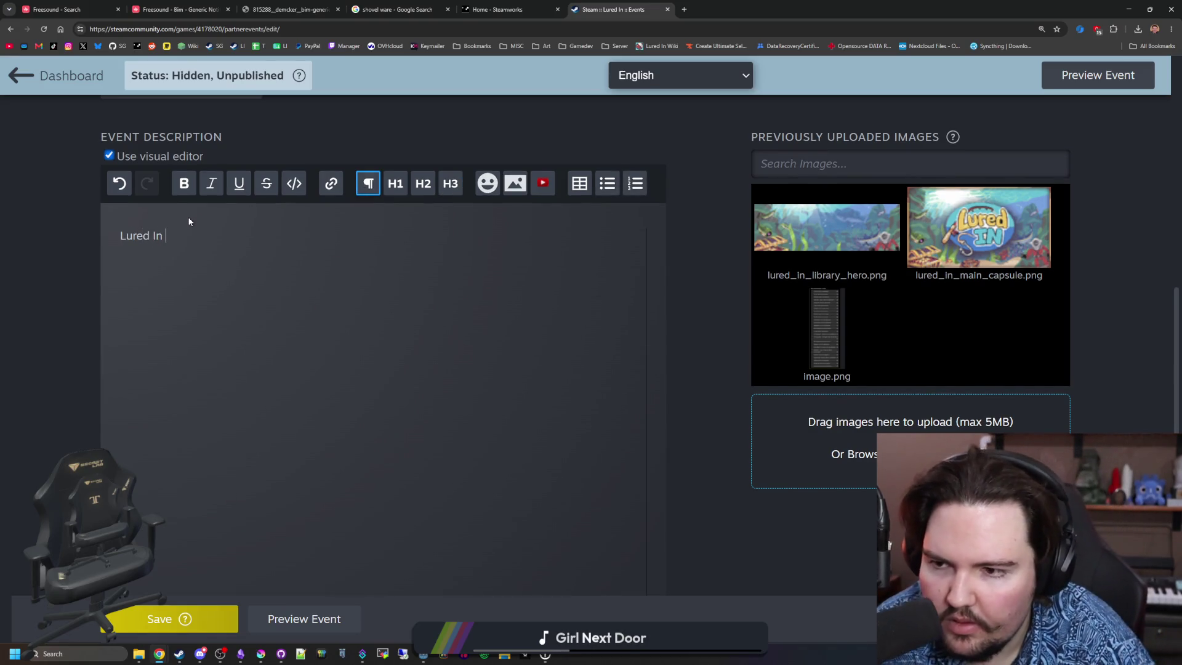
text(eden)
text(n updated!)
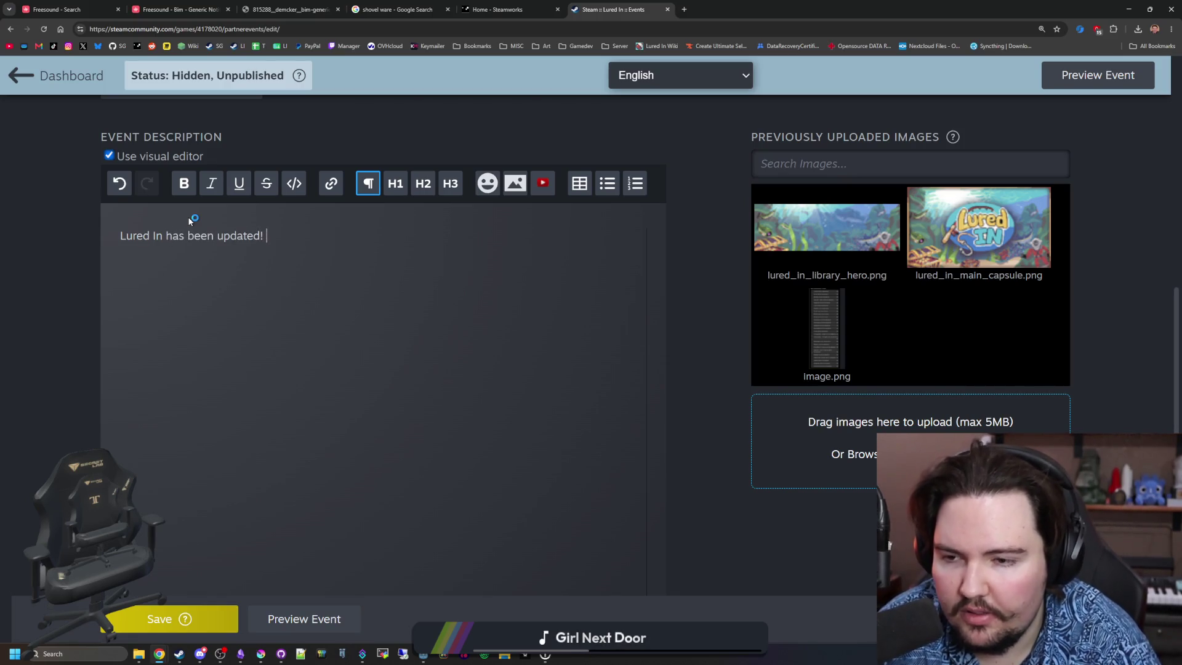
text(I've gone back throug)
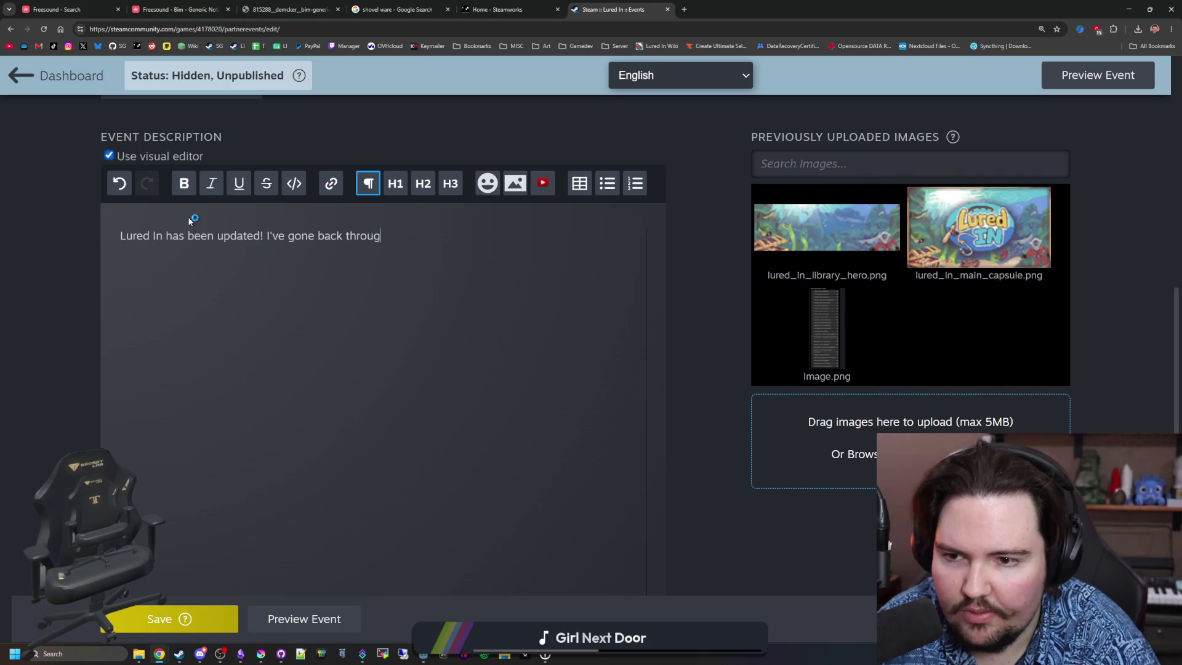
text(cleane)
text(ome st)
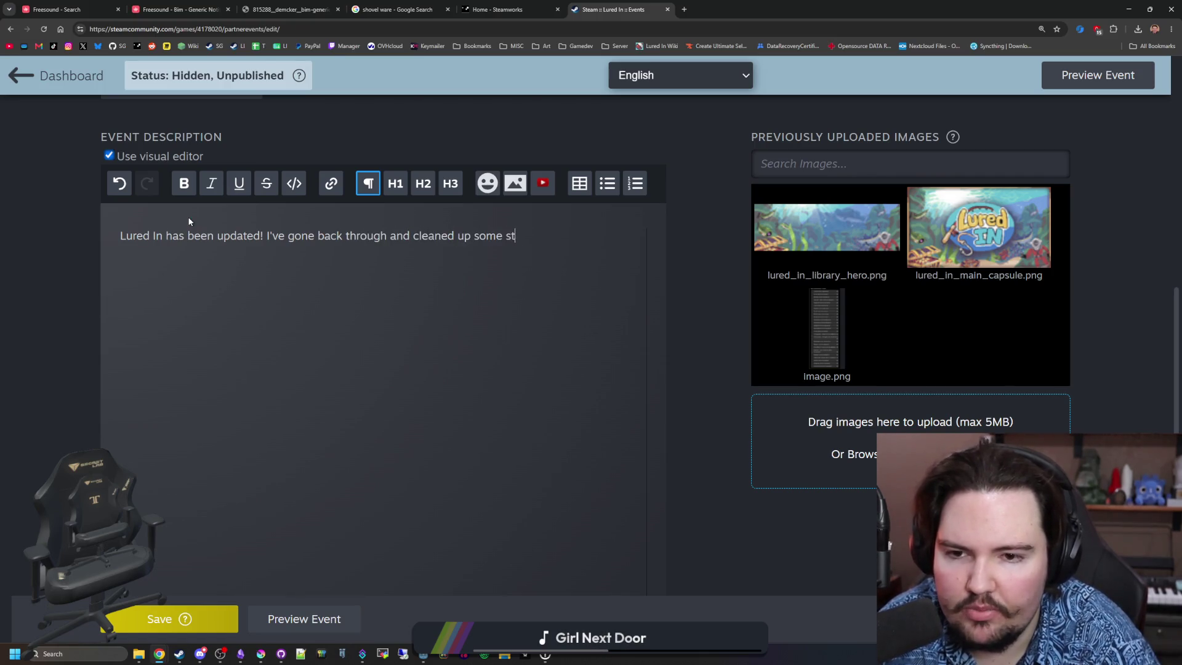
text(ead o)
text(est. This update includes some new researc)
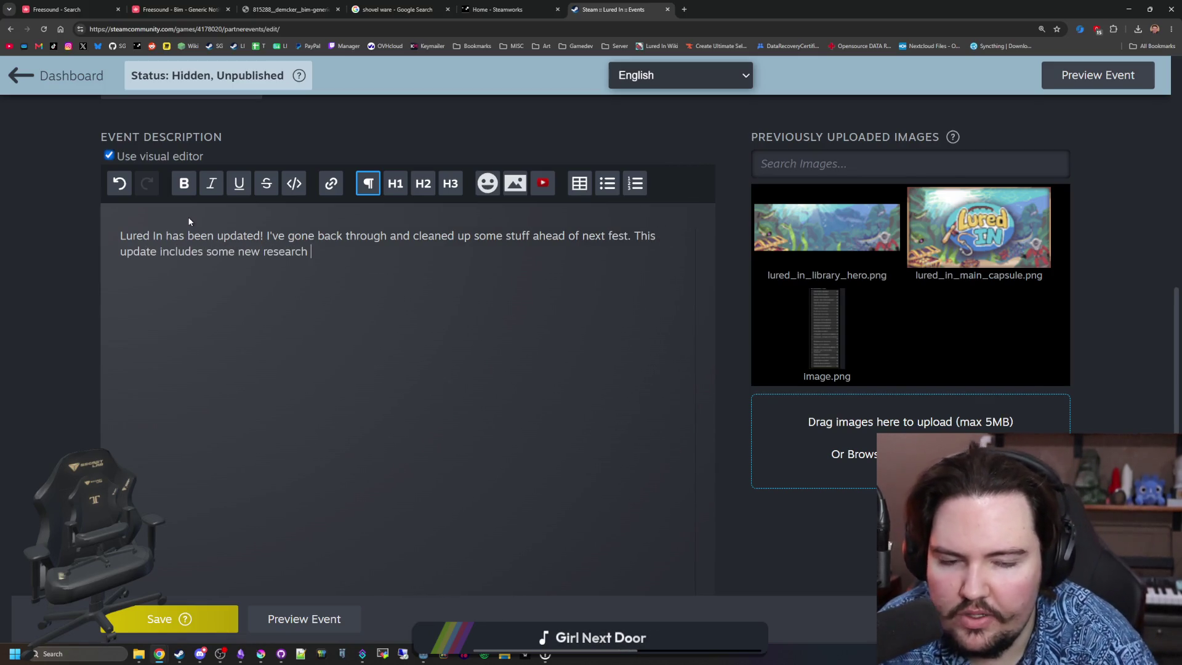
text(hpedi)
text(anks, )
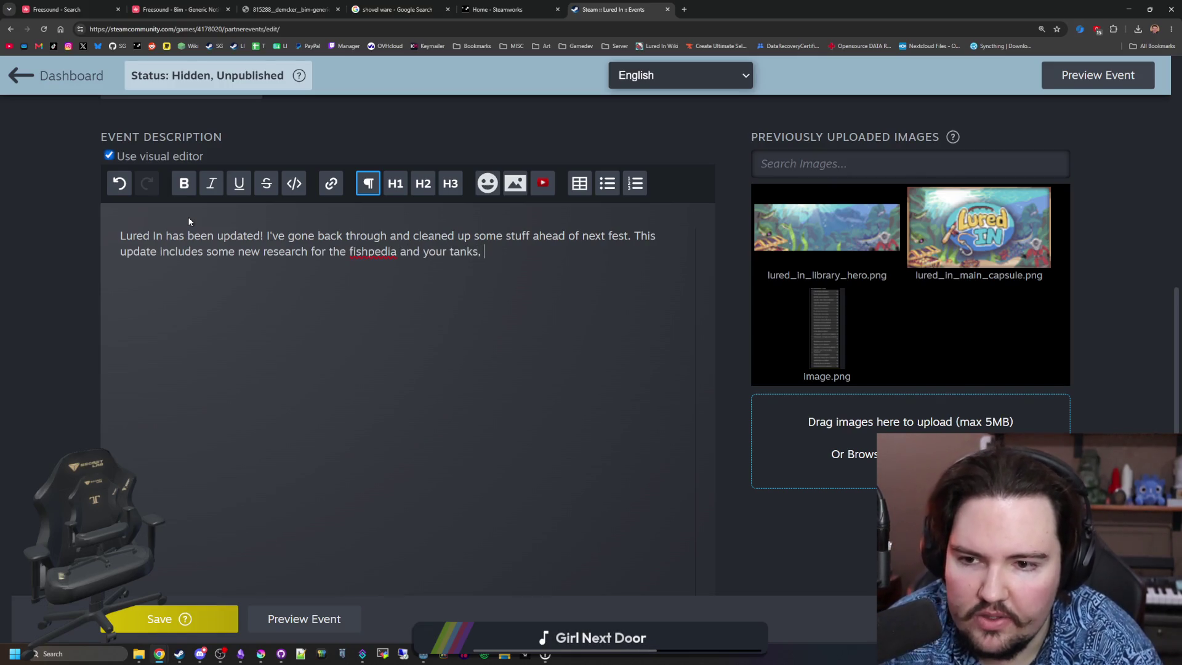
text(as wel)
text(lots o)
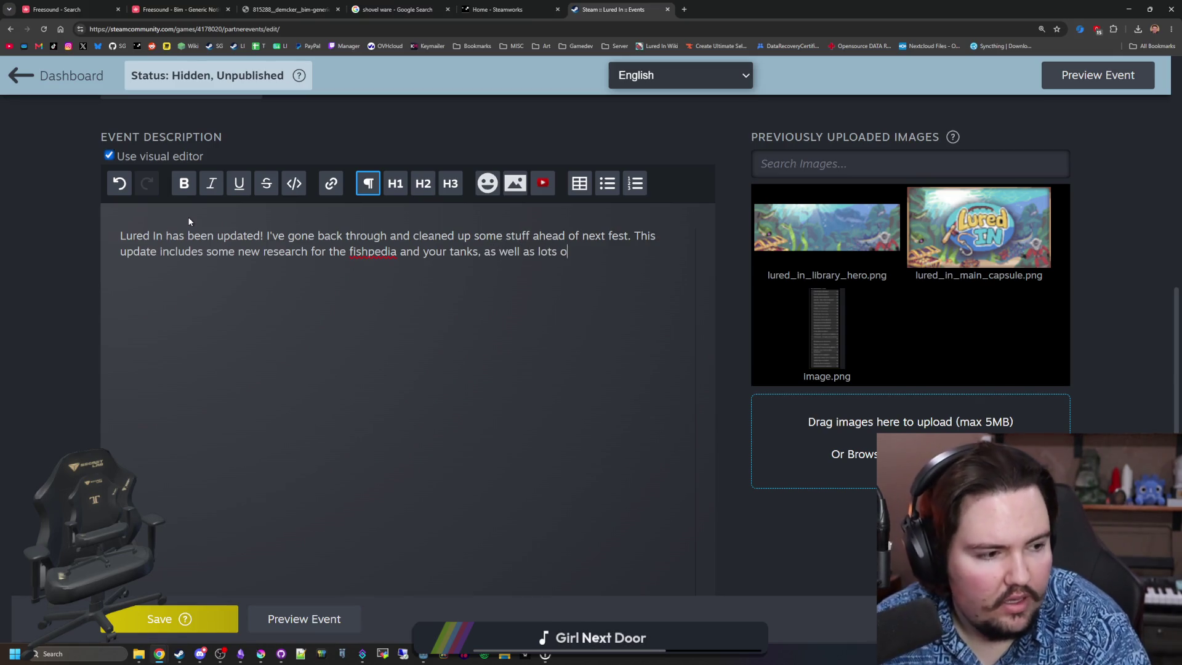
text(xes and rebala)
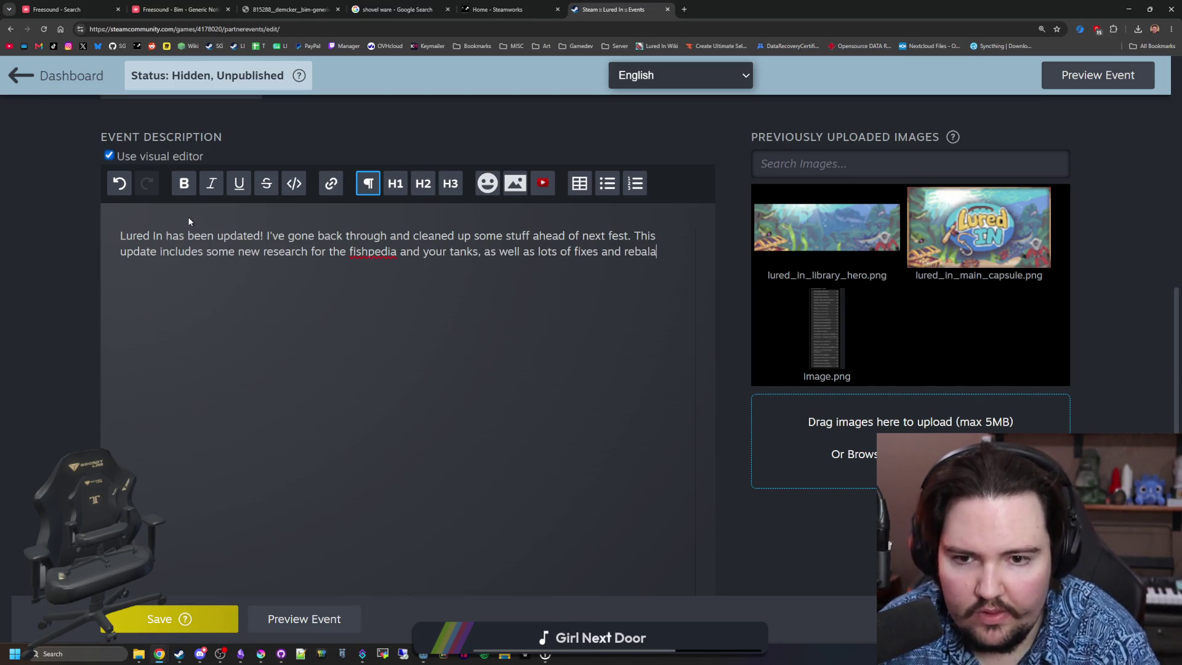
text(ncing )
text(stems.)
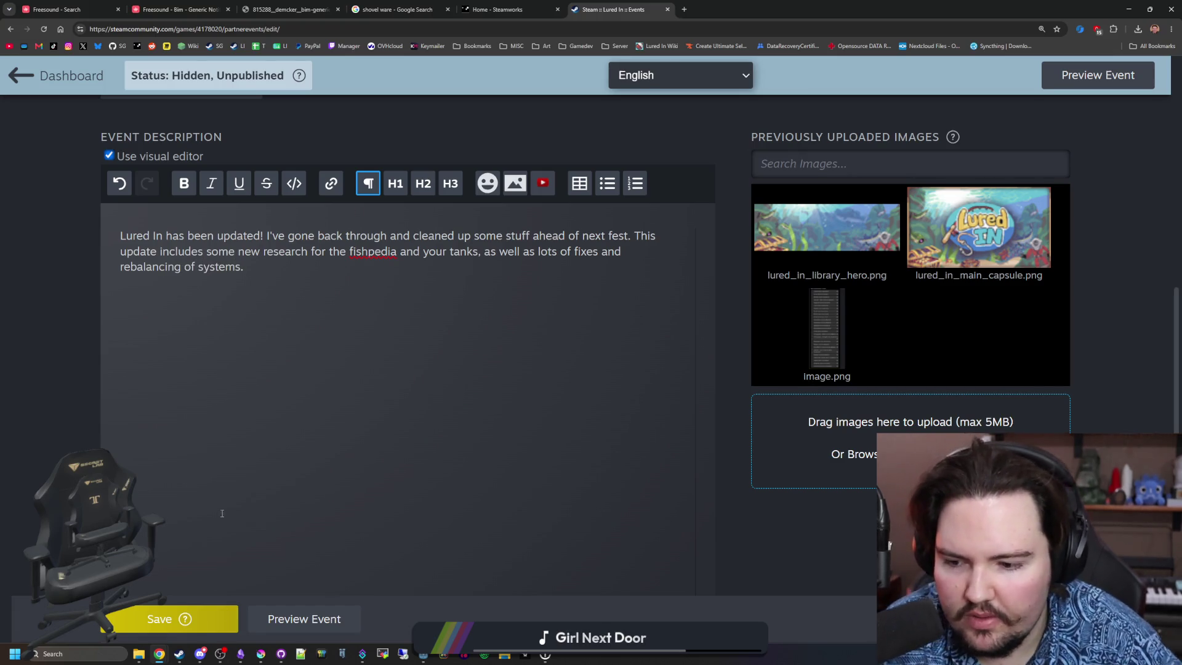
key(alt+Tab)
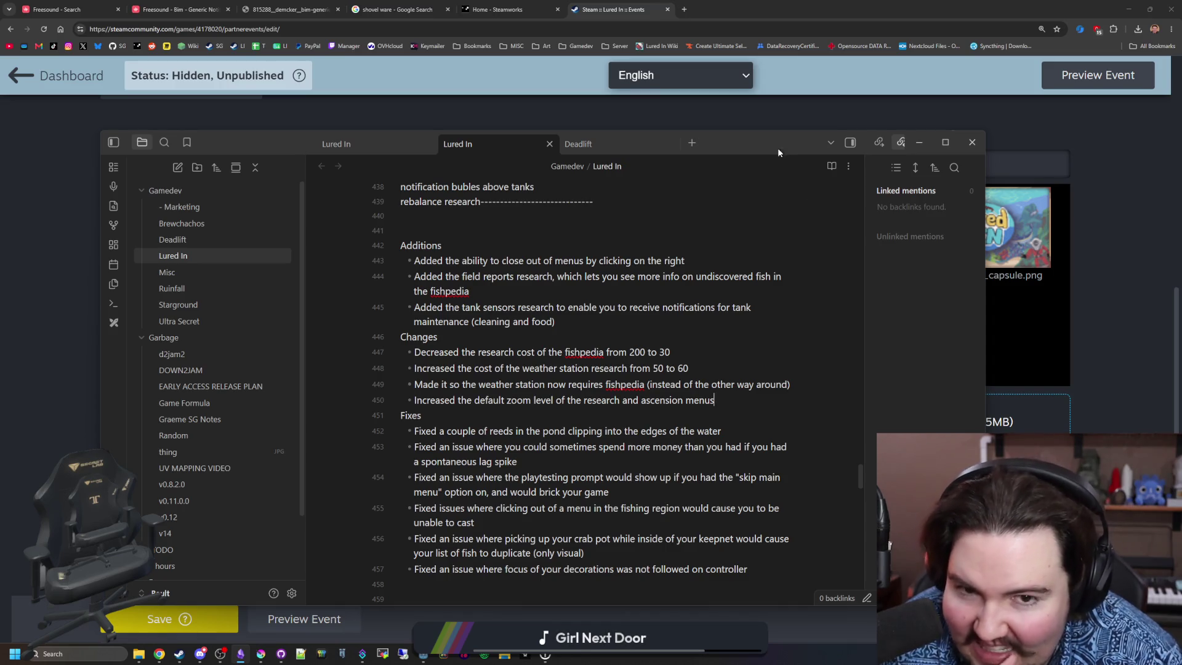
- Add the menu-closing improvement and a Discord/forums feedback sign-off, then paste the changelog lists
key(alt+Tab)
text(A)
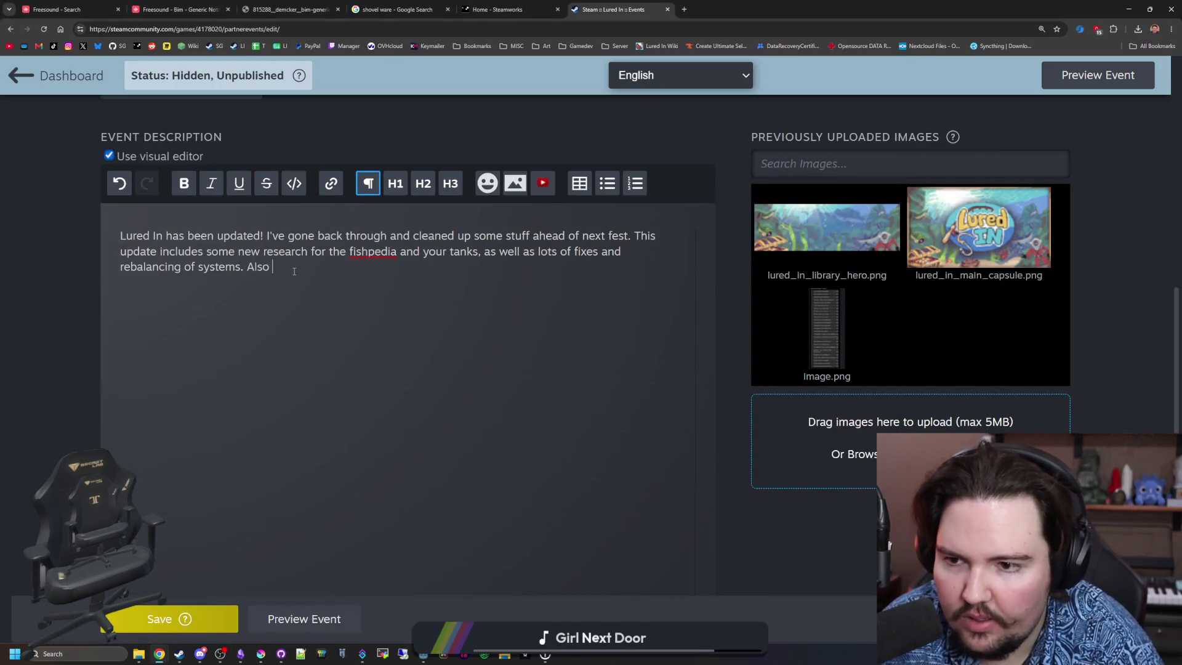
text(of a menu by clicking on the side.)
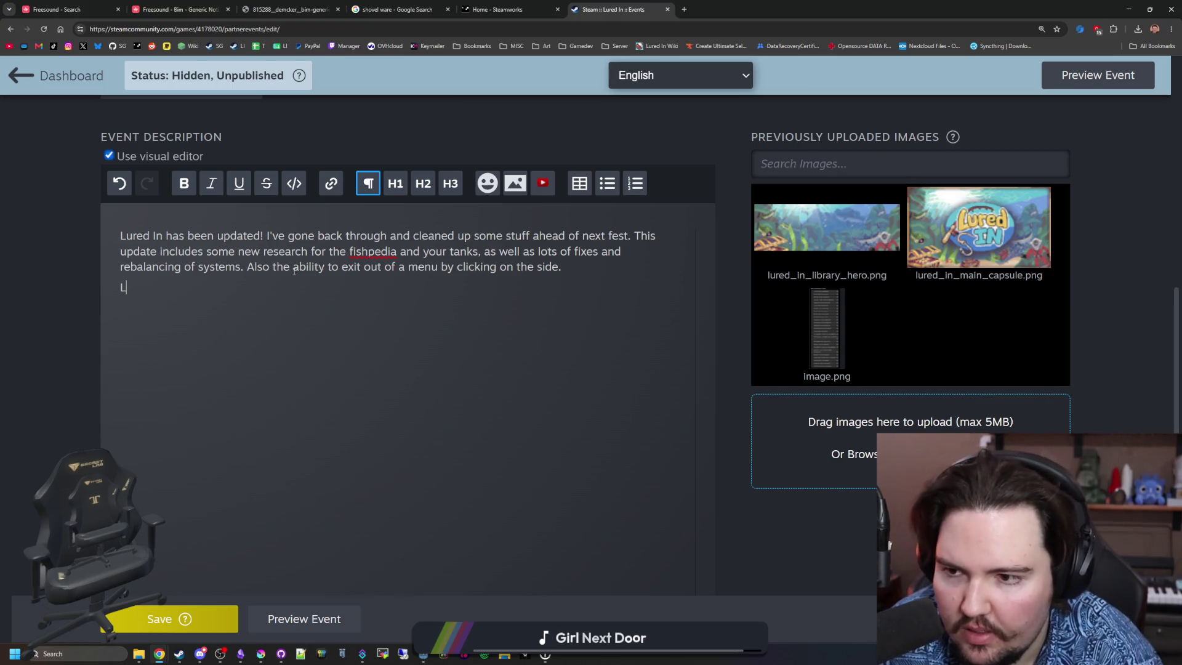
text(e knjo)
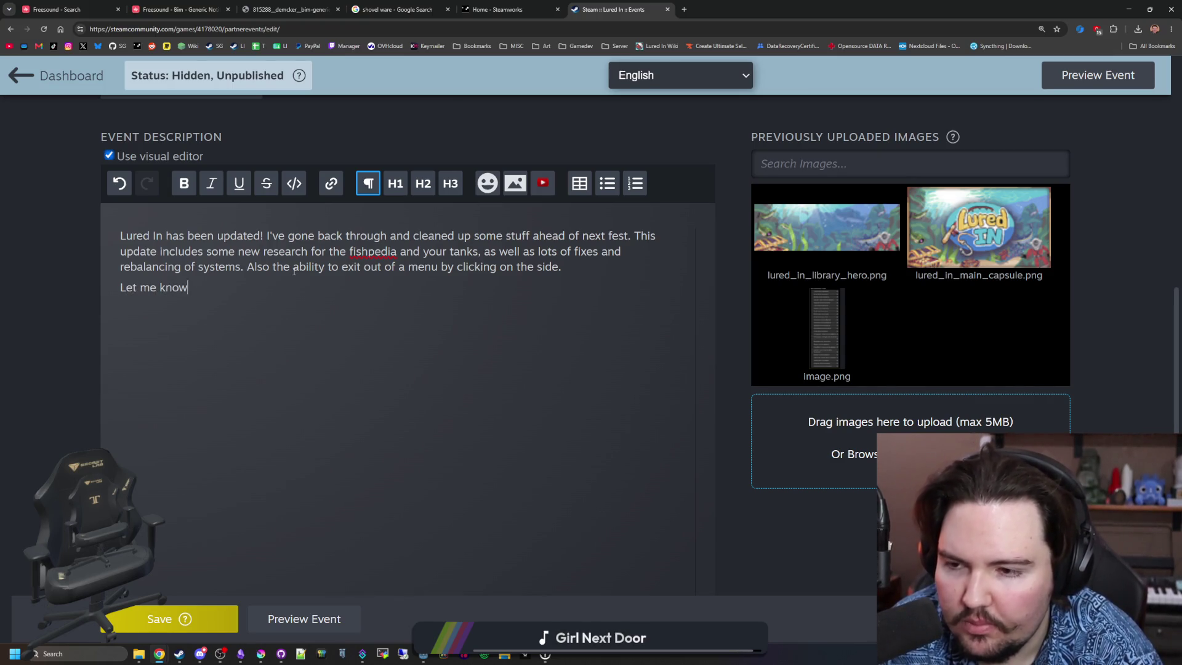
text(have any issues over on the Steam)
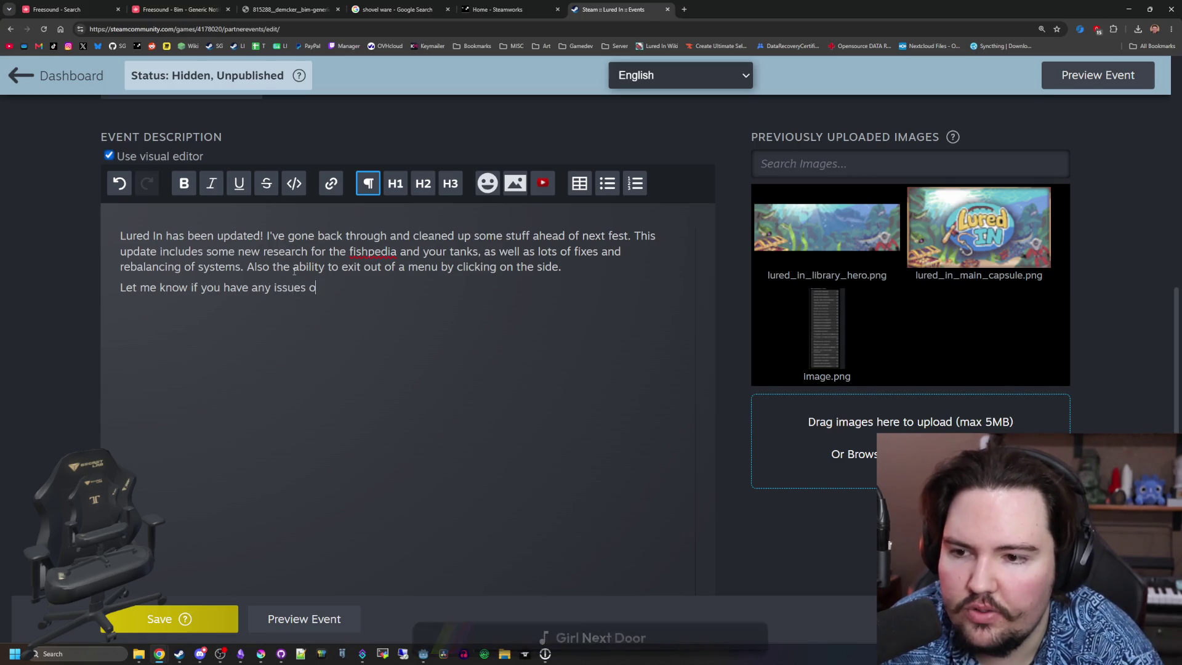
text( forum)
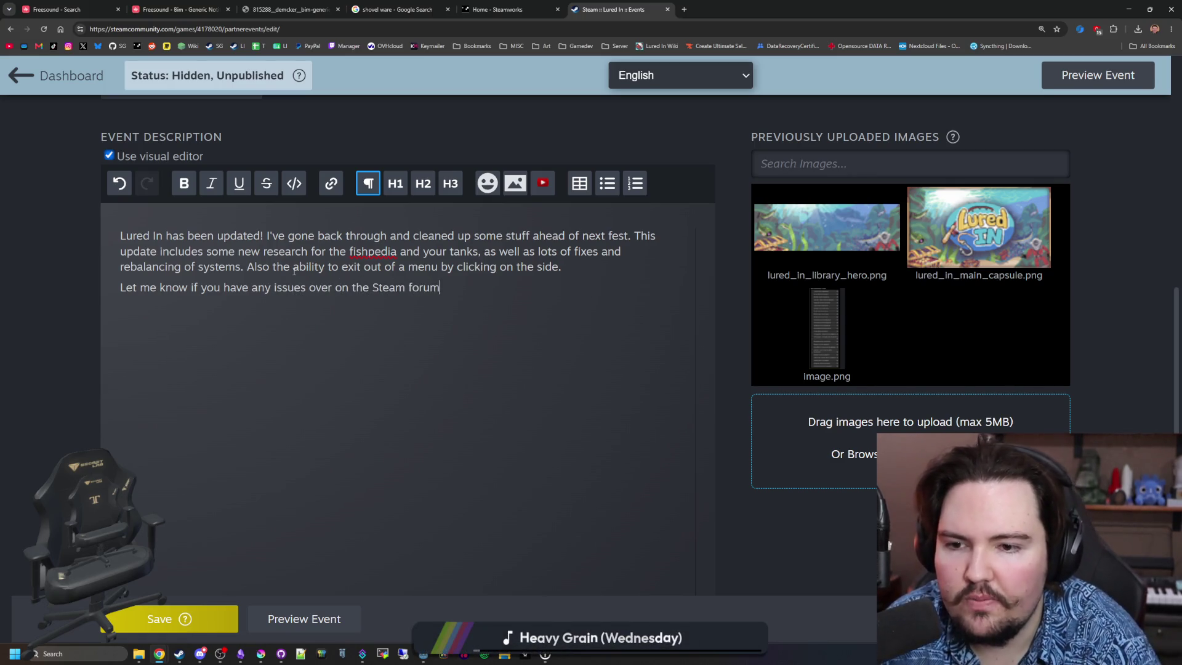
text(Discord. C)
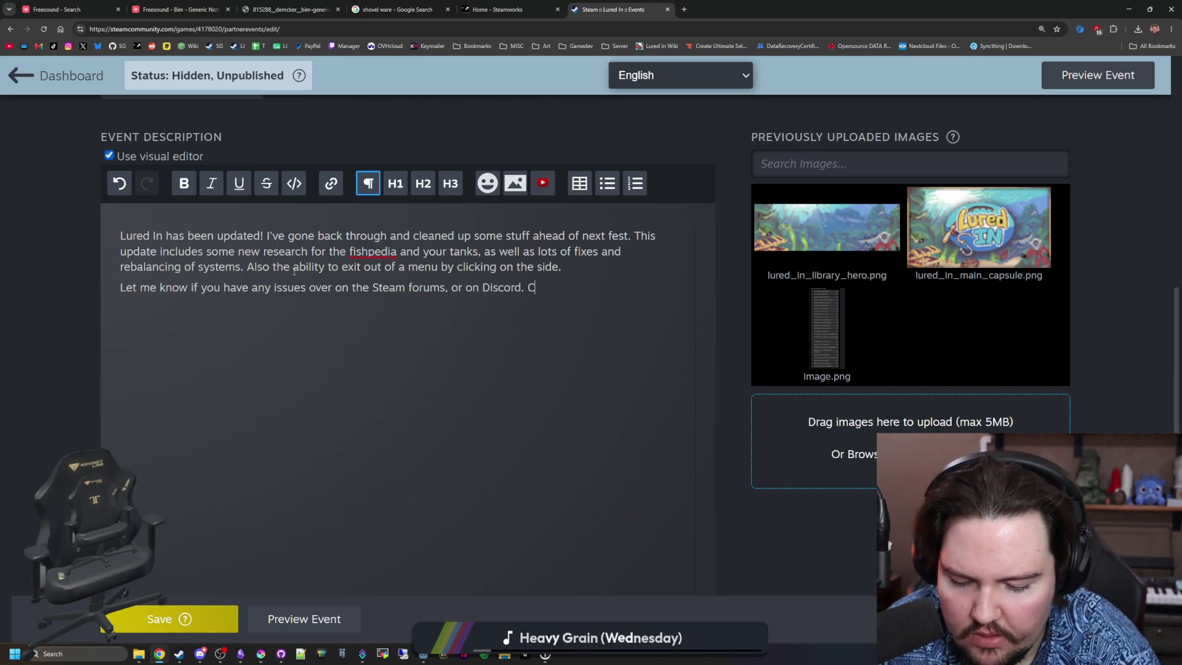
text('t wait to see you guysdurin)
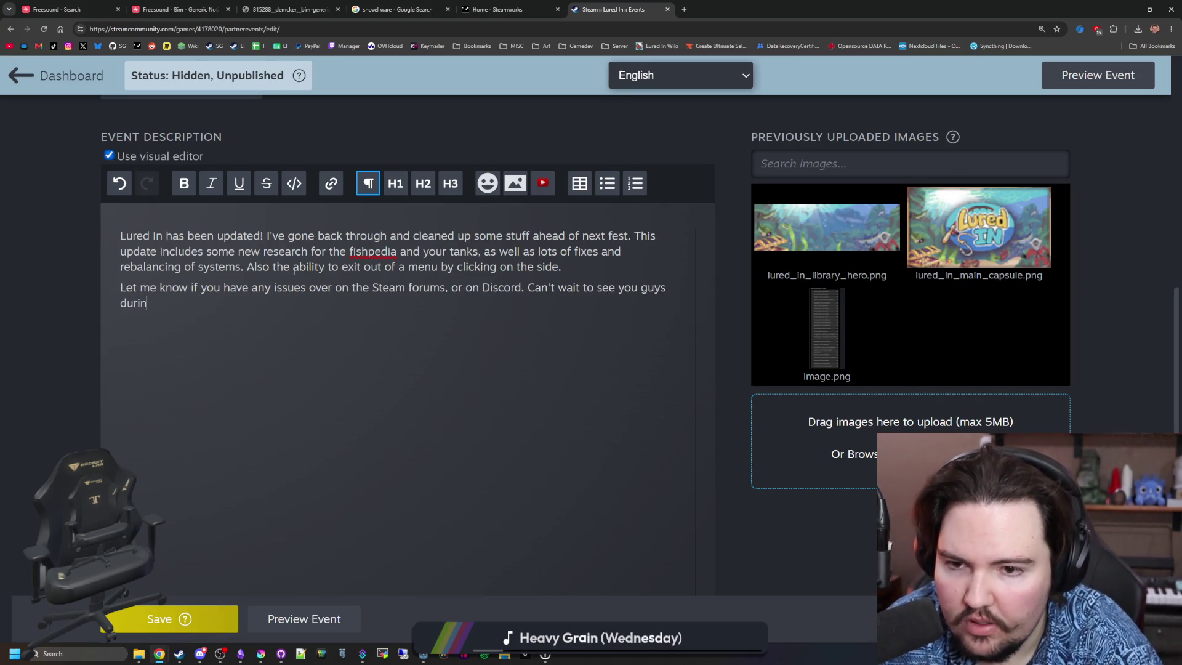
text(omorrow!)
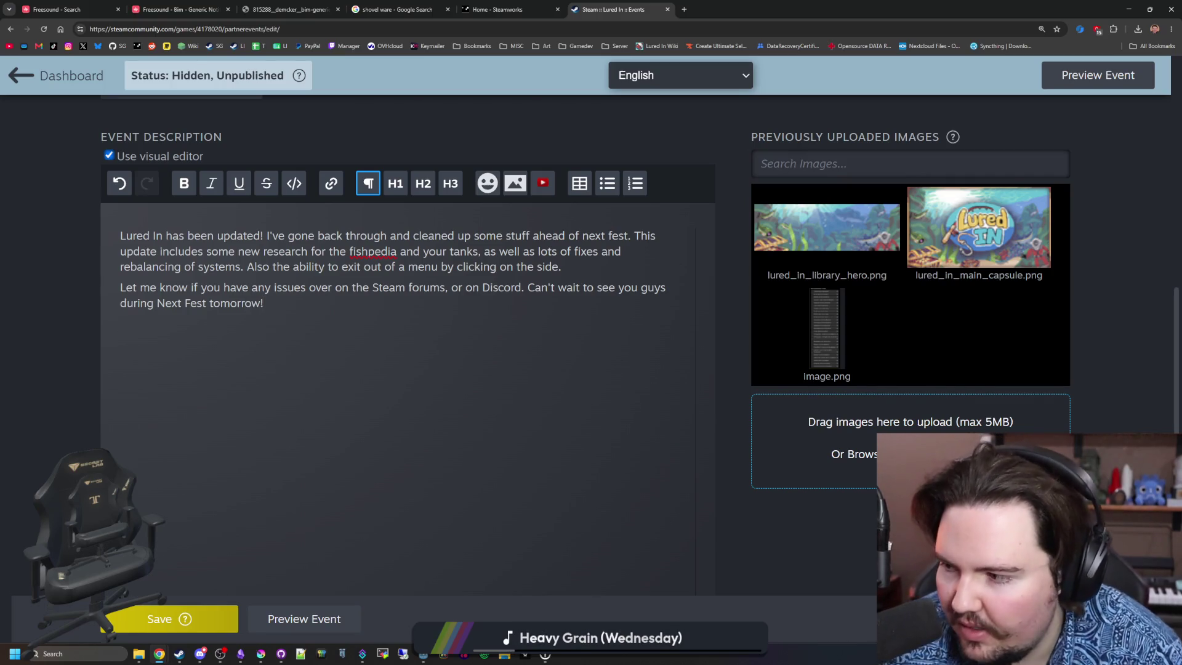
key(alt+Tab)
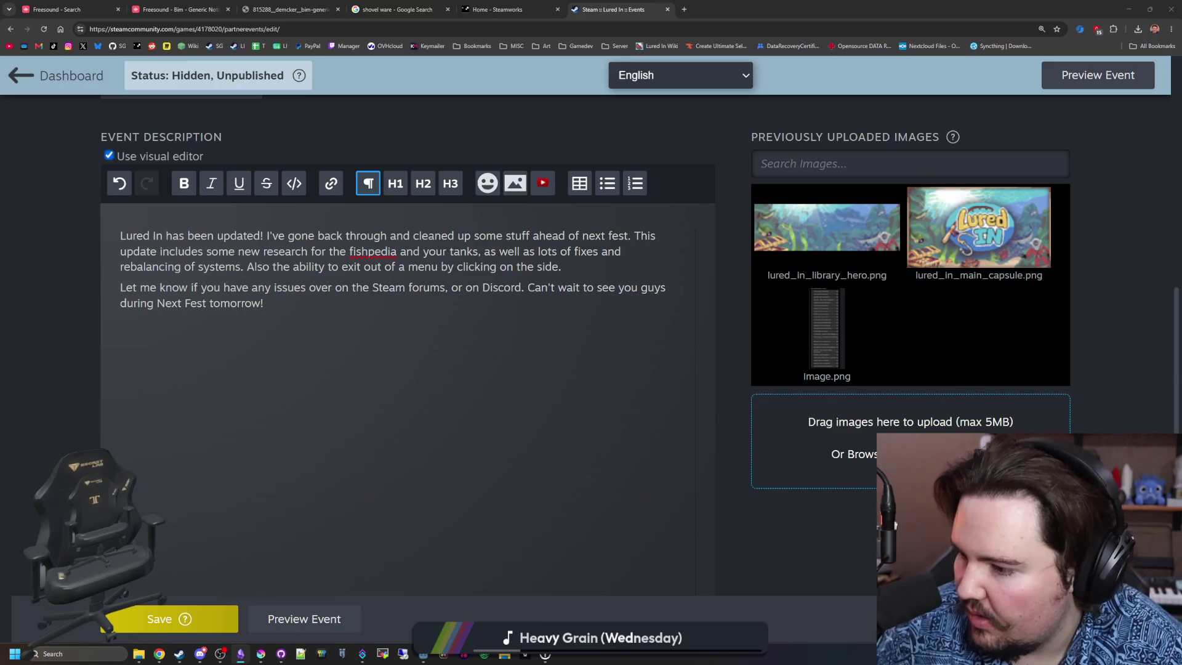
click(240, 351)
key(ctrl+v)
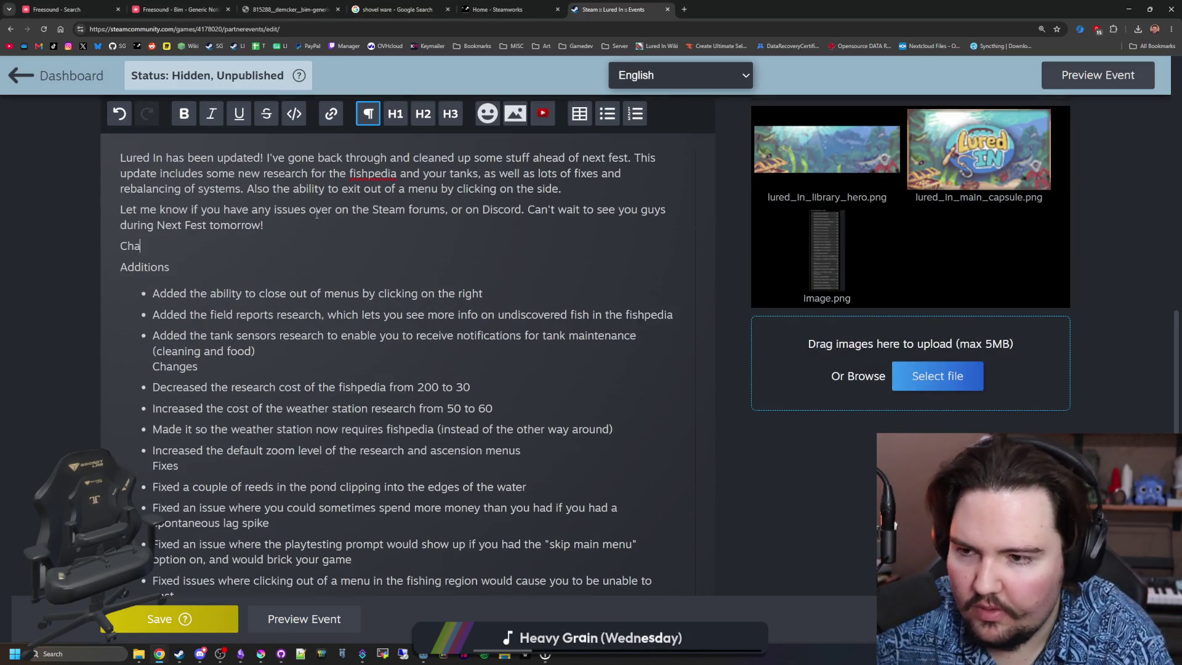
- Make 'Changelog' a top-level heading and 'Additions' a second-level heading
text(log)
drag(182, 240, 16, 276)
click(395, 114)
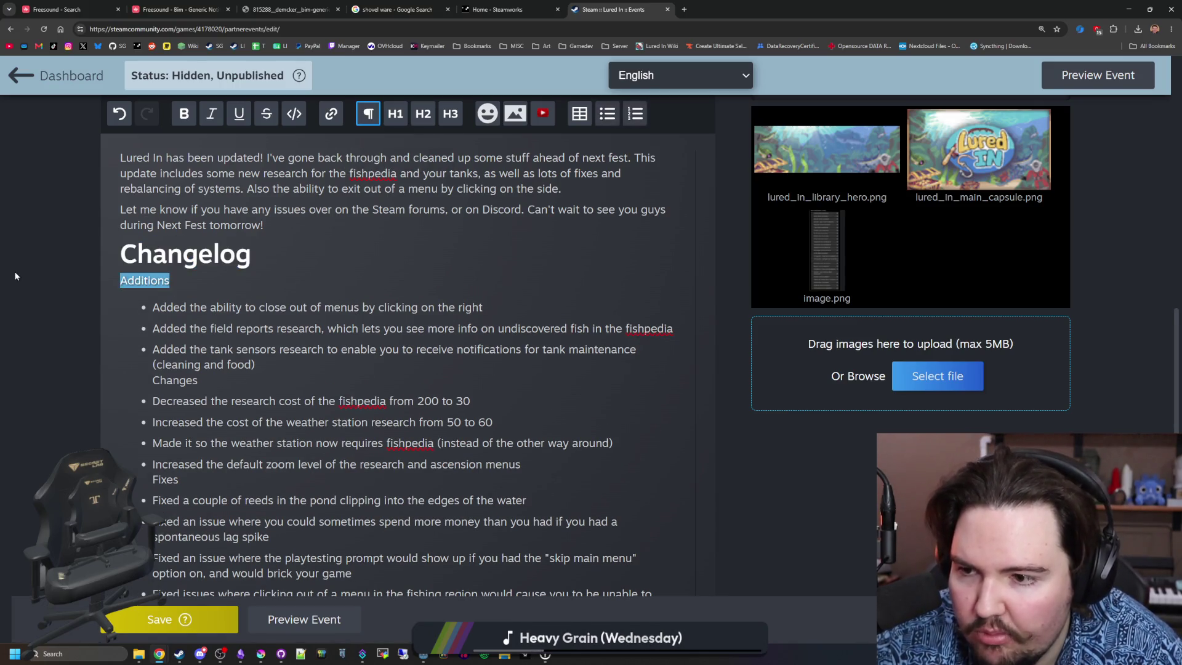
click(425, 118)
scroll(169, 319, down, 3)
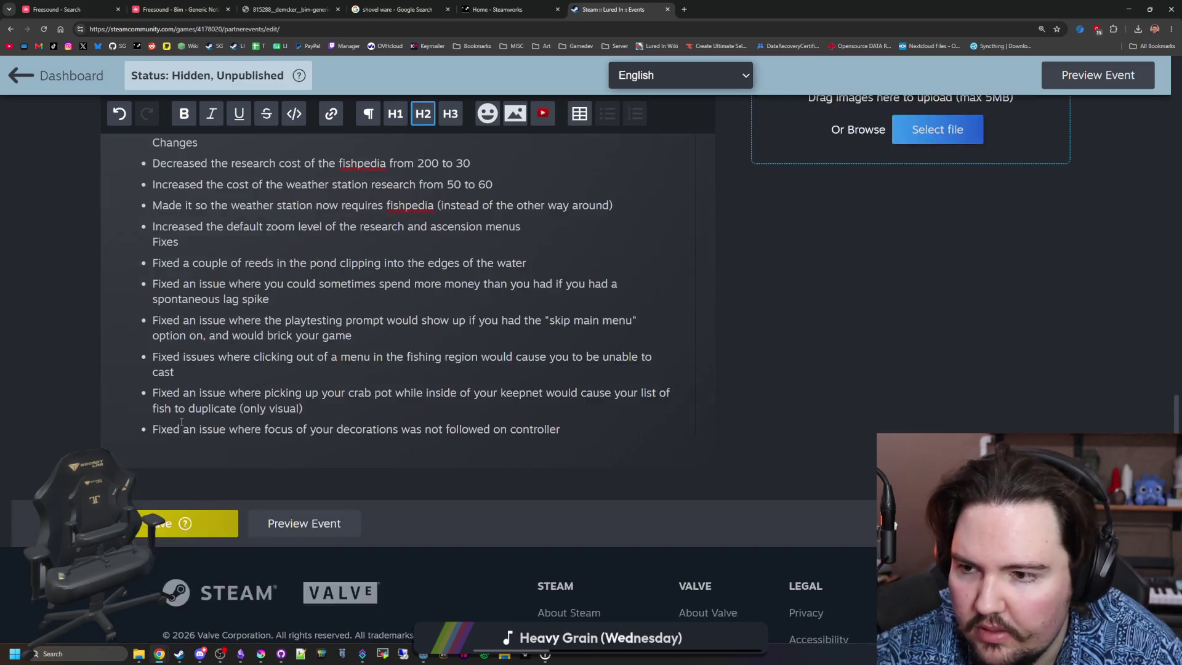
scroll(169, 319, up, 1)
- Move 'Changes' onto its own unbulleted line as a second-level heading
double_click(208, 262)
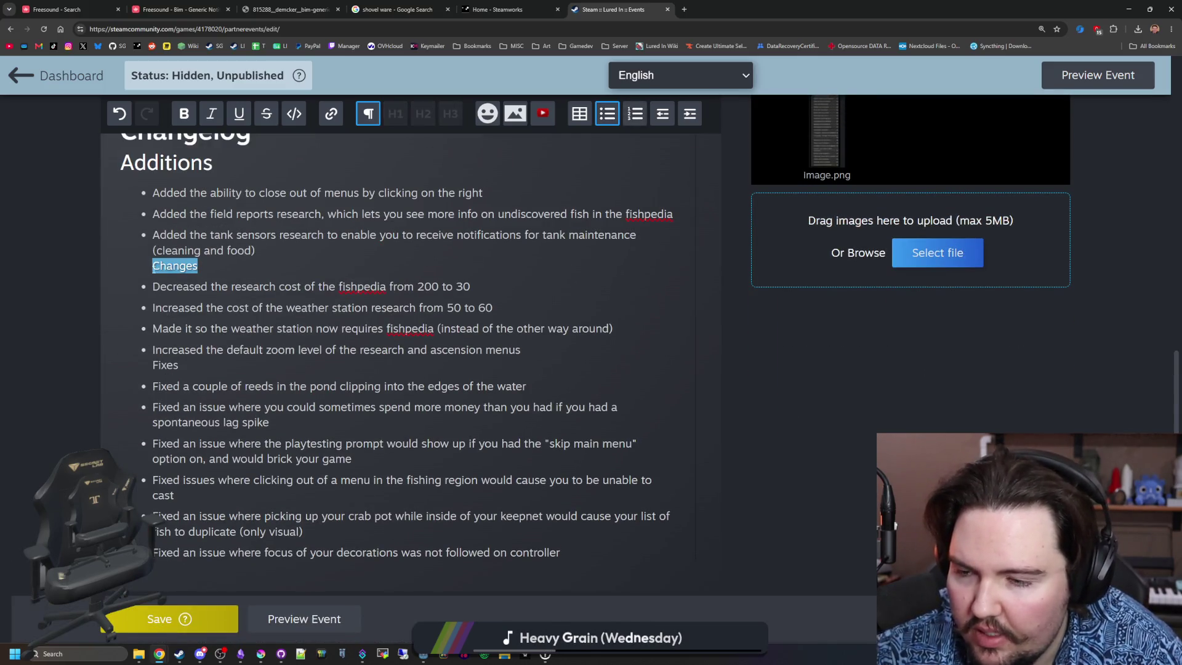
click(155, 267)
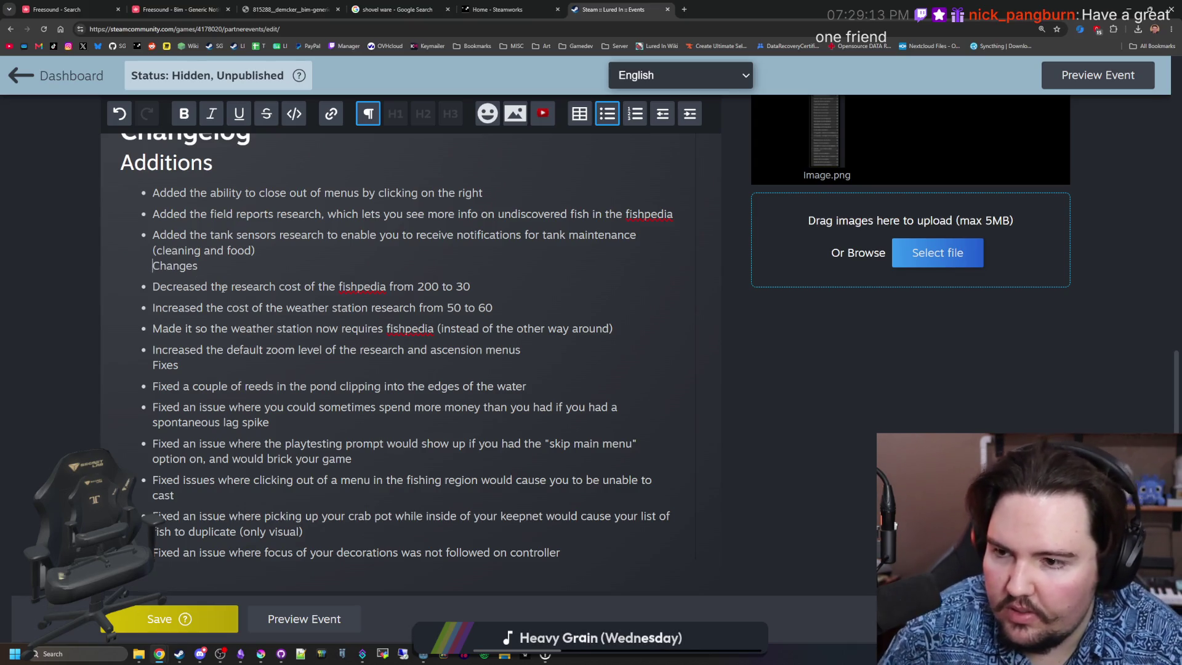
scroll(222, 288, up, 1)
scroll(246, 307, up, 2)
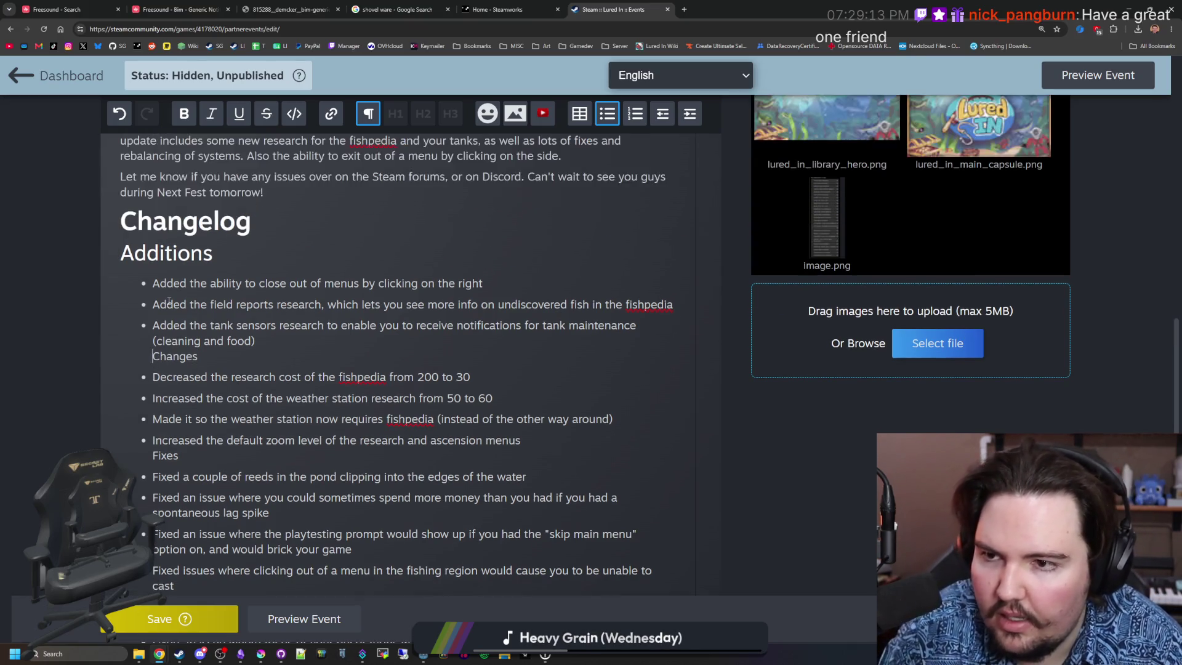
click(606, 114)
click(606, 114)
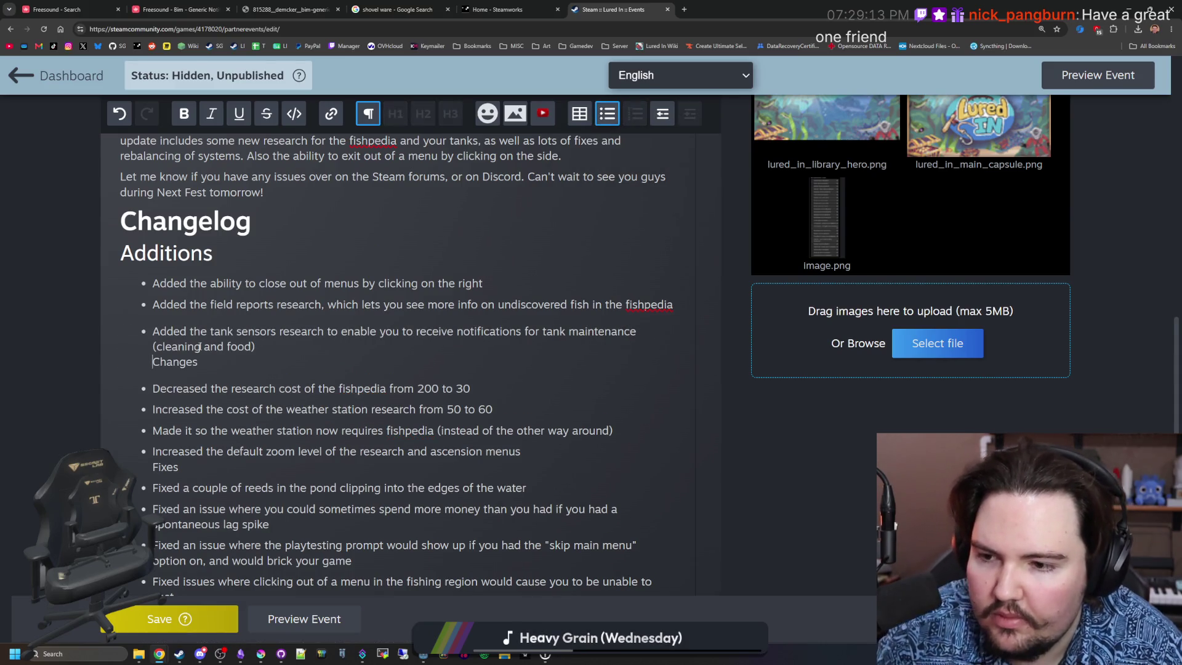
key(Return)
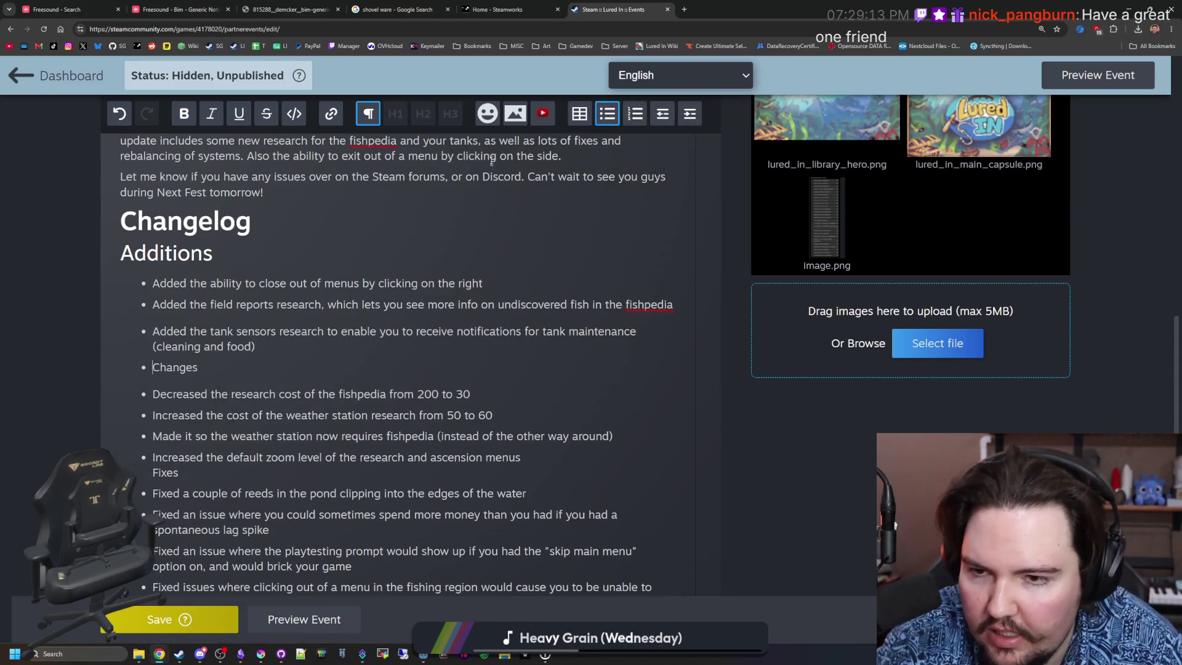
click(606, 119)
double_click(183, 374)
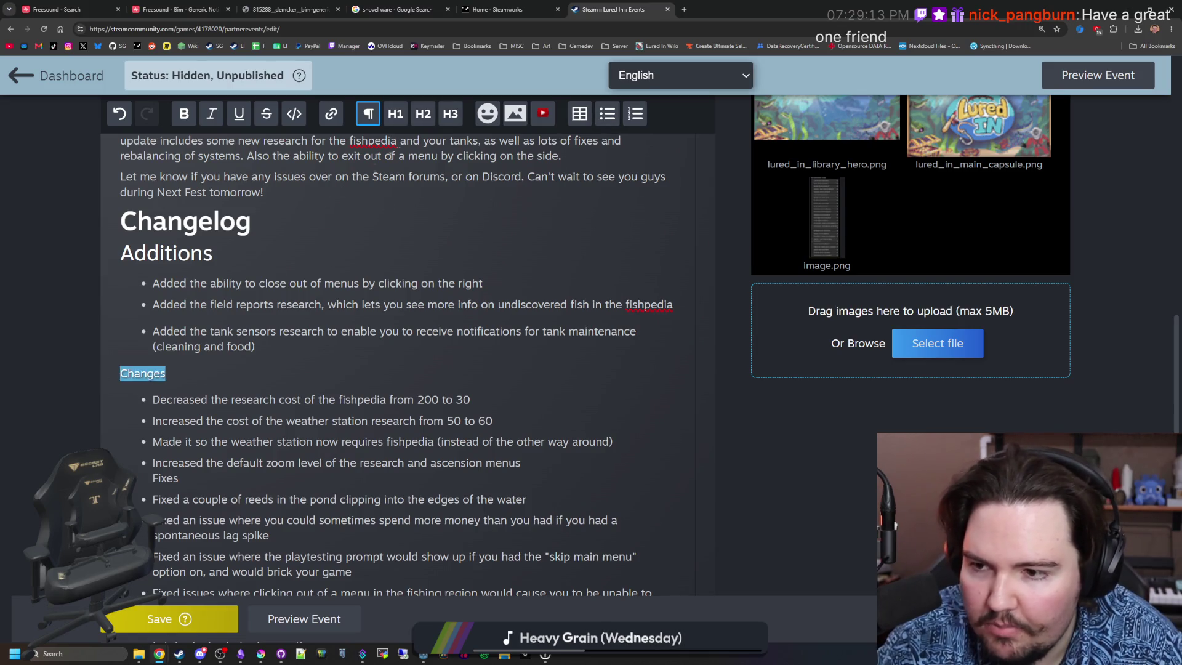
click(423, 114)
scroll(234, 324, down, 2)
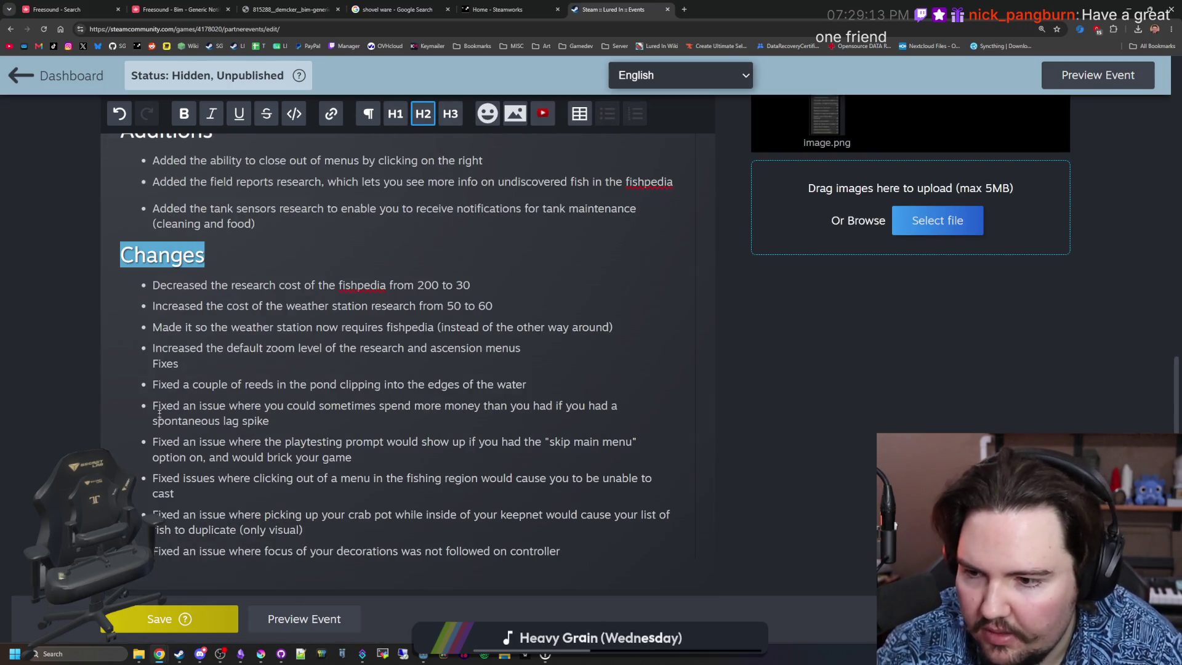
- Move 'Fixes' onto its own unbulleted line as a second-level heading
click(153, 364)
key(Return)
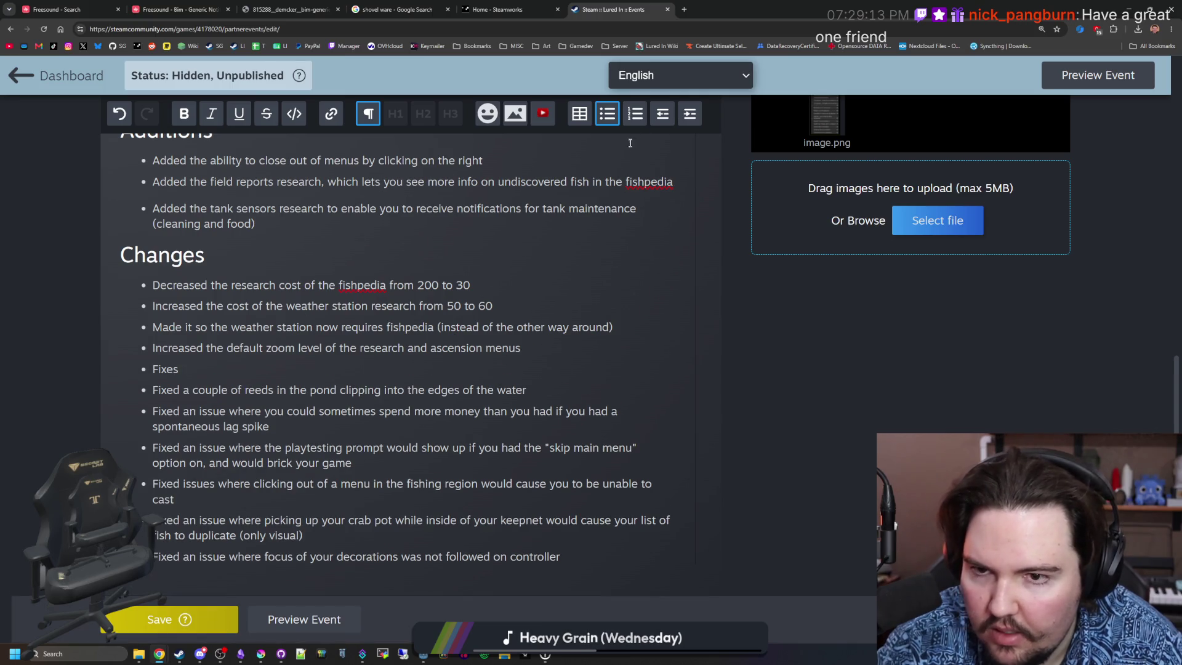
click(607, 115)
click(423, 116)
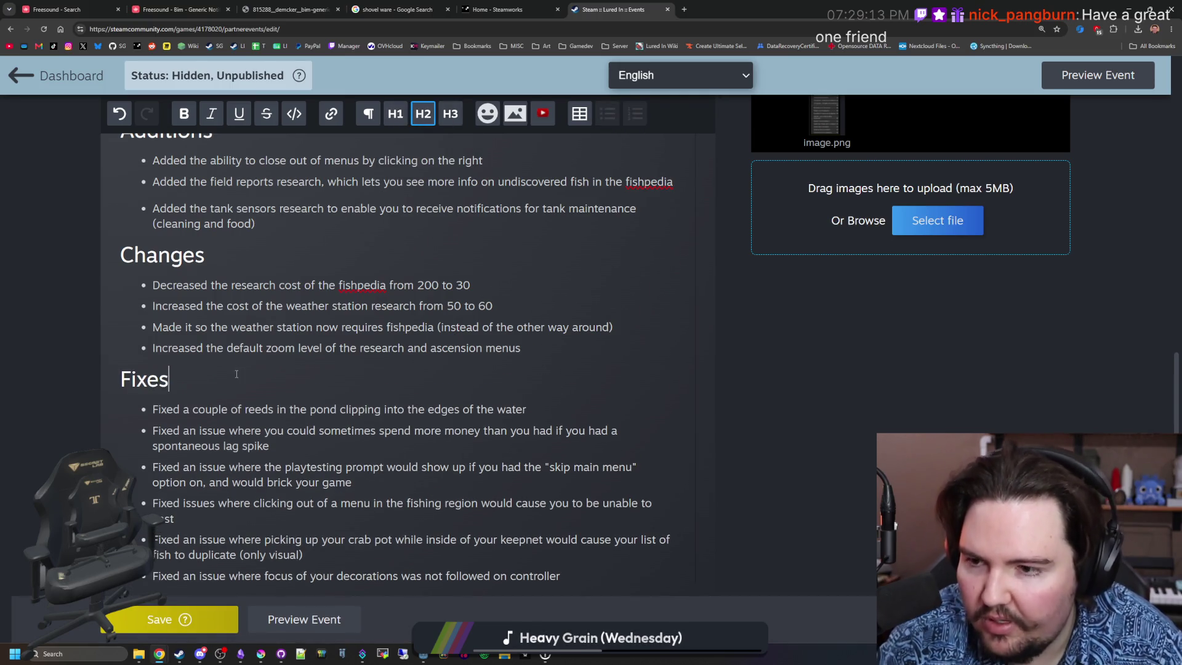
- Add a blank line above the Changelog heading and save the event
scroll(237, 374, down, 2)
scroll(253, 320, up, 5)
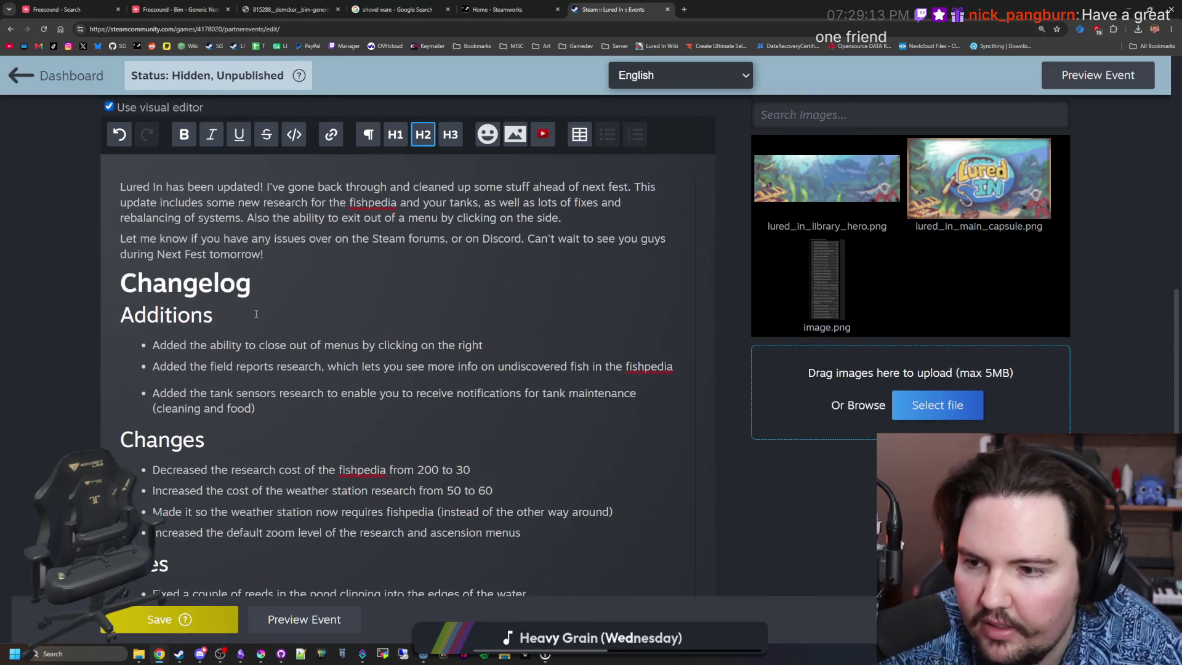
click(280, 291)
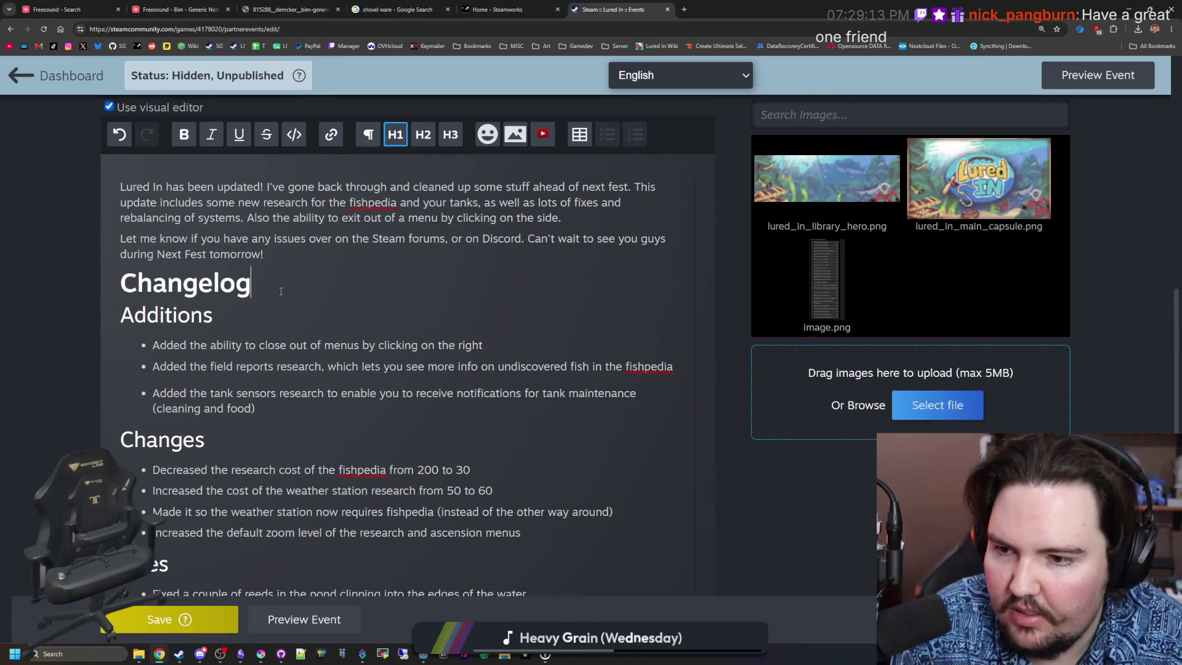
key(Return)
scroll(239, 302, up, 1)
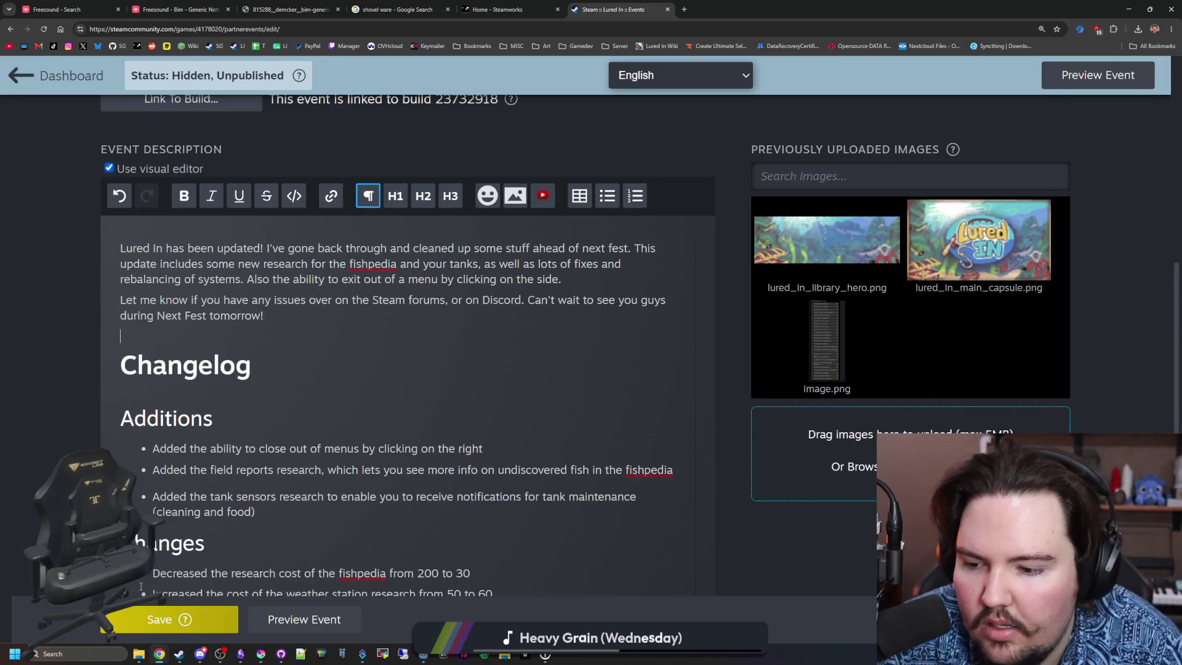
click(153, 616)
click(586, 392)
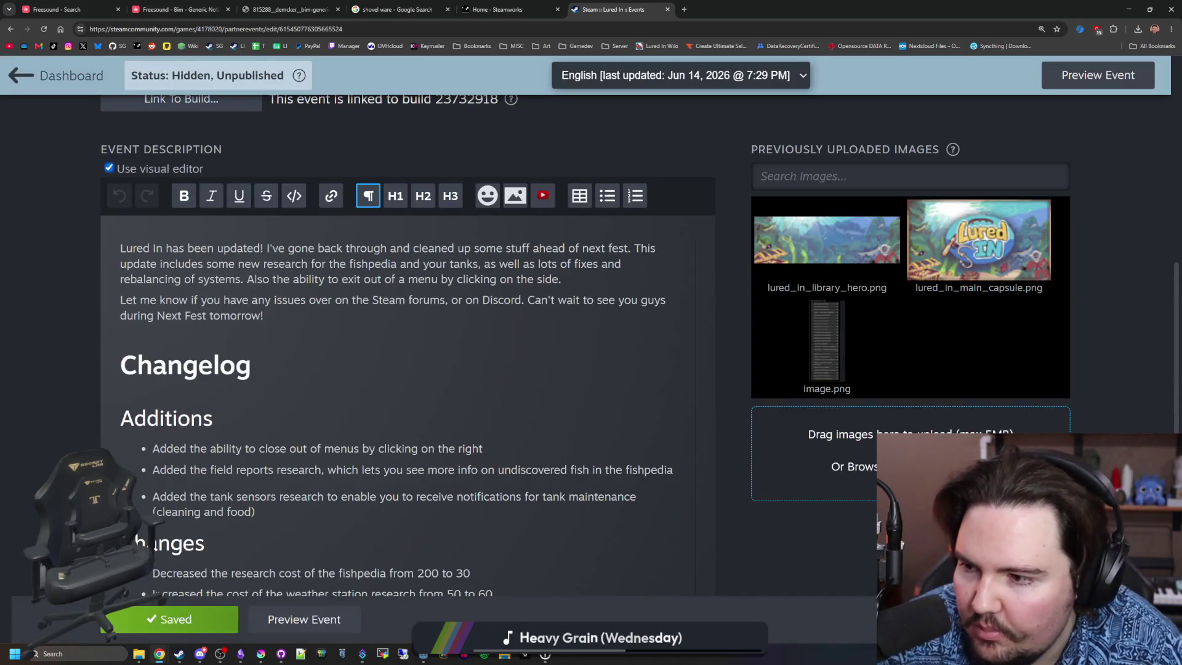
- Review the description, check the spelling suggestions for 'fishpedia', and save again
key(alt+Tab)
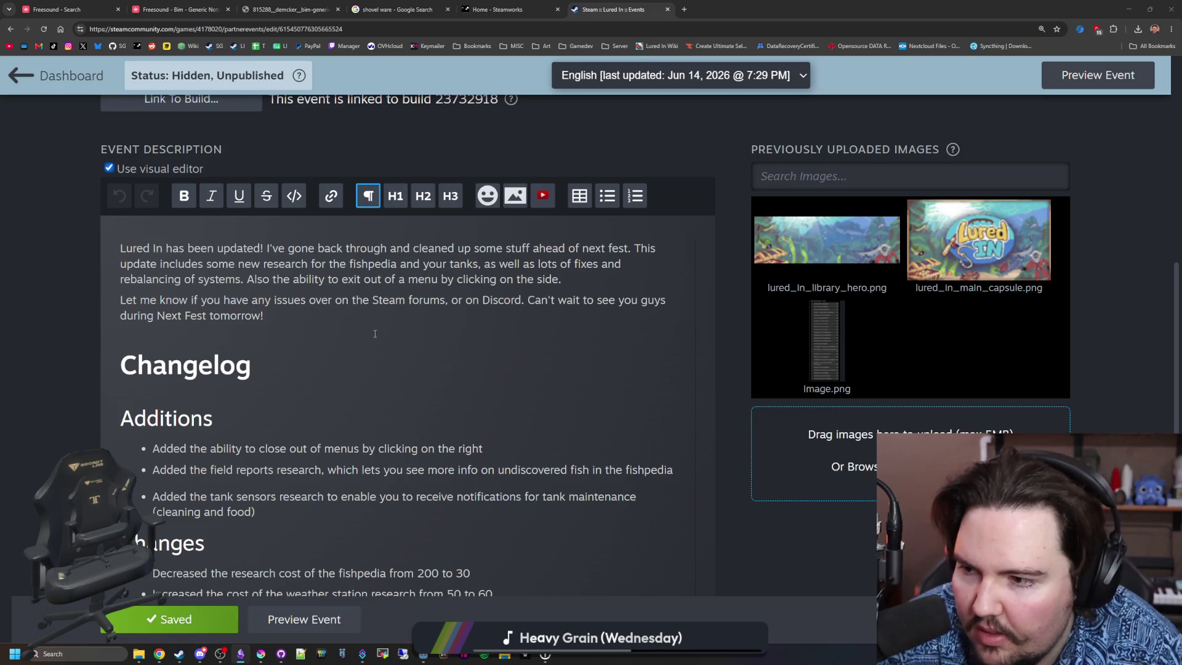
click(373, 333)
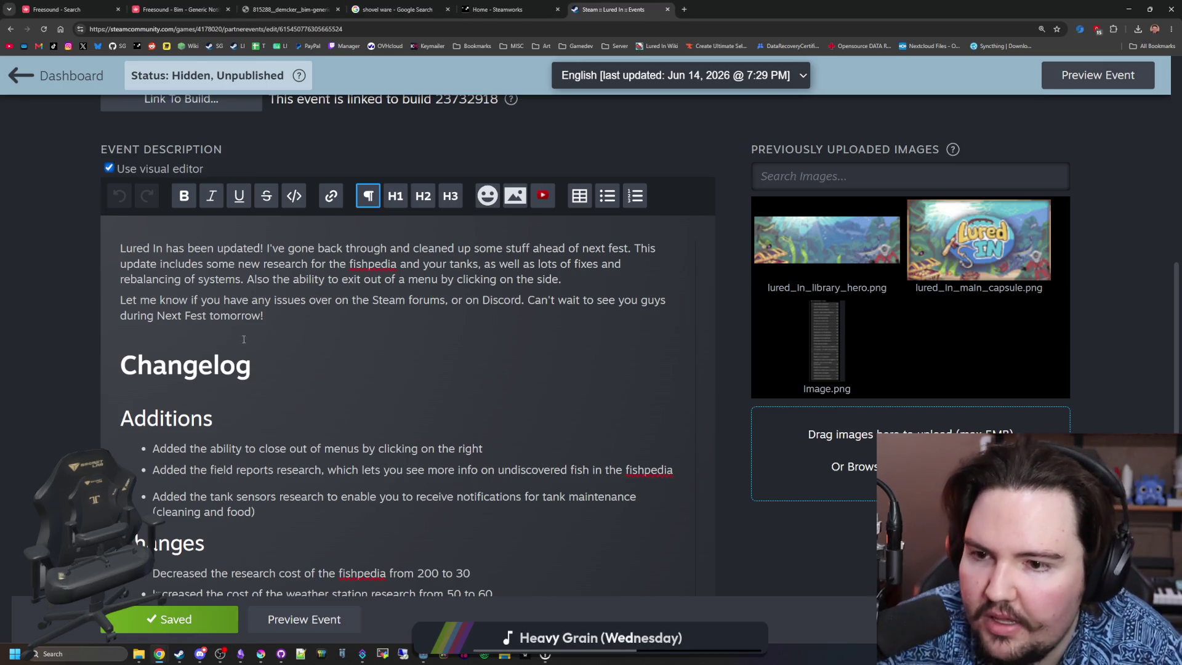
right_click(361, 266)
click(290, 336)
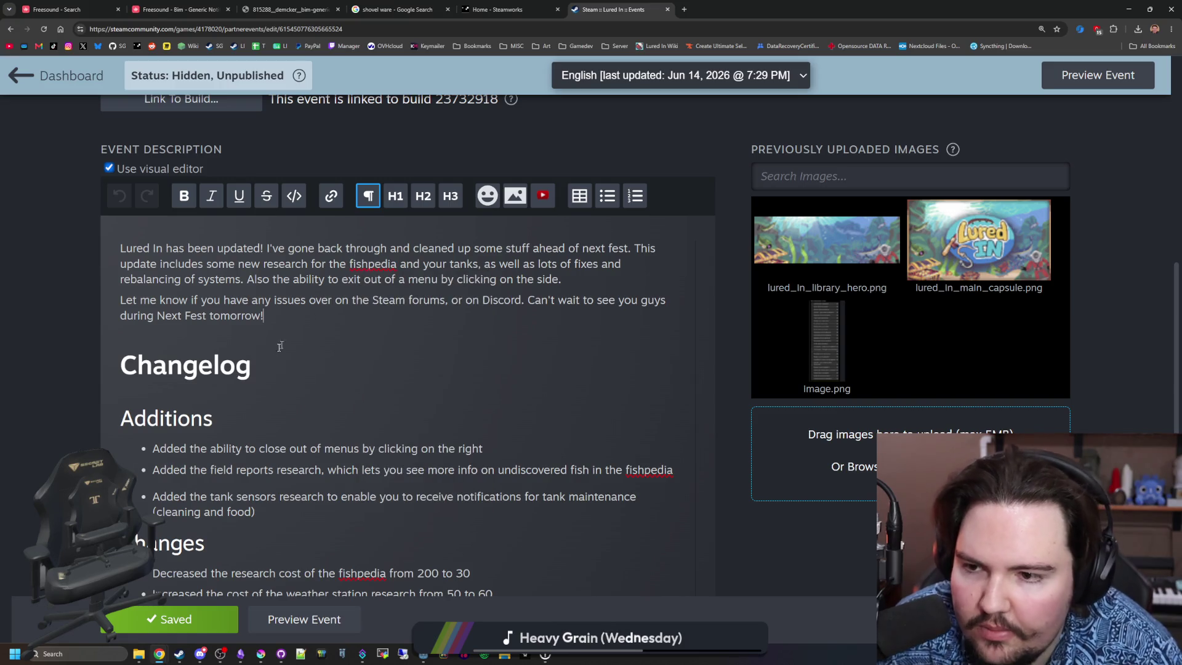
scroll(291, 336, up, 7)
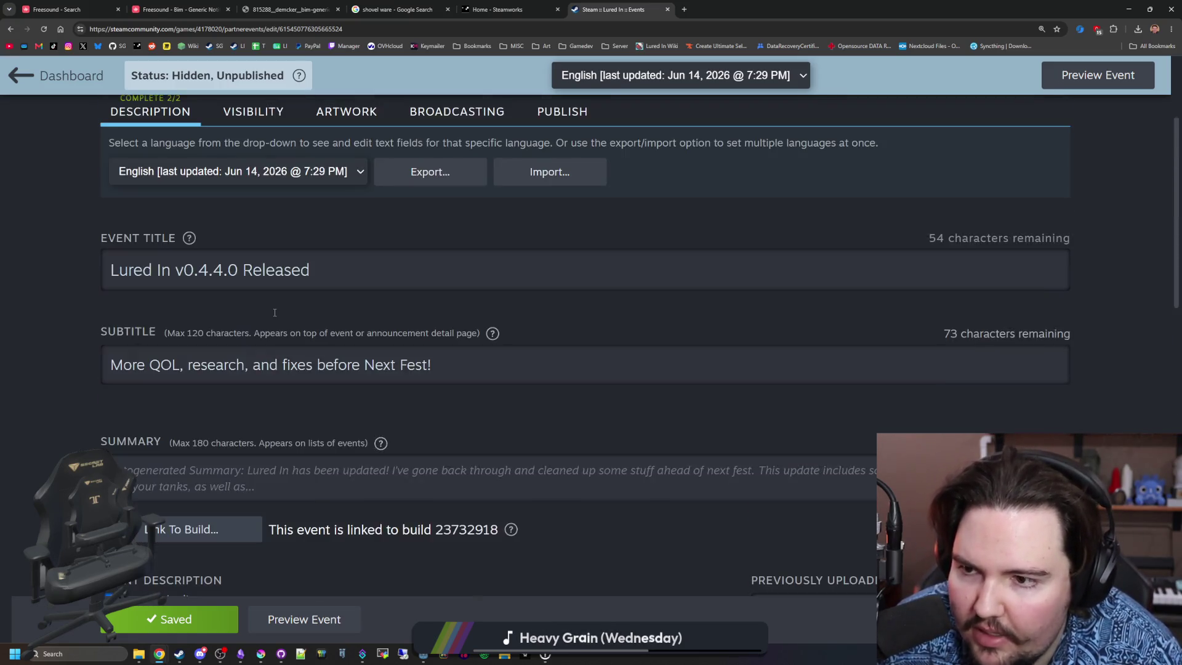
scroll(275, 312, down, 4)
scroll(275, 312, down, 3)
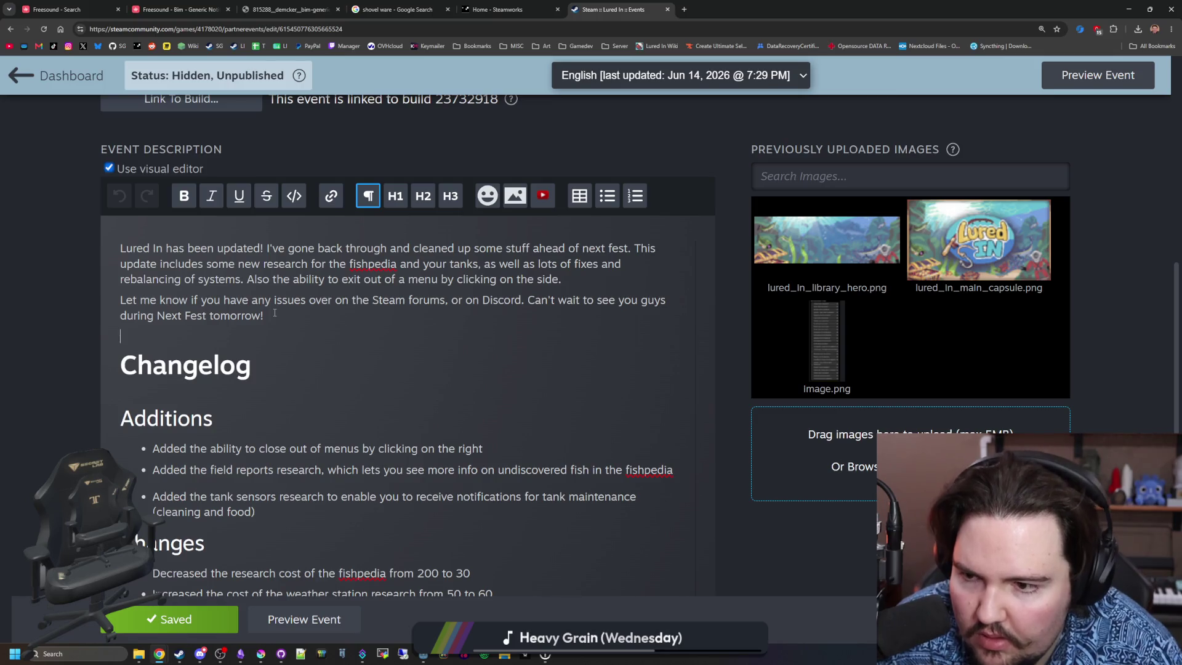
scroll(275, 312, down, 3)
scroll(306, 433, down, 3)
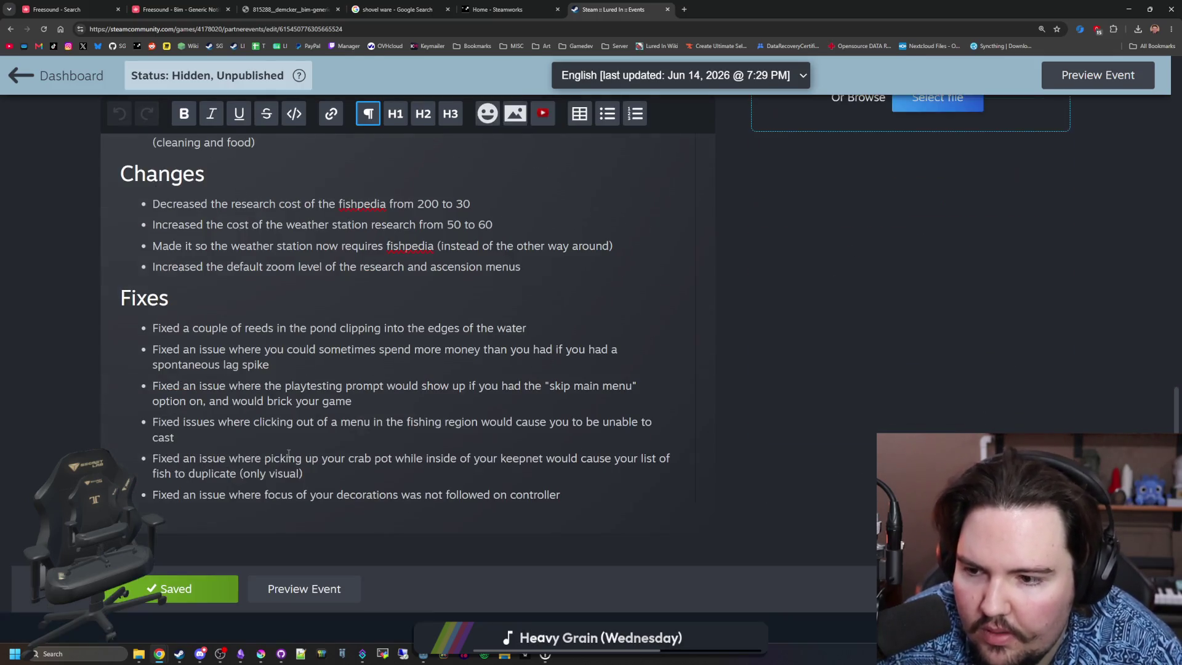
key(ctrl+s)
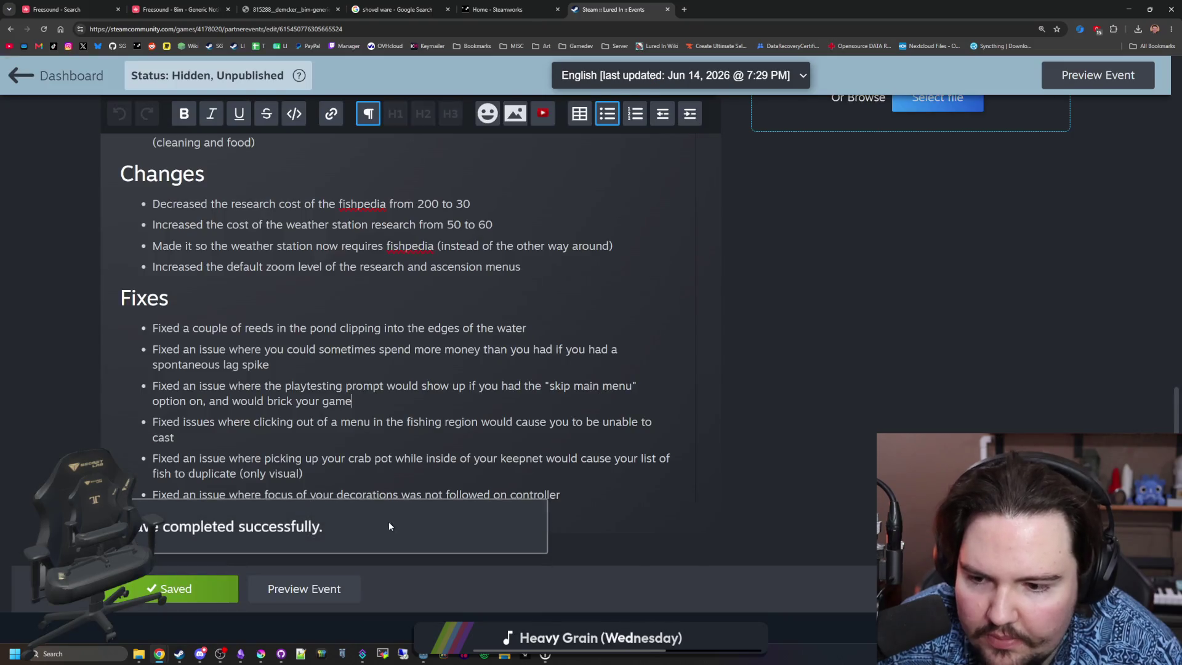
scroll(600, 397, up, 15)
scroll(595, 342, up, 2)
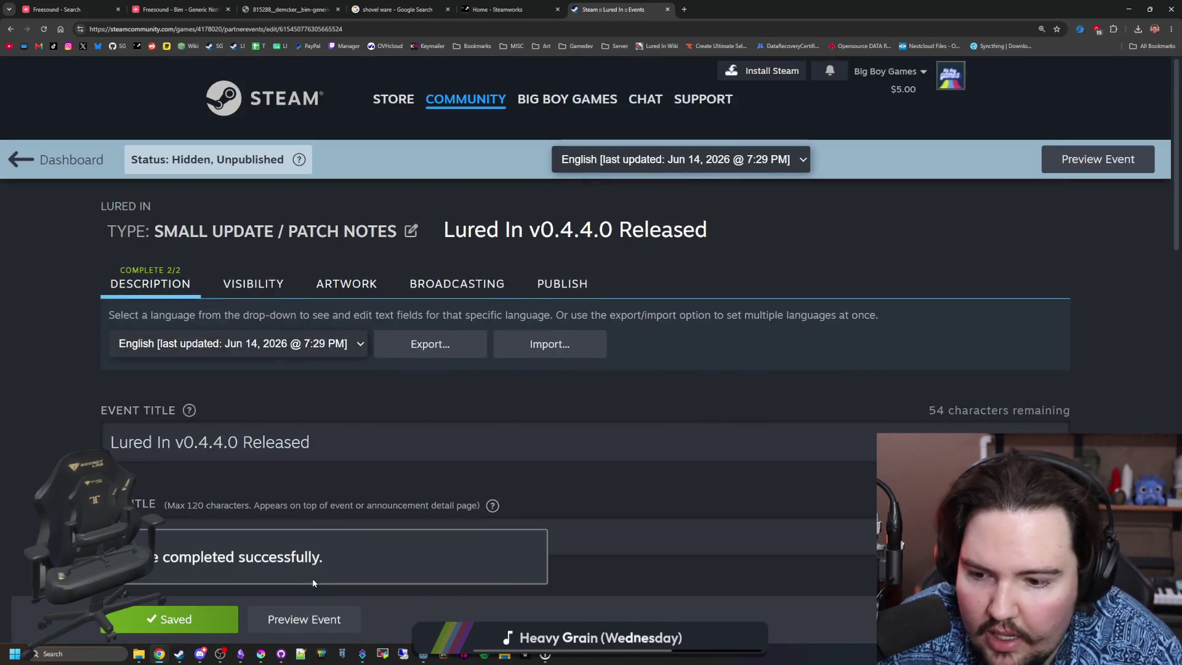
scroll(343, 536, down, 3)
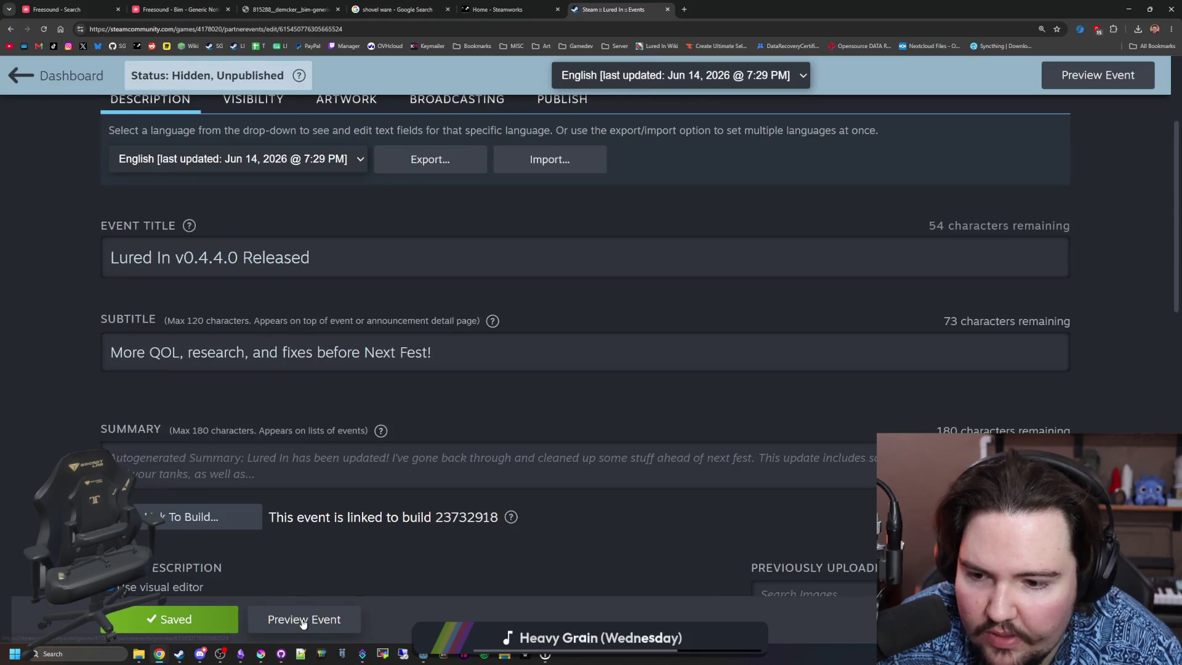
- Preview the event, then copy its public event URL from the Publish options
click(304, 619)
scroll(296, 523, down, 5)
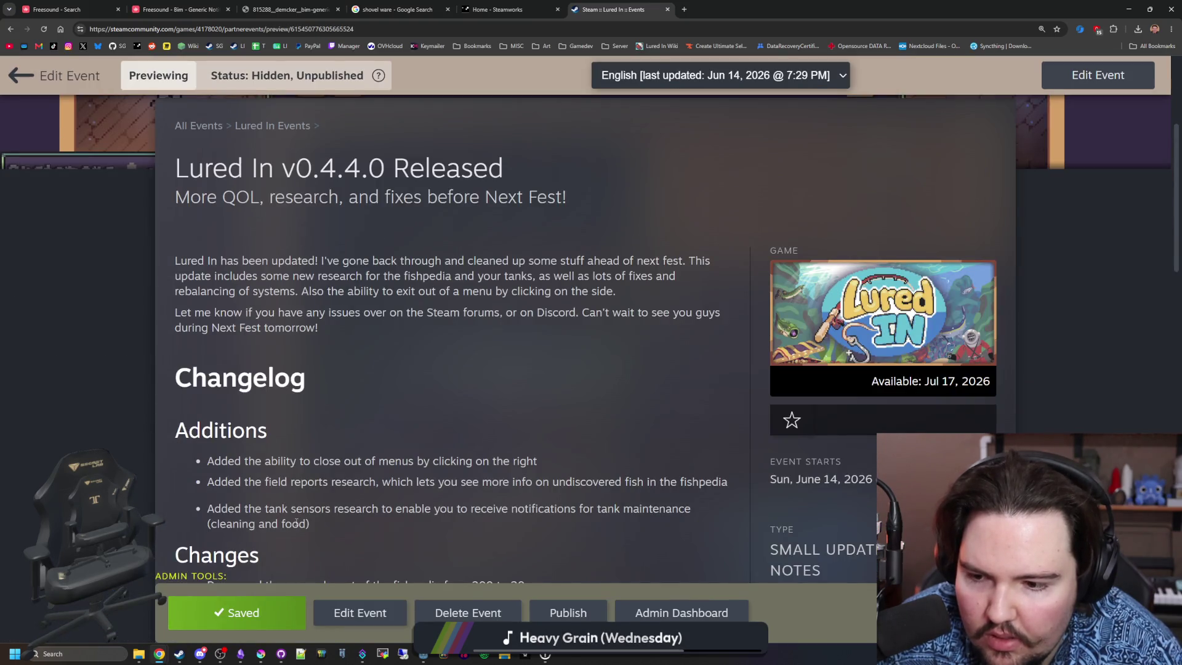
scroll(296, 524, down, 9)
click(360, 612)
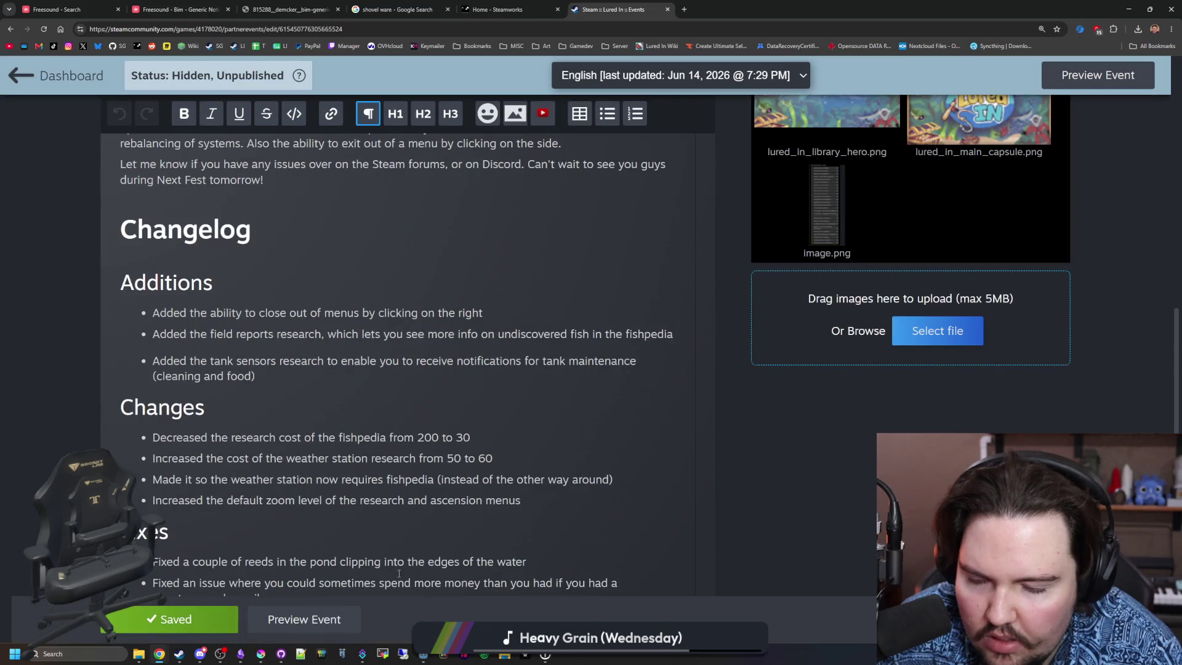
scroll(372, 576, up, 10)
click(565, 224)
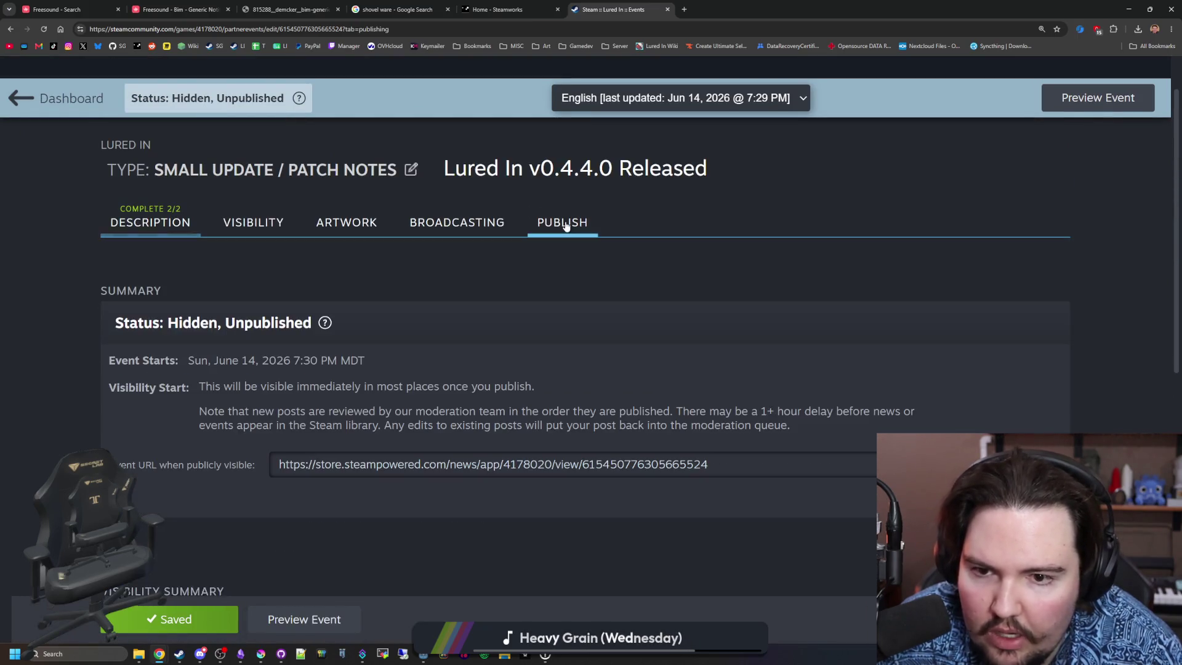
scroll(342, 482, down, 1)
click(314, 399)
- Publish the event, skipping the missing-artwork warning and confirming
scroll(272, 447, down, 2)
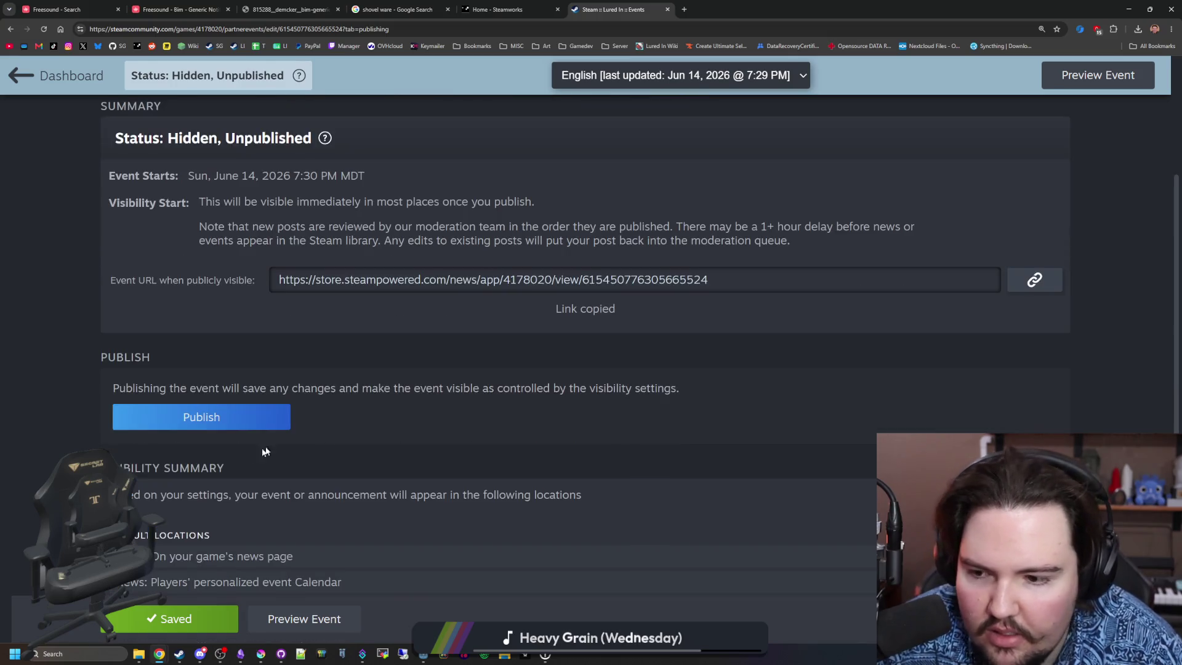
click(235, 413)
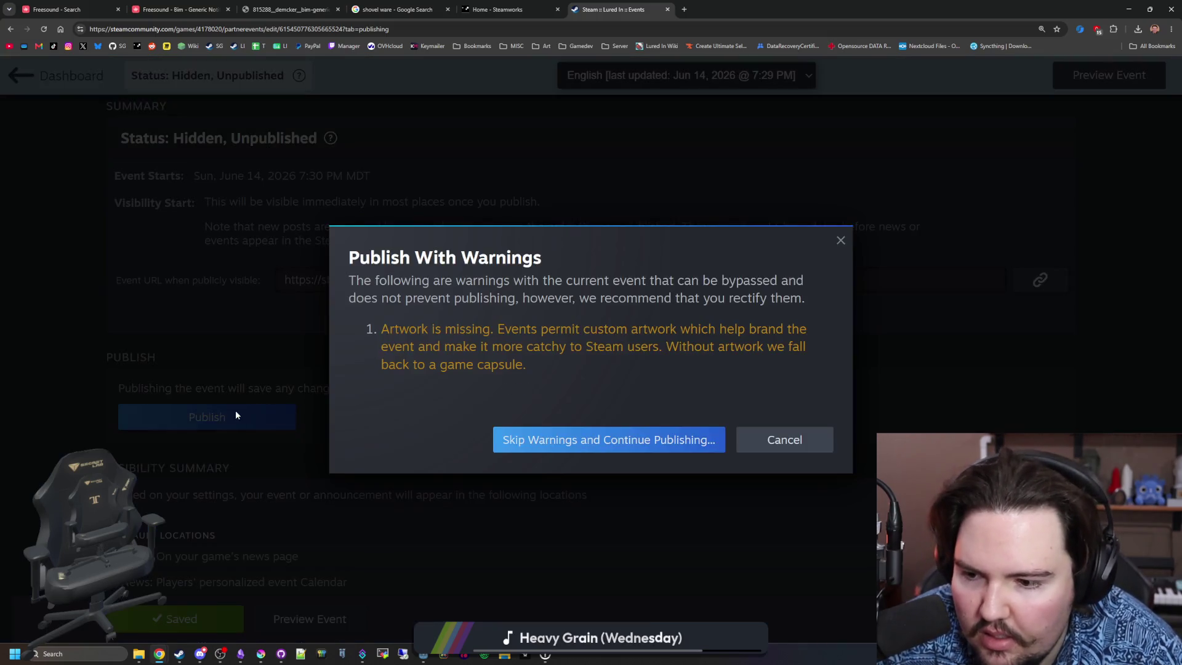
click(606, 440)
click(642, 442)
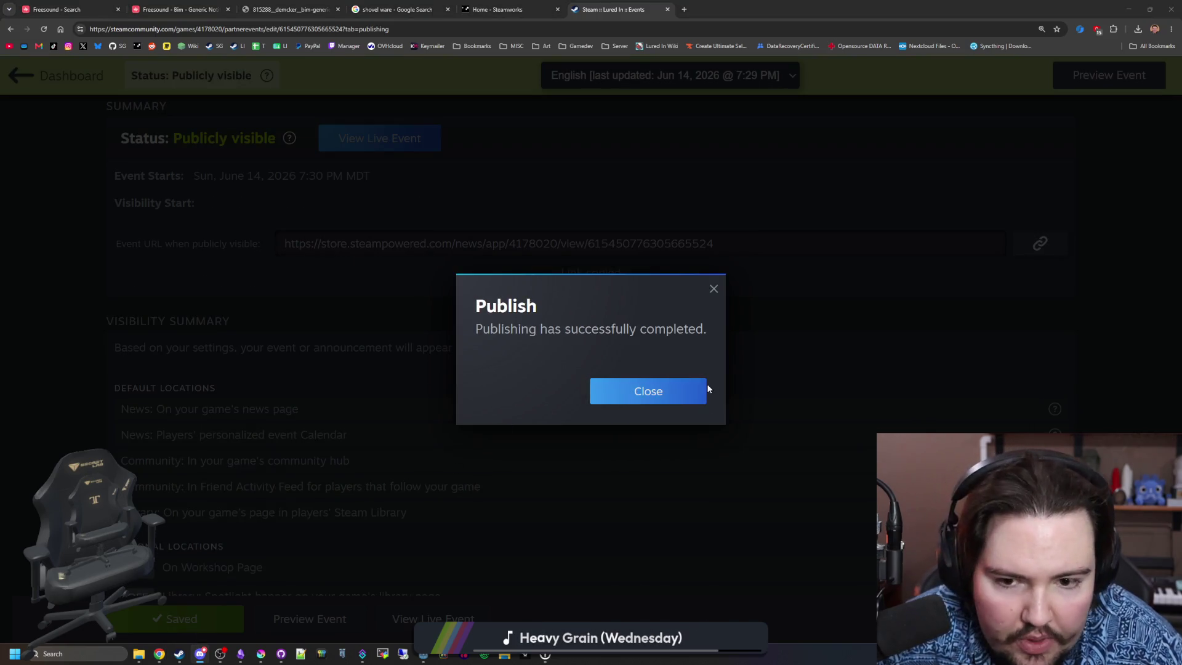
click(704, 390)
click(200, 654)
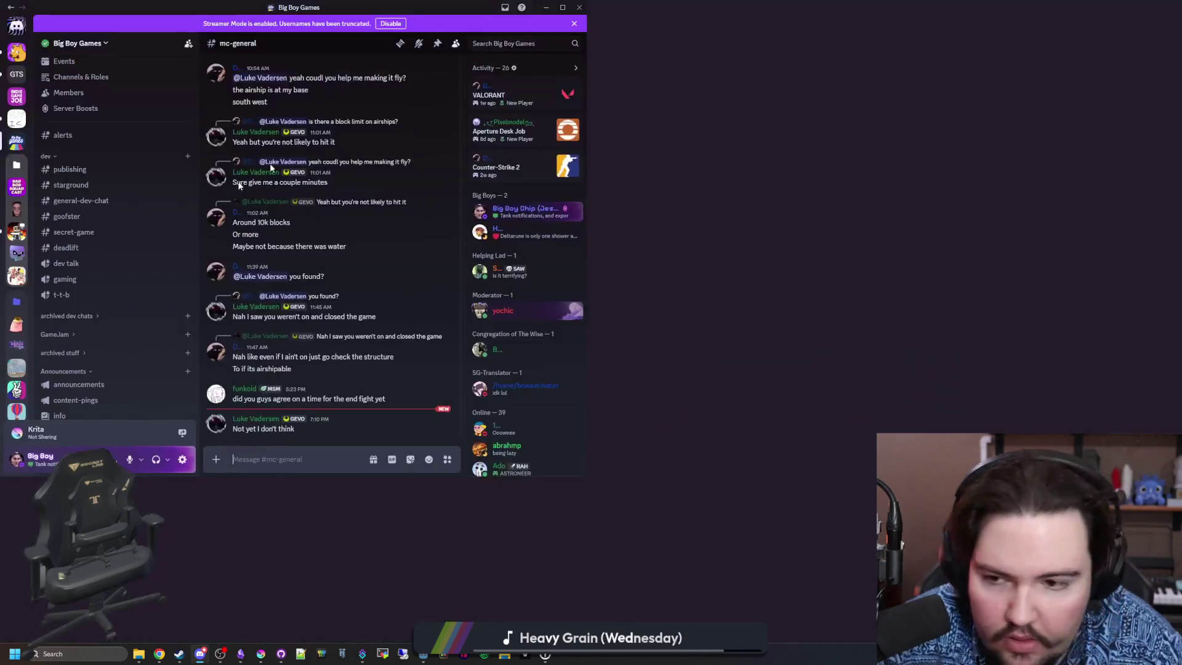
scroll(105, 402, down, 2)
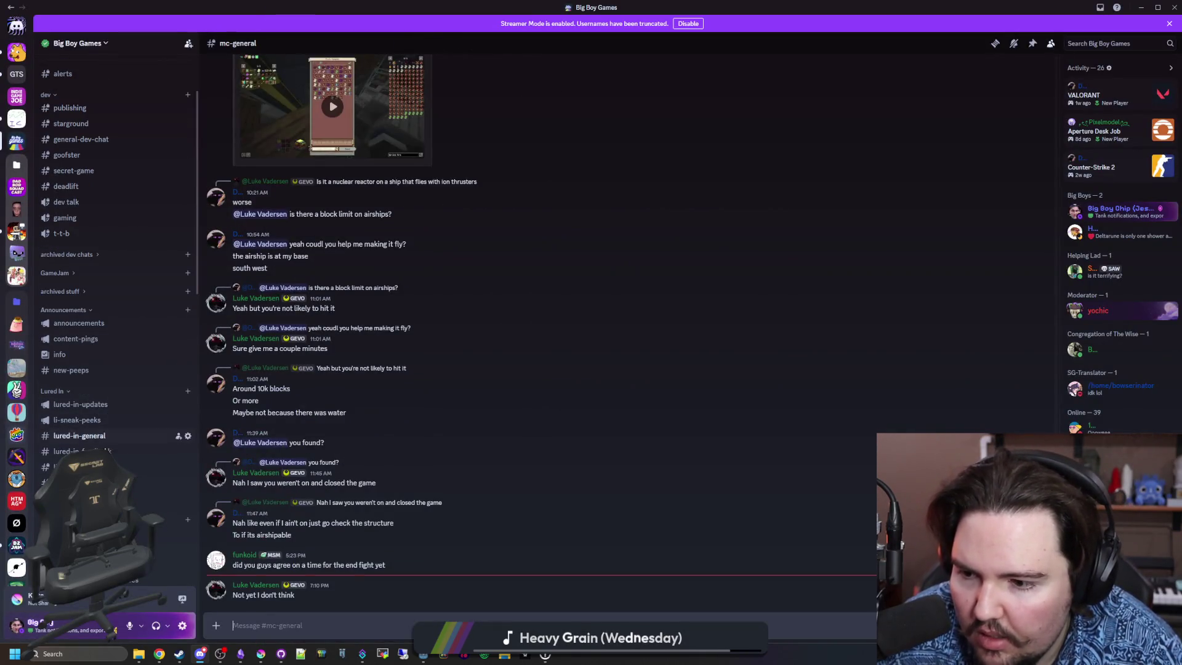
click(86, 405)
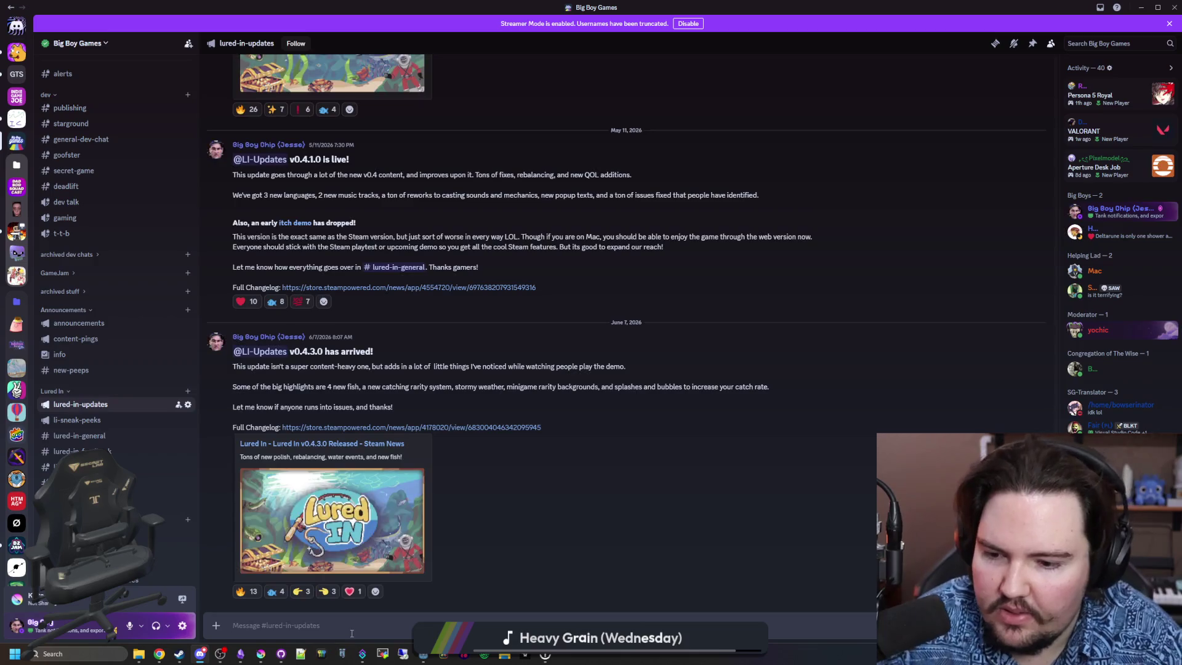
text(##)
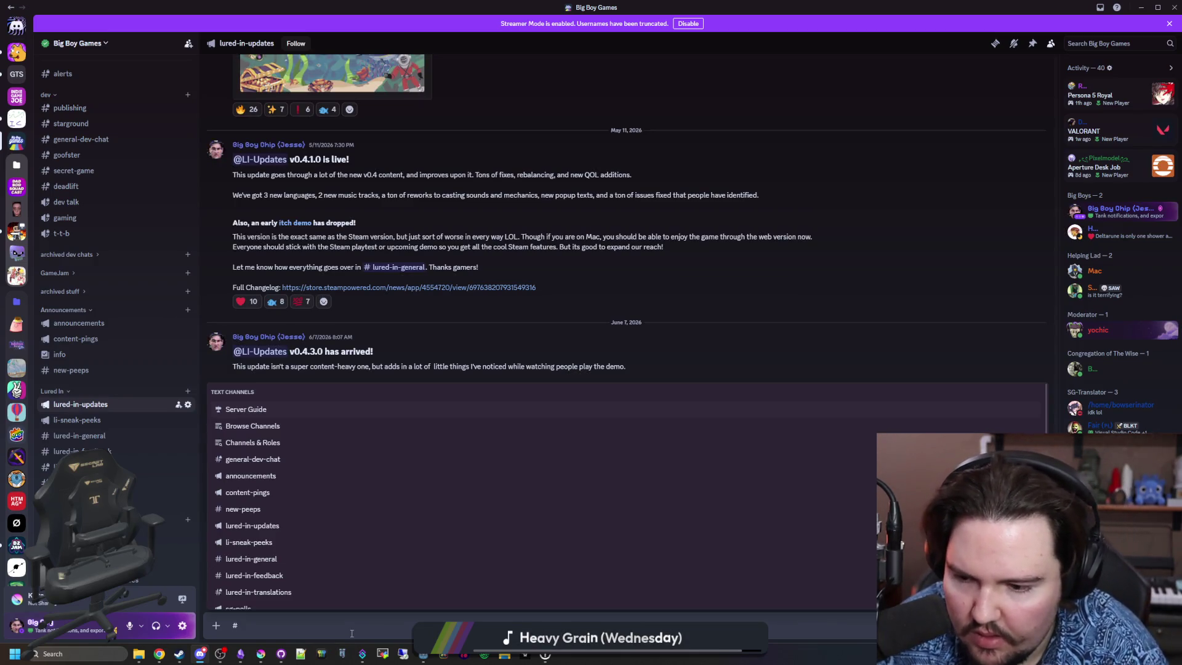
text( @li-)
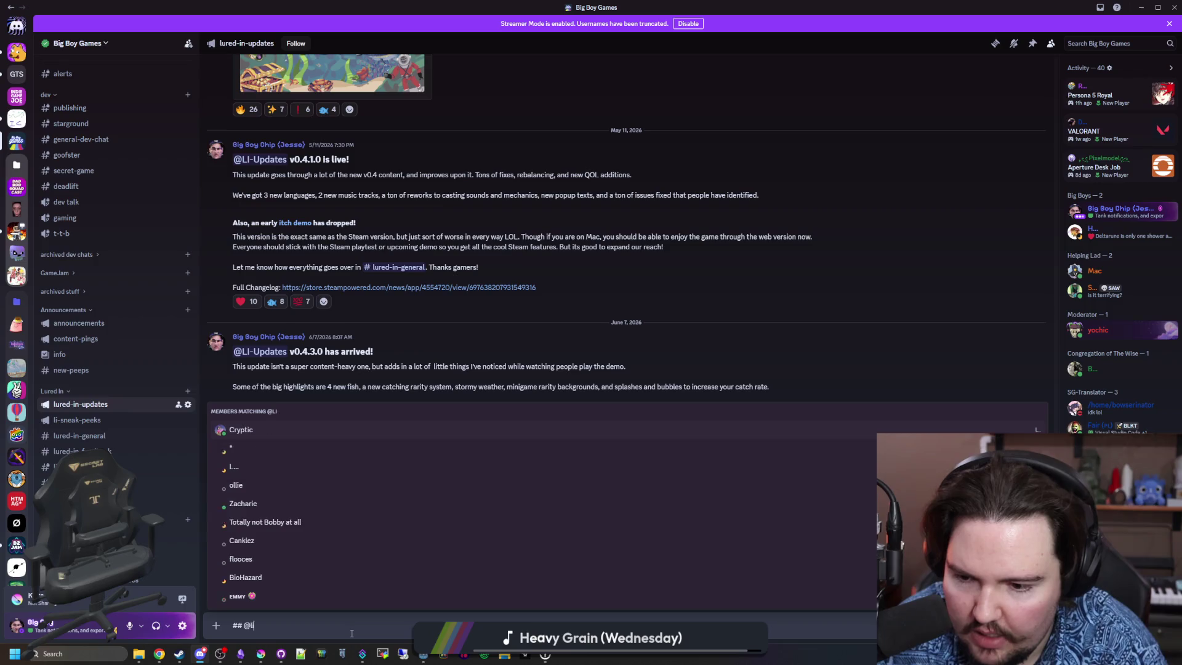
key(Tab)
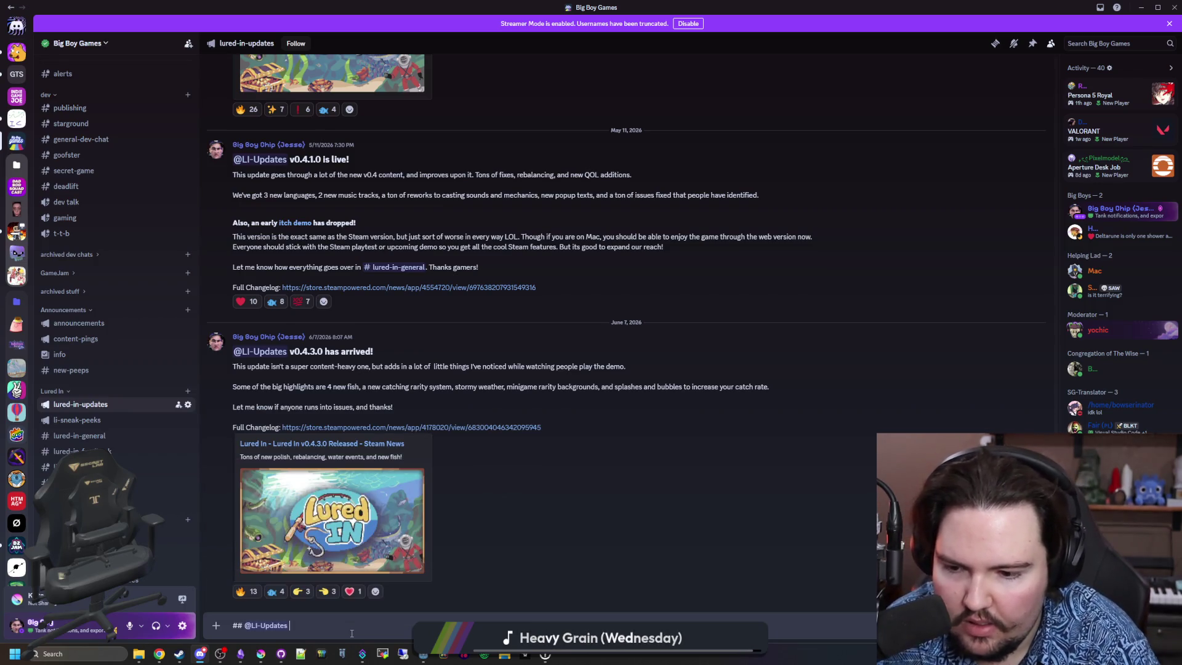
text(0.4.4.0 is he)
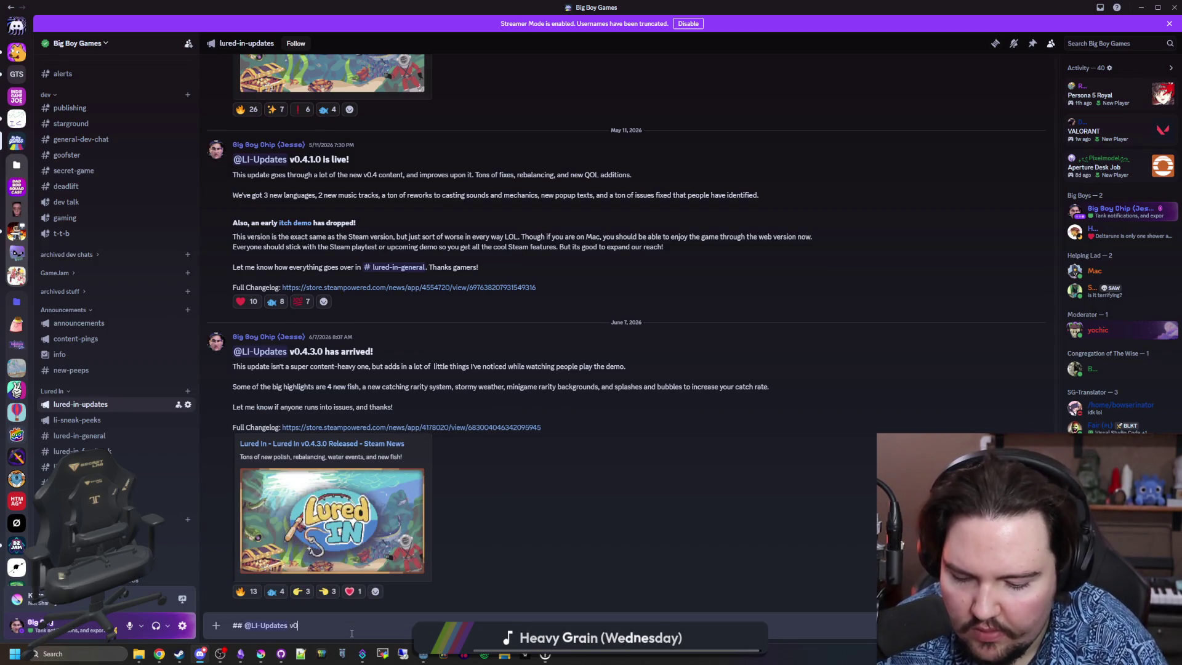
text(re!)
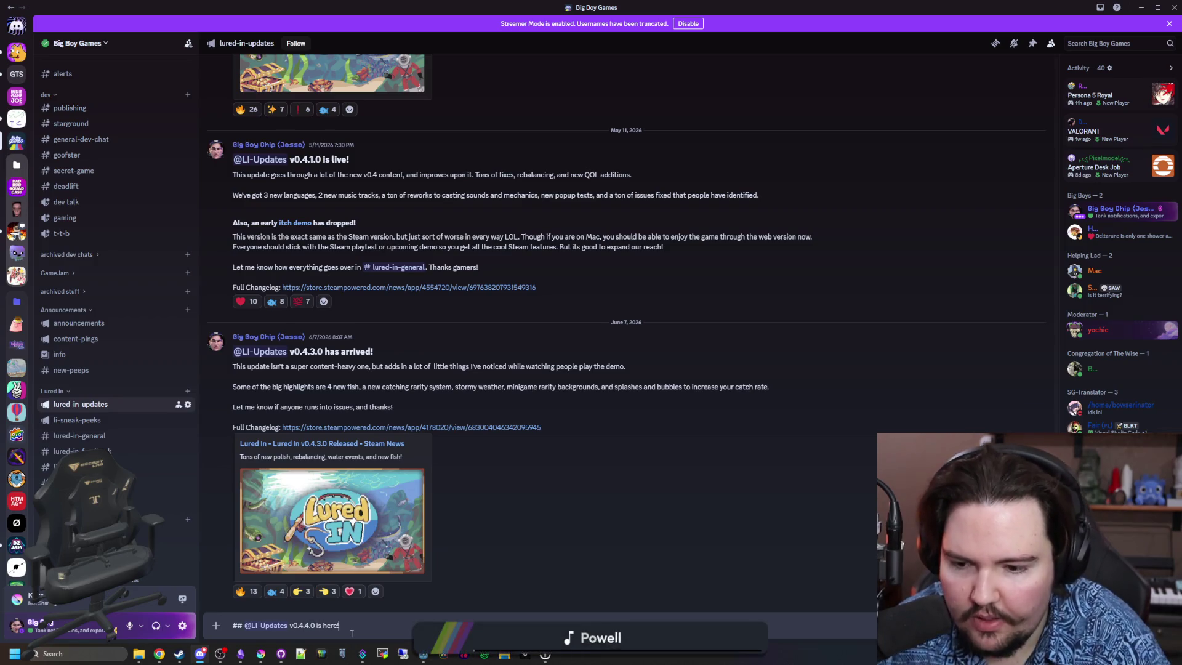
- Add body lines noting it's the last update before Next Fest and the demo's update freeze
key(shift+Return)
text(This is the last)
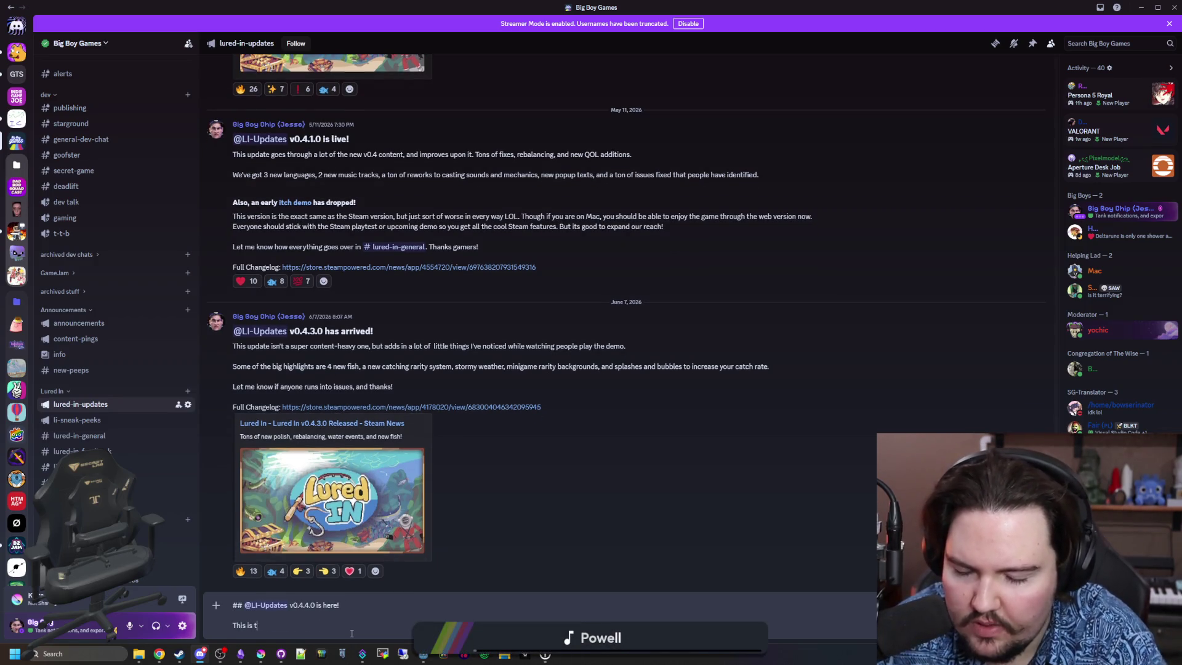
text( update before n)
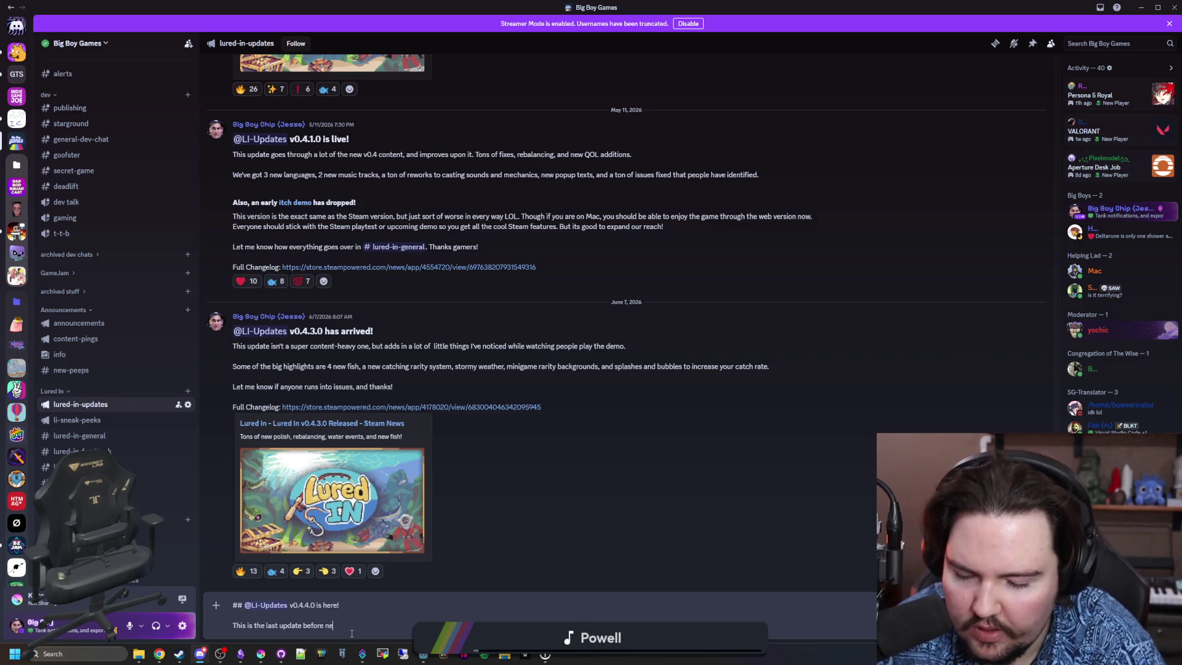
key(BackSpace)
text(Next Fest starts tomorrow. I)
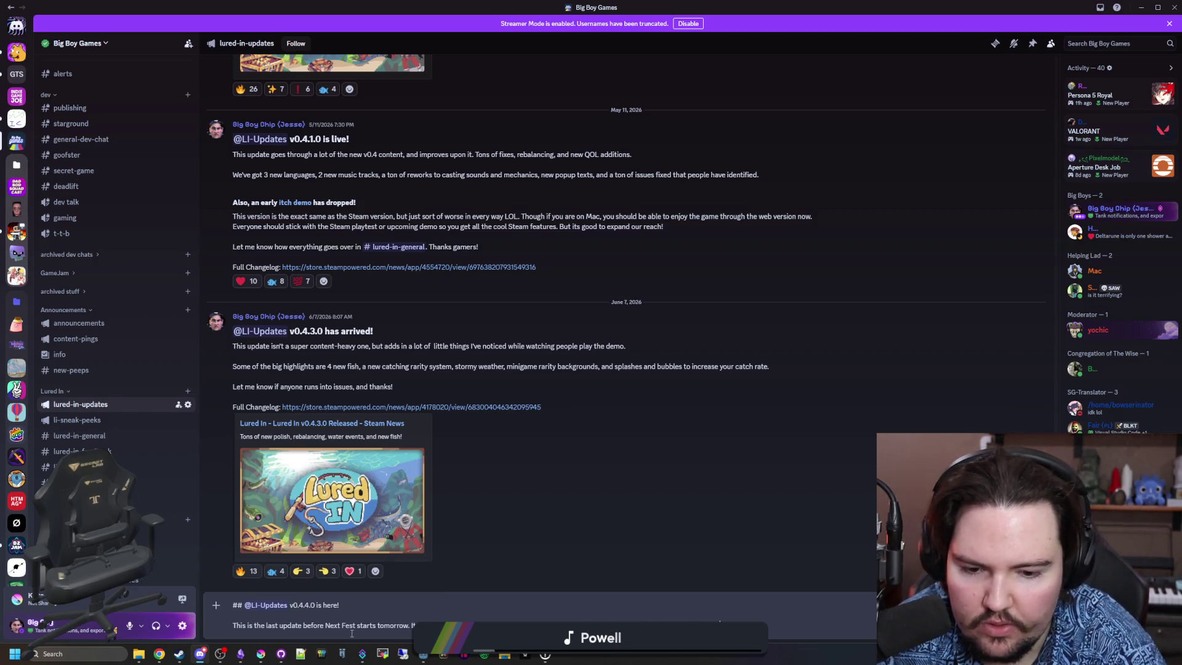
key(shift+Return)
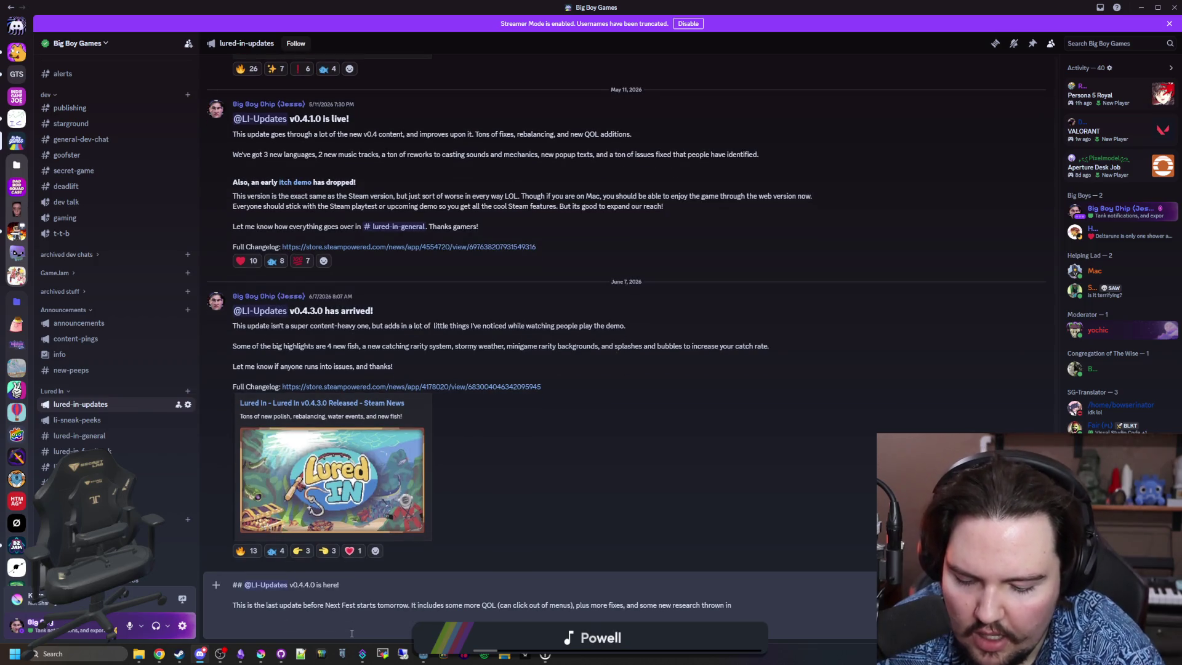
text(After this point, the d)
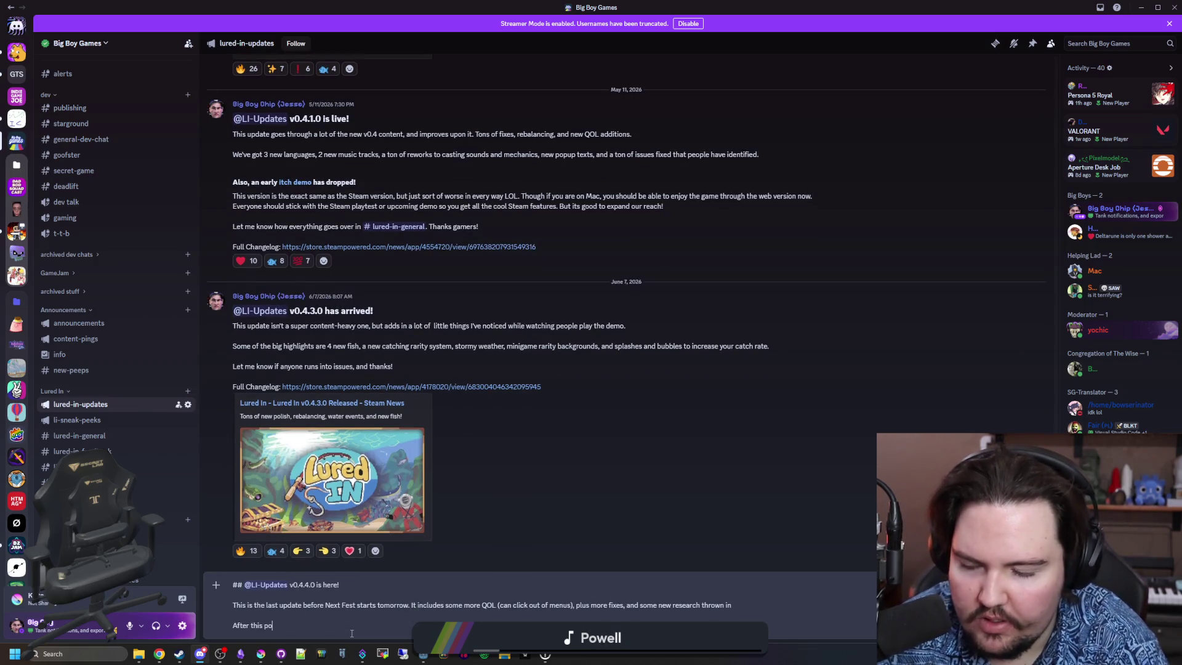
text(emo will now )
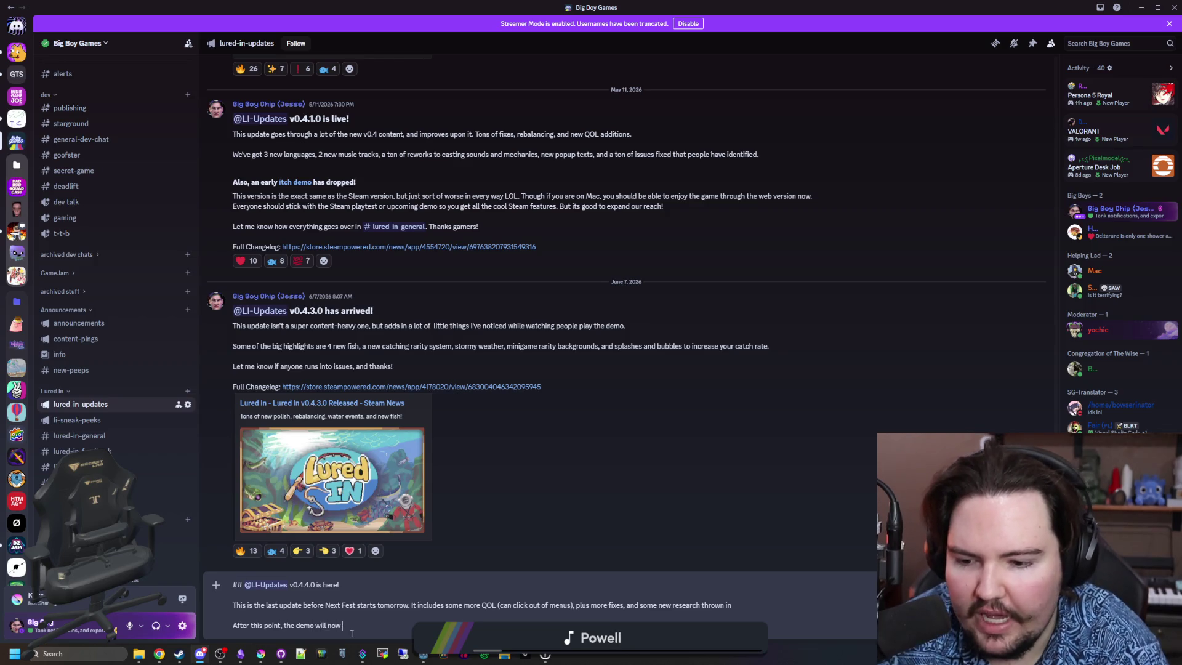
text(no longer receie)
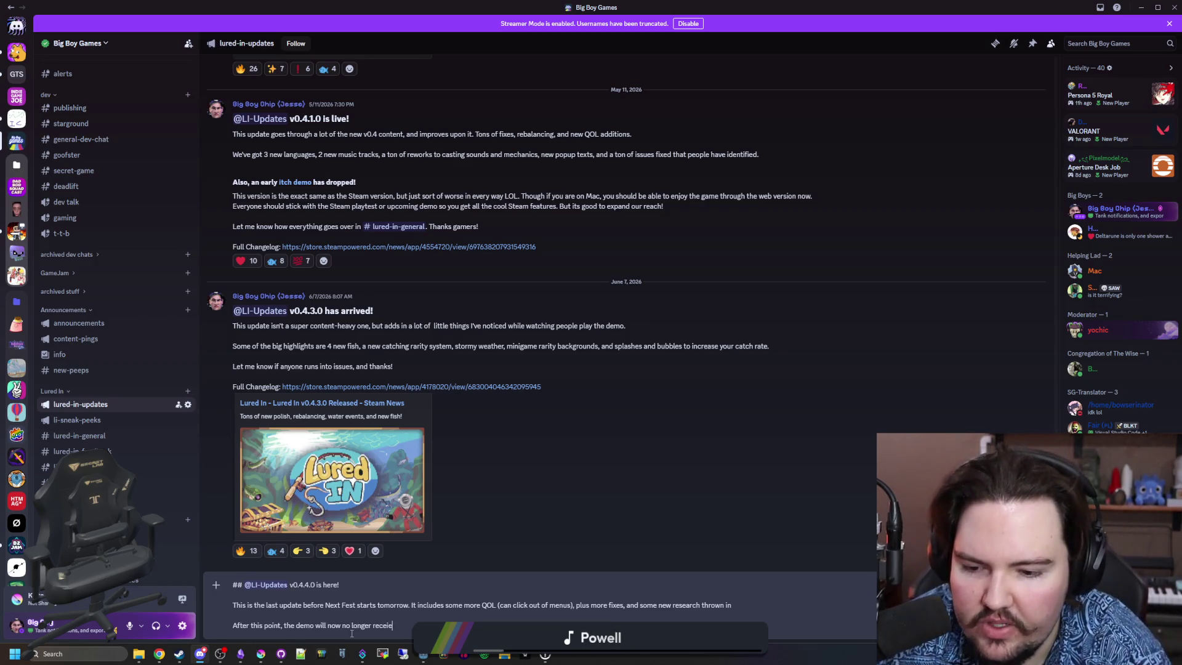
key(BackSpace)
key(BackSpace)
text(ve any m)
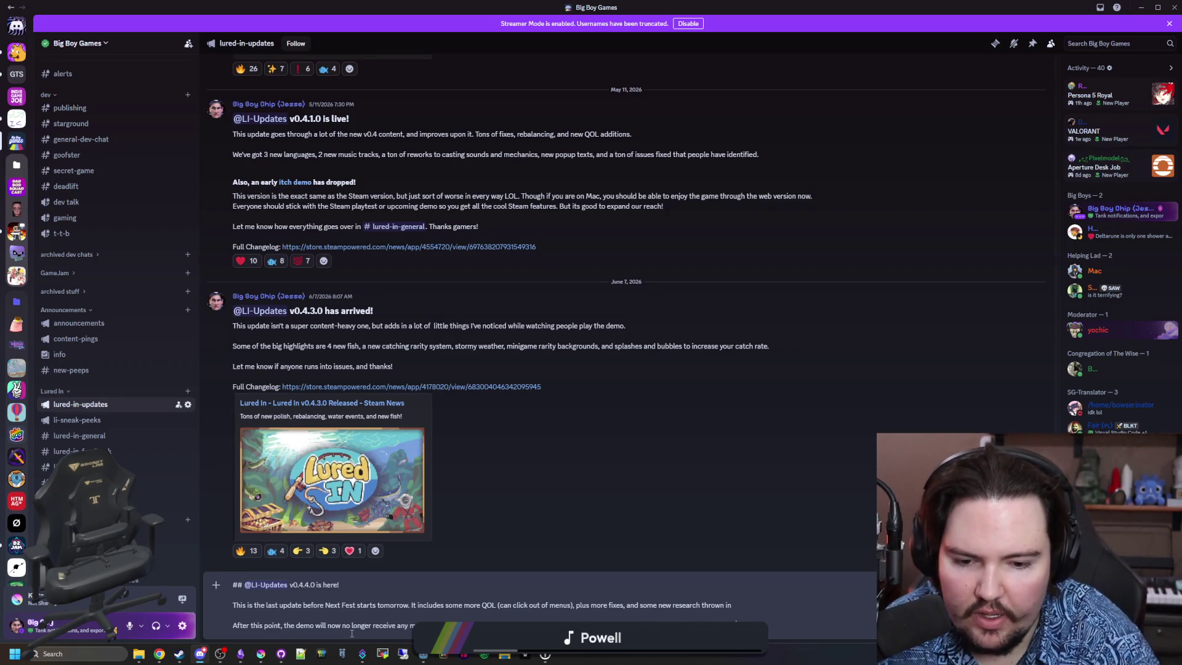
- Add a closing line asking for issue reports, plus 'Full Changelog:' with the pasted Steam URL
key(shift+Return)
key(shift+Return)
text(Let me know if)
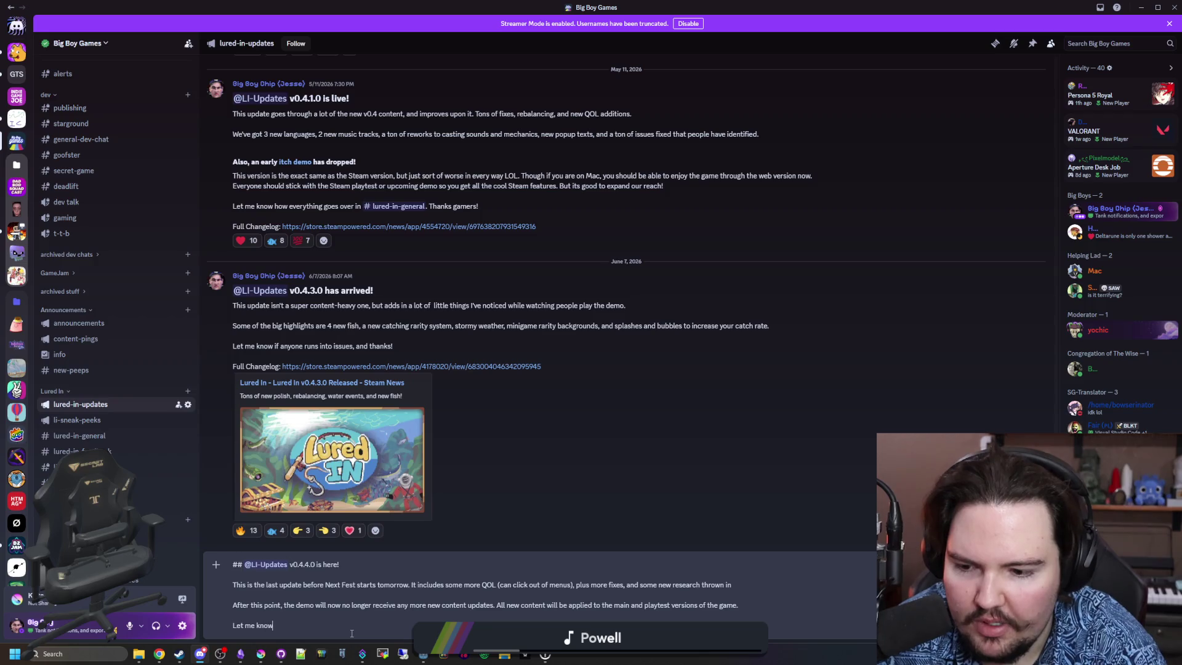
text( you run into any issu)
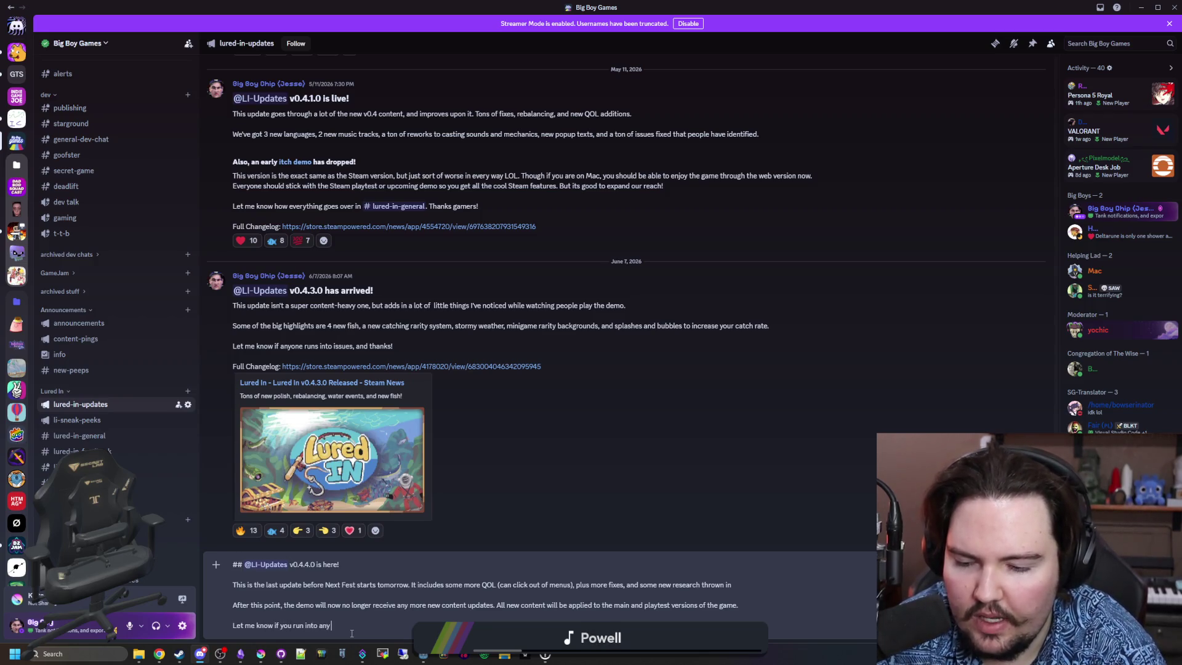
text(es, so that I can get)
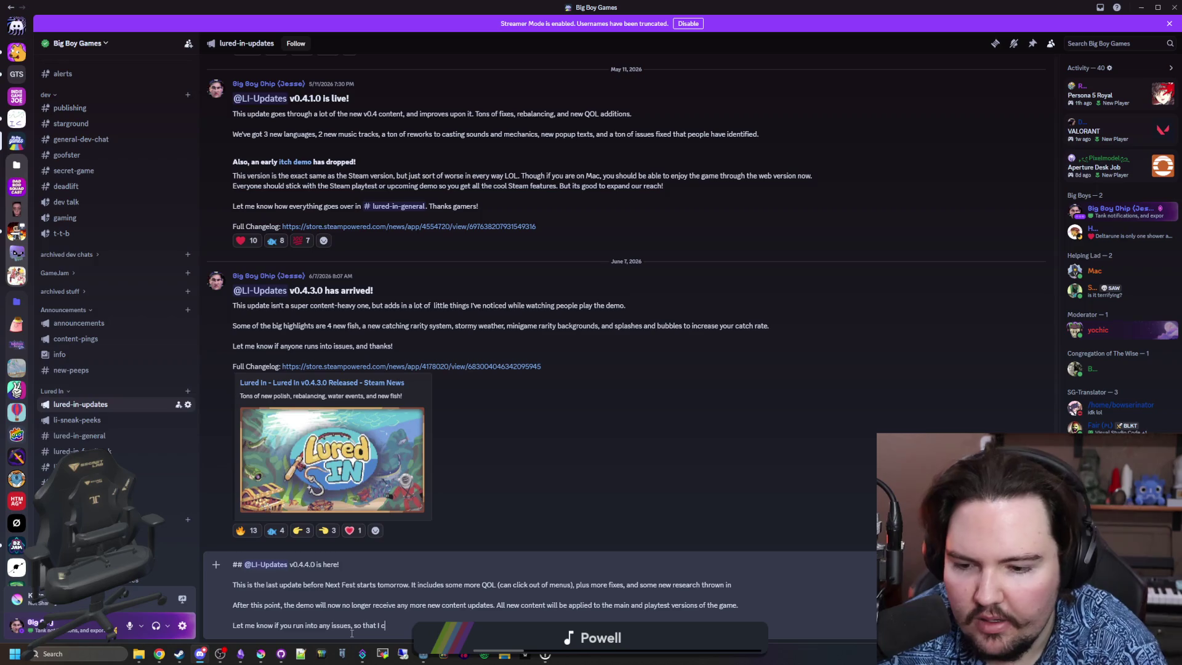
text( the)
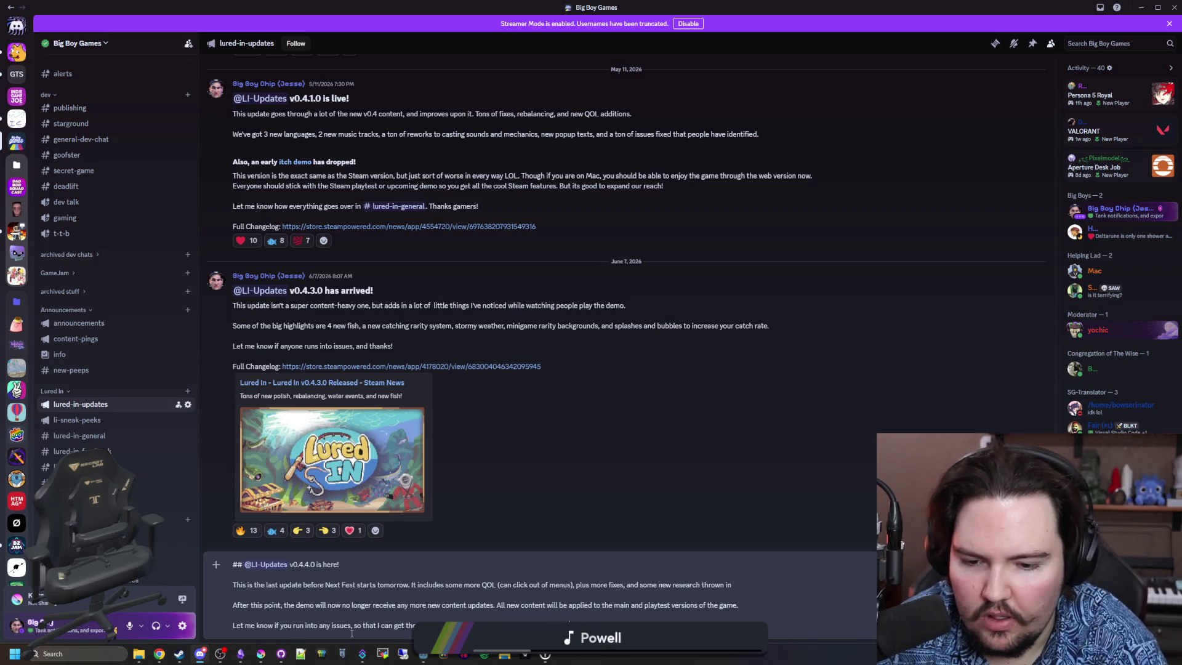
key(shift+Return)
text(ull Changelog:)
key(ctrl+v)
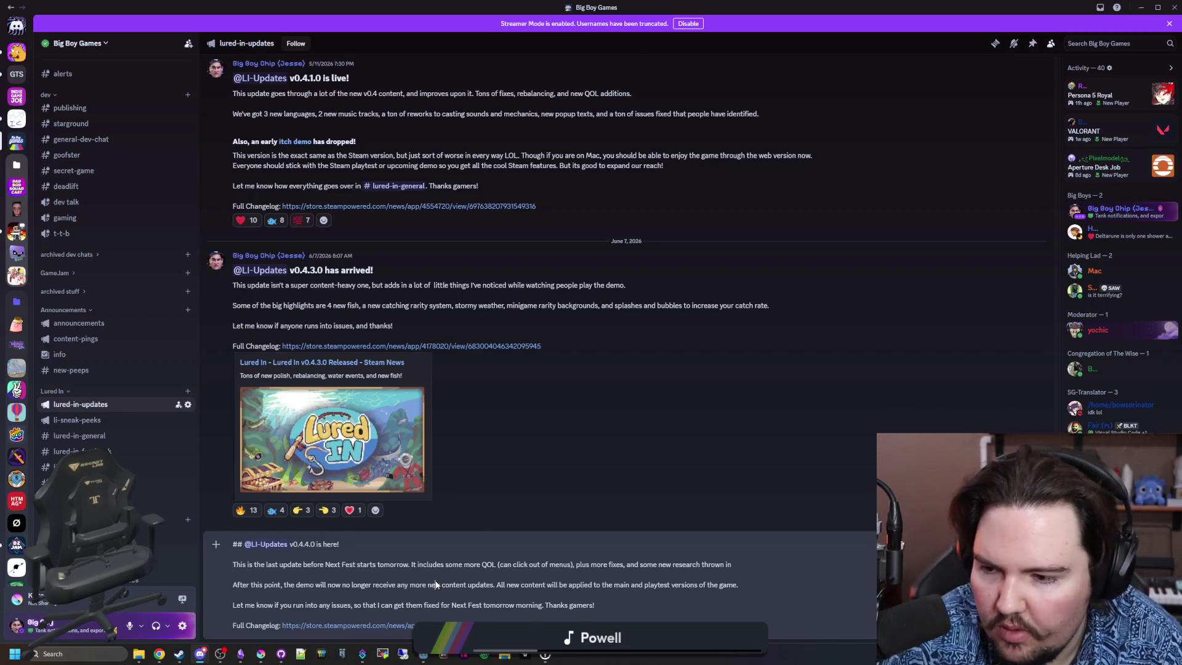
- Send and publish the announcement to following servers, then close the Steamworks home tab
key(Return)
click(330, 594)
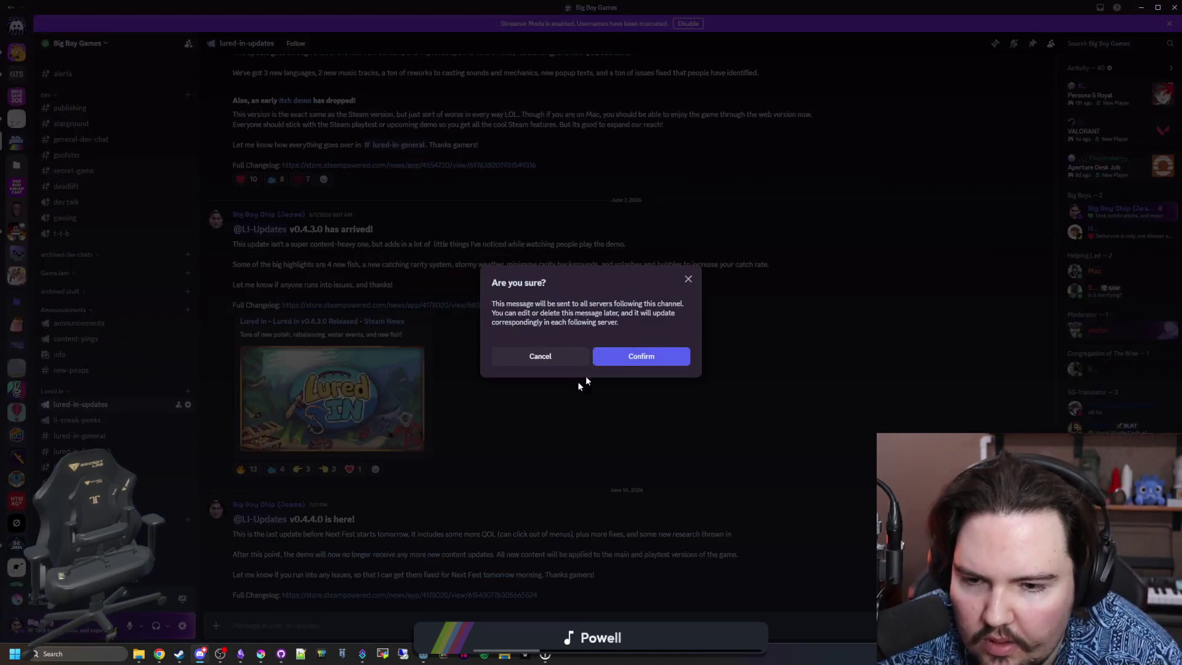
click(626, 357)
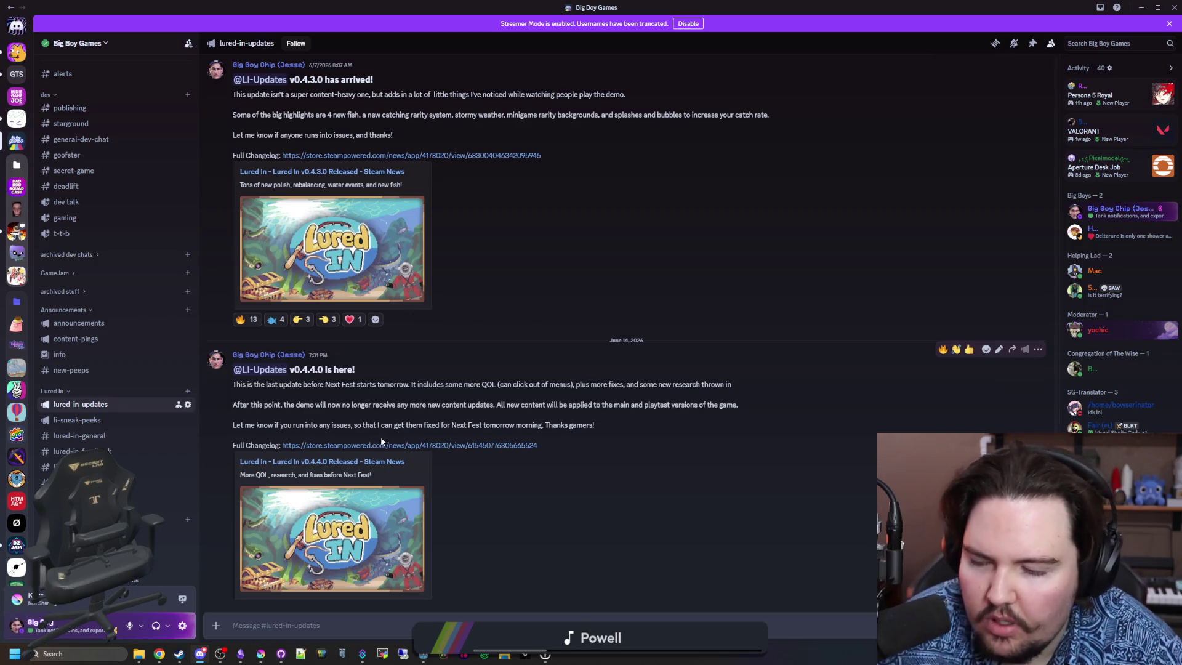
key(alt+Tab)
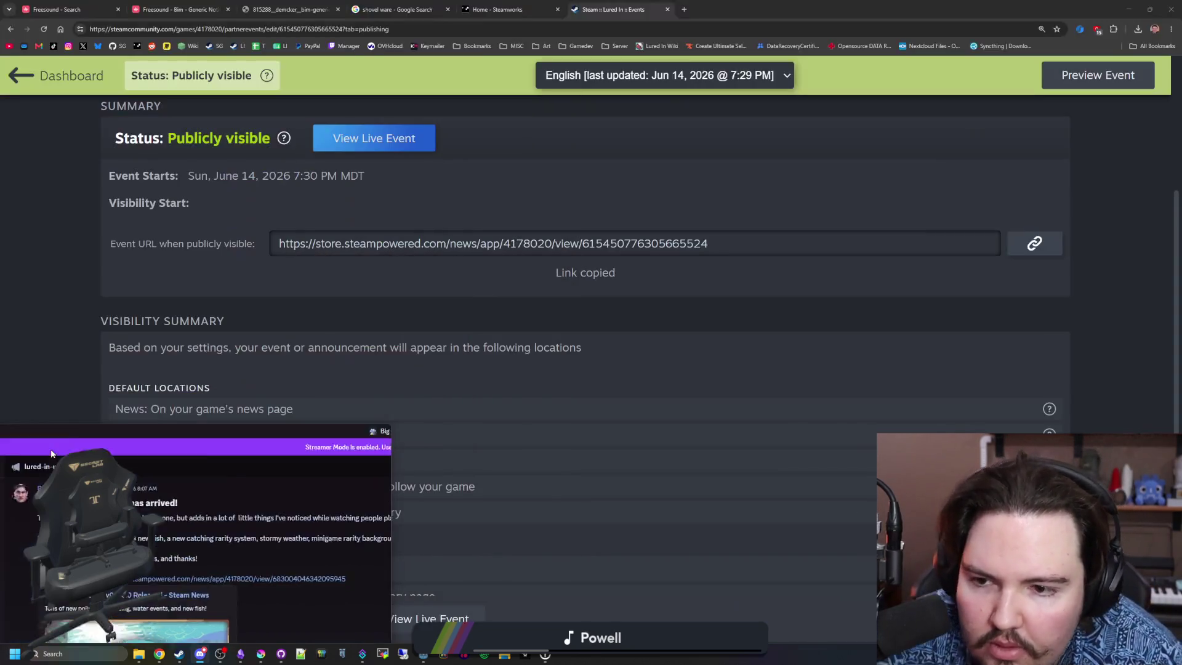
click(558, 10)
- Close the Steam event tab and the Godot folder window
click(559, 11)
key(alt+Tab)
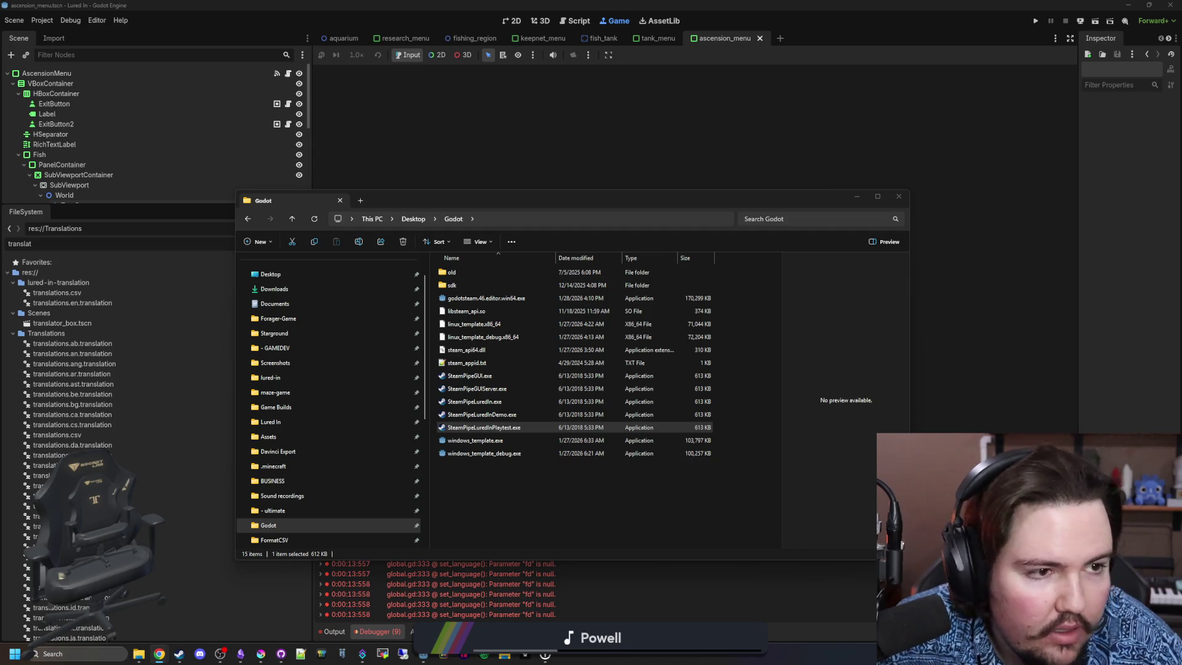
click(898, 197)
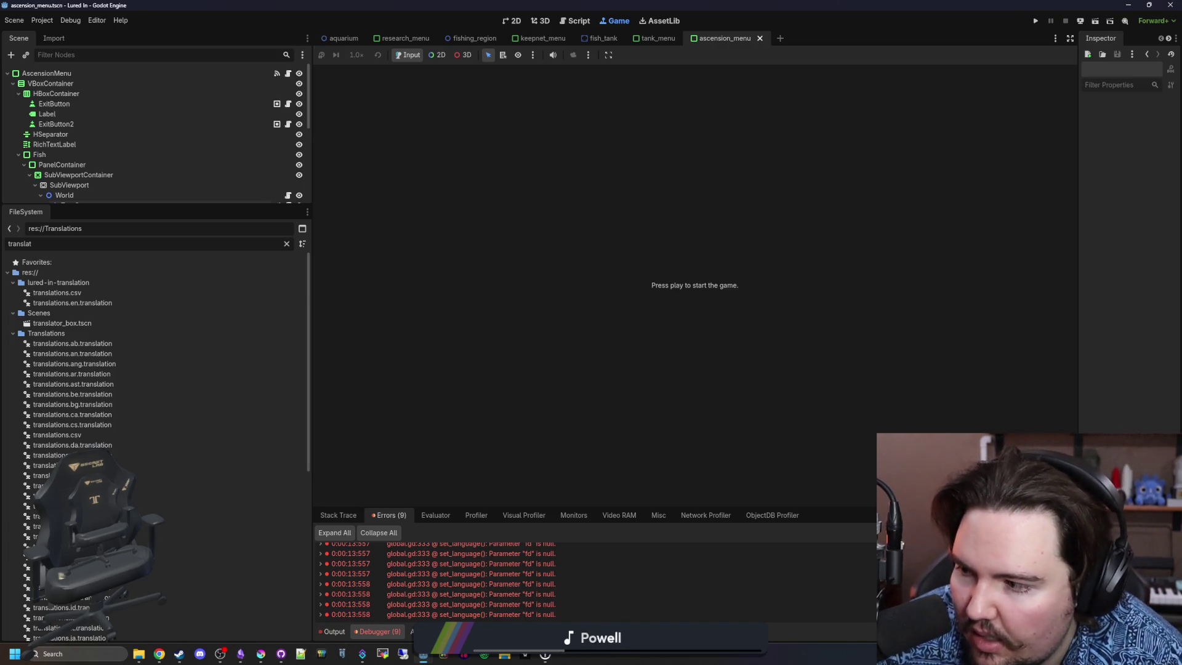
- Open the Twitch Stream Manager from the browser's Manager bookmark and close the leftover Paint.NET and Blender tabs
mouse_move(159, 654)
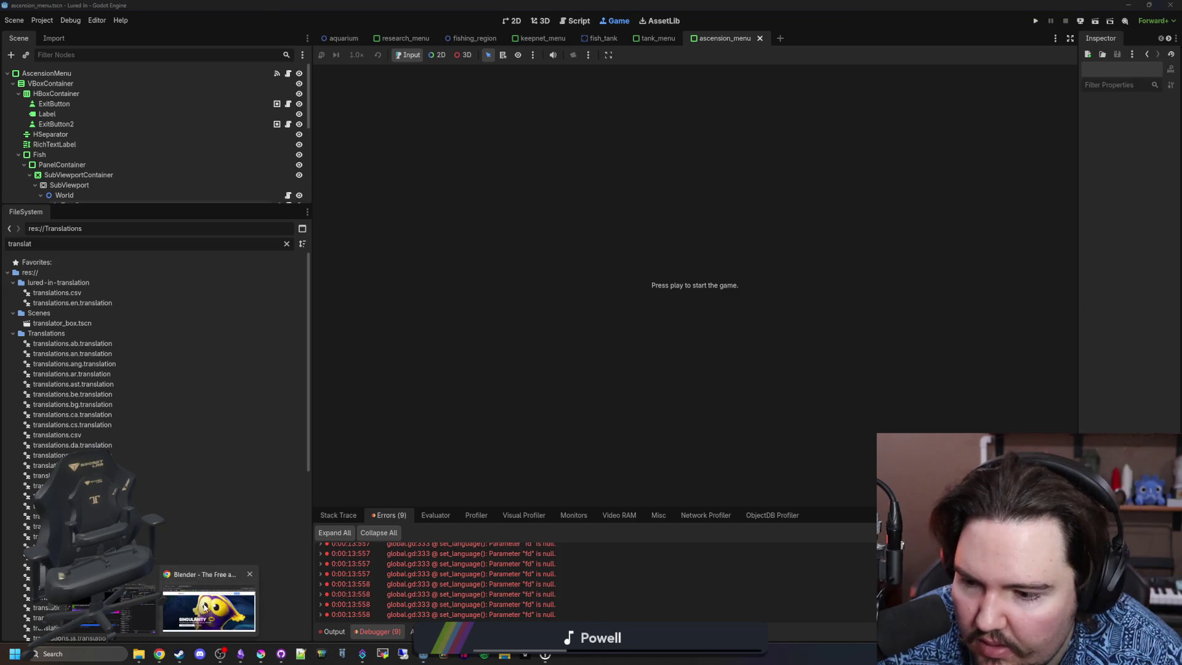
click(209, 610)
click(391, 128)
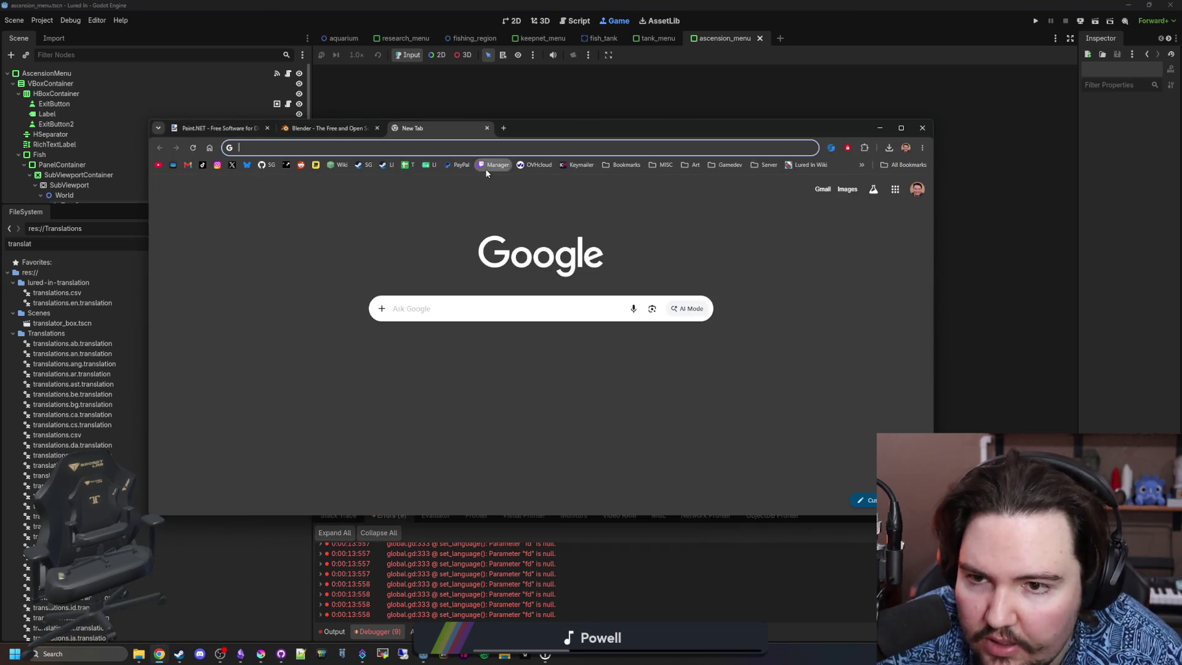
click(498, 164)
click(267, 128)
click(267, 128)
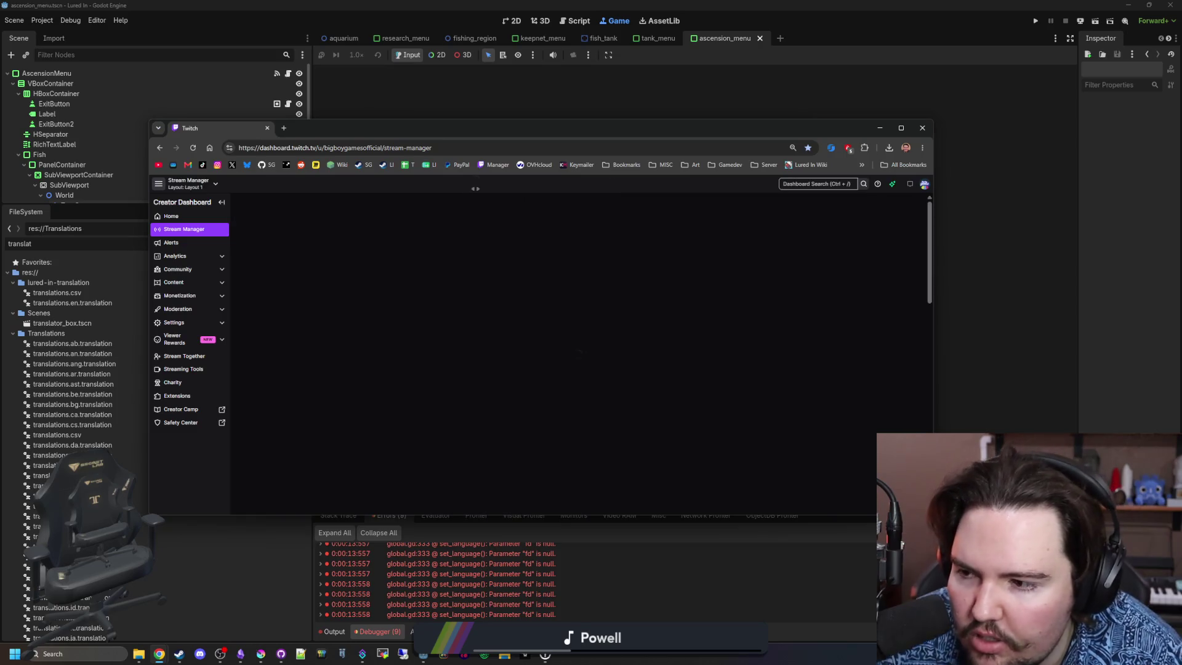